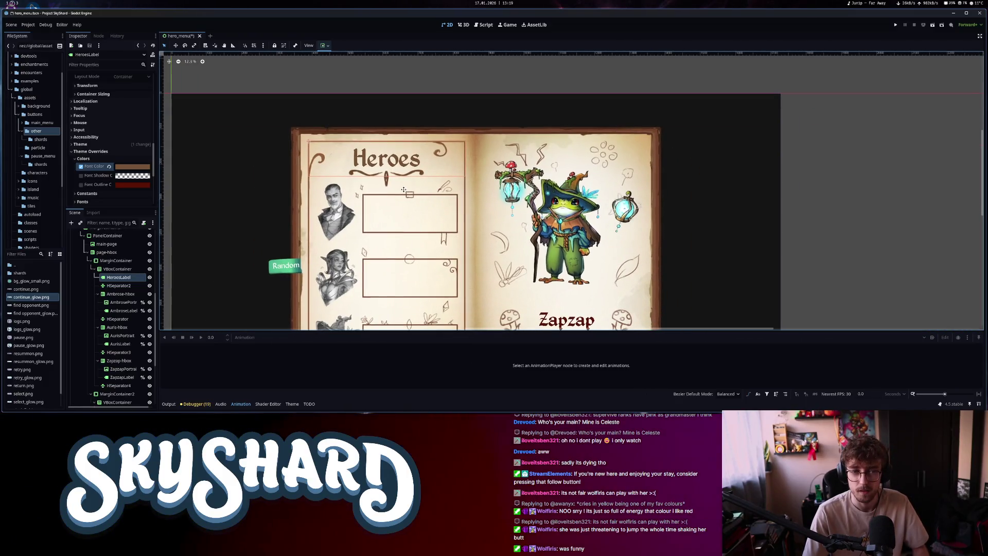
scroll(404, 189, down, 2)
Deselect the current node and scroll around the hero menu book scene
click(759, 178)
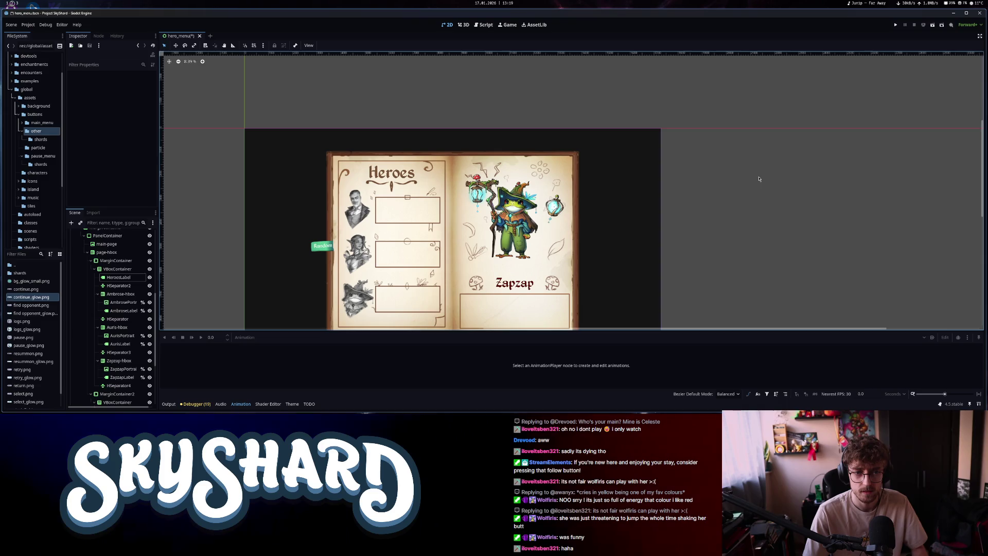
scroll(404, 188, up, 10)
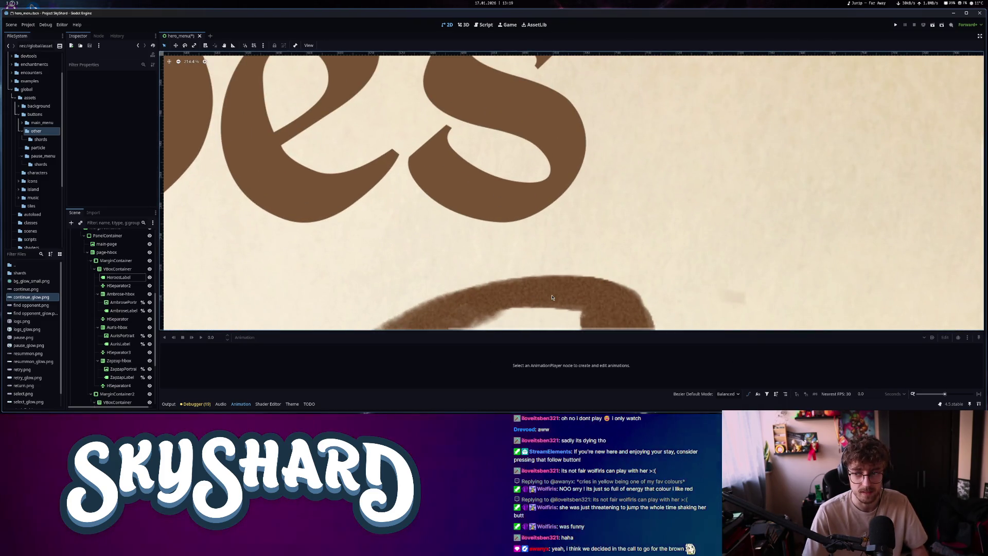
scroll(552, 297, down, 5)
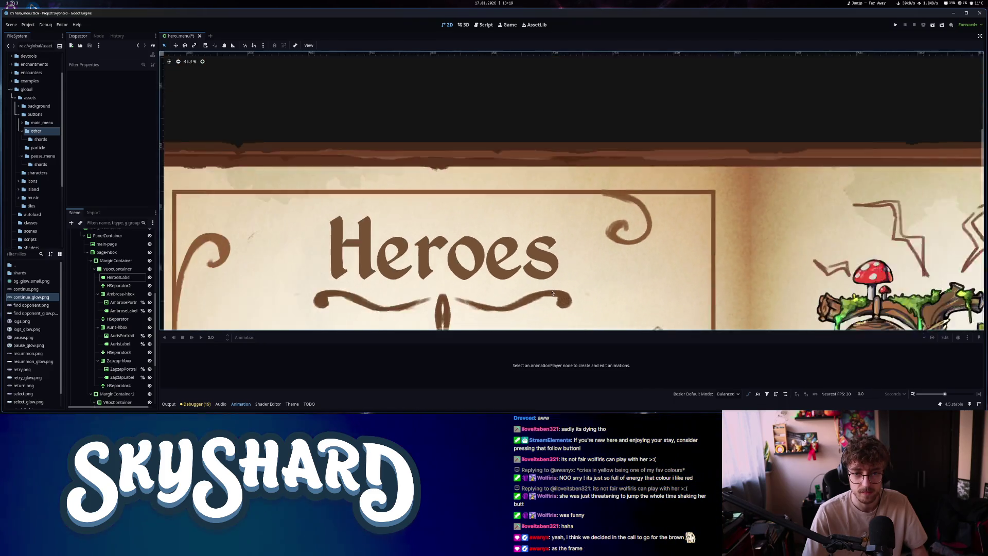
scroll(552, 294, down, 4)
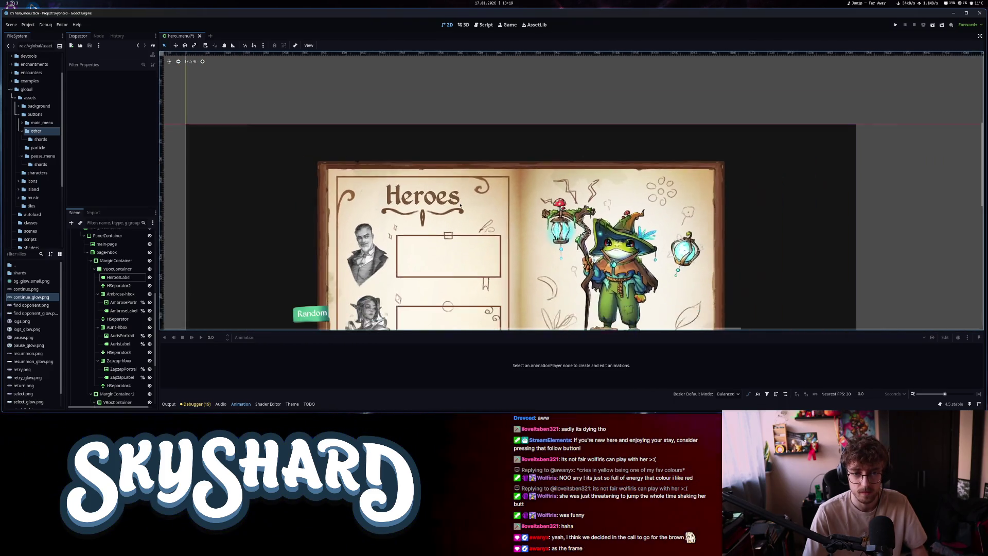
scroll(463, 206, down, 1)
scroll(478, 210, up, 3)
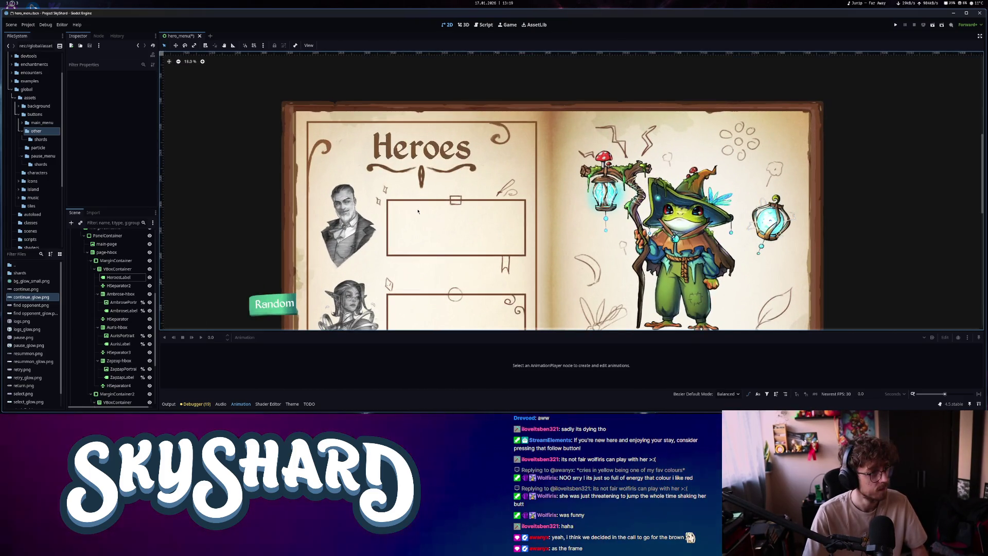
scroll(437, 208, down, 2)
scroll(437, 208, right, 3)
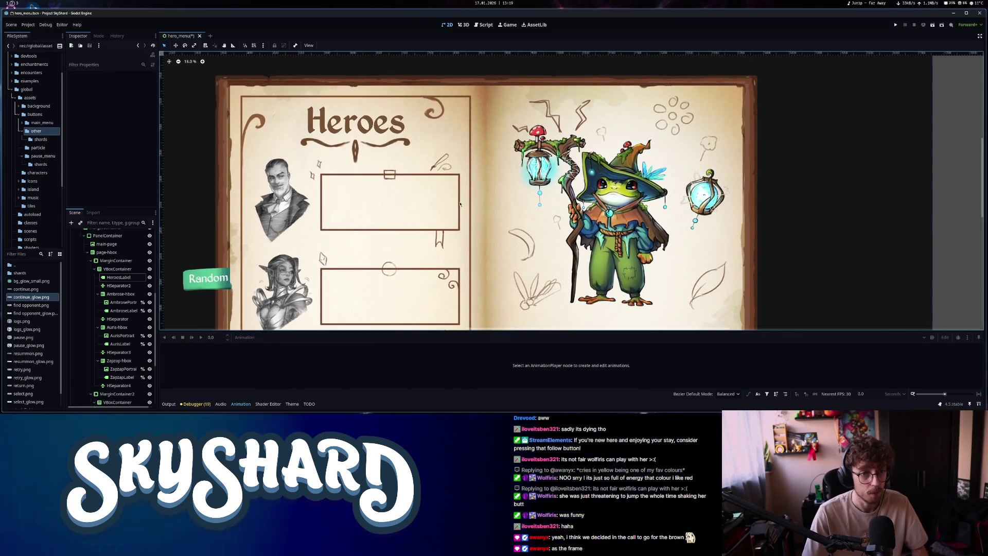
scroll(460, 204, up, 3)
scroll(386, 194, down, 5)
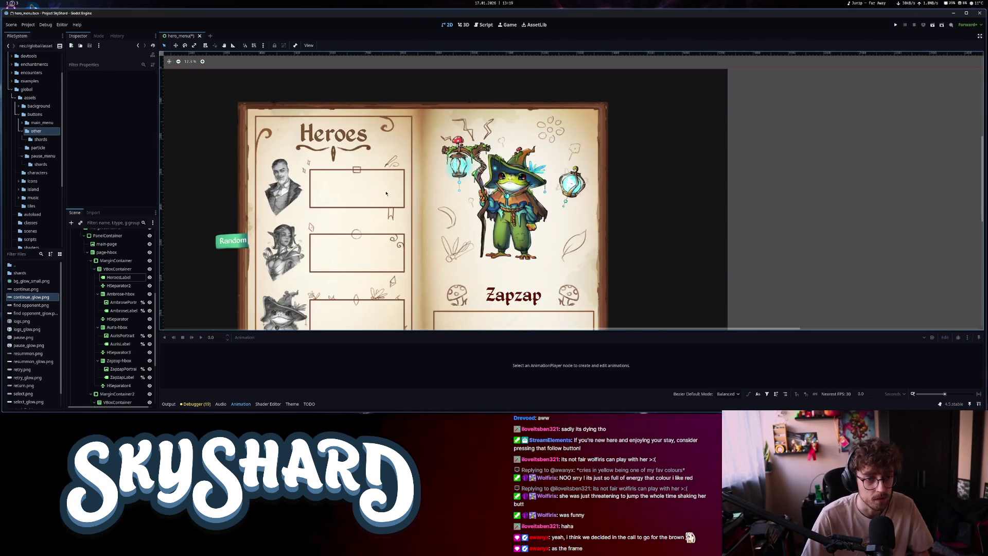
scroll(318, 159, up, 6)
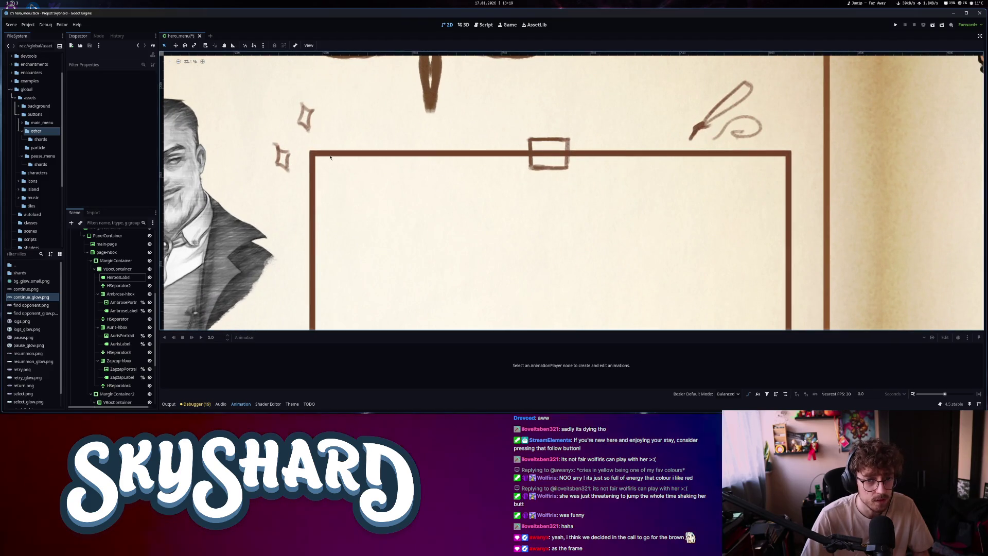
Select the Ambrose hbox container and pan until the Zapzap label is visible
click(331, 156)
scroll(332, 155, down, 3)
scroll(339, 175, up, 3)
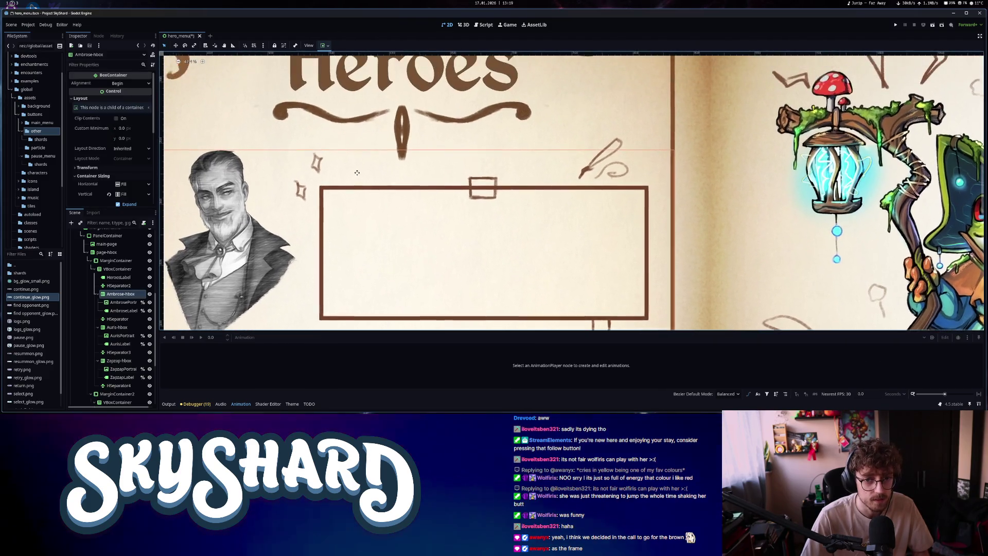
mouse_move(349, 199)
mouse_down()
mouse_move(344, 210)
mouse_move(590, 243)
mouse_move(565, 192)
mouse_up()
scroll(510, 216, up, 4)
scroll(510, 215, down, 4)
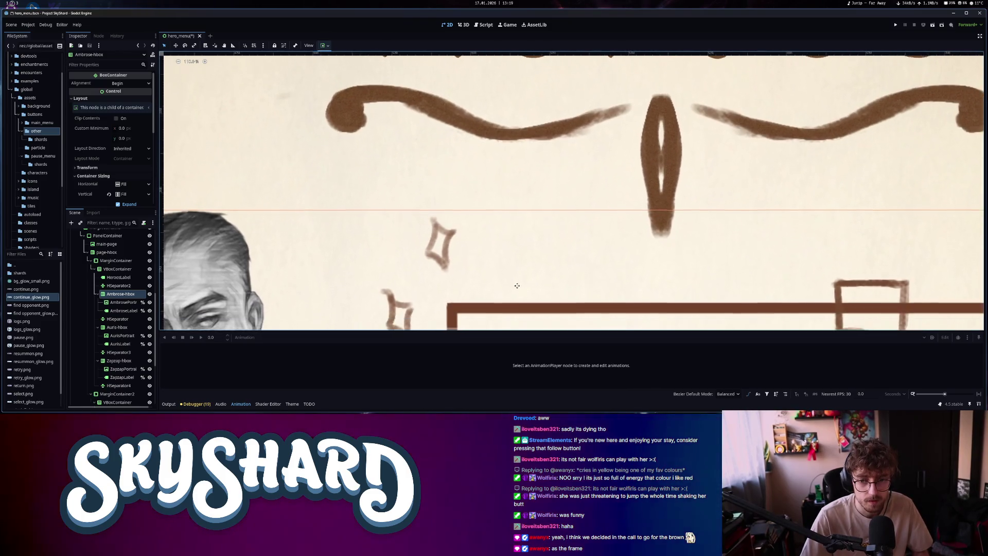
scroll(491, 207, down, 3)
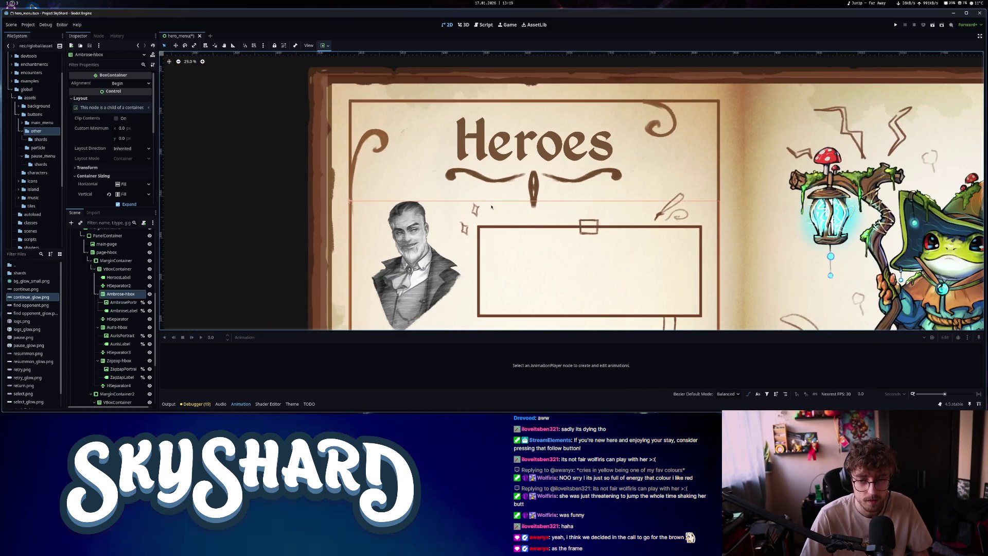
scroll(479, 216, down, 2)
mouse_move(690, 223)
mouse_down()
mouse_move(628, 142)
mouse_move(603, 125)
mouse_up()
Give the HeroName label a brown Font Color override
click(688, 292)
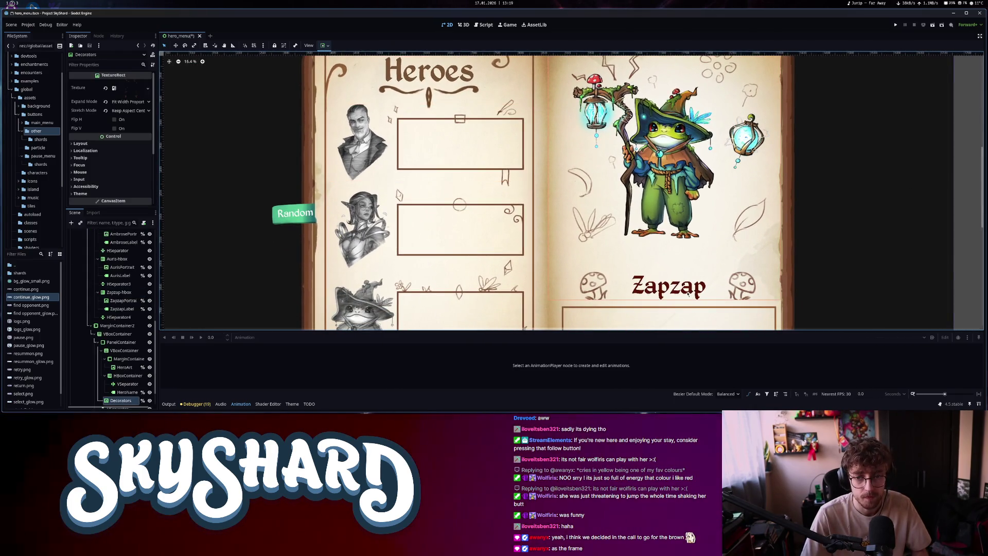
scroll(124, 400, down, 2)
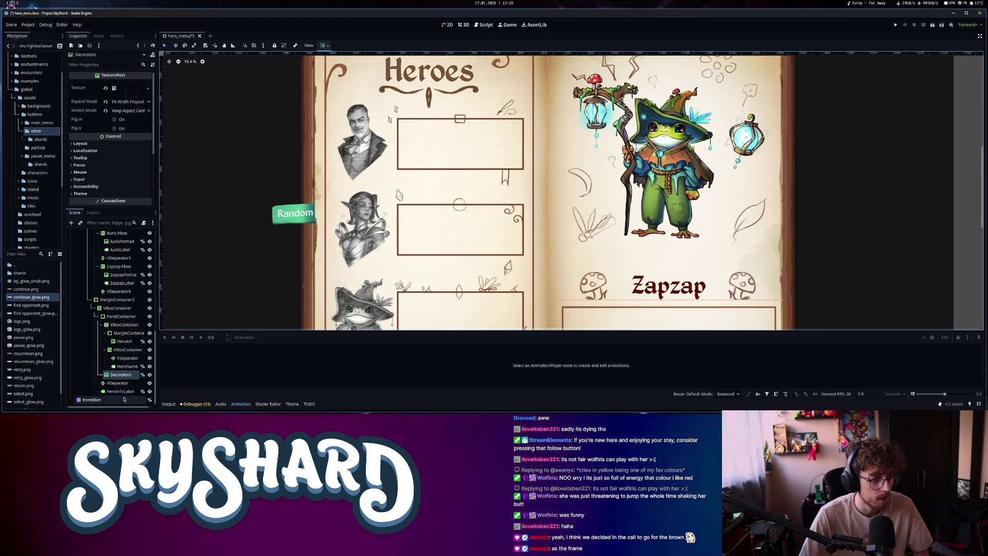
click(127, 365)
scroll(108, 197, down, 5)
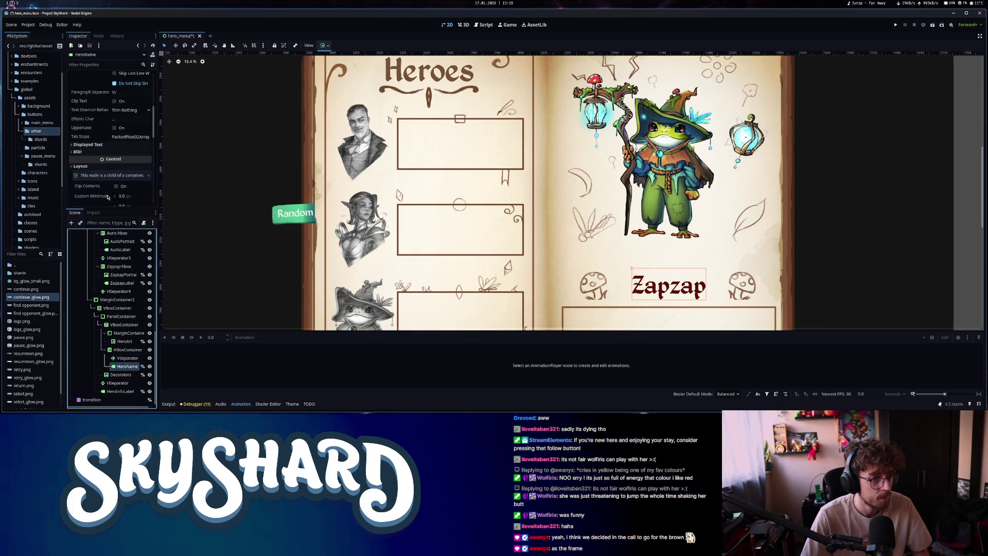
scroll(107, 197, down, 5)
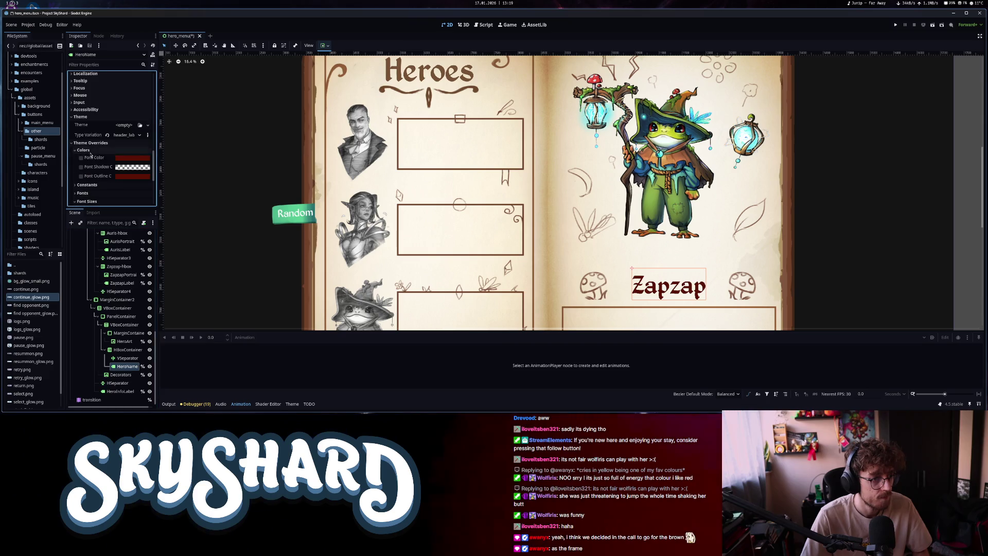
click(132, 158)
click(132, 158)
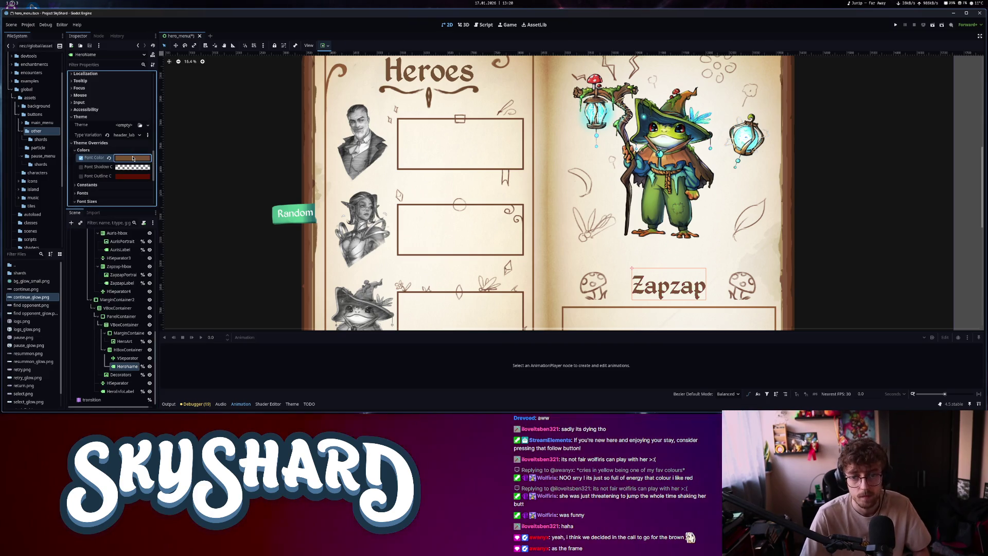
Enable a brown Font Color override under HeroInfoLabel's Theme Overrides
click(669, 317)
scroll(566, 206, down, 5)
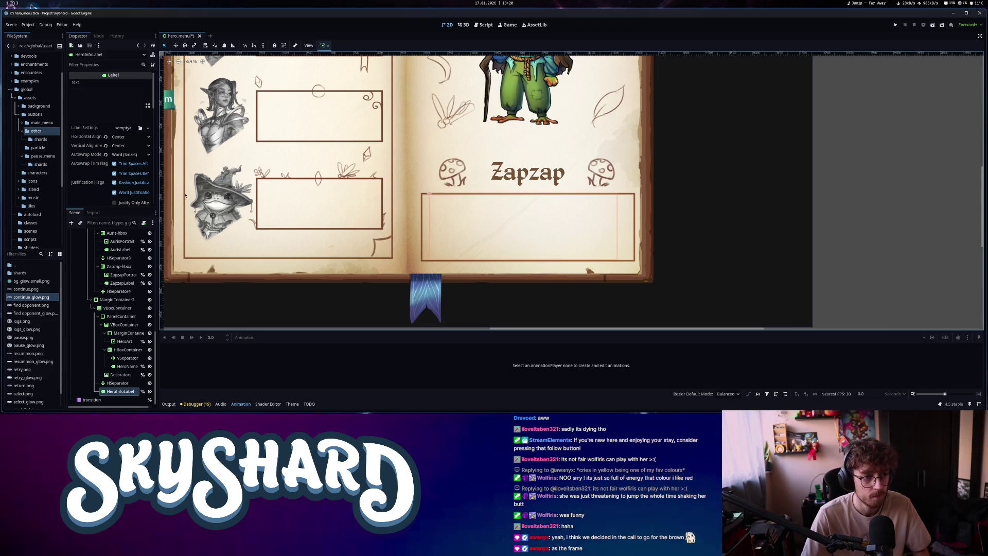
scroll(91, 172, down, 8)
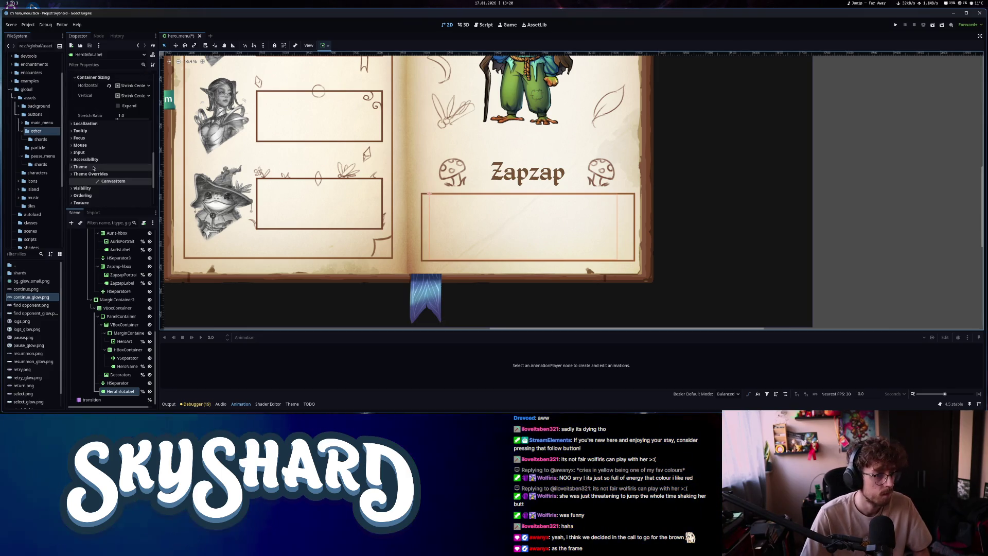
click(87, 174)
click(126, 190)
click(107, 190)
click(128, 190)
click(128, 189)
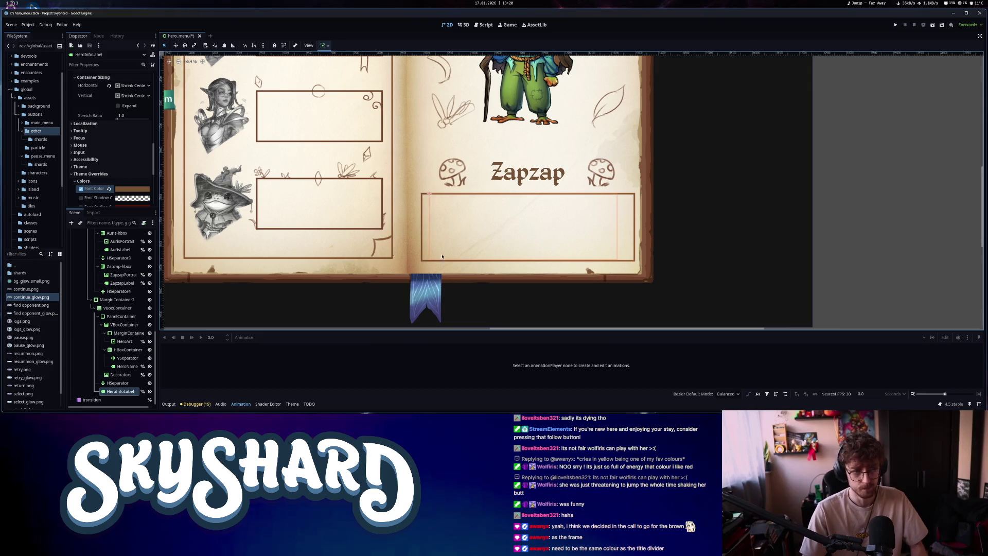
Check that the HeroesLabel font colour is the matching brown 6f4a2c
scroll(116, 184, down, 1)
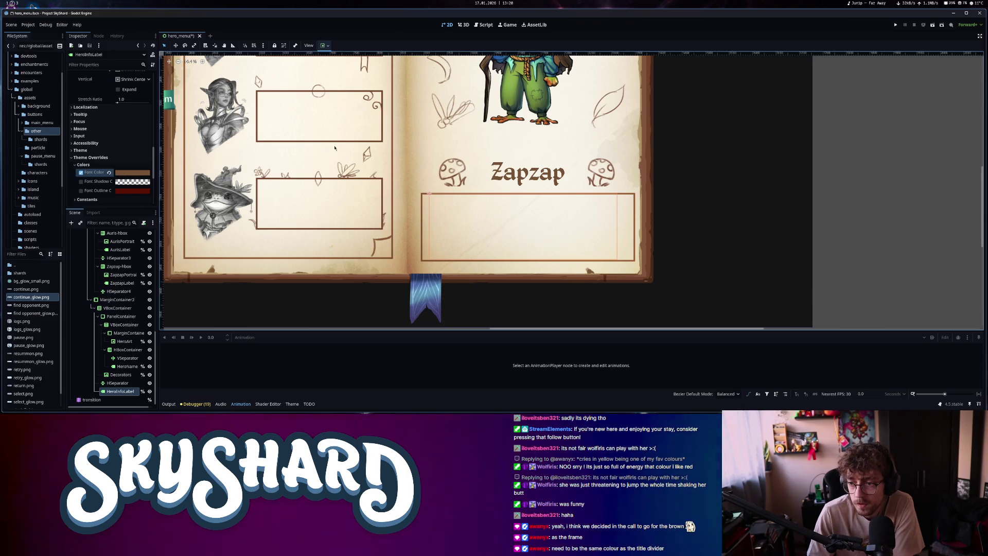
scroll(552, 177, up, 5)
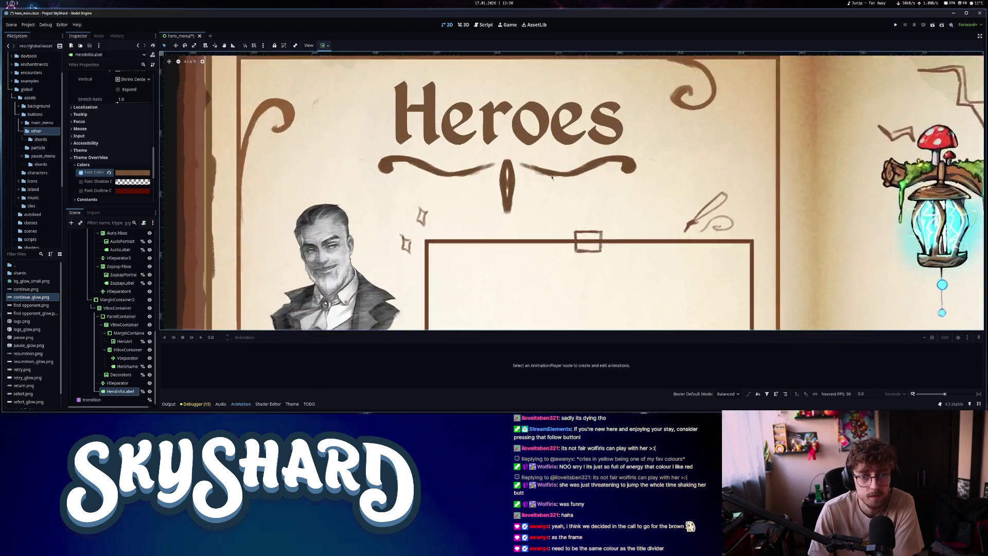
scroll(552, 177, up, 2)
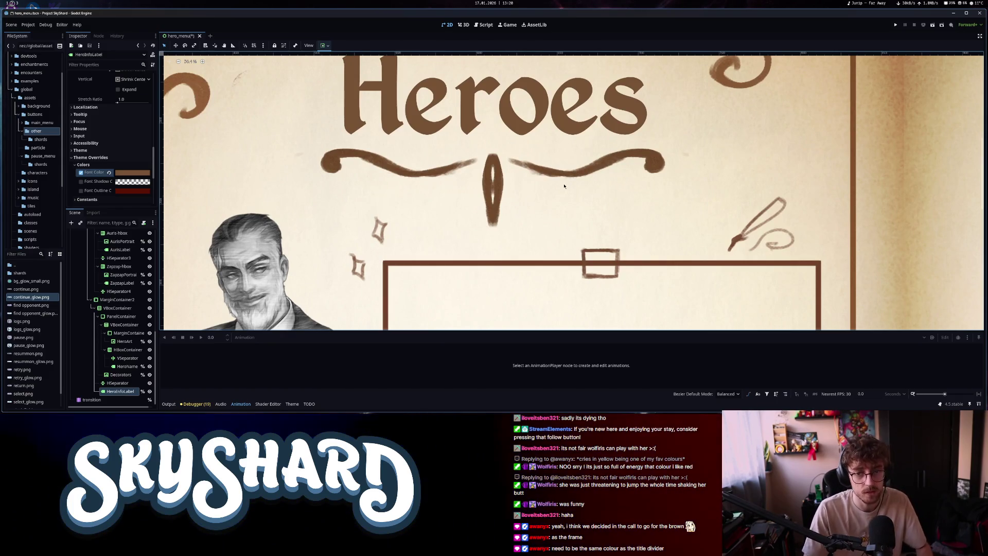
click(656, 163)
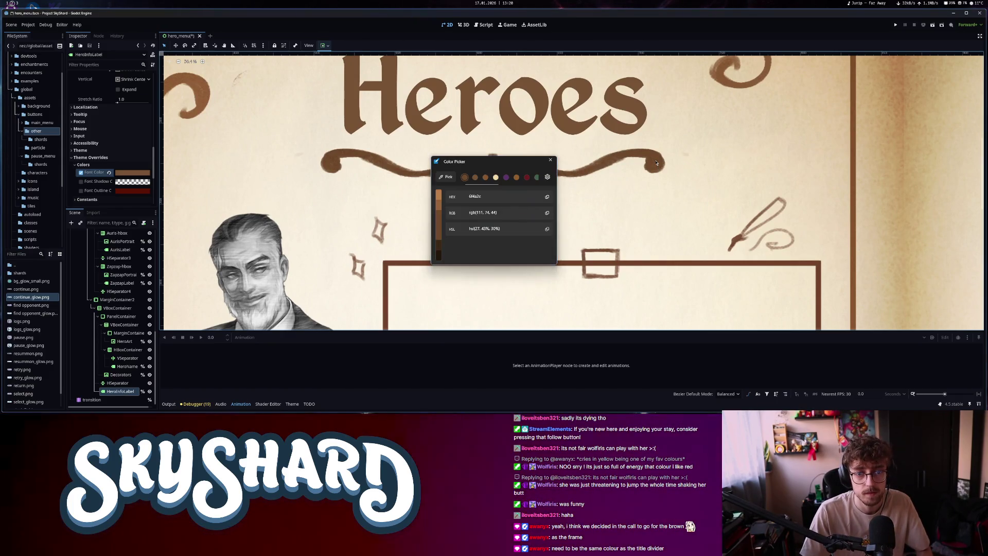
click(555, 177)
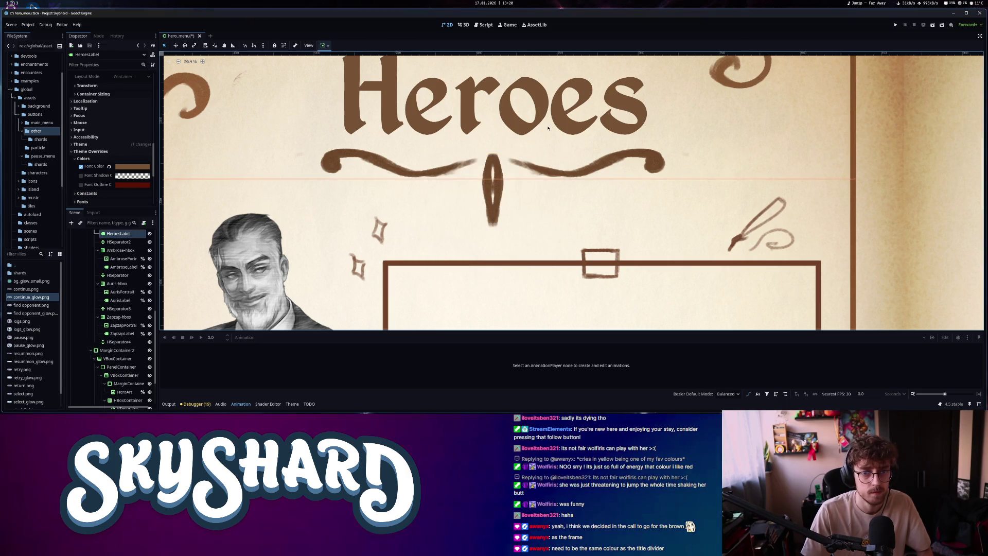
click(135, 167)
key(Escape)
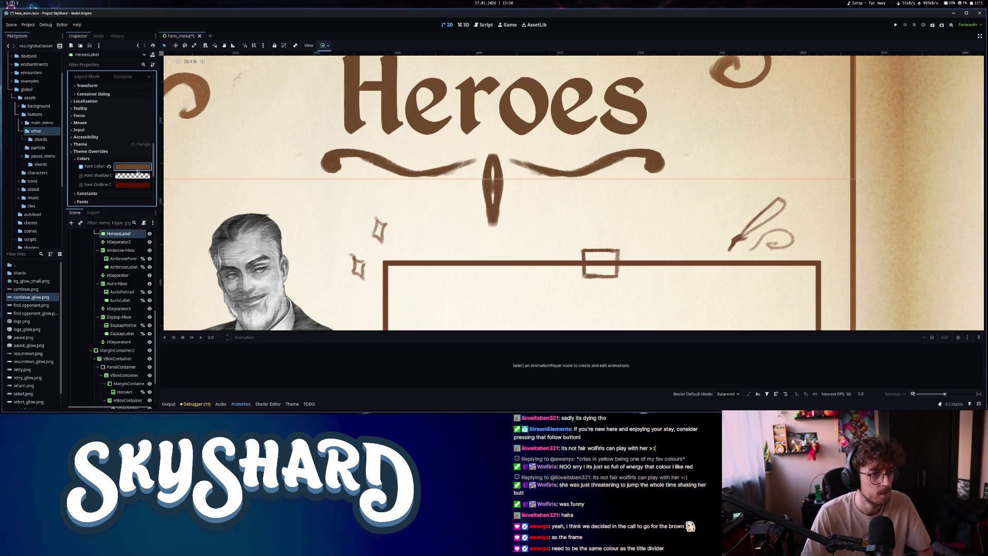
scroll(479, 172, down, 1)
scroll(480, 172, down, 2)
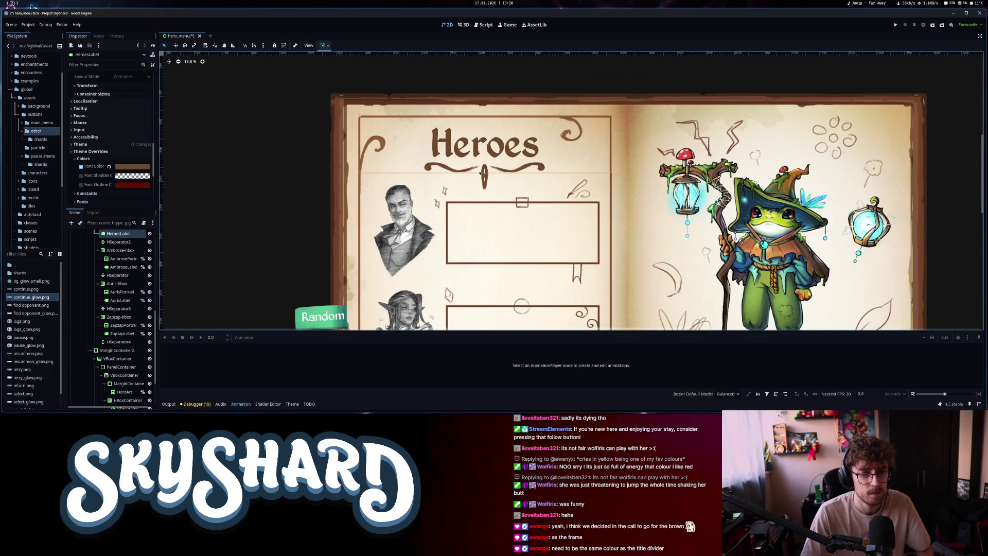
mouse_move(569, 216)
mouse_down()
mouse_move(540, 165)
mouse_move(406, 57)
mouse_up()
click(594, 228)
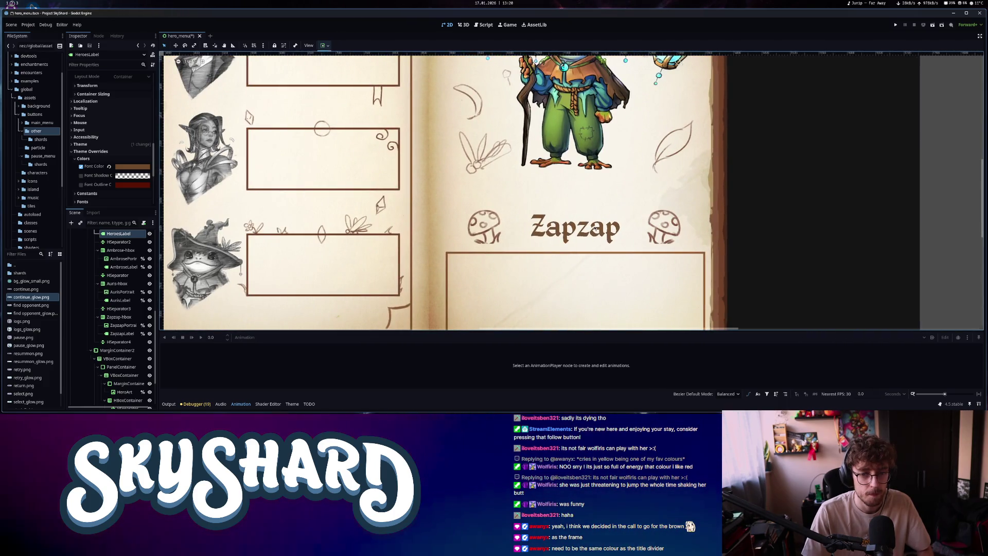
scroll(124, 367, down, 2)
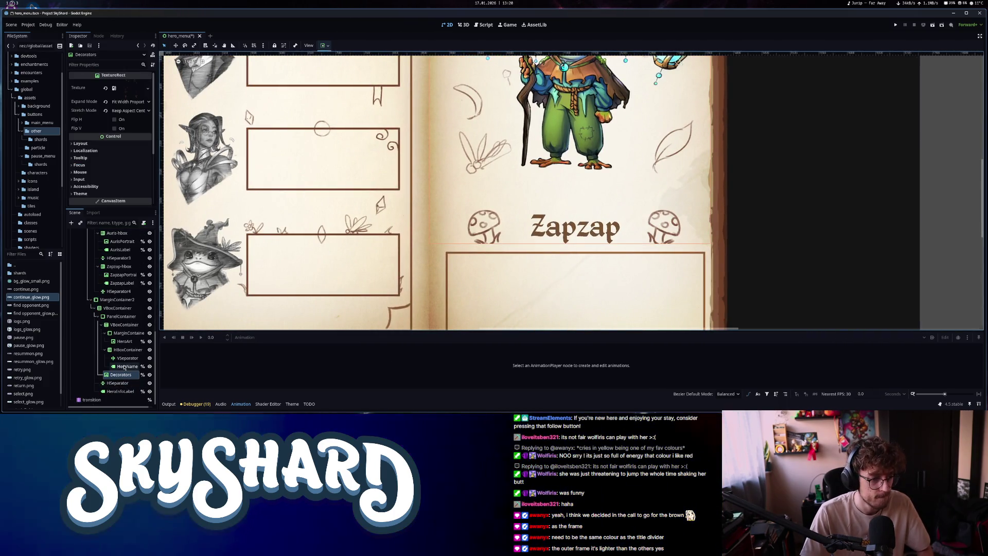
click(124, 366)
click(128, 158)
click(129, 158)
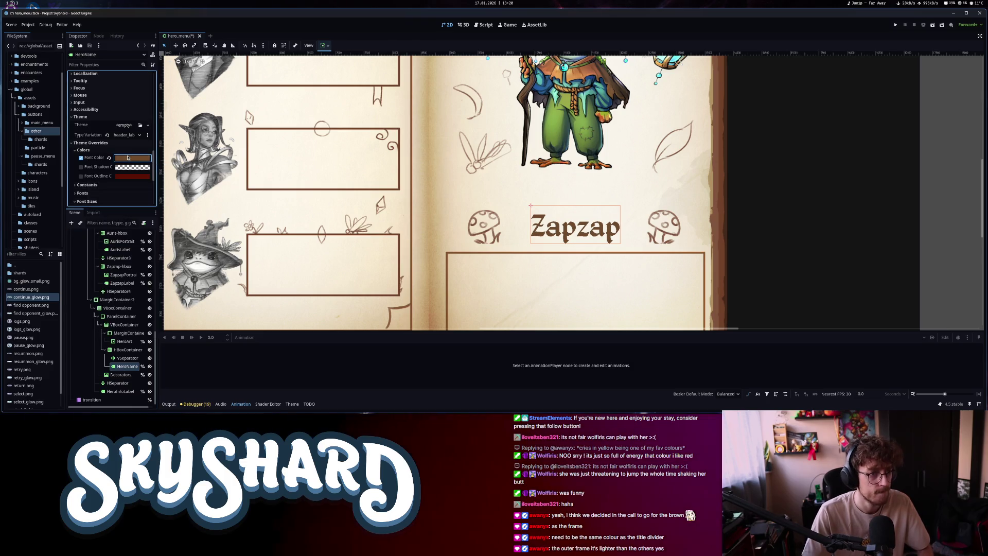
click(121, 173)
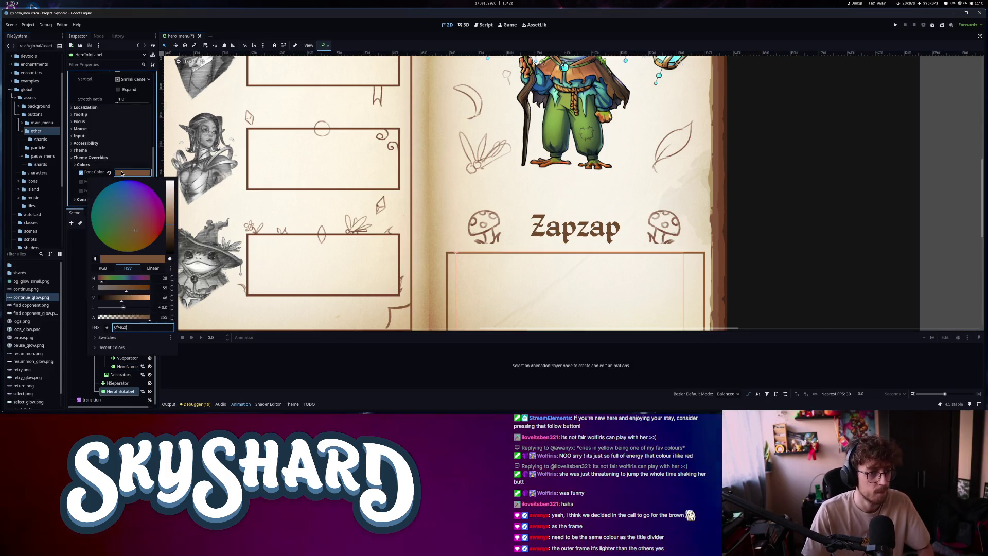
click(122, 174)
drag(437, 141, 608, 232)
scroll(609, 232, up, 6)
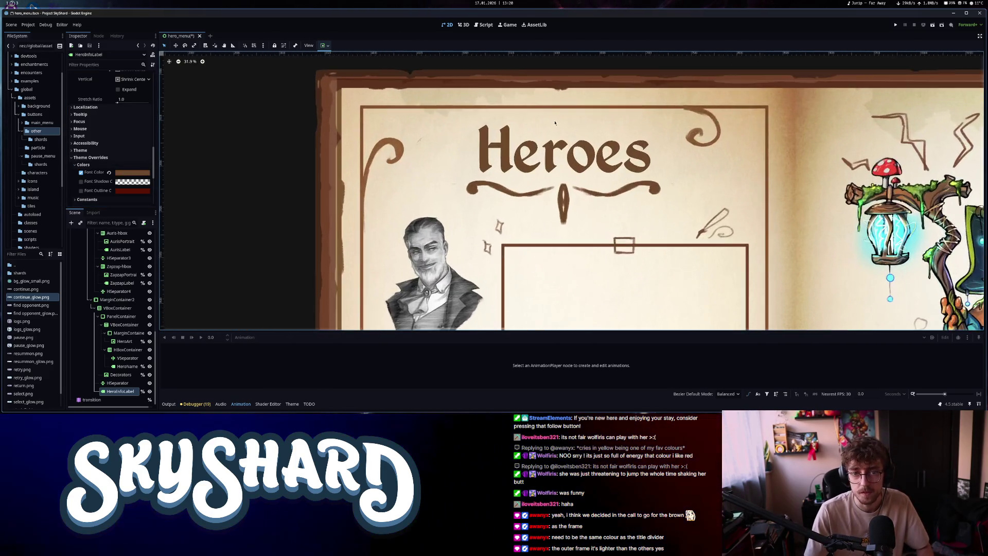
scroll(654, 259, down, 6)
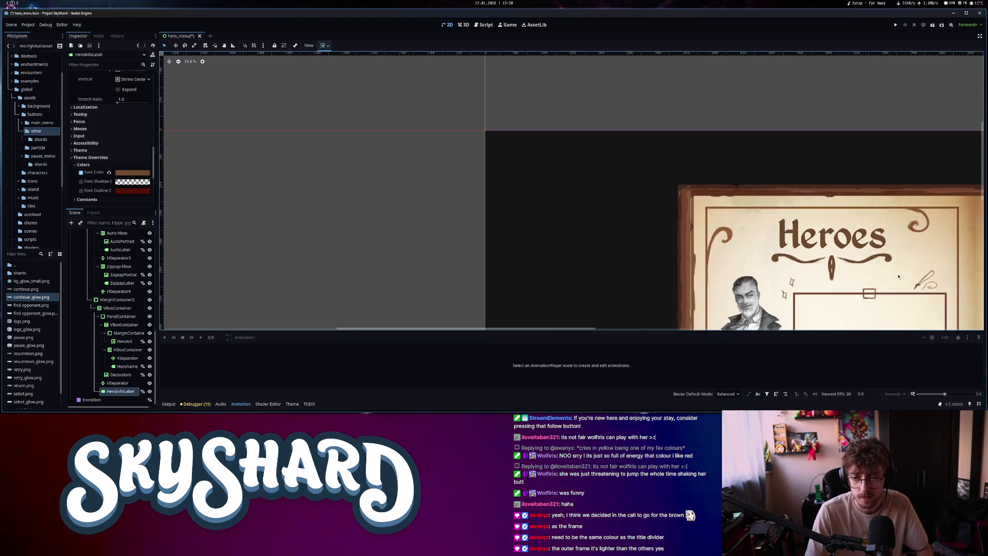
mouse_move(898, 276)
mouse_down()
mouse_move(609, 161)
mouse_move(489, 139)
mouse_up()
scroll(609, 161, down, 2)
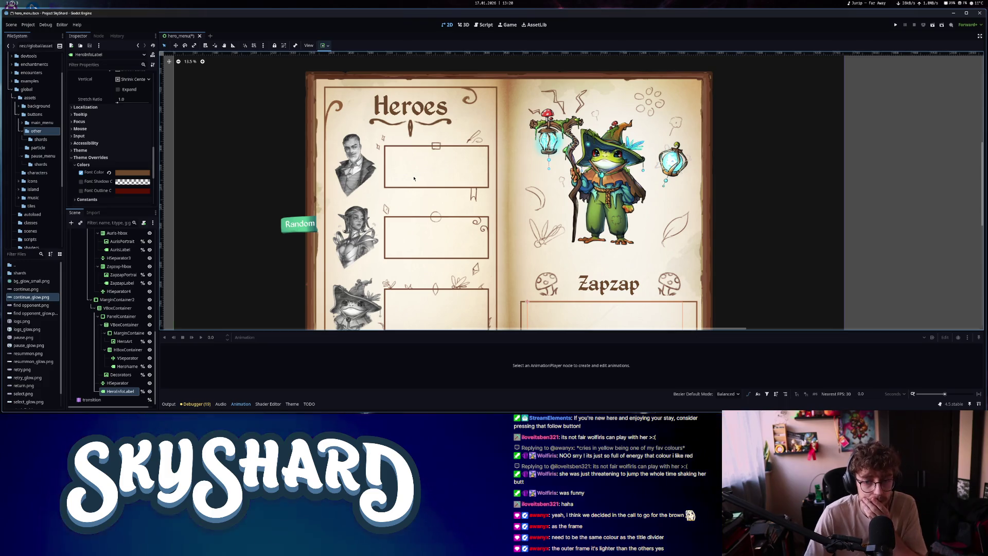
click(740, 292)
drag(739, 292, 739, 279)
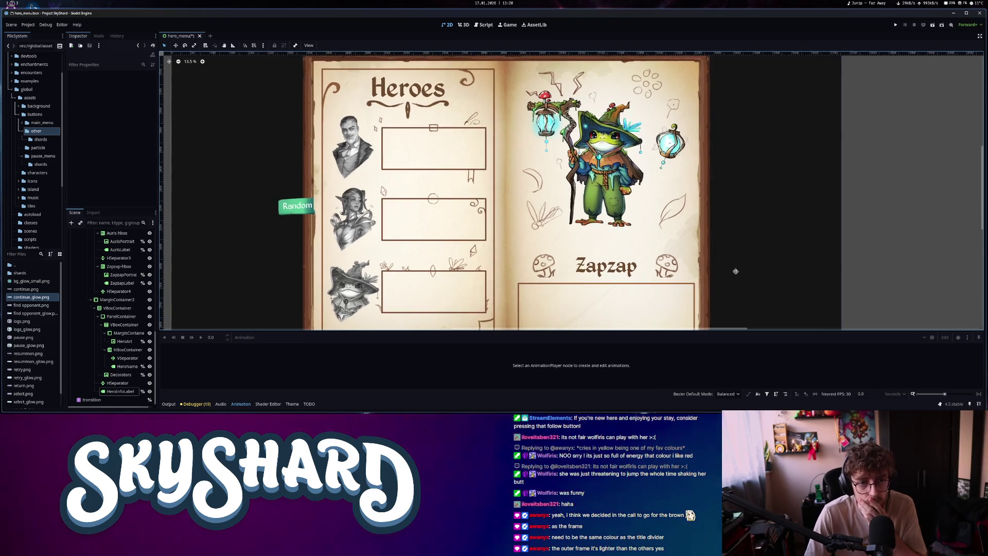
scroll(738, 280, down, 1)
mouse_move(738, 279)
mouse_down()
mouse_move(588, 249)
mouse_move(624, 261)
mouse_up()
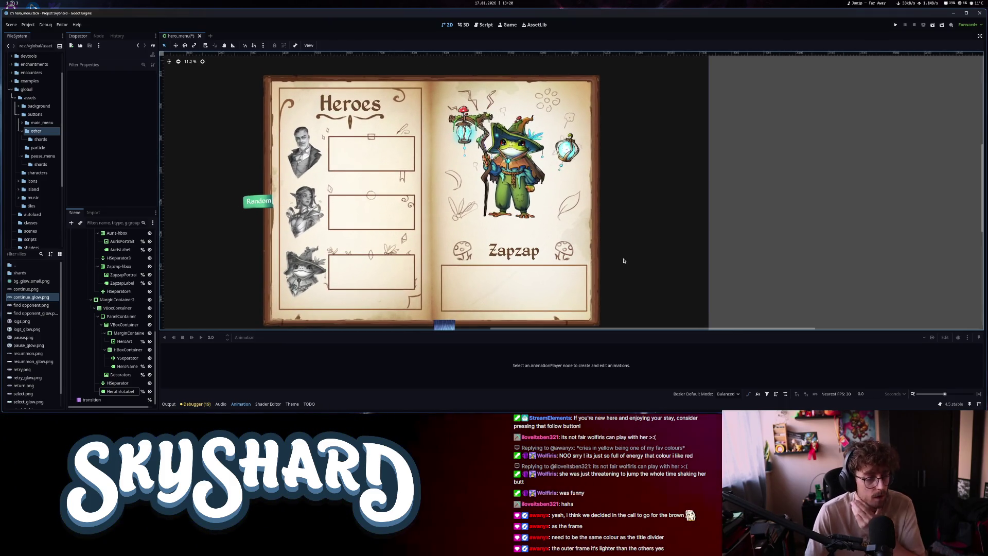
Switch to Chrome and open the Project SkyShard page in Google Drive
key(alt+Tab)
key(alt+Tab)
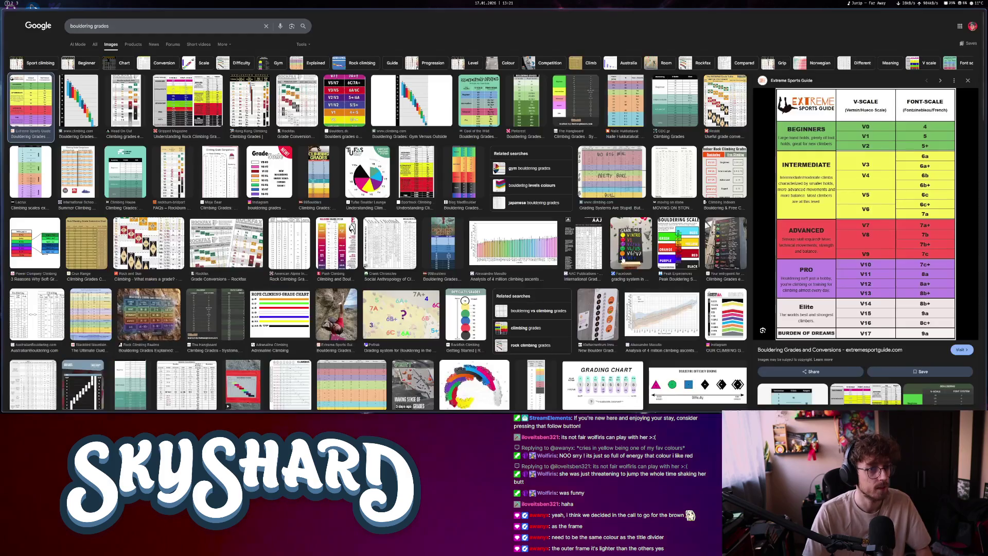
key(alt+Tab)
key(alt+Tab)
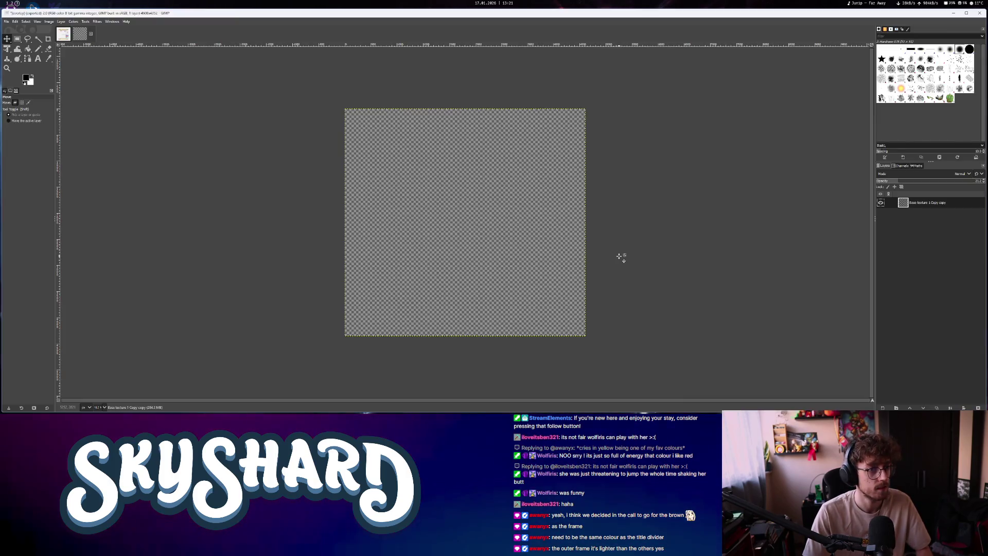
key(alt+Tab)
click(960, 26)
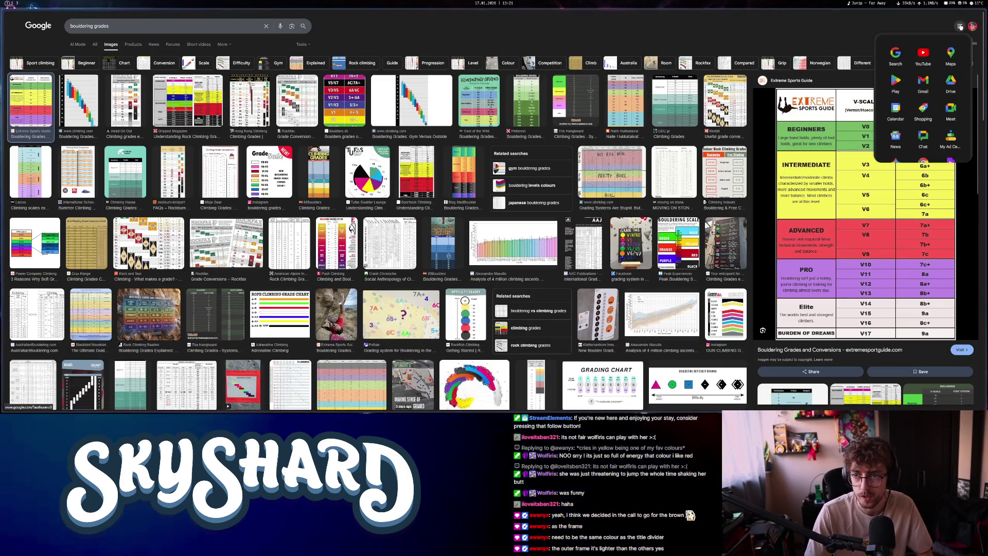
mouse_move(2, 154)
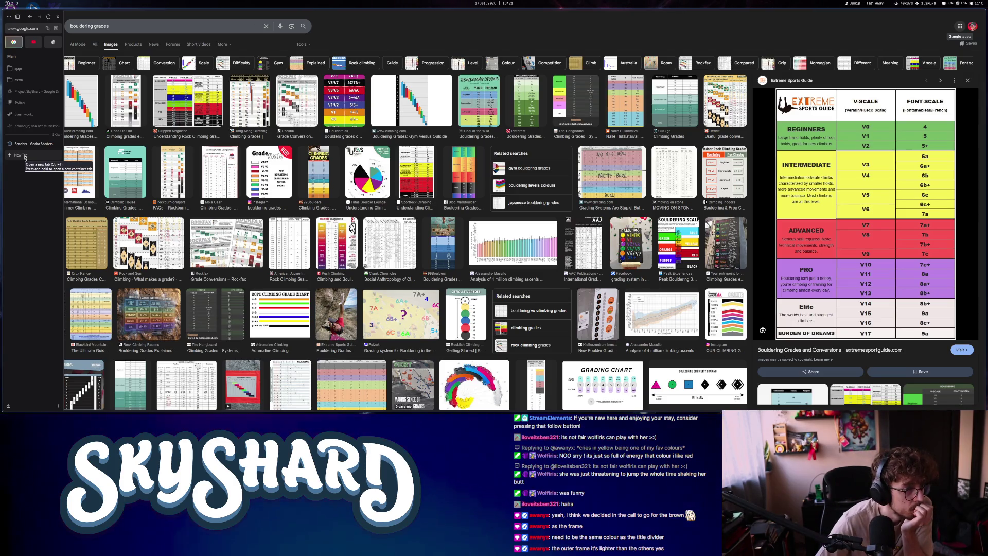
click(34, 91)
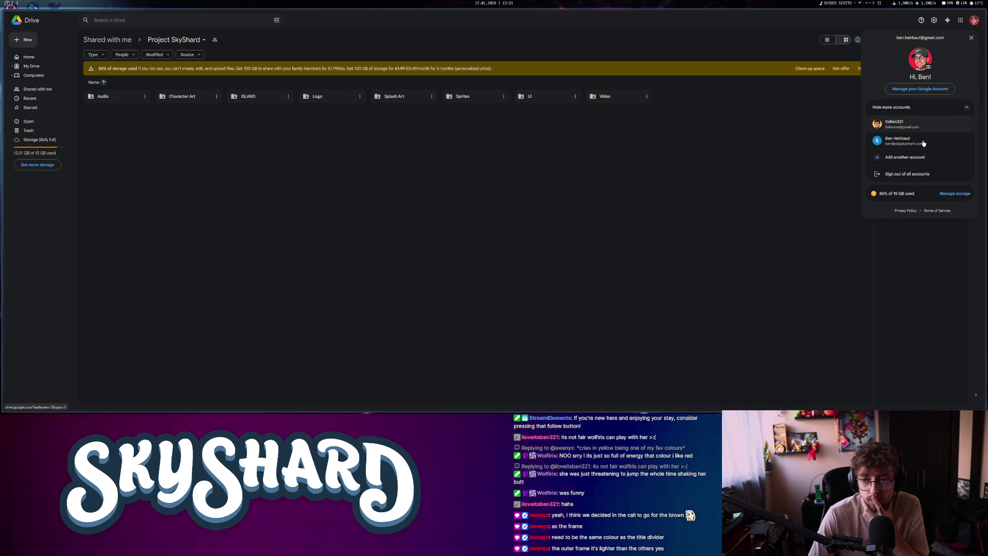
Switch Google accounts, open Project SkyShard, and download hero selection book.psd despite the warning
click(924, 141)
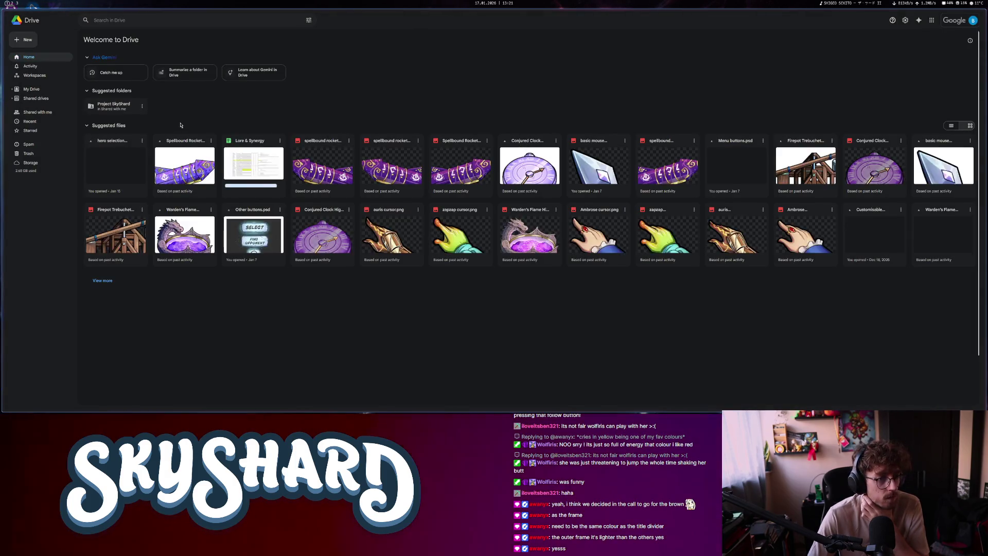
double_click(122, 107)
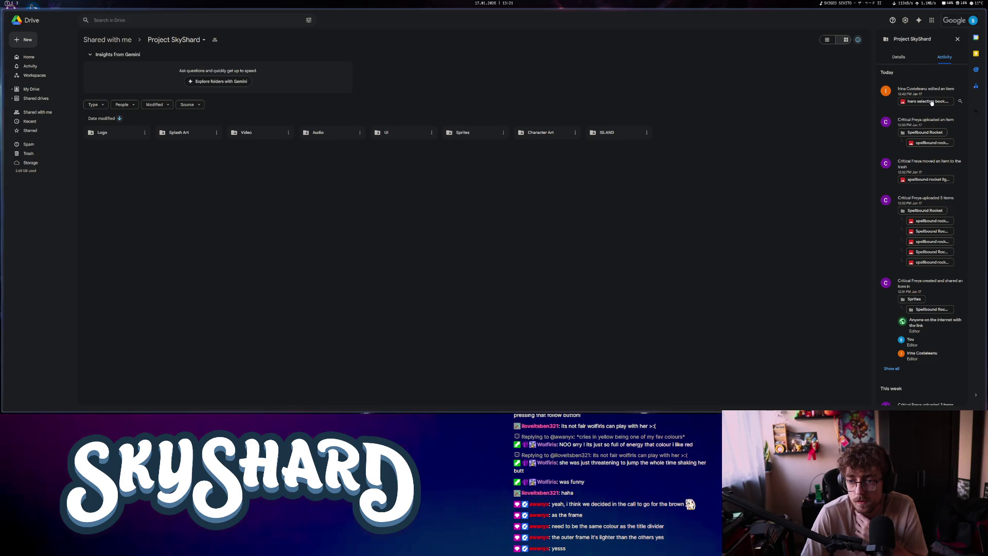
click(931, 102)
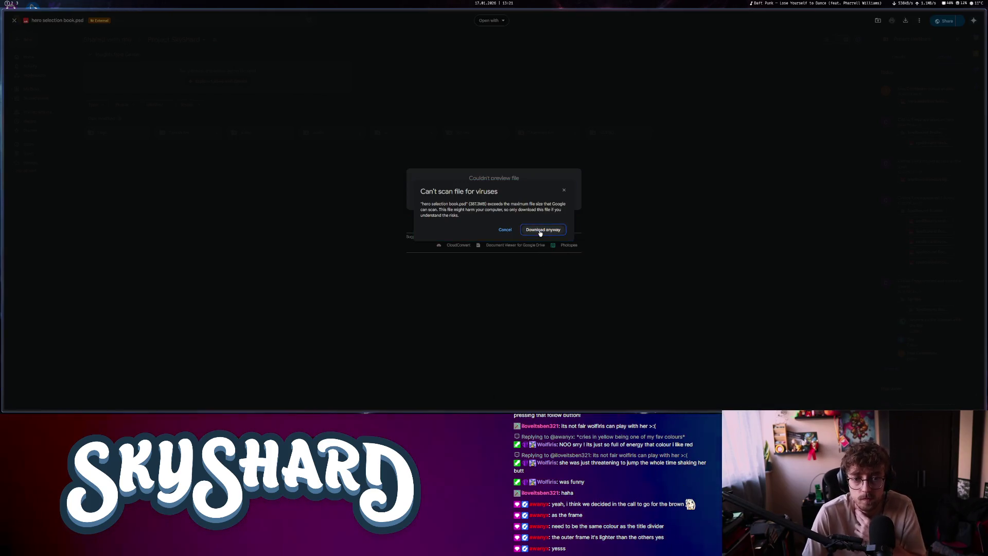
click(540, 231)
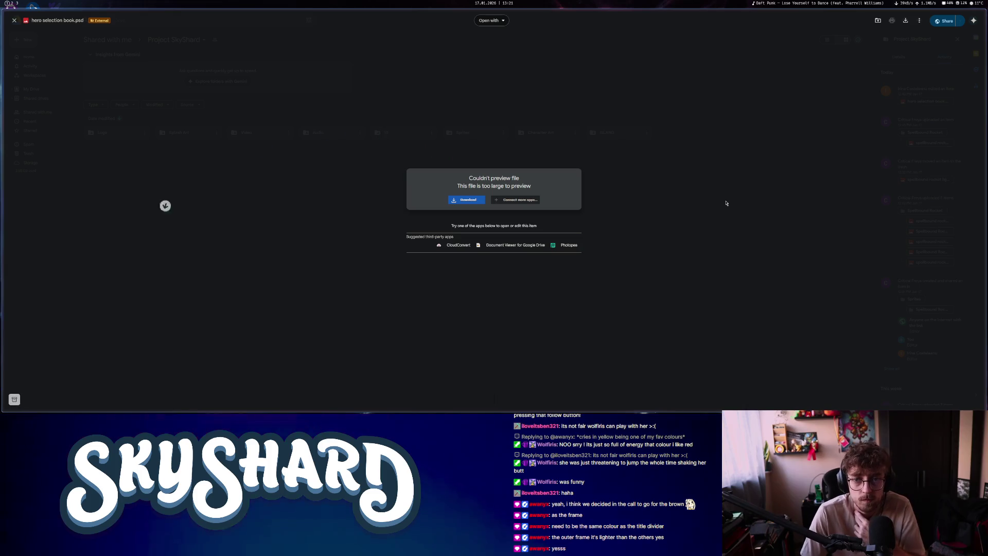
Close the file preview and activity panel and return to the Godot editor
key(Escape)
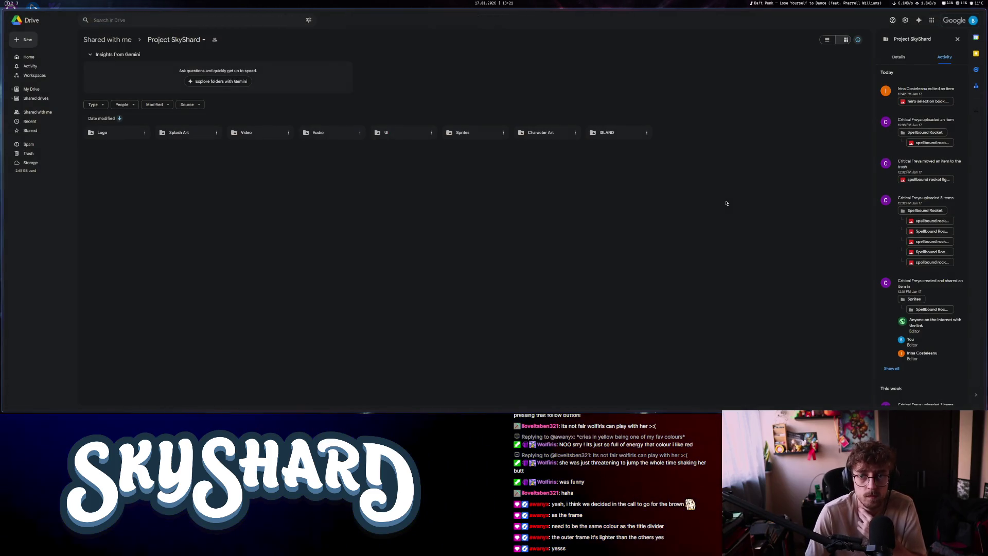
click(958, 40)
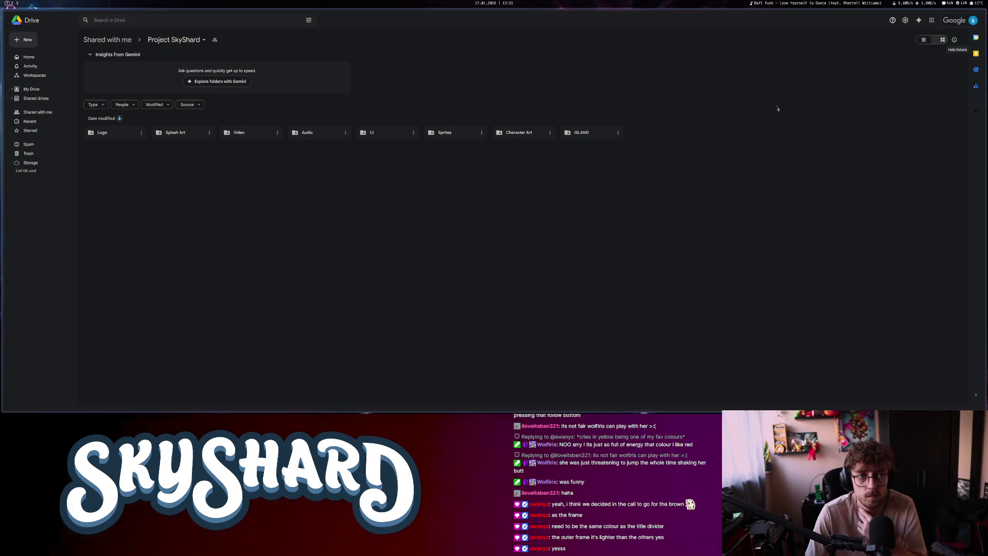
mouse_move(30, 416)
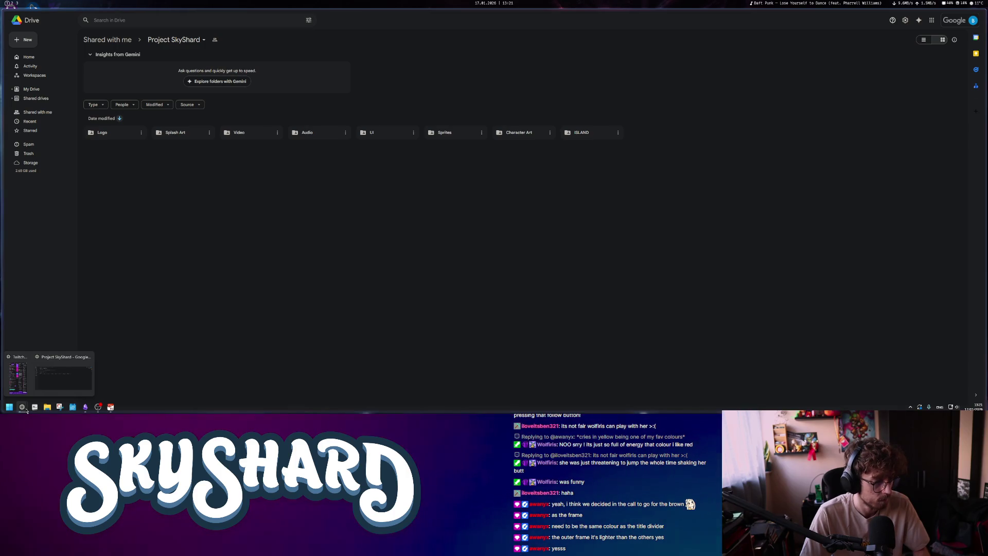
key(alt+Tab)
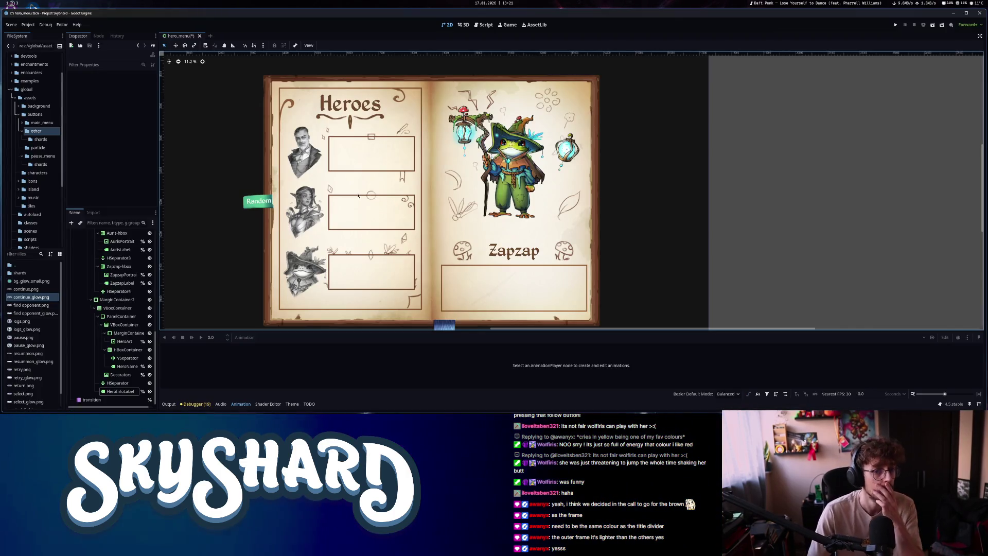
Select the Decorators node and list the main_menu folder's PNG files in FileSystem
scroll(516, 224, down, 2)
scroll(525, 191, right, 2)
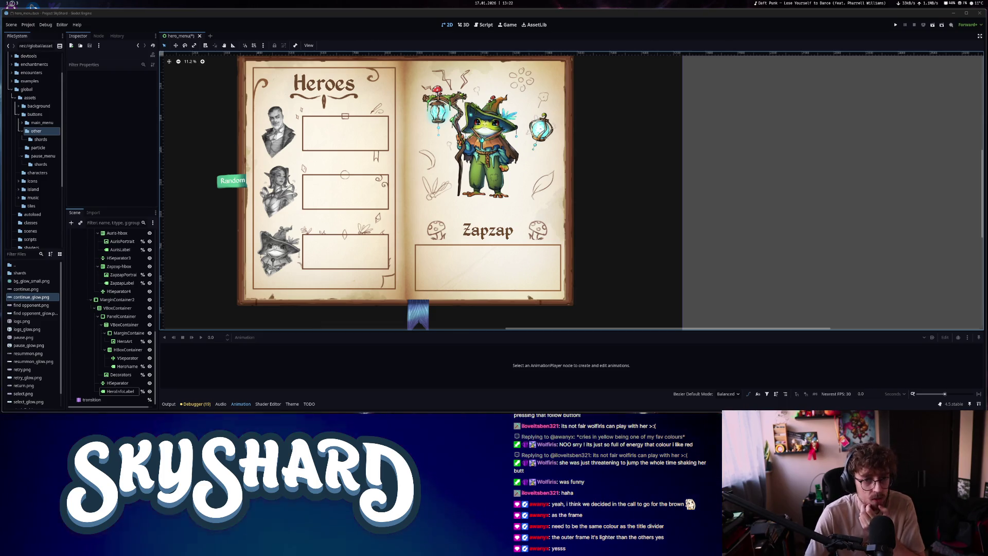
click(479, 138)
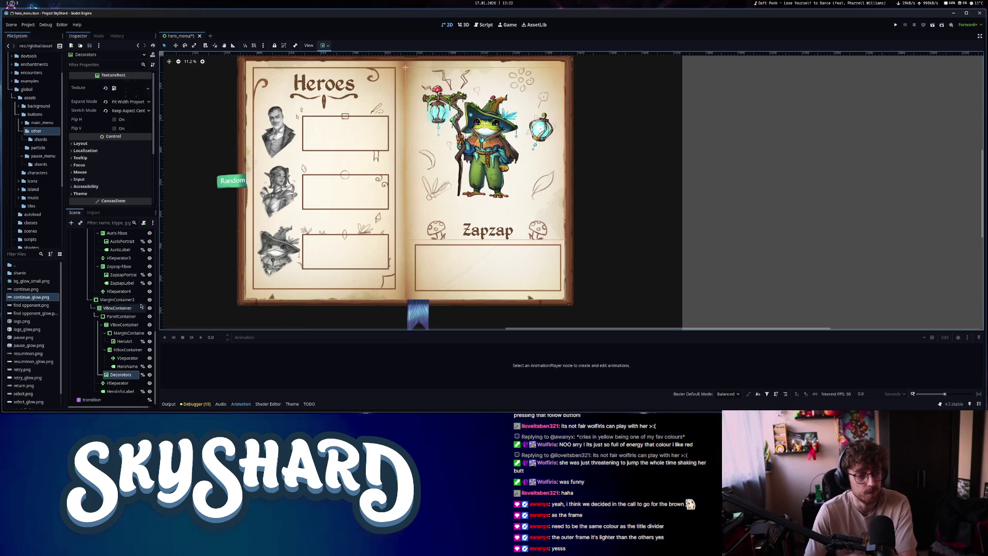
click(41, 122)
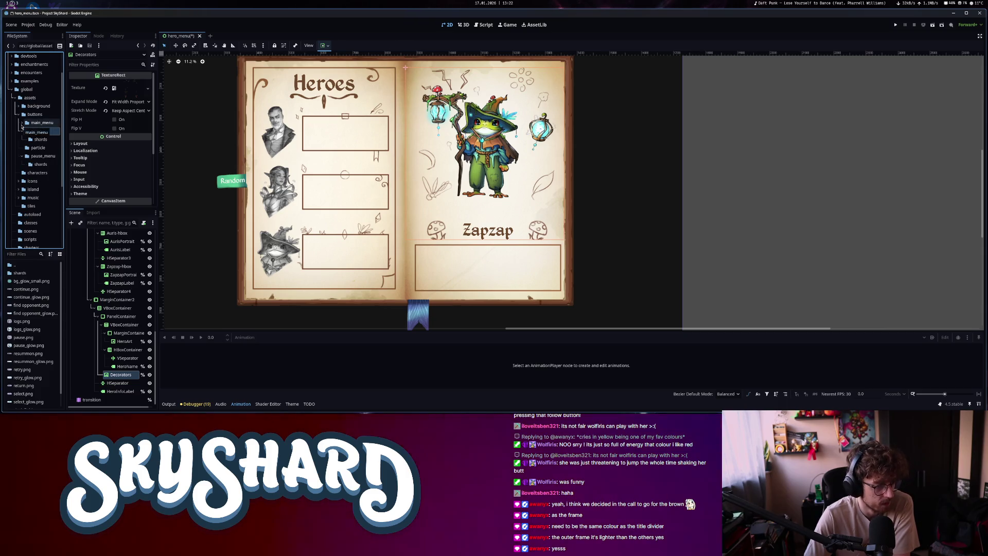
Close the overlay and Customisable Scroll images in GIMP, discarding changes
click(16, 5)
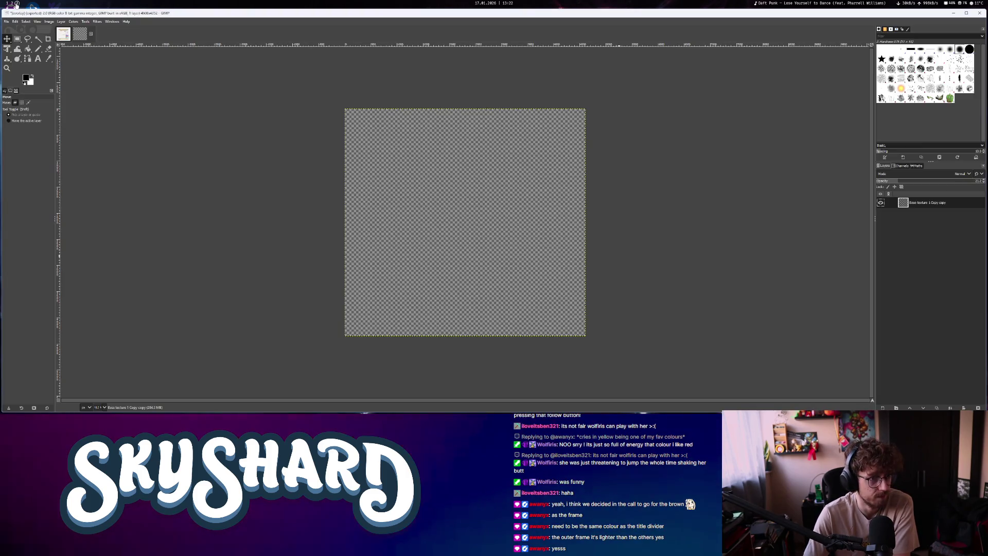
key(ctrl+w)
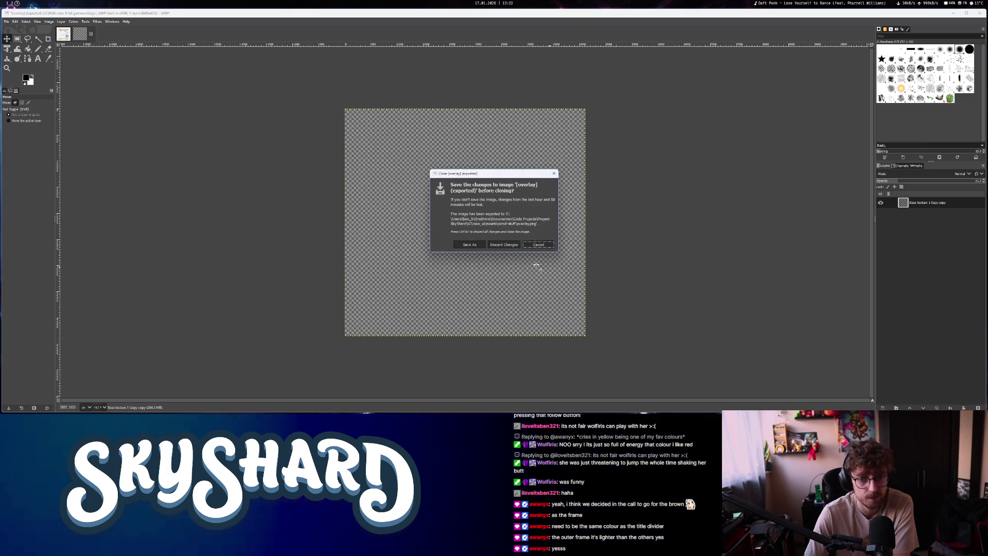
click(510, 244)
click(74, 34)
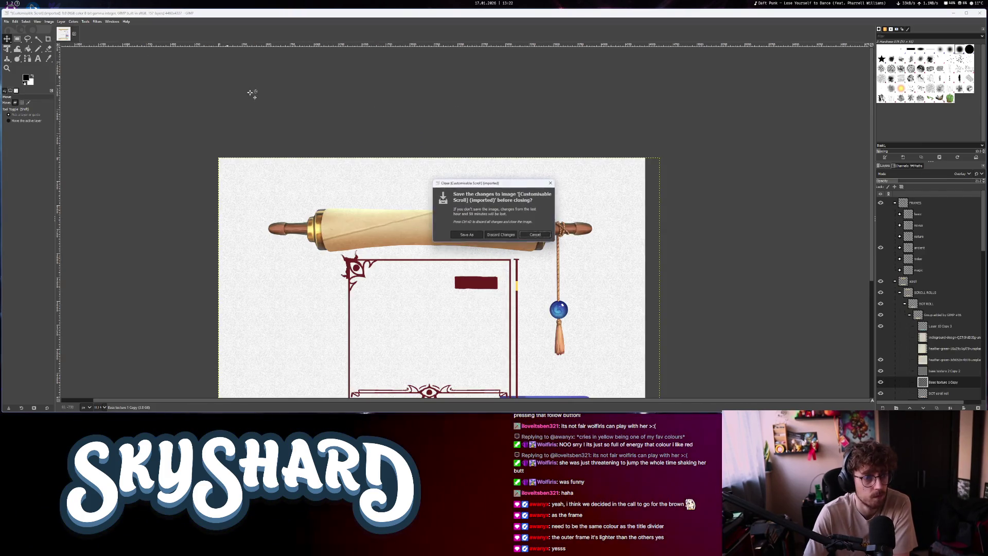
click(500, 235)
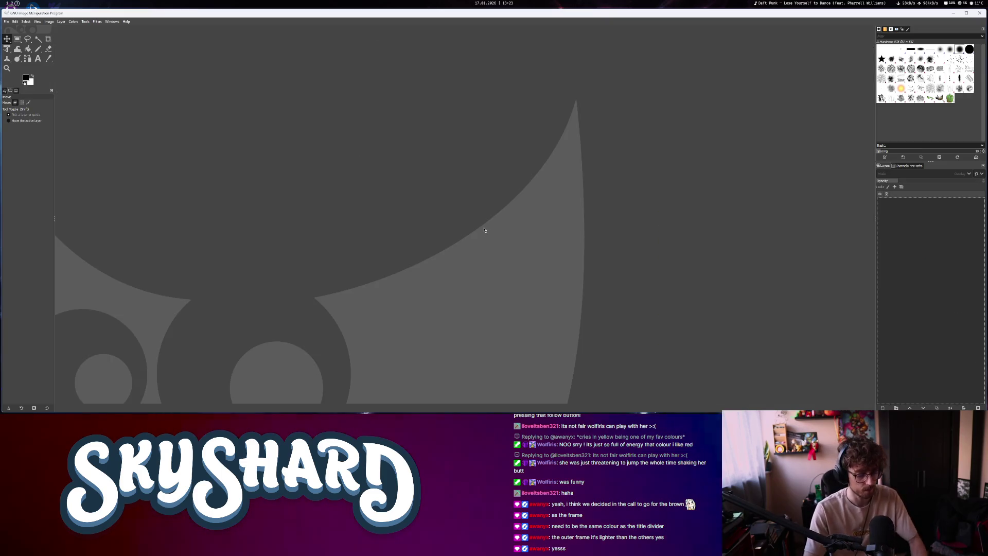
Open hero selection book(1) from the Downloads folder in GIMP
key(super+e)
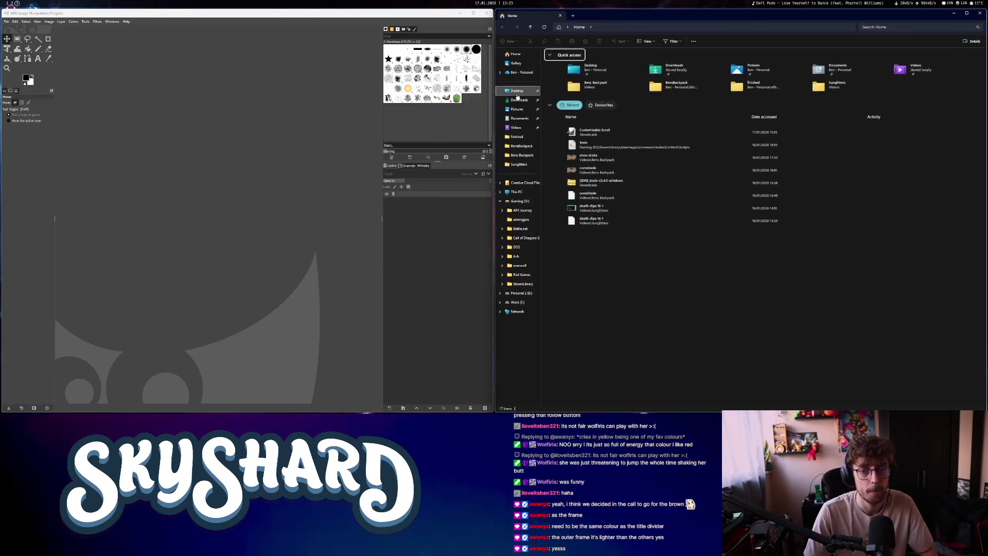
click(519, 100)
drag(557, 72, 918, 49)
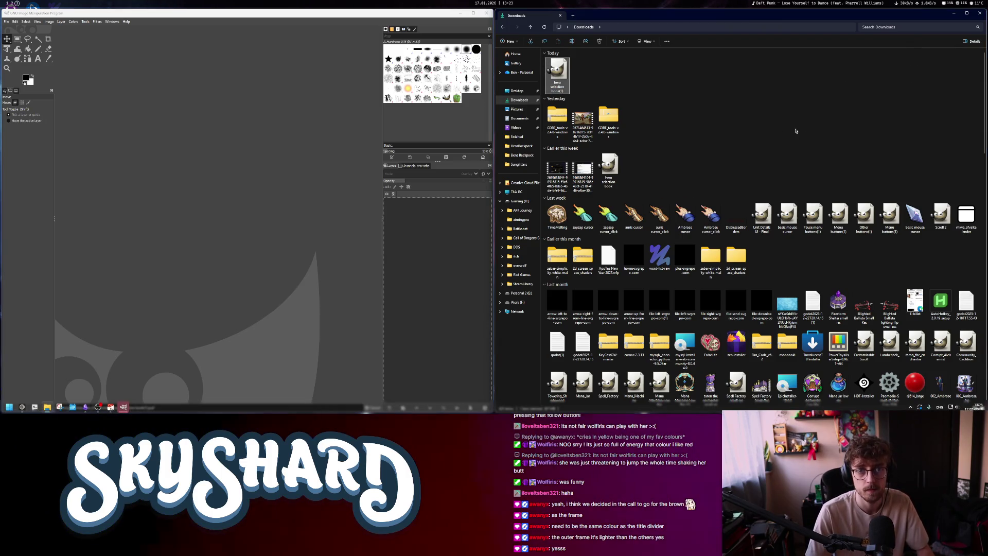
key(alt+F4)
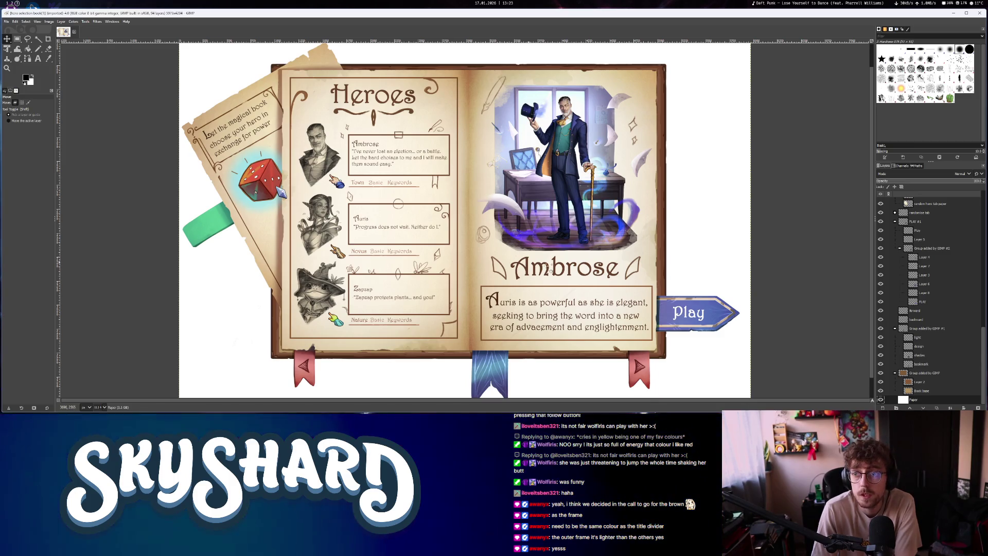
Inspect the book mockup, toggling the Play button group's visibility to locate it
scroll(549, 268, right, 5)
scroll(566, 273, down, 2)
scroll(592, 280, up, 3)
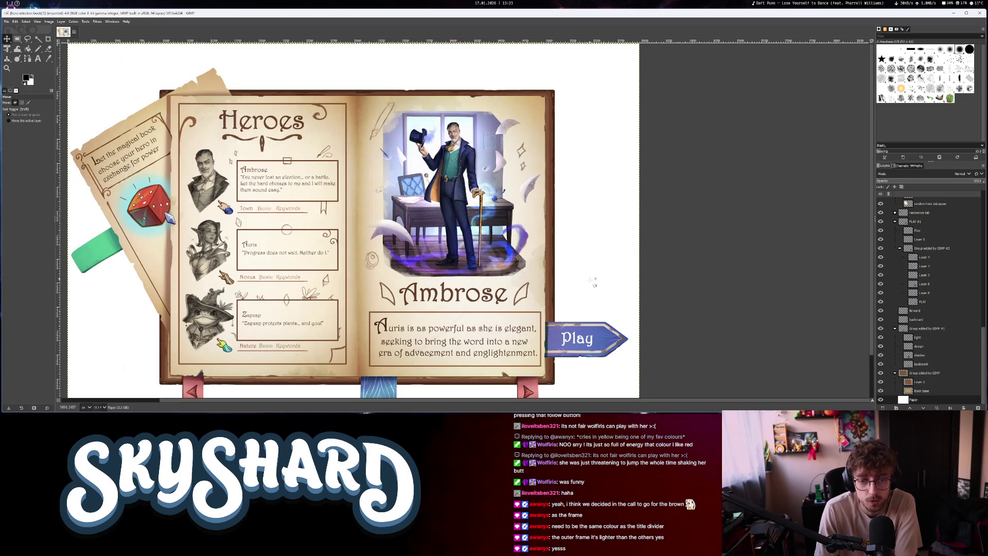
scroll(593, 282, down, 4)
scroll(576, 273, right, 2)
scroll(530, 261, up, 1)
scroll(530, 261, left, 3)
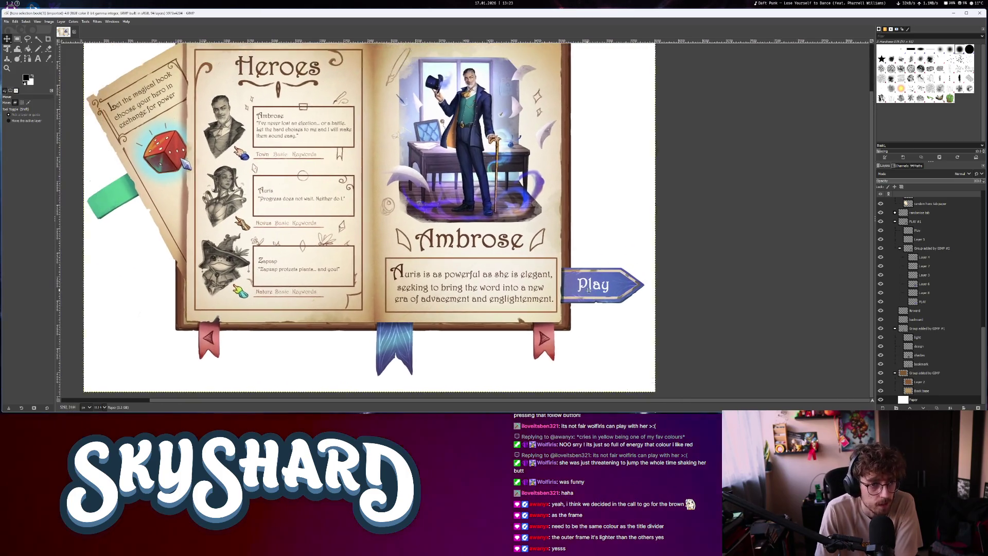
scroll(590, 289, right, 1)
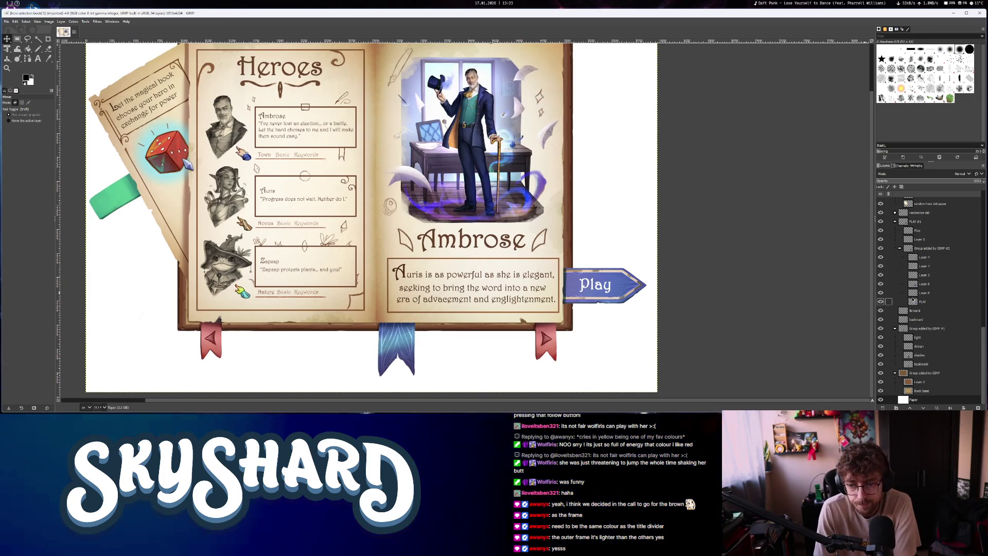
scroll(924, 358, up, 5)
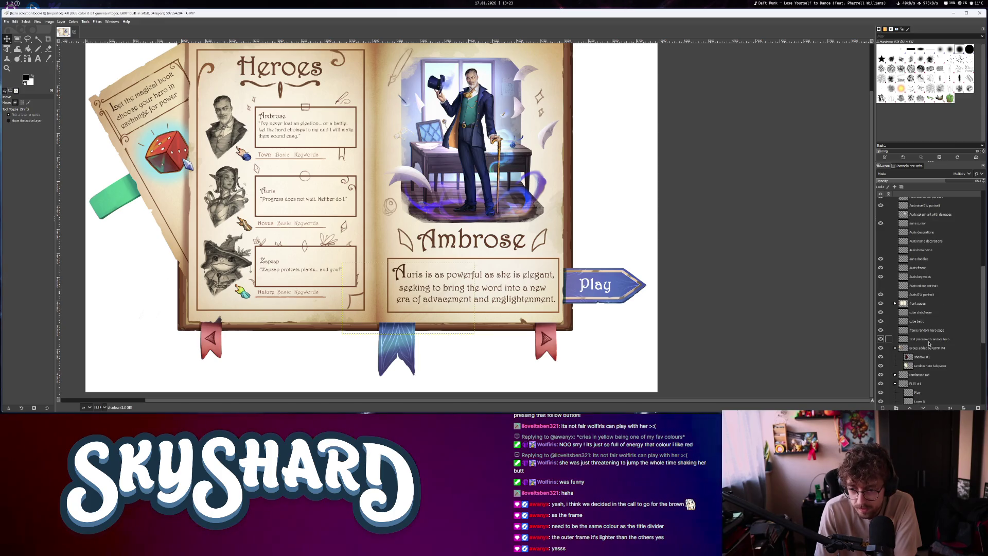
scroll(929, 343, down, 3)
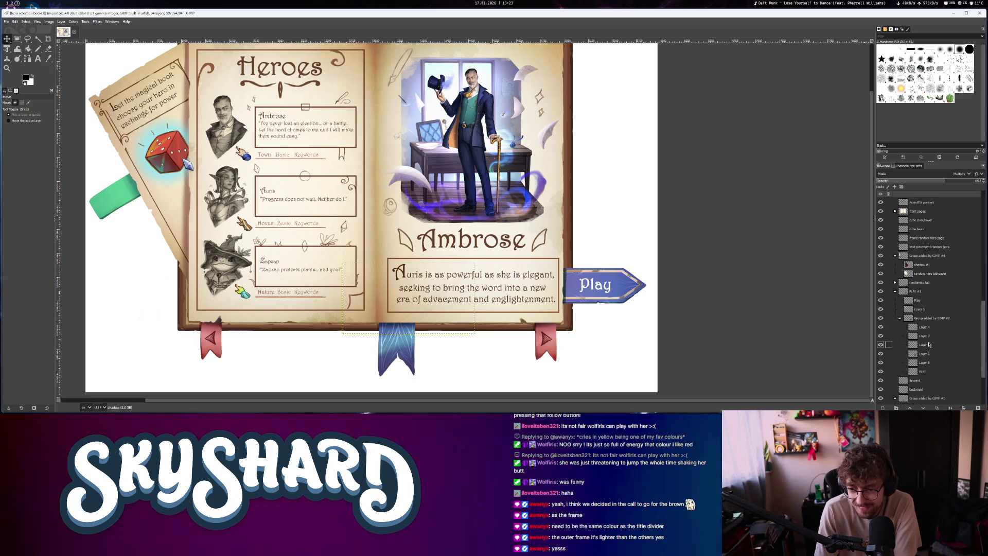
click(882, 318)
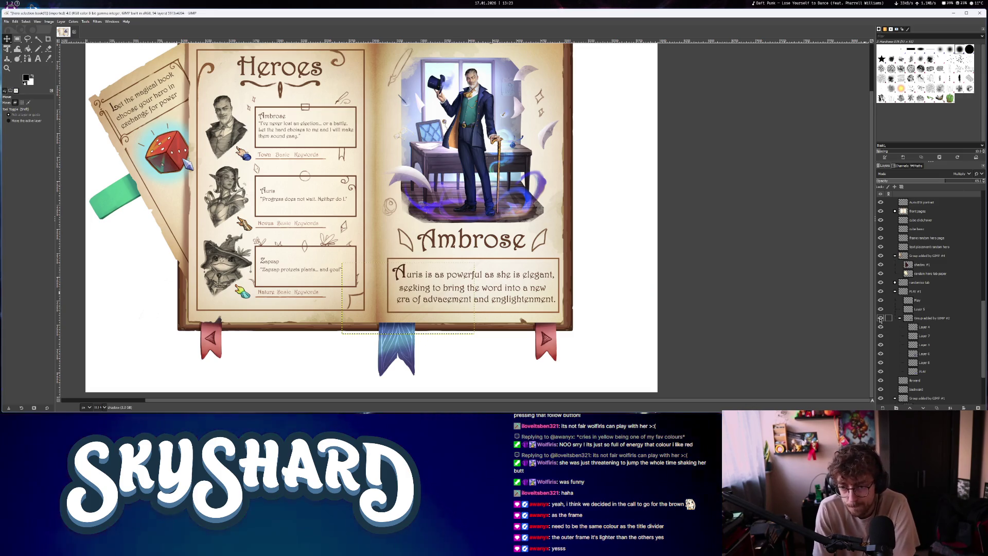
click(880, 319)
Create a new 1000x1000 image and delete its Background layer for transparency
click(7, 22)
click(18, 30)
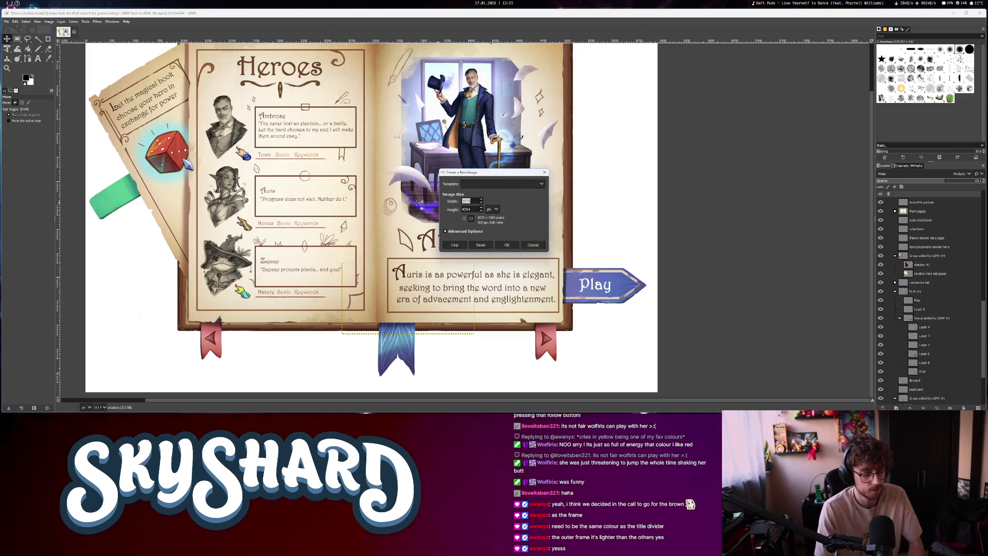
text(1000)
key(Return)
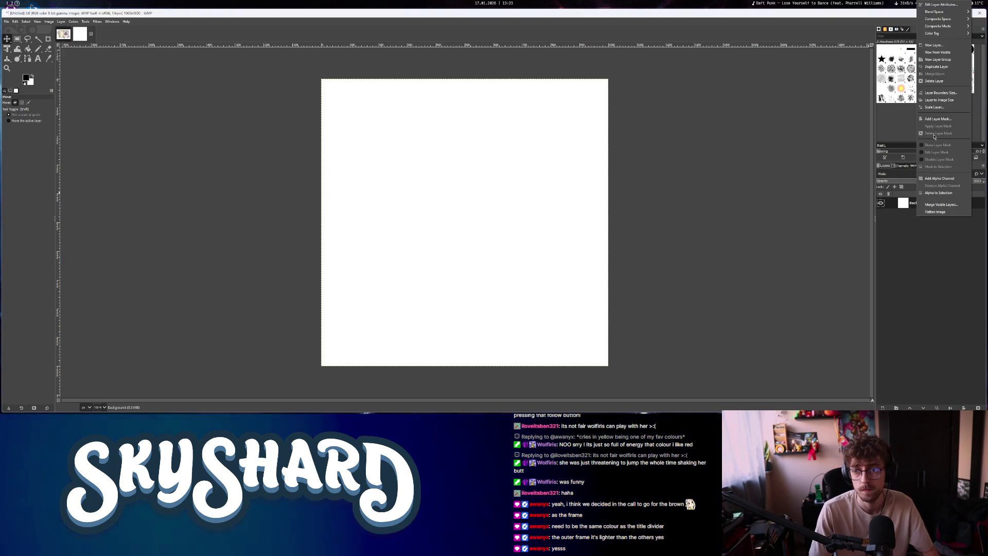
key(Delete)
Drag 'Group added by GIMP #2' from the book image into the new image
click(63, 34)
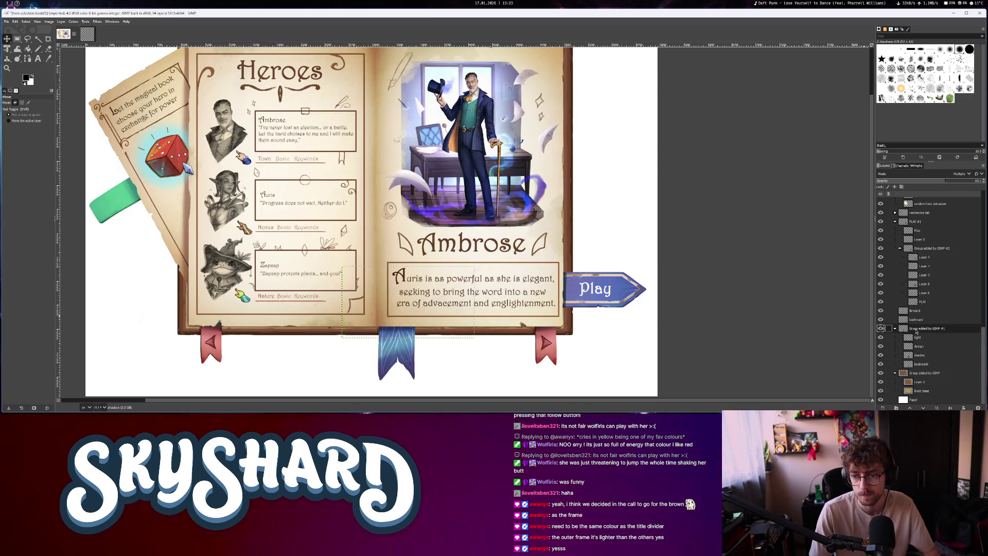
click(881, 328)
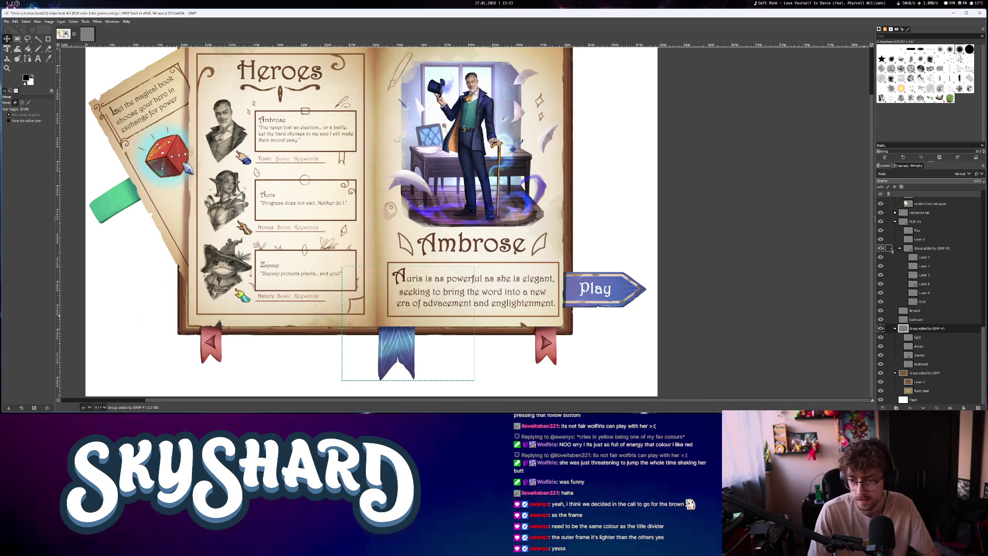
mouse_move(933, 251)
mouse_down()
mouse_move(81, 34)
mouse_move(289, 177)
mouse_move(453, 248)
mouse_up()
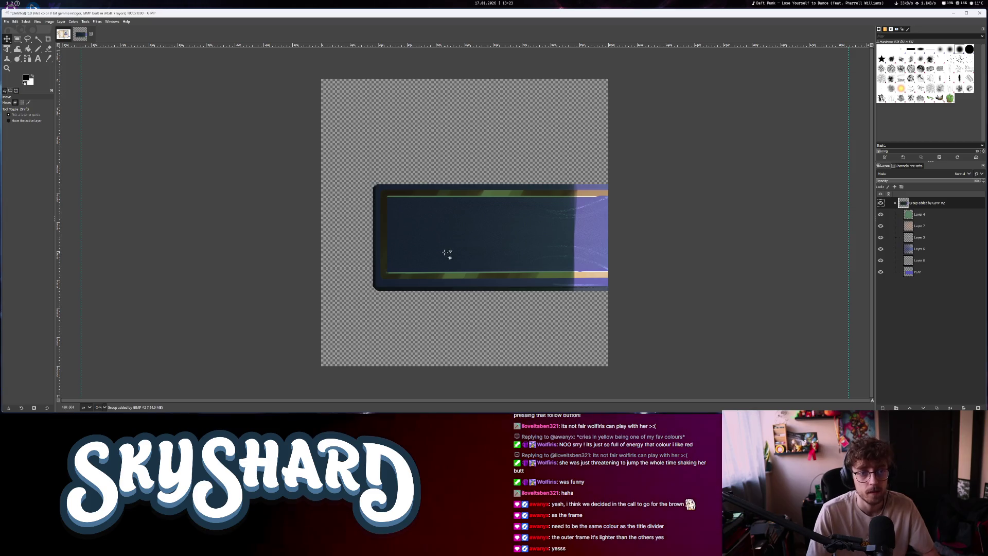
Fit the canvas to layers so the whole Play banner is visible
scroll(447, 252, down, 3)
click(66, 82)
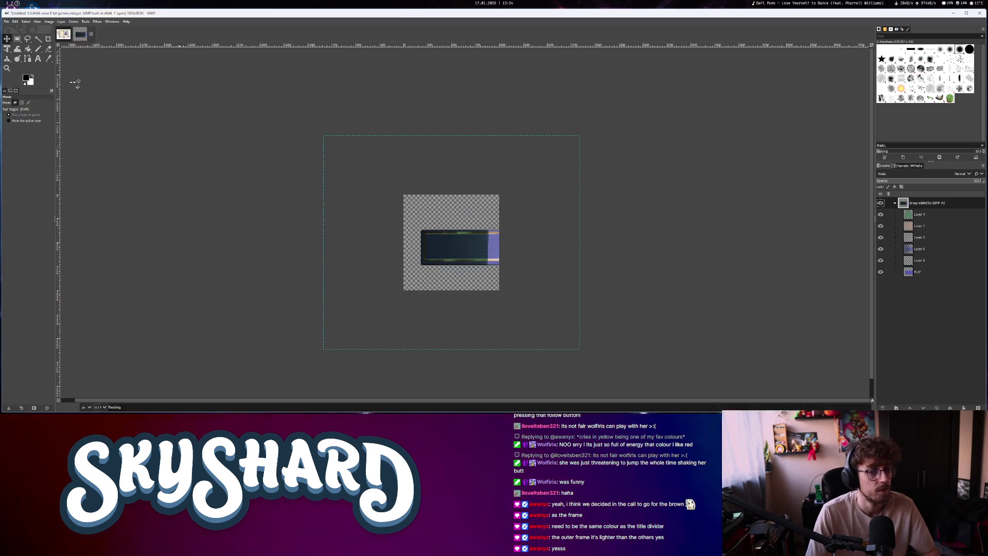
scroll(600, 243, up, 3)
scroll(289, 236, down, 1)
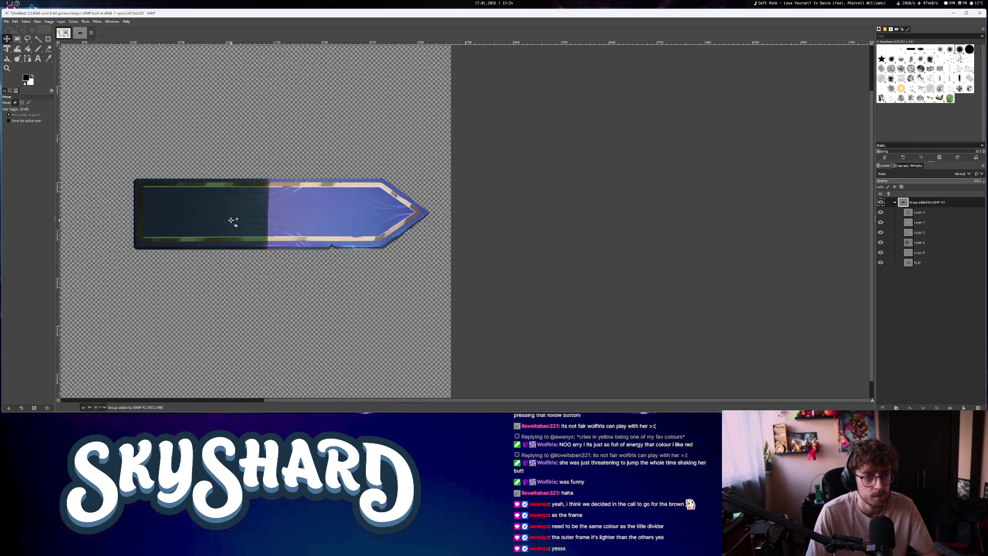
Toggle the Layer 4 overlay, frame and Layer 6 shading to compare the banner
click(881, 212)
click(880, 213)
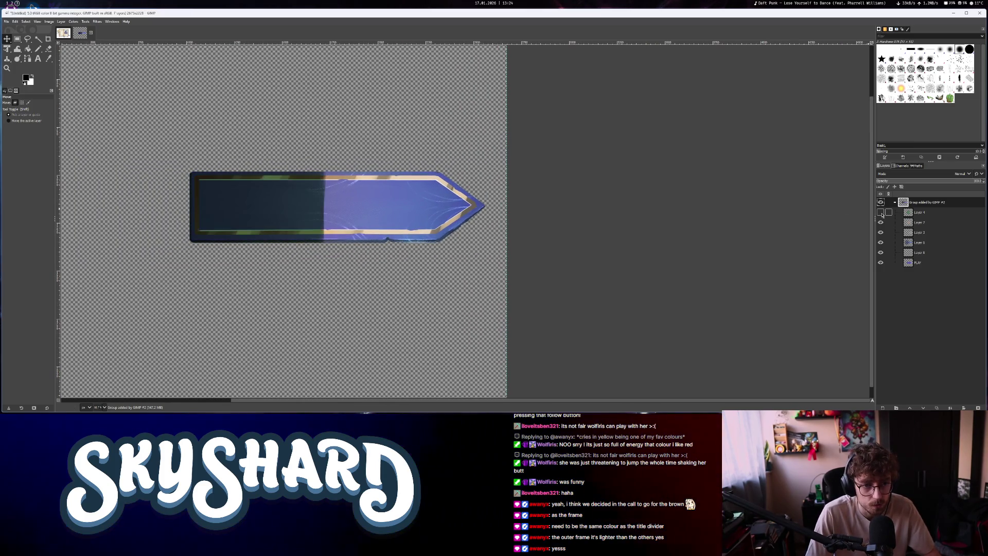
click(881, 213)
click(881, 213)
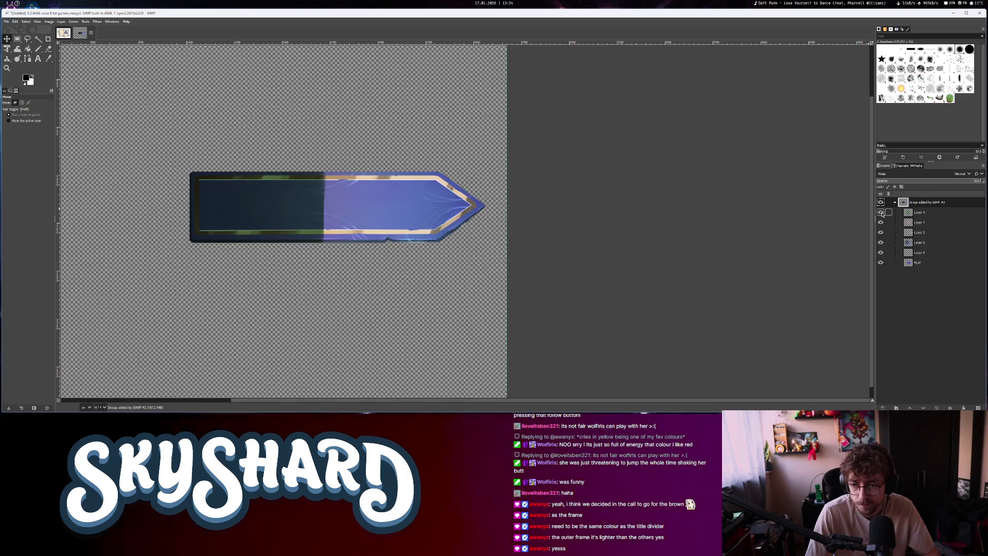
click(880, 213)
click(880, 223)
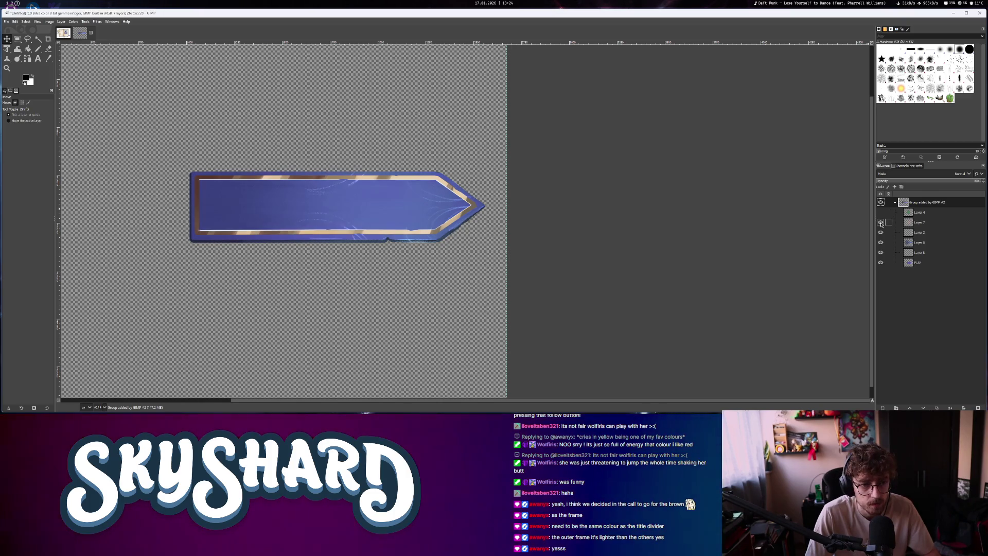
click(880, 223)
click(881, 232)
click(880, 232)
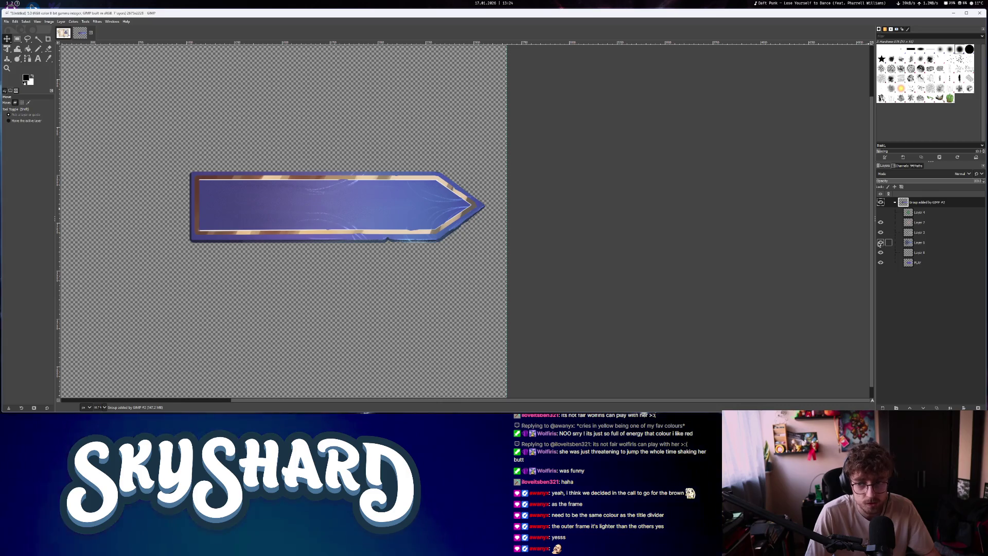
click(880, 242)
click(880, 242)
click(880, 243)
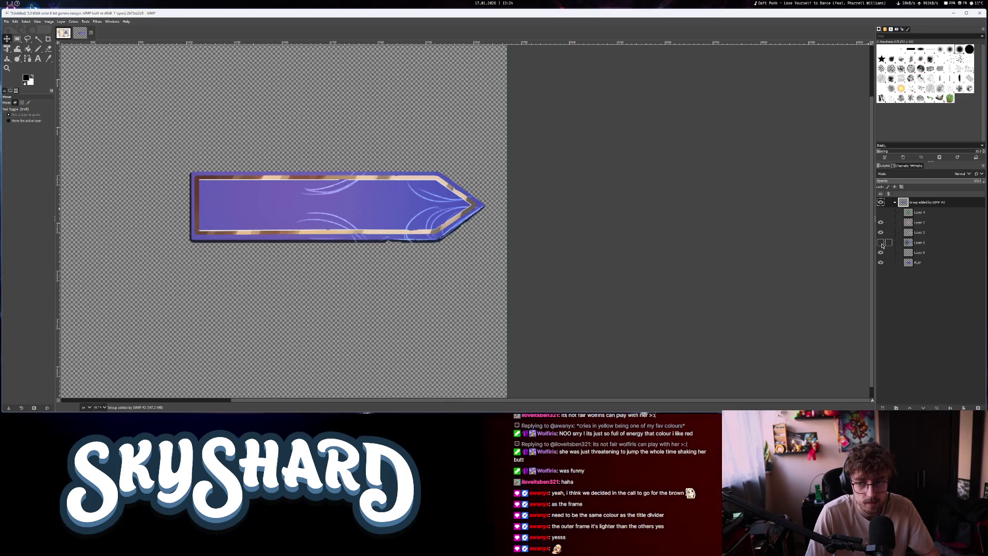
click(880, 242)
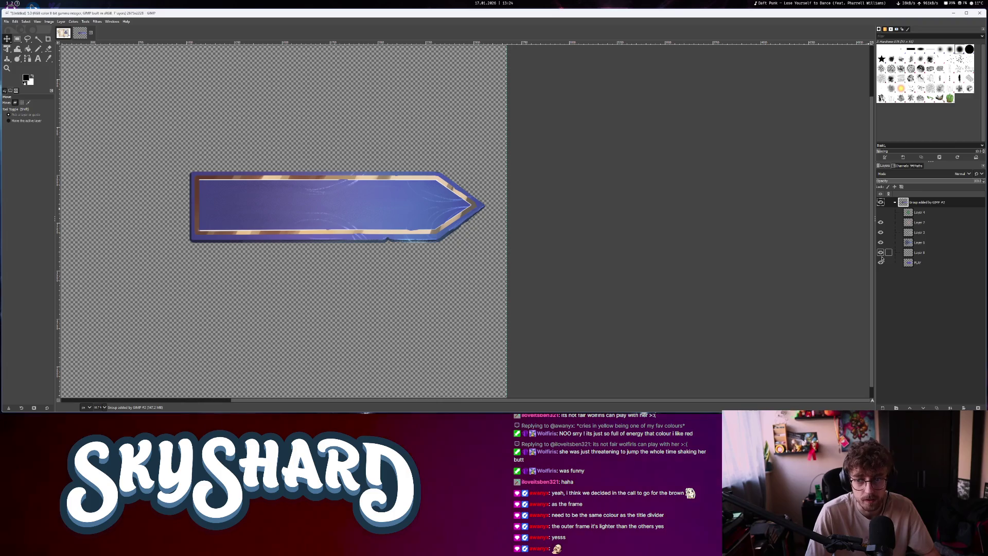
Check the Layer 8 swirls and PLAY base layer, leaving Layer 4's dark overlay hidden
click(881, 253)
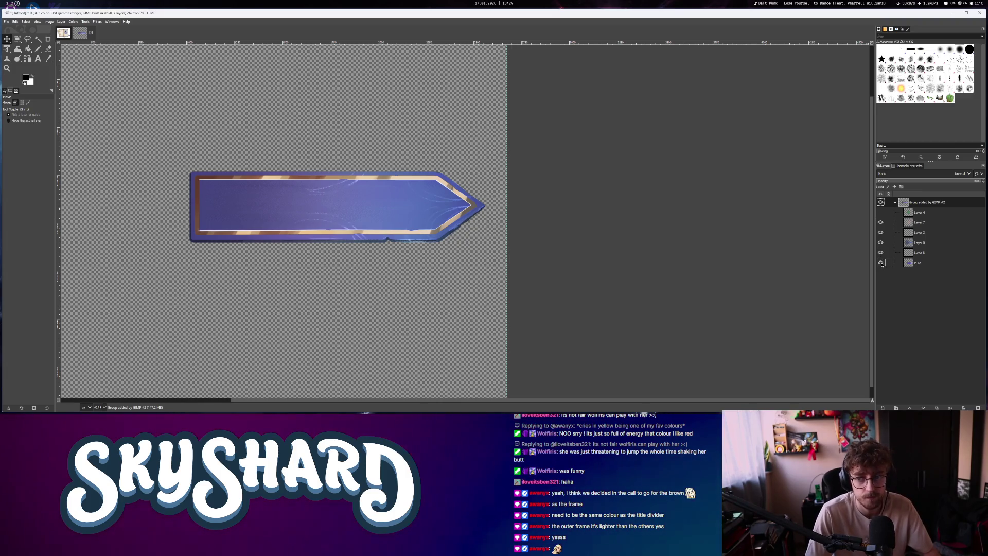
click(881, 263)
click(881, 263)
click(880, 263)
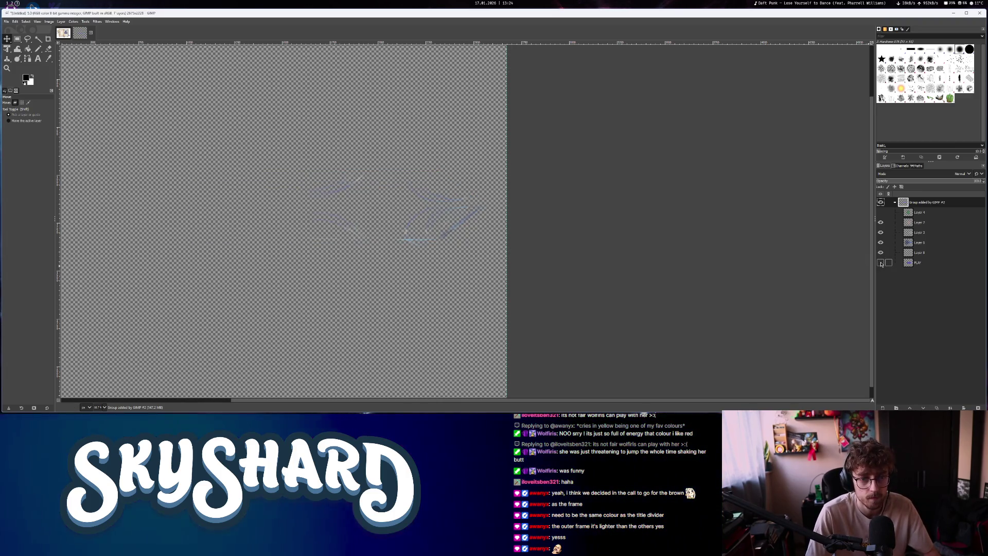
click(881, 263)
scroll(508, 196, left, 5)
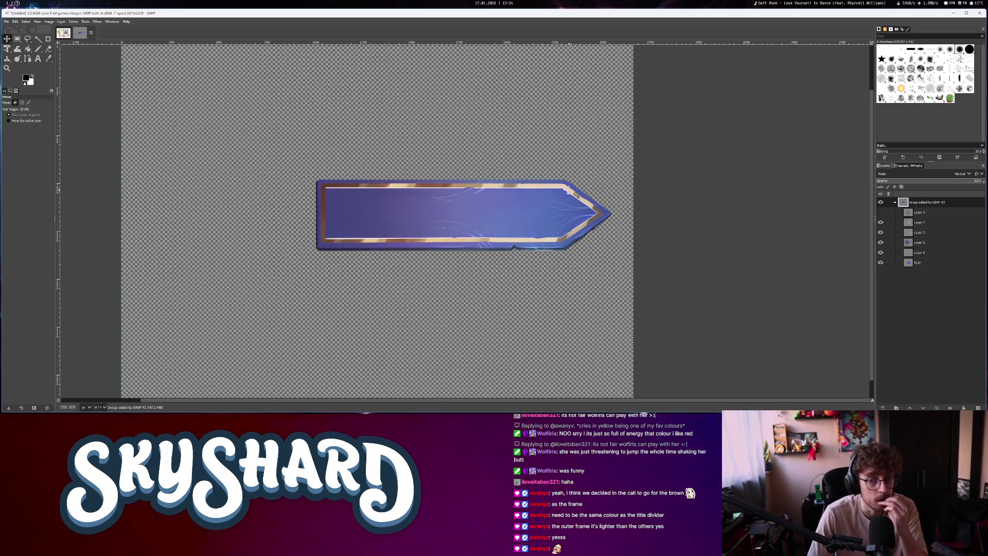
scroll(587, 207, down, 1)
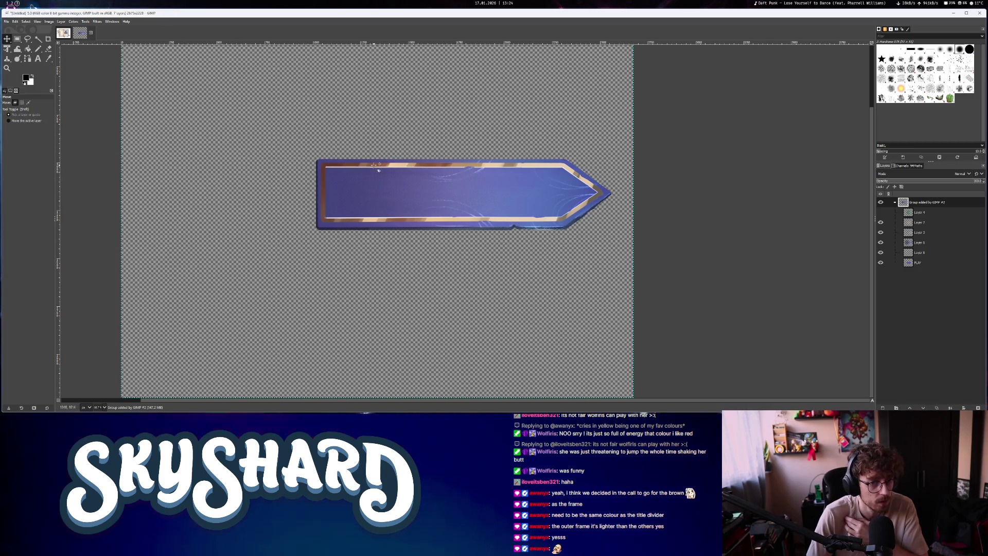
click(881, 212)
click(880, 212)
click(881, 212)
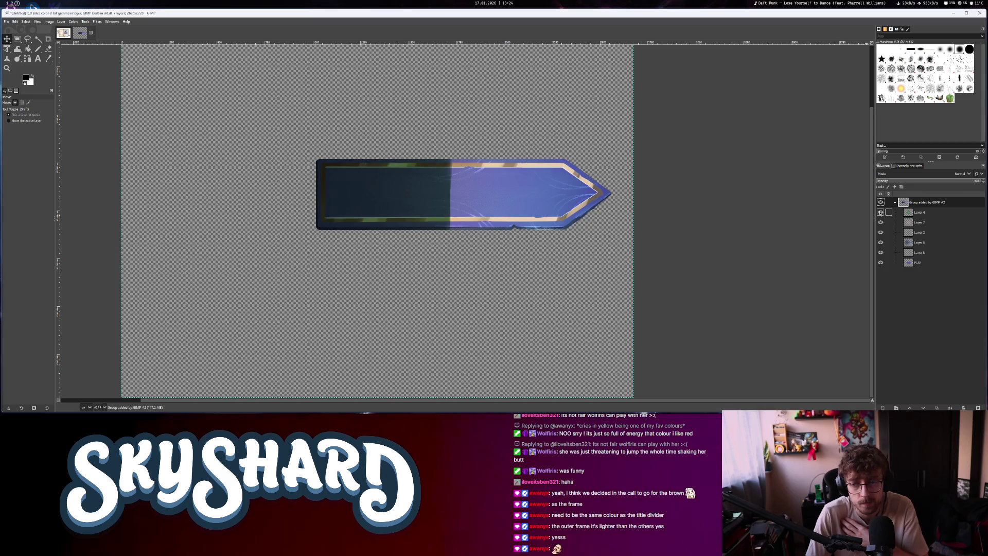
click(880, 212)
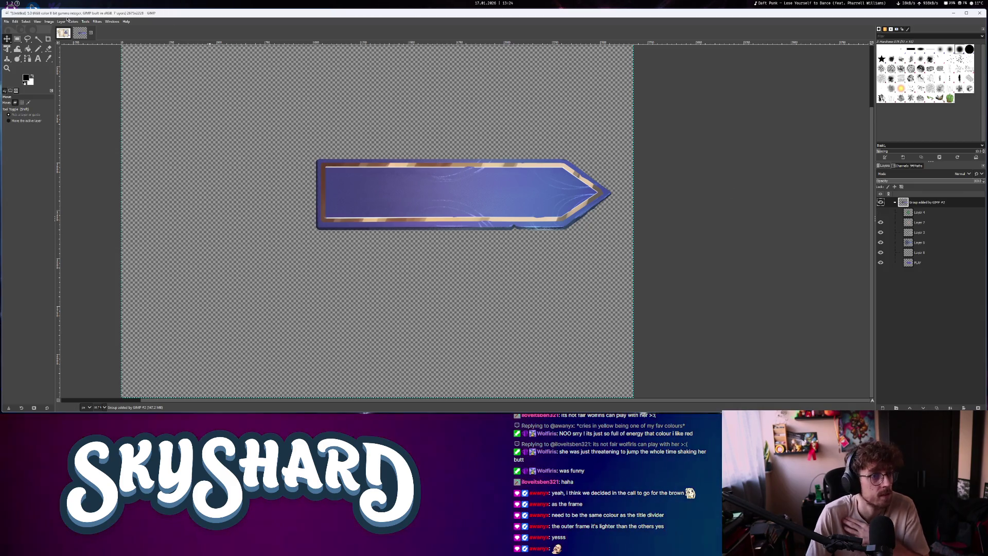
click(49, 21)
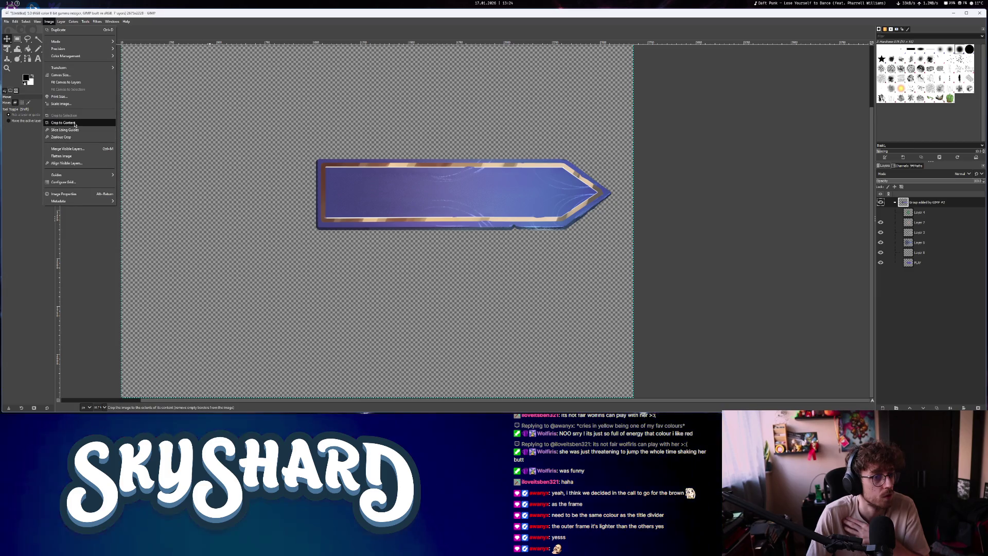
Crop the canvas to the banner and browse Export As to the details folder
click(64, 144)
click(6, 21)
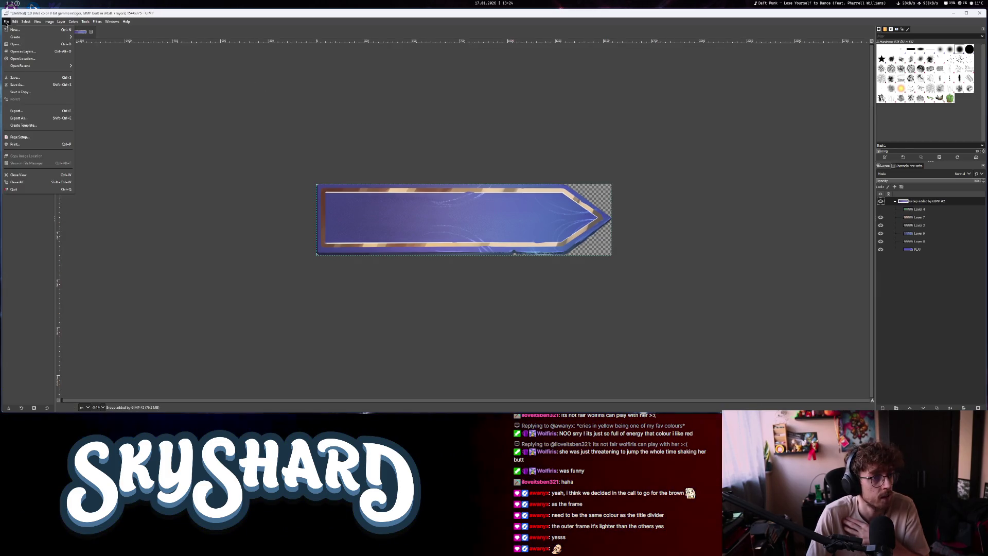
click(21, 118)
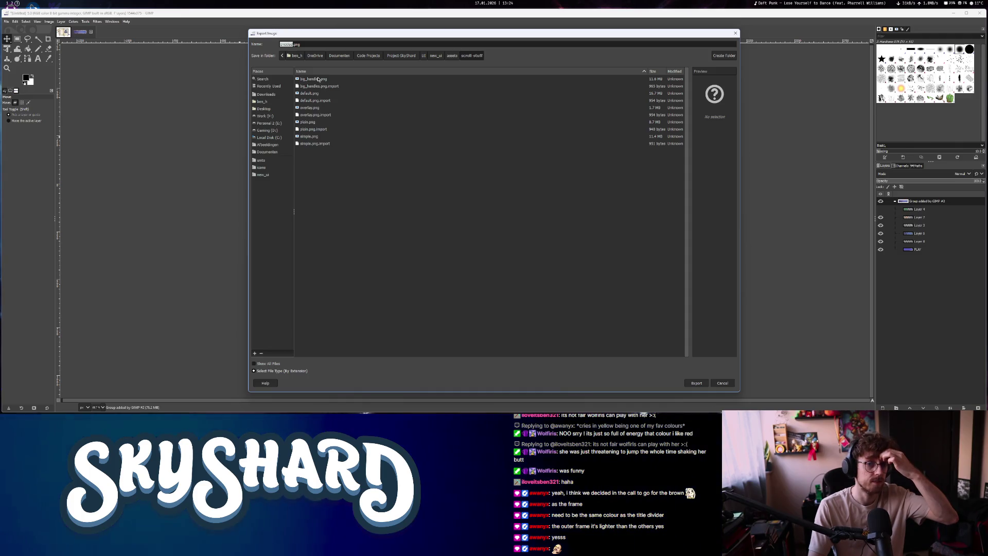
click(453, 55)
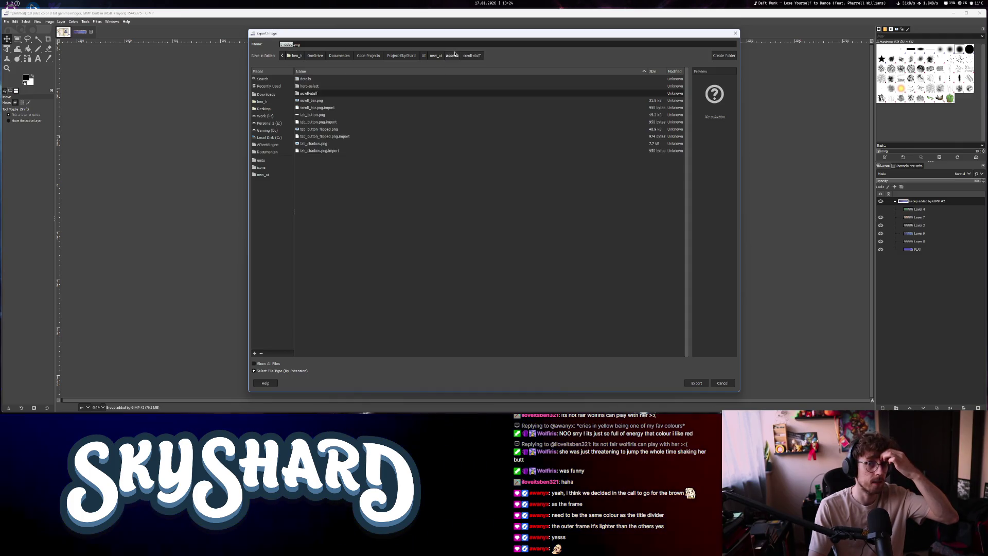
double_click(318, 80)
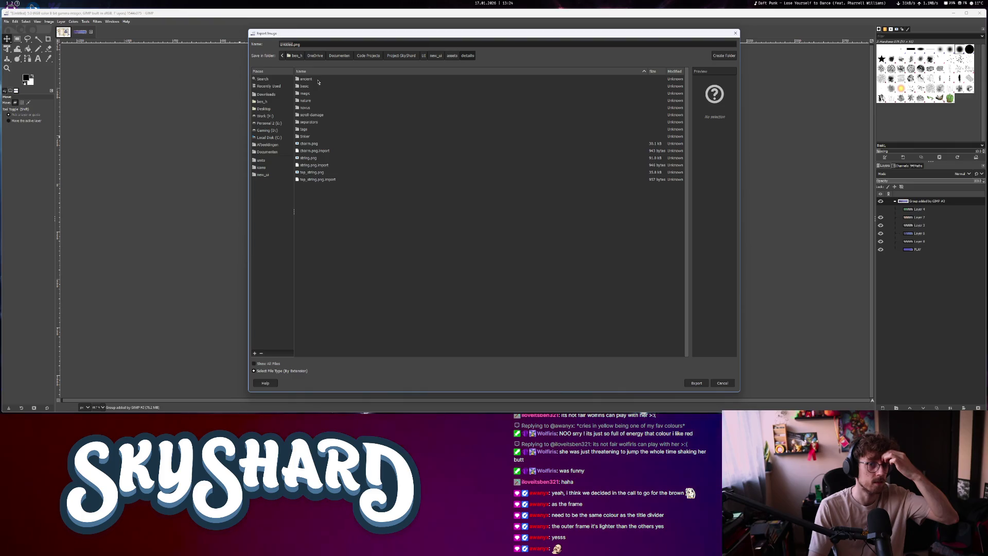
double_click(308, 131)
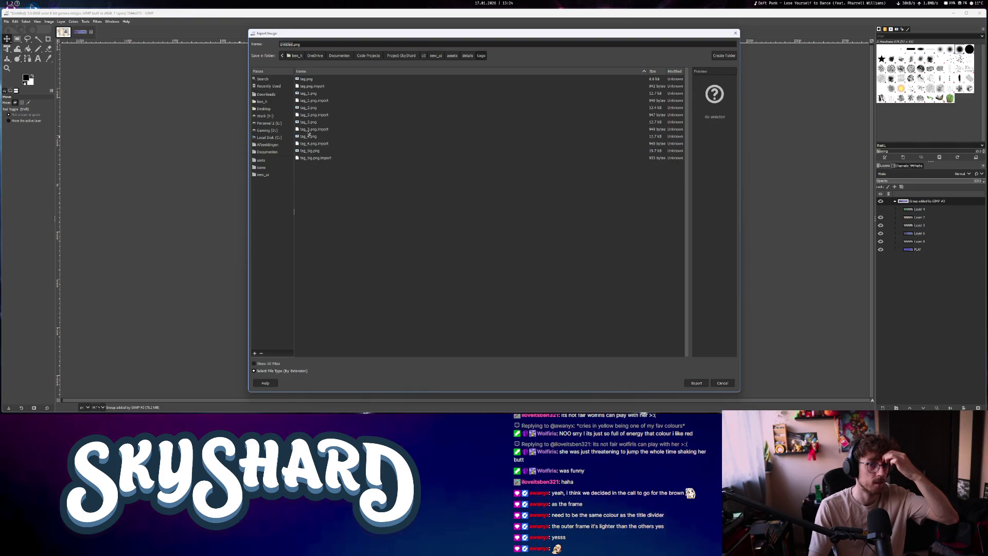
click(469, 58)
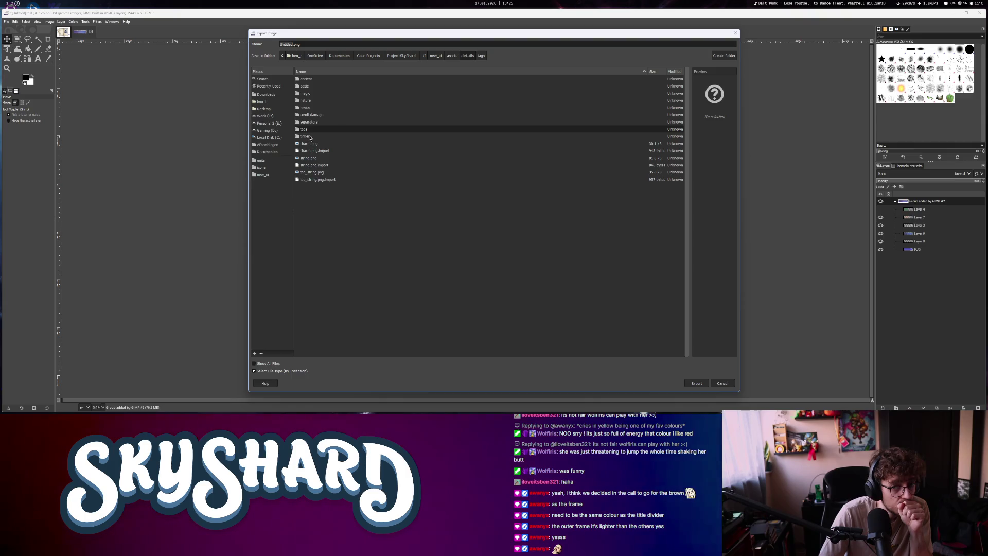
Create a buttons folder and export the banner there as nice_button.png
click(726, 57)
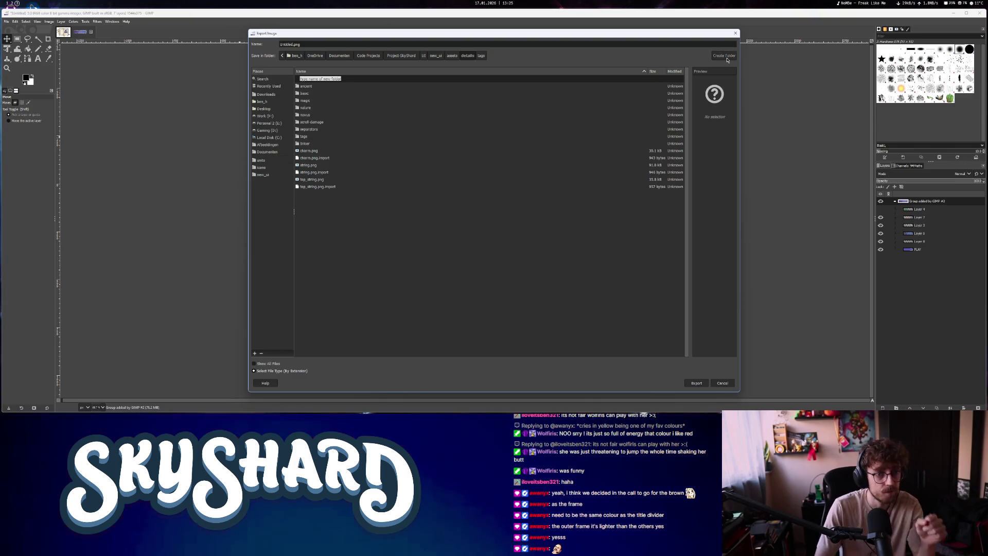
text(buttons)
key(Return)
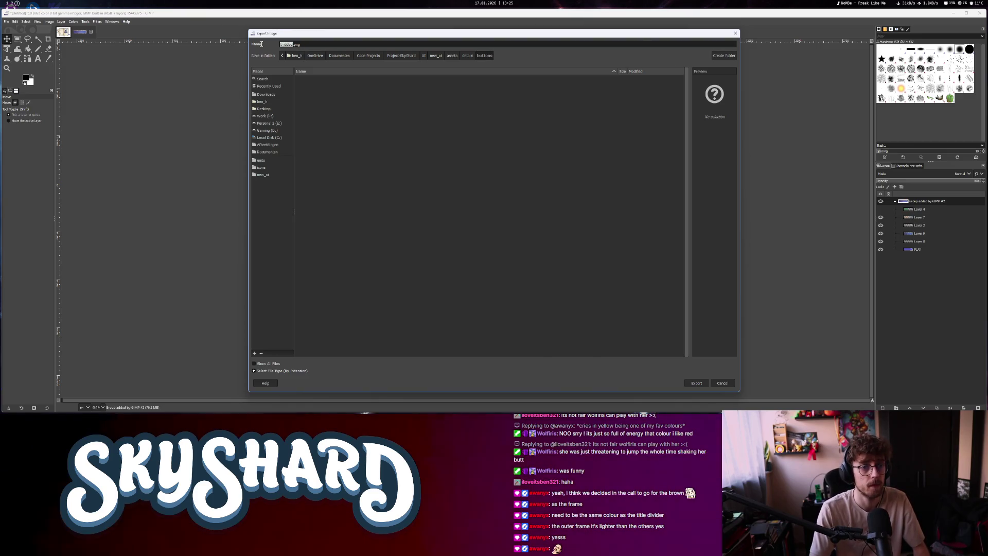
mouse_move(292, 39)
mouse_down()
mouse_move(481, 202)
mouse_move(487, 218)
mouse_move(474, 243)
mouse_move(314, 43)
mouse_up()
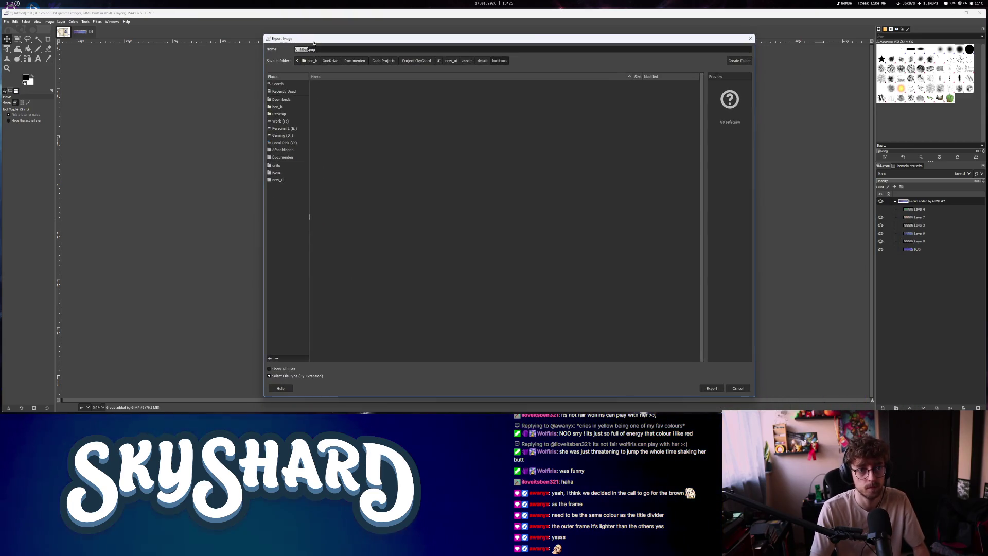
text(n)
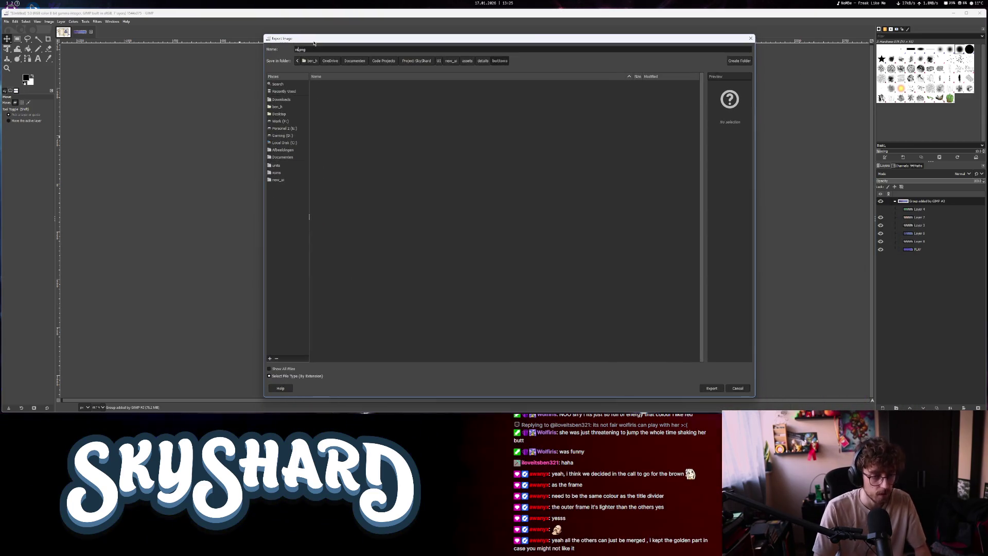
key(Return)
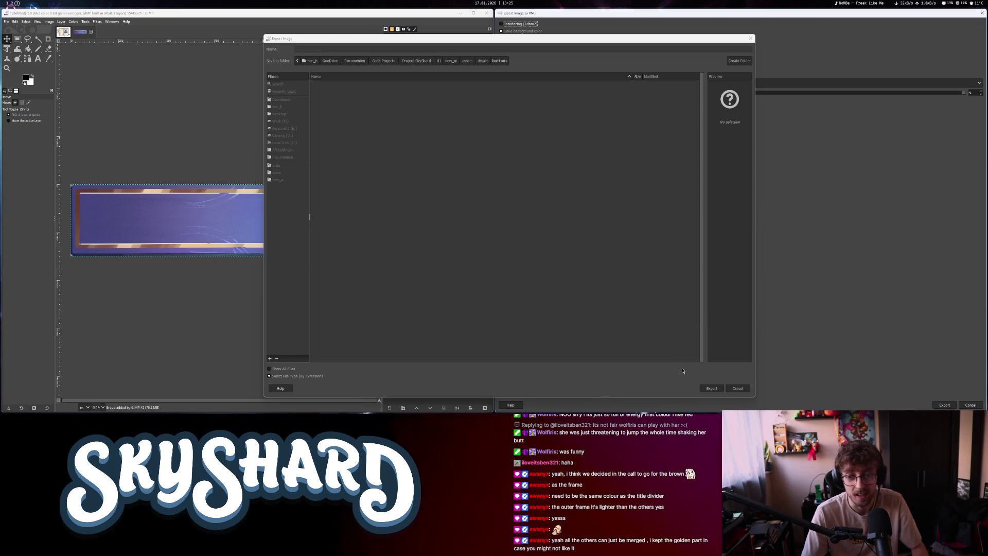
key(Return)
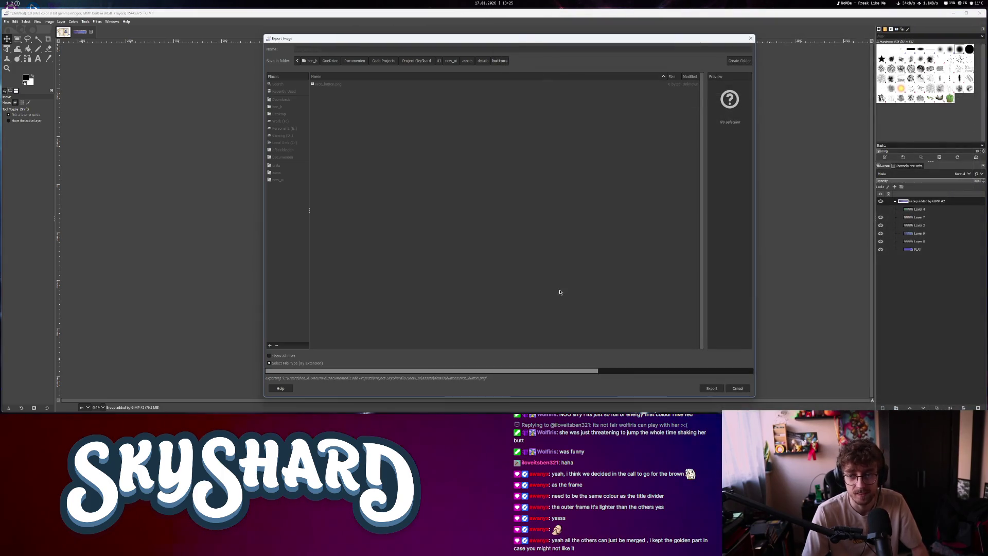
click(880, 201)
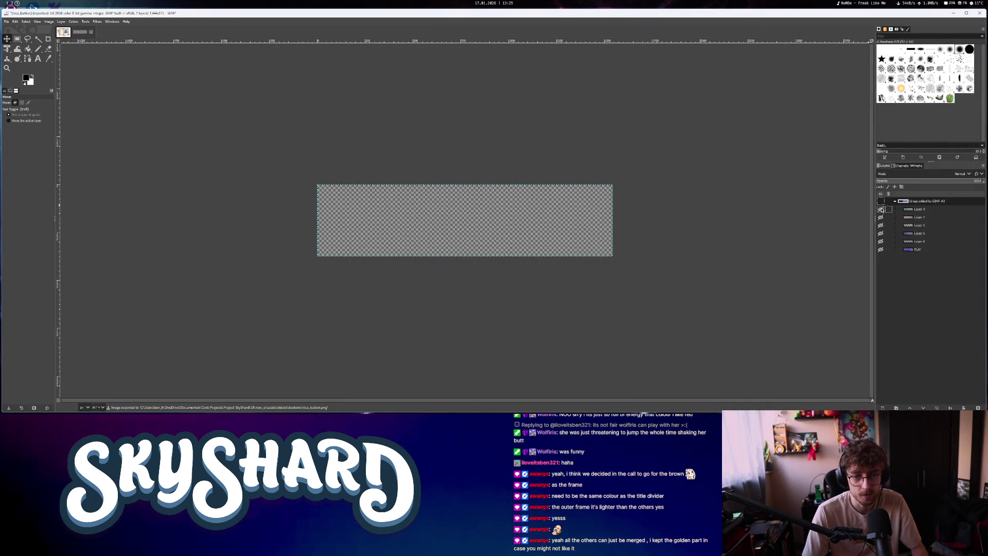
click(881, 201)
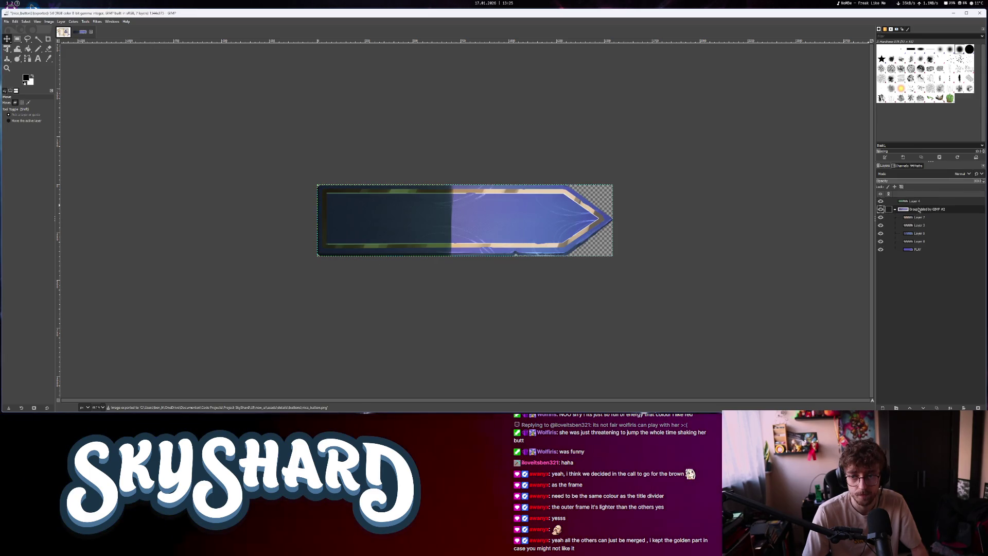
Try reordering Layer 4 and the button group in the Layers panel, undoing the misplaced drop into the group
click(880, 209)
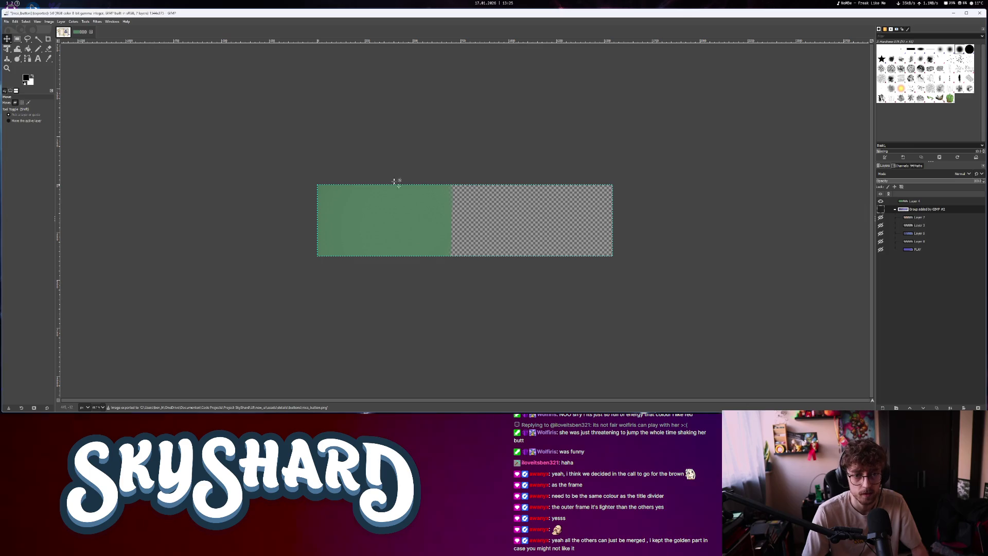
click(911, 202)
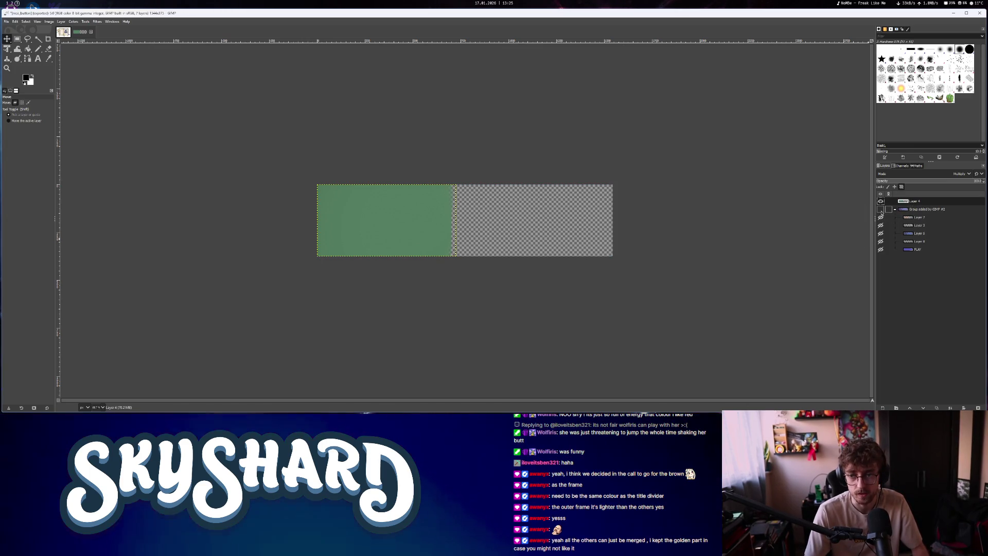
drag(914, 209, 917, 201)
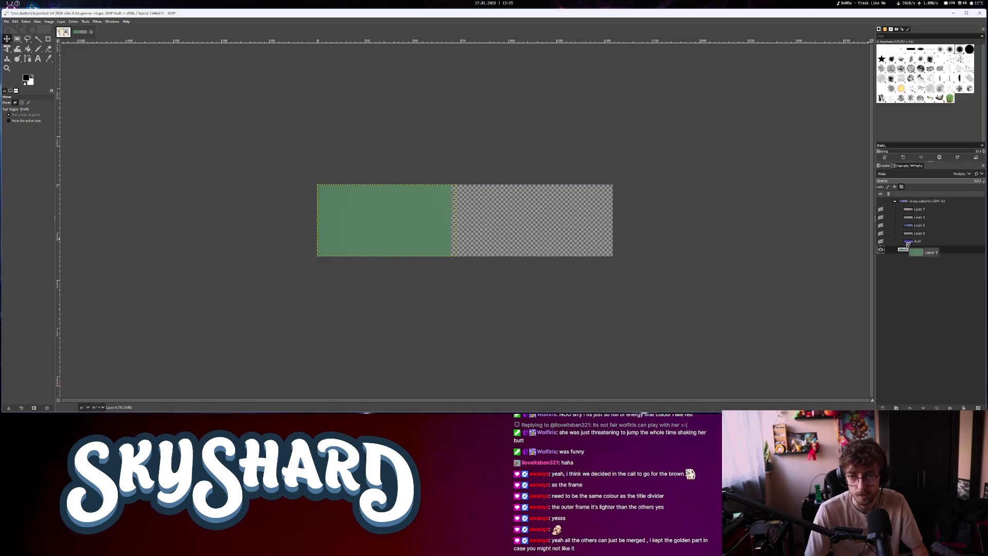
drag(916, 208, 915, 208)
click(880, 201)
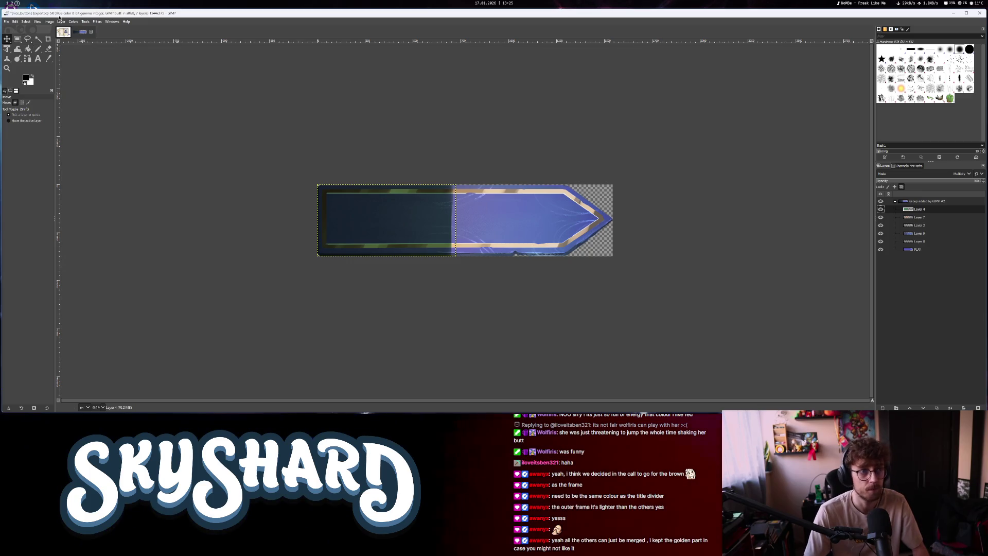
key(ctrl+z)
key(ctrl+z)
key(ctrl+z)
key(ctrl+z)
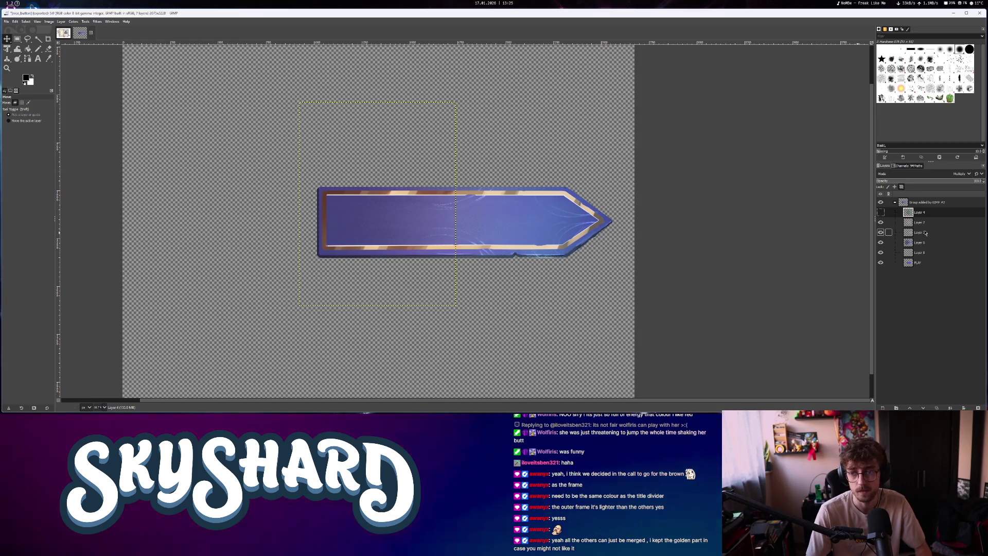
Place Layer 4 above the hidden button group and set its blend mode to Normal
drag(921, 212, 920, 203)
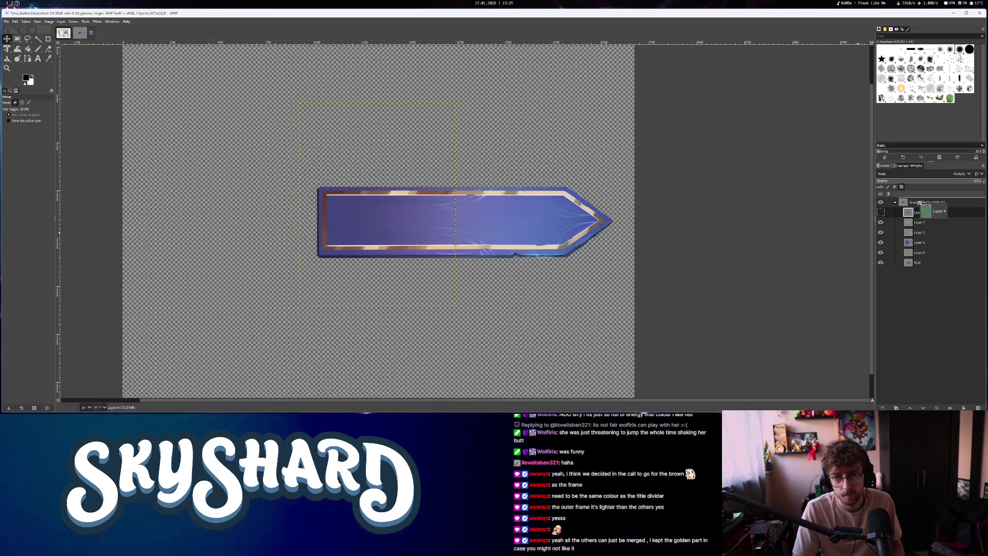
click(880, 212)
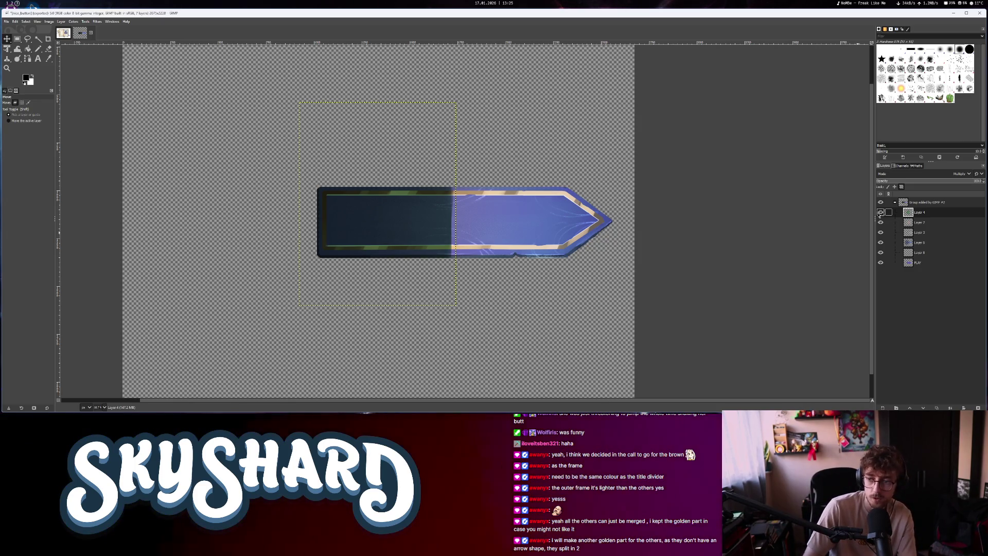
drag(910, 206, 910, 203)
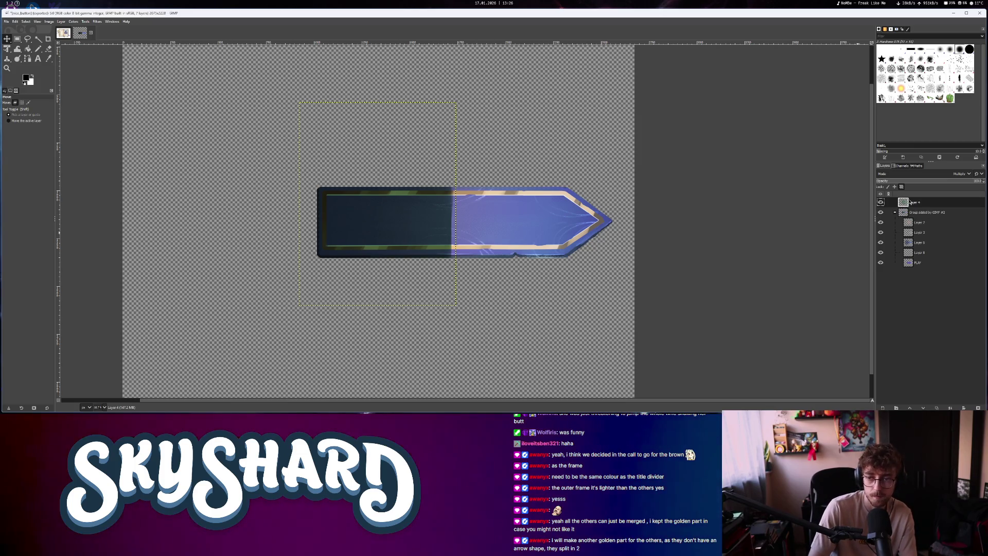
click(881, 212)
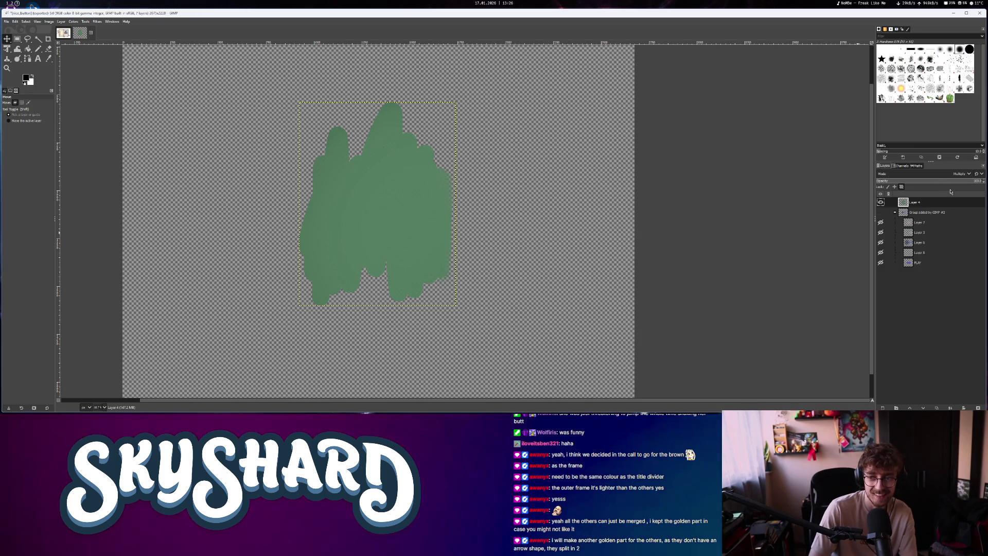
click(961, 174)
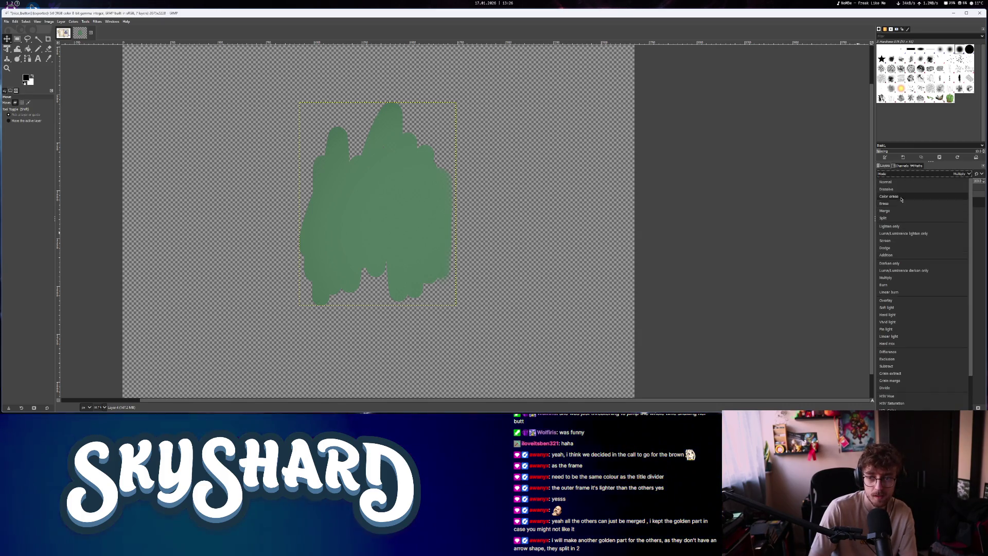
click(894, 183)
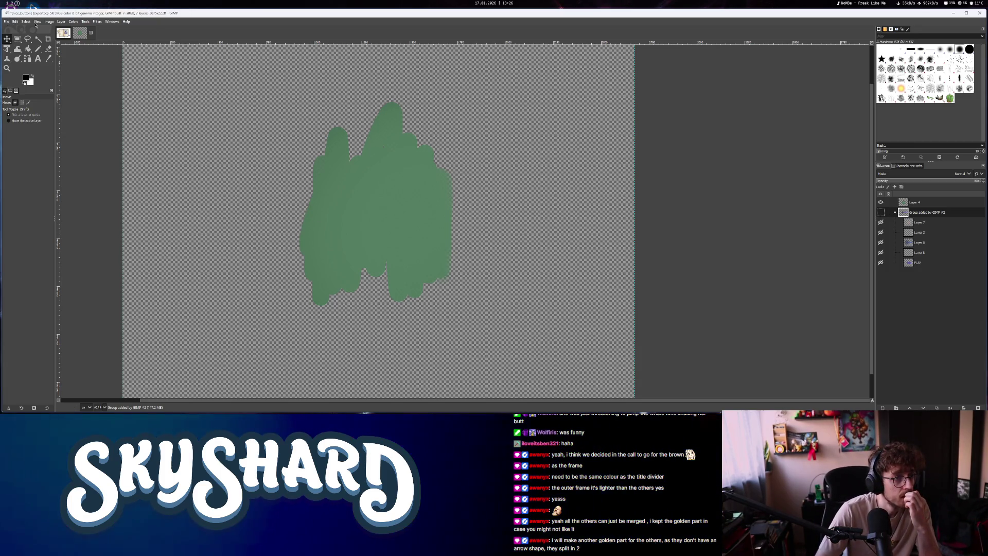
Crop the image to the green shape and export it as nice_button_shadow.png beside nice_button.png
click(50, 21)
click(69, 124)
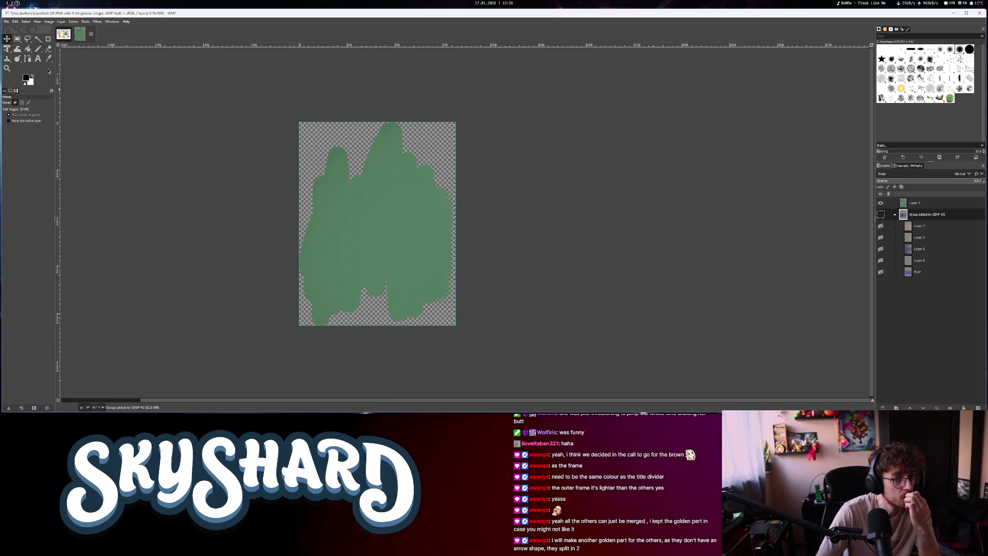
click(7, 22)
click(19, 118)
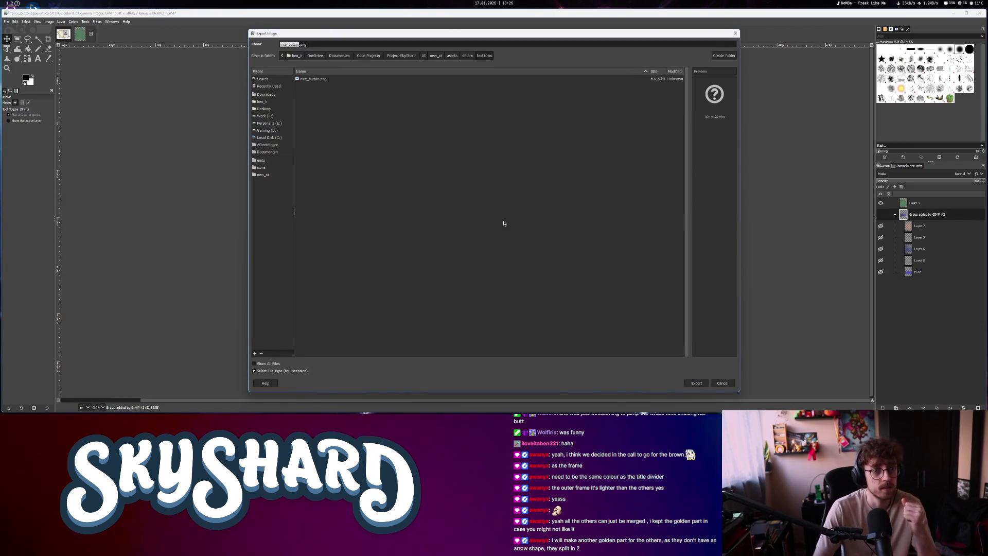
key(Right)
text(_hover)
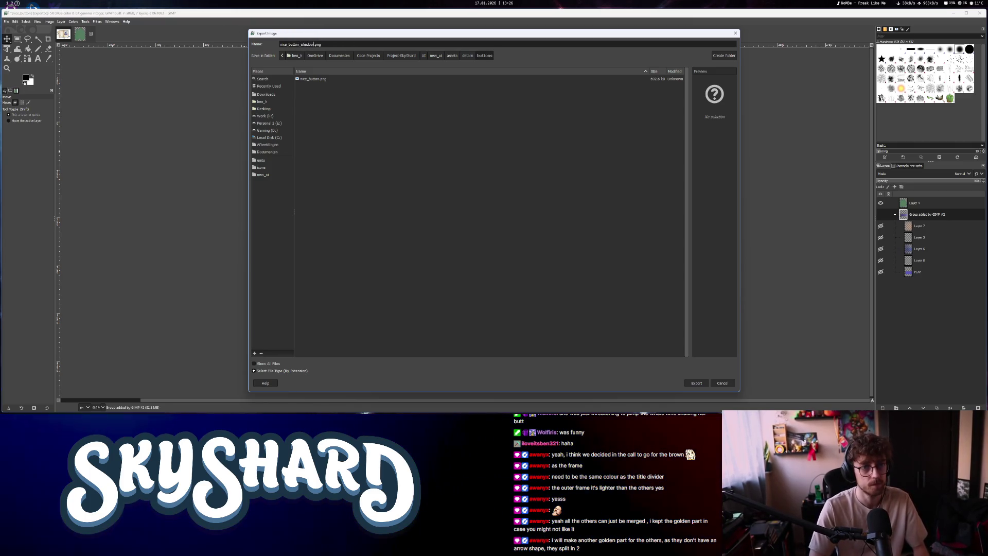
key(Return)
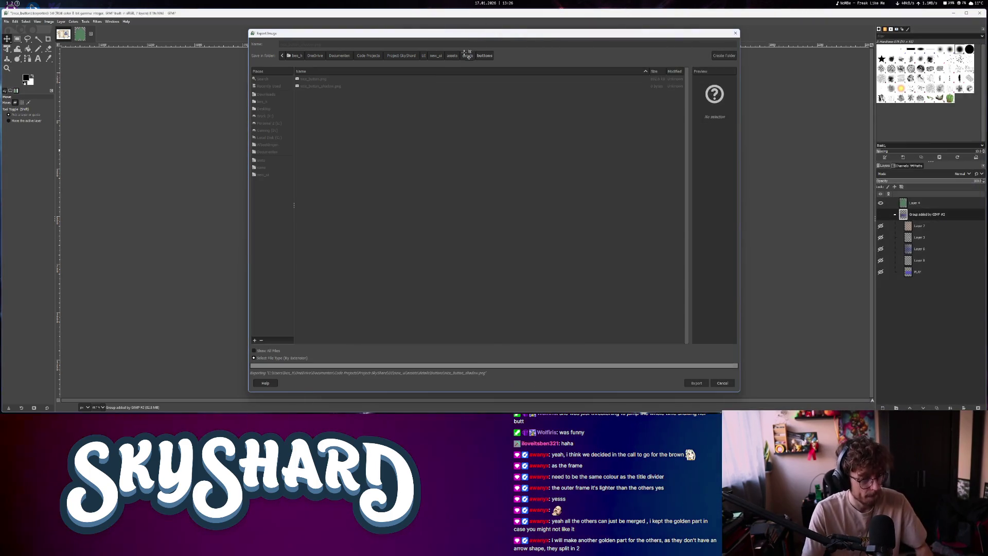
key(alt+Tab)
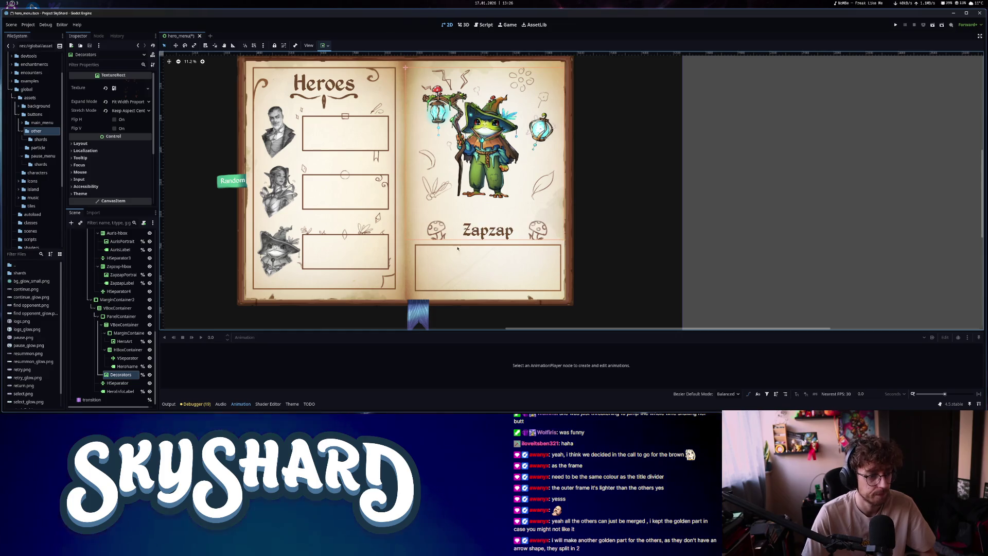
Inspect MarginContainer2, HSeparator2 and MarginContainer in the scene tree, toggling the page content's visibility
scroll(618, 297, up, 2)
scroll(614, 296, up, 1)
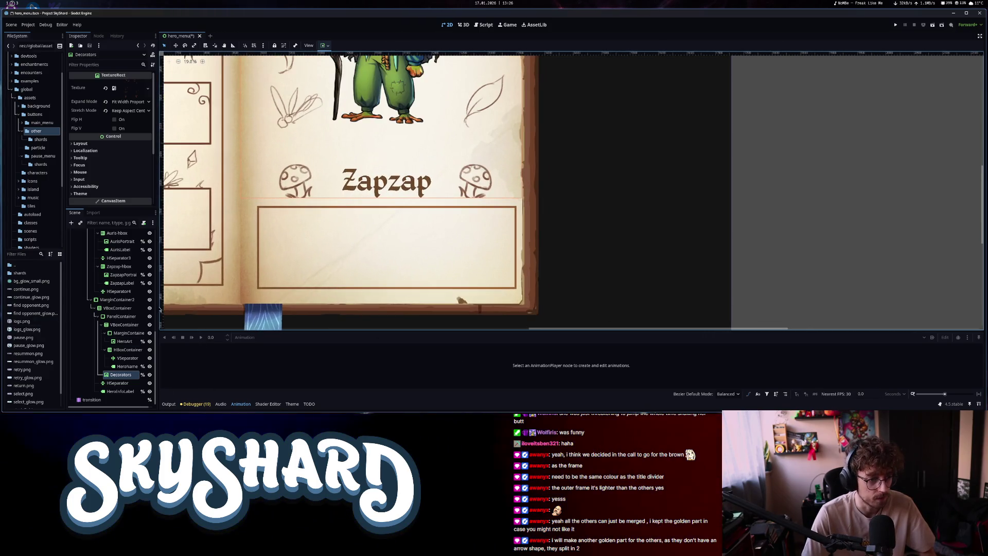
click(136, 301)
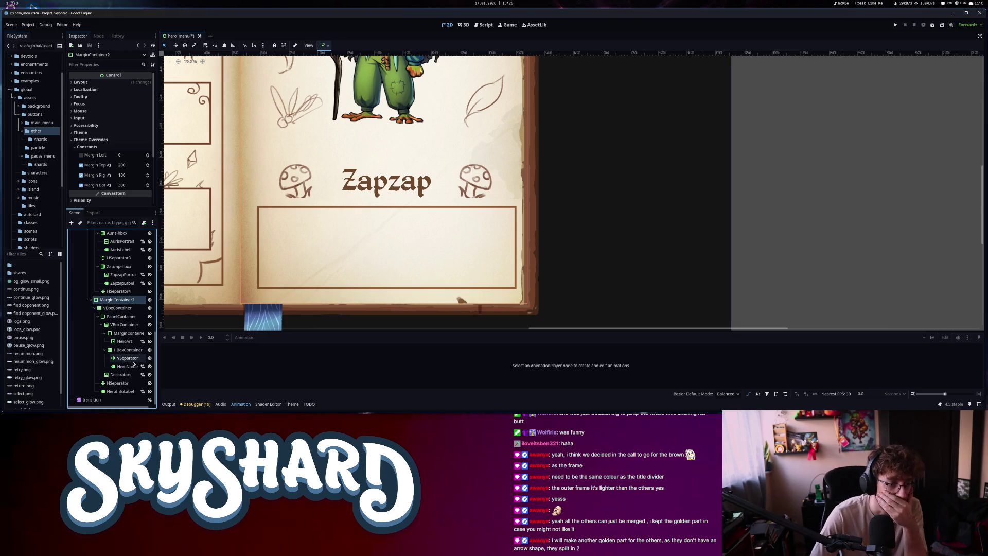
scroll(118, 335, up, 5)
click(116, 355)
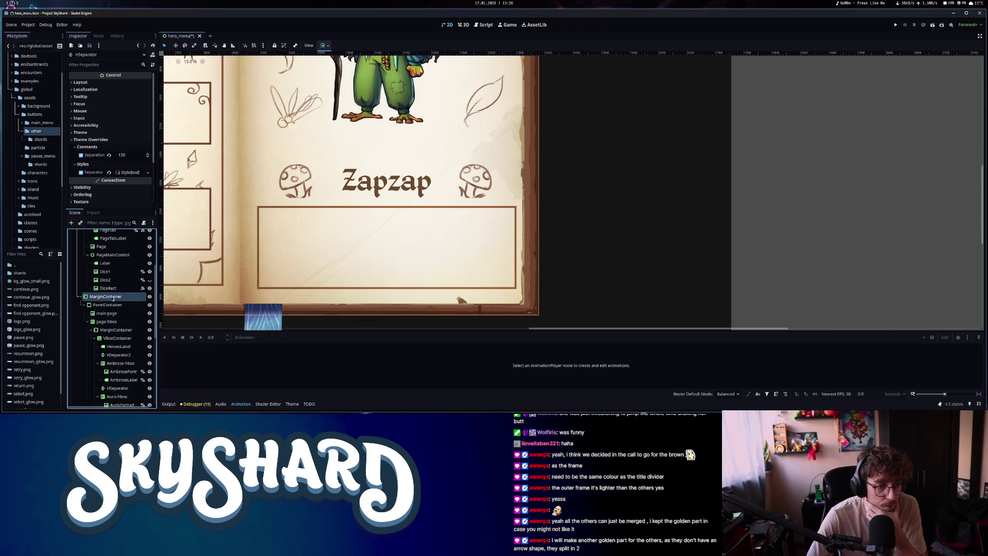
click(136, 297)
click(150, 297)
click(150, 298)
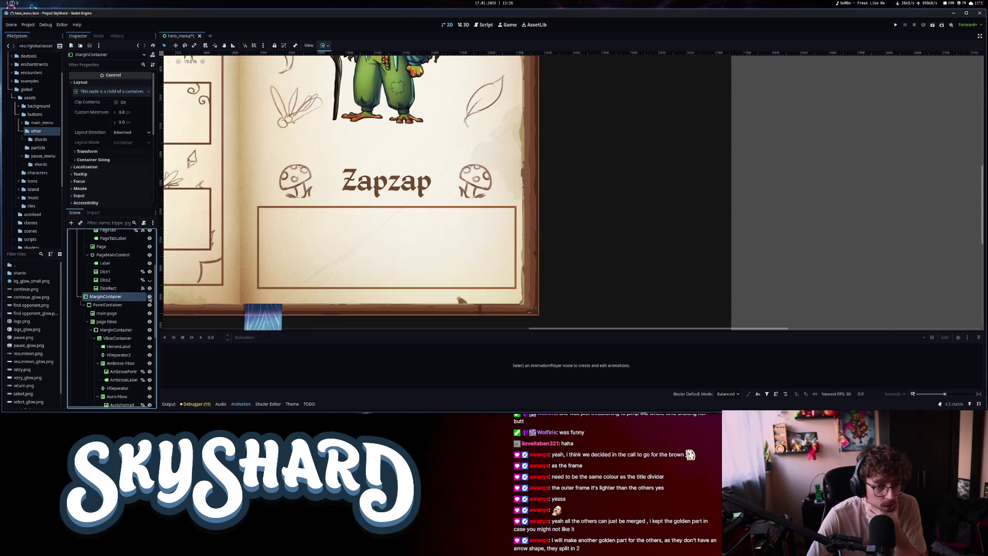
Collapse the MarginContainer branch, frame PageControl, and re-expand TabControl to show bookmark-1
click(80, 298)
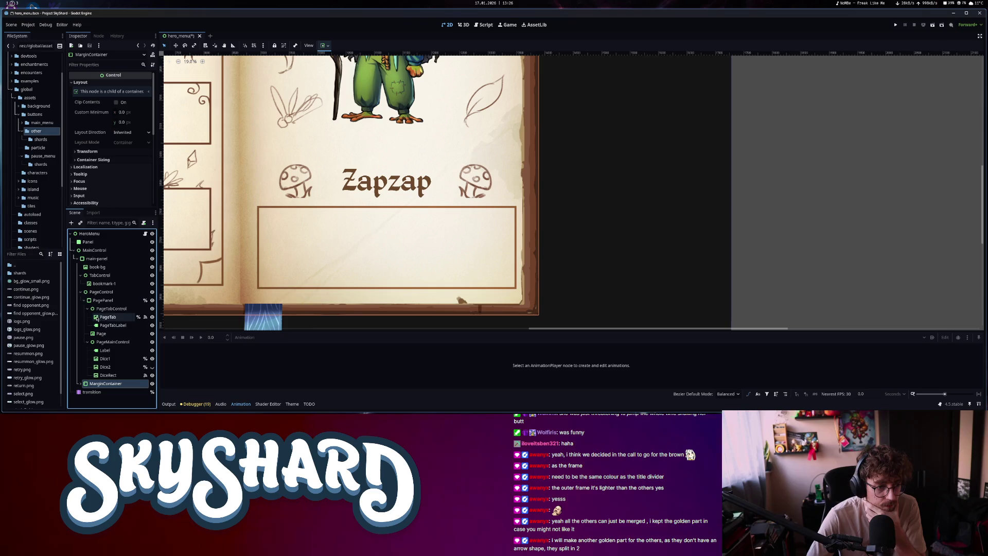
double_click(98, 291)
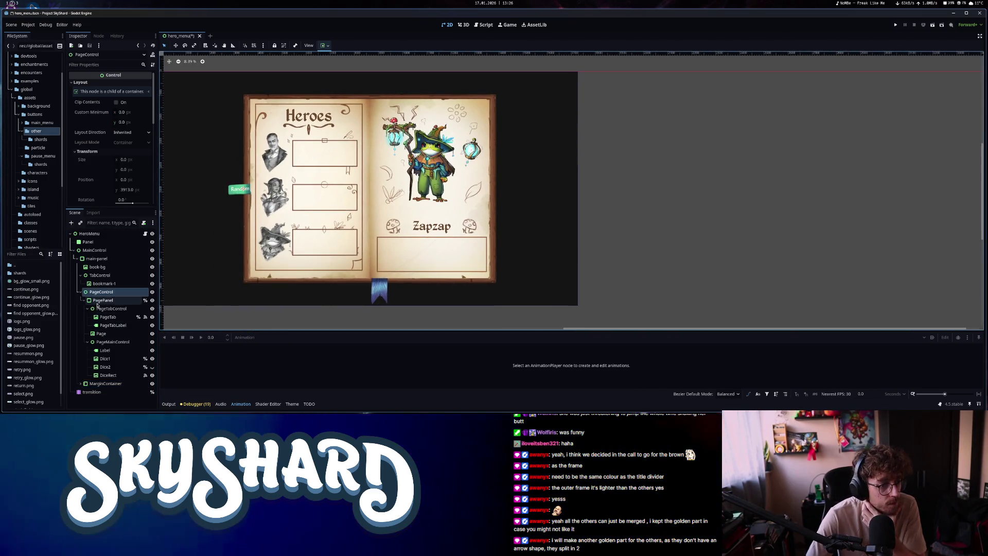
click(80, 276)
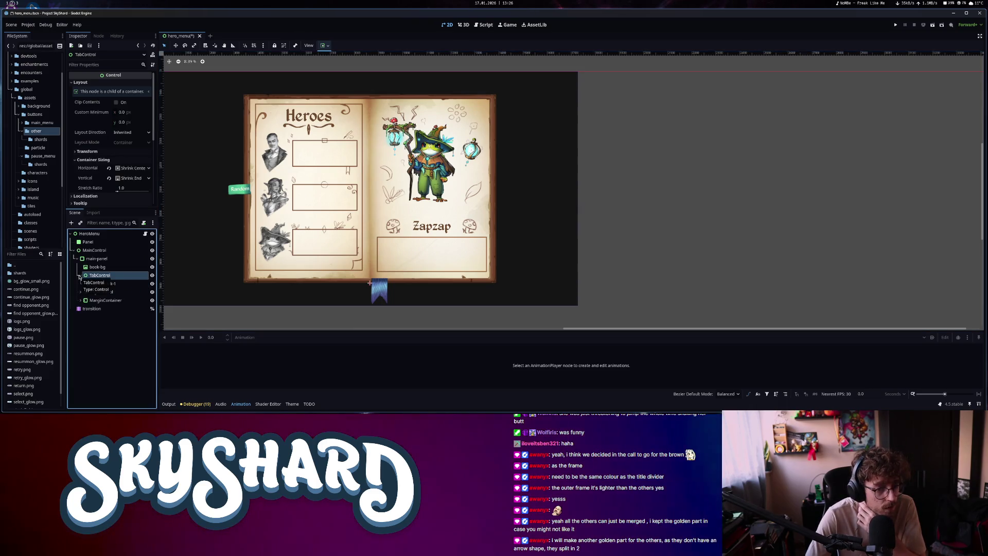
click(80, 276)
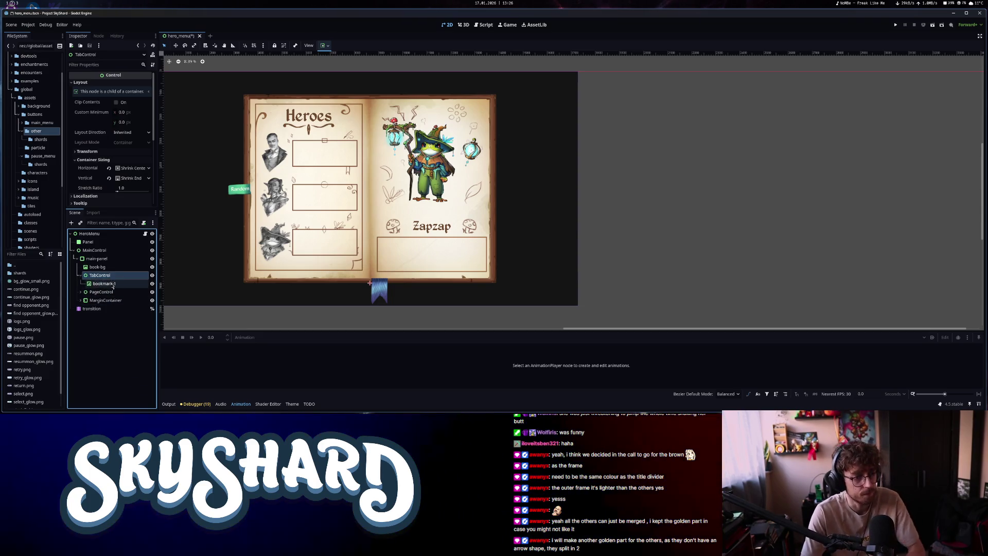
Add a TextureButton child node under TabControl
key(ctrl+a)
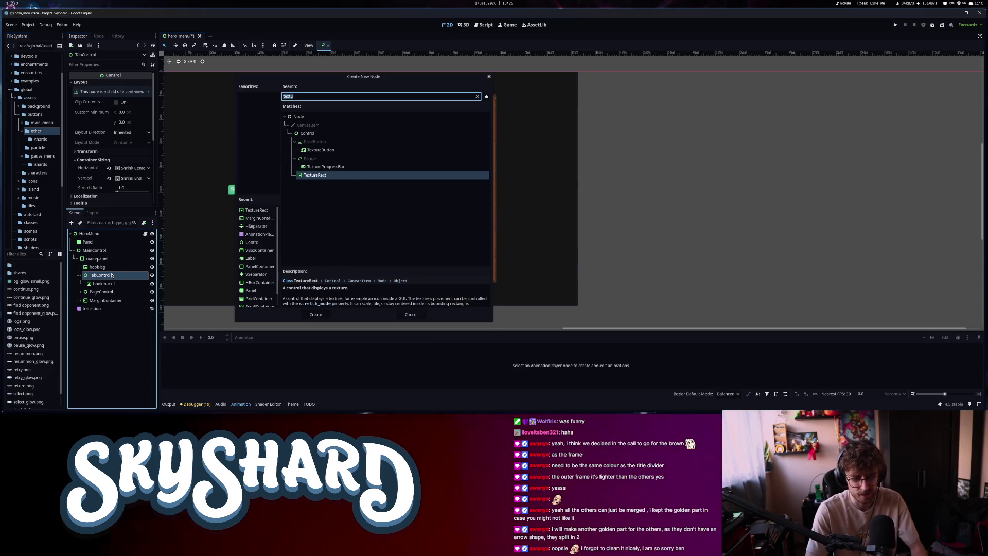
text(texture)
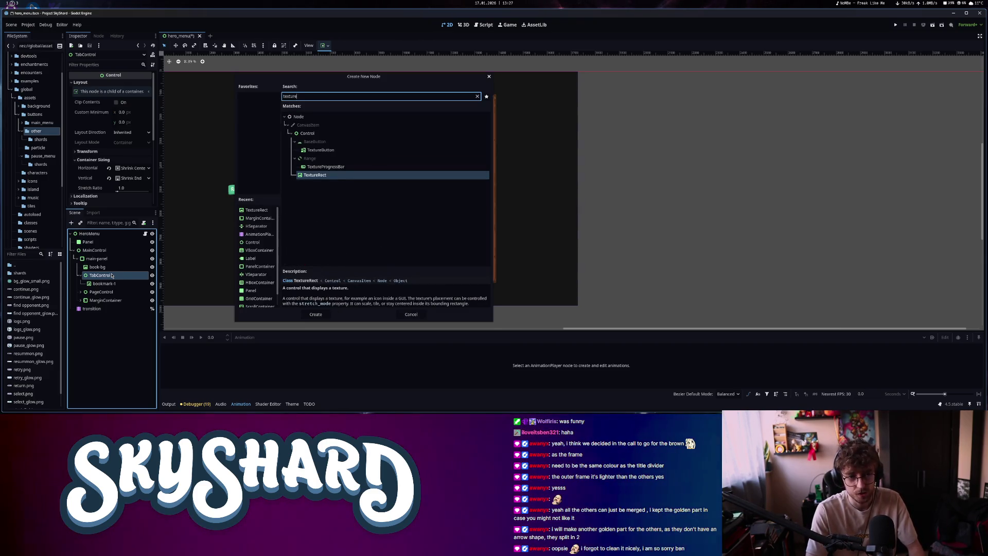
click(321, 150)
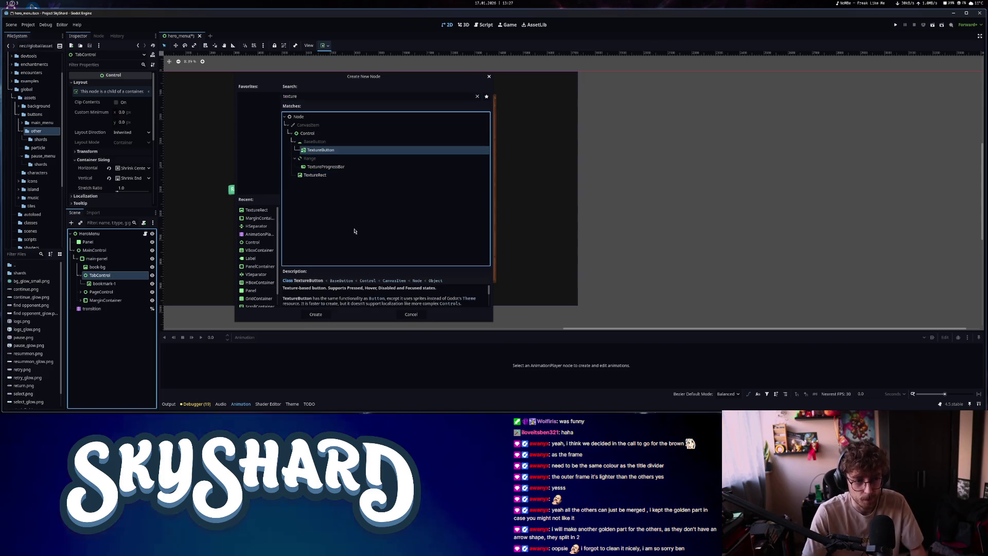
click(316, 314)
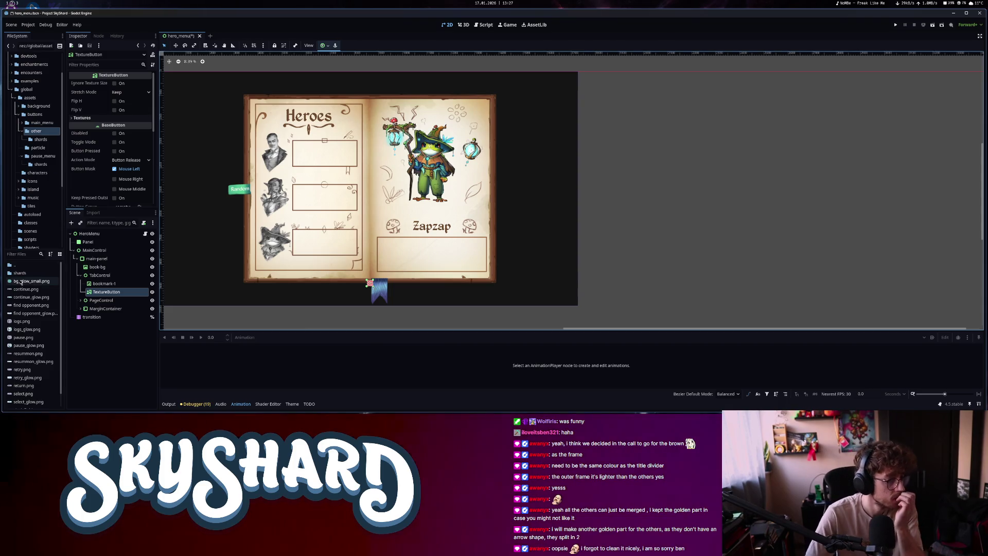
Browse the FileSystem dock through the UI asset folders to new_ui/assets, then bring GIMP forward
scroll(37, 216, down, 5)
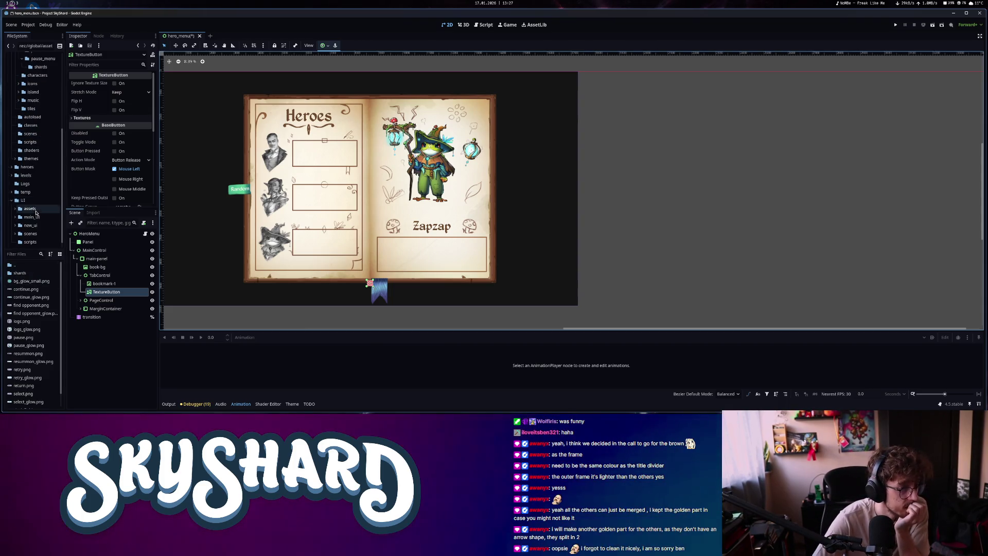
click(30, 200)
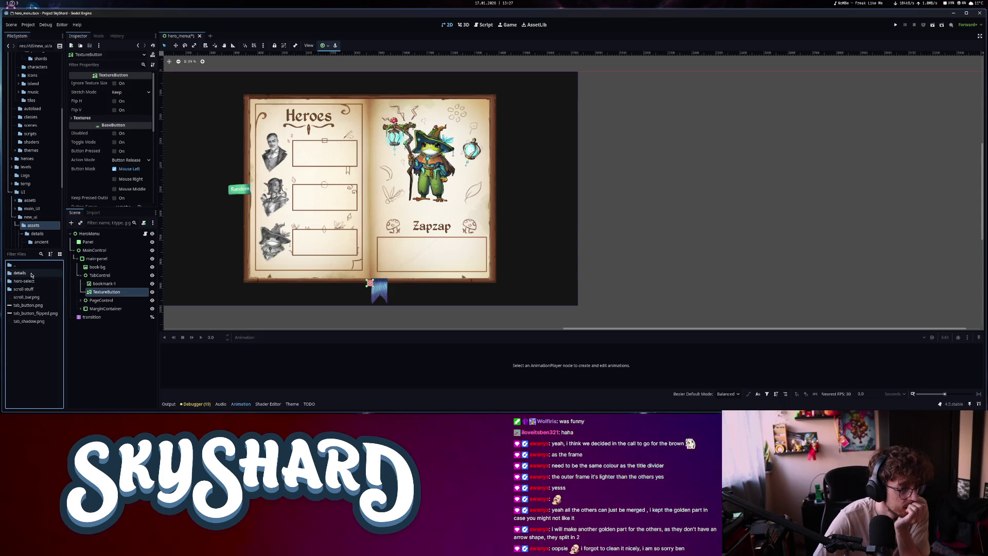
double_click(32, 276)
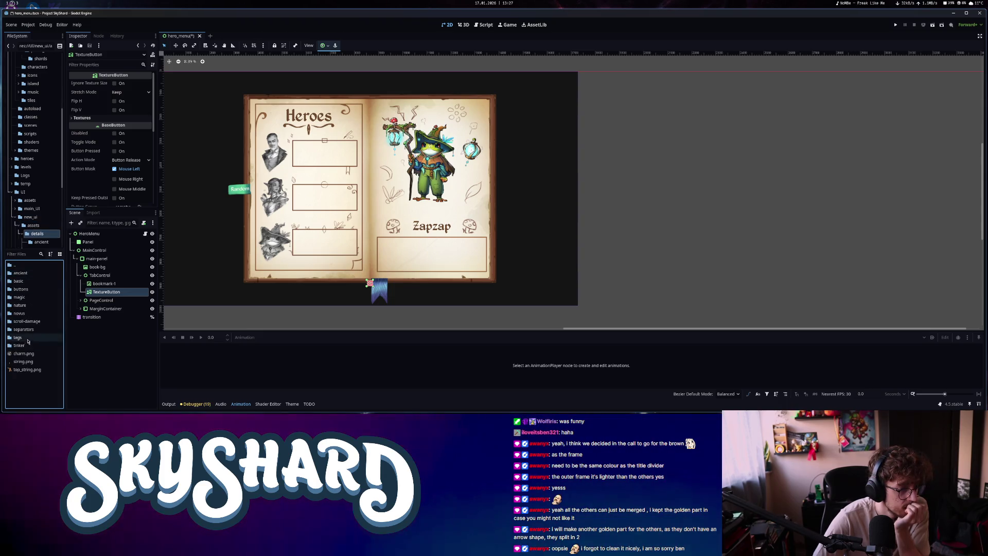
double_click(30, 266)
double_click(34, 289)
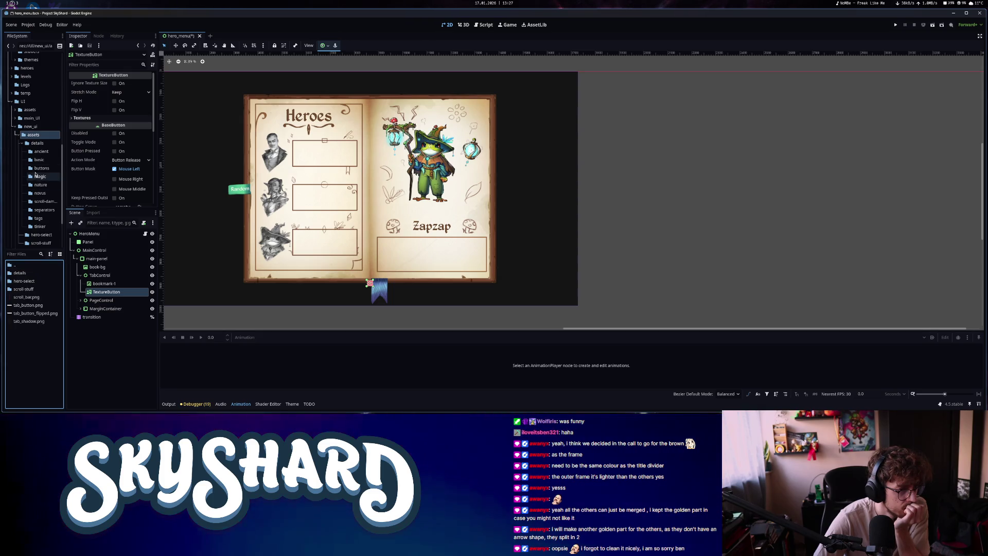
scroll(39, 172, down, 3)
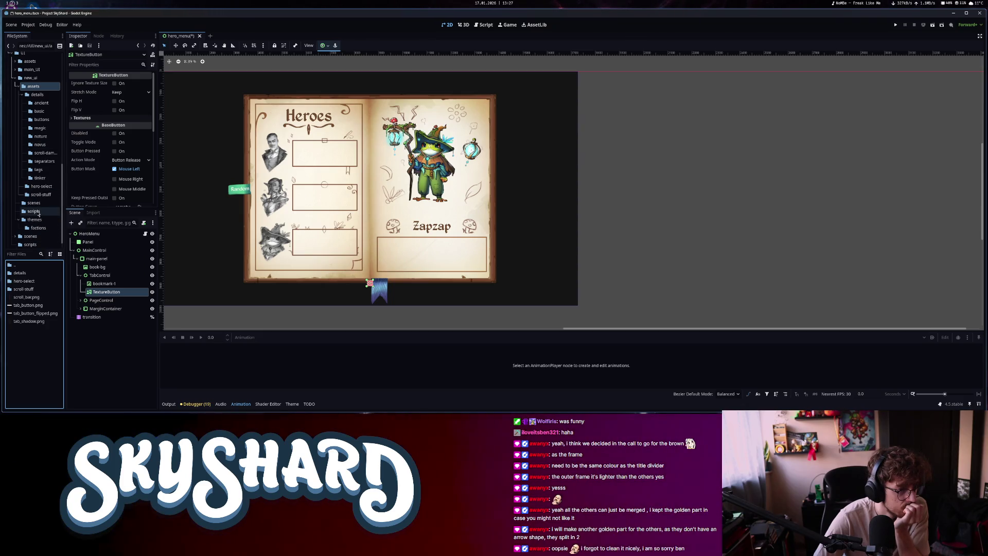
click(37, 102)
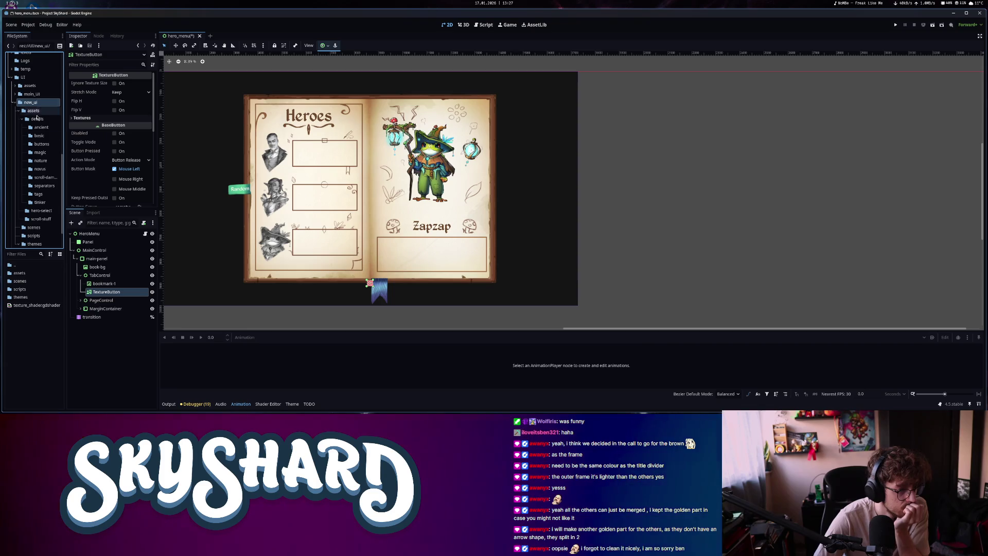
double_click(19, 273)
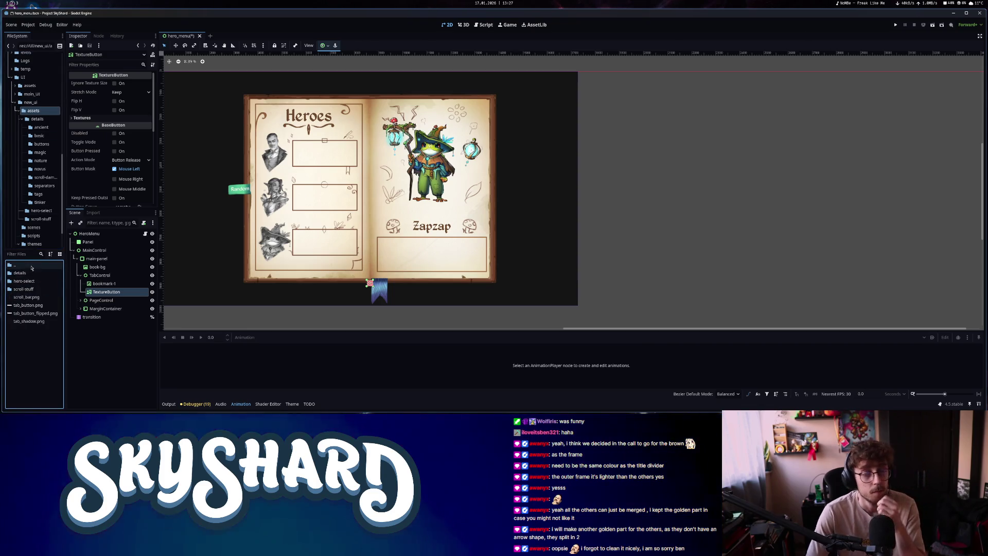
click(17, 4)
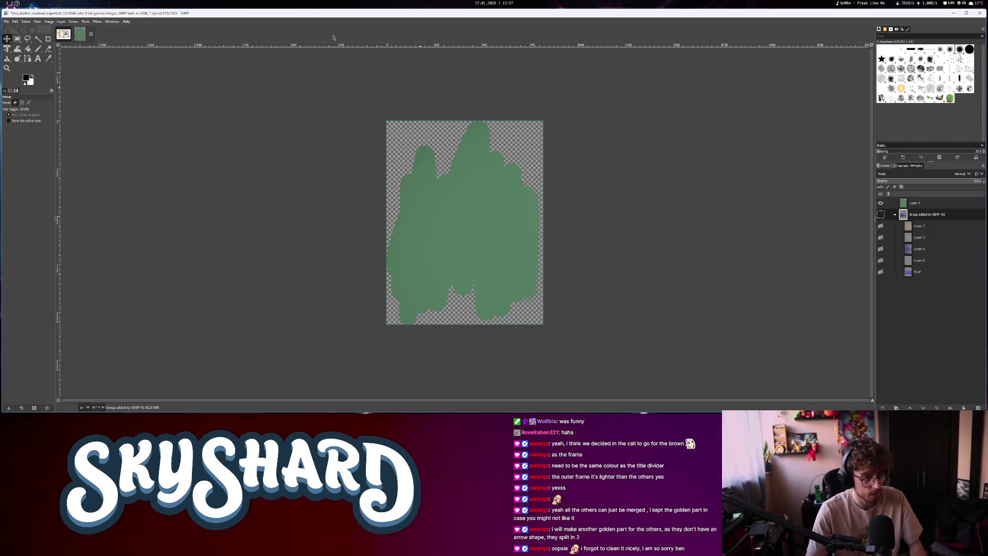
Check the shadow image's target folder in GIMP's Export As window, close it, and return to Godot
click(7, 22)
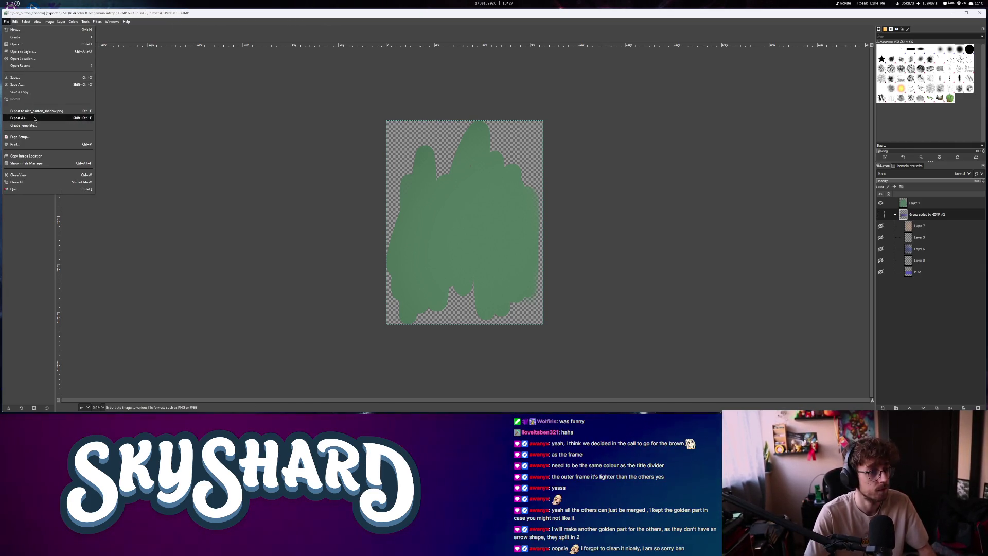
click(34, 118)
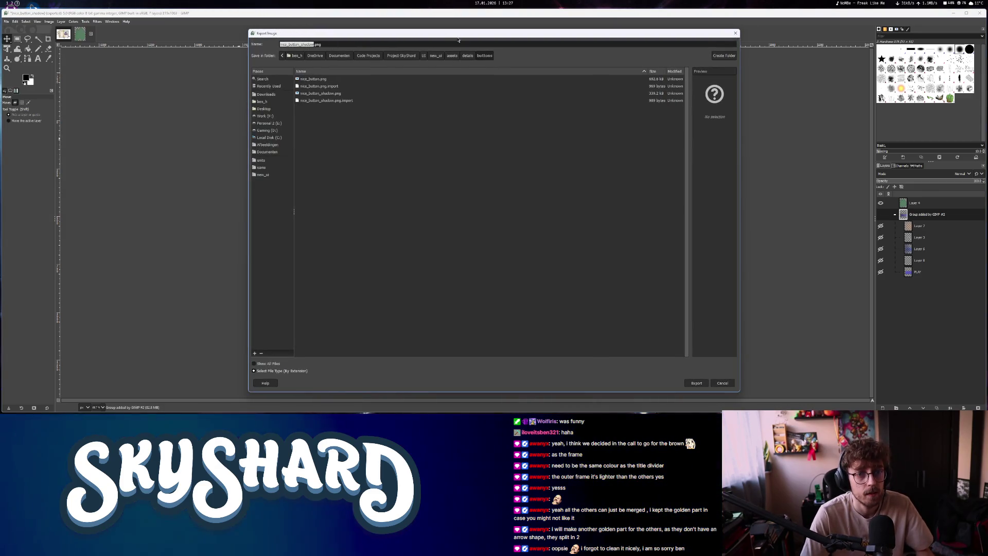
click(734, 33)
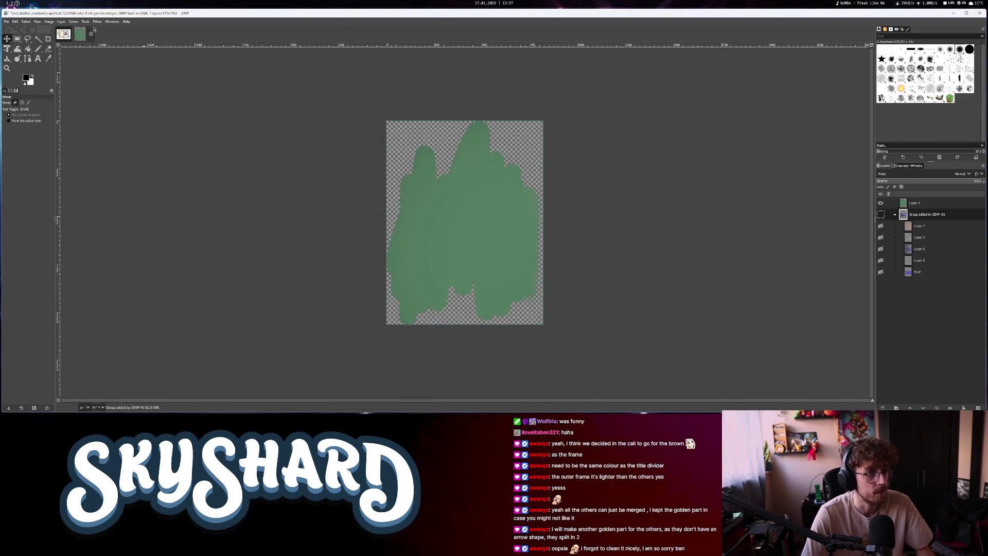
click(12, 4)
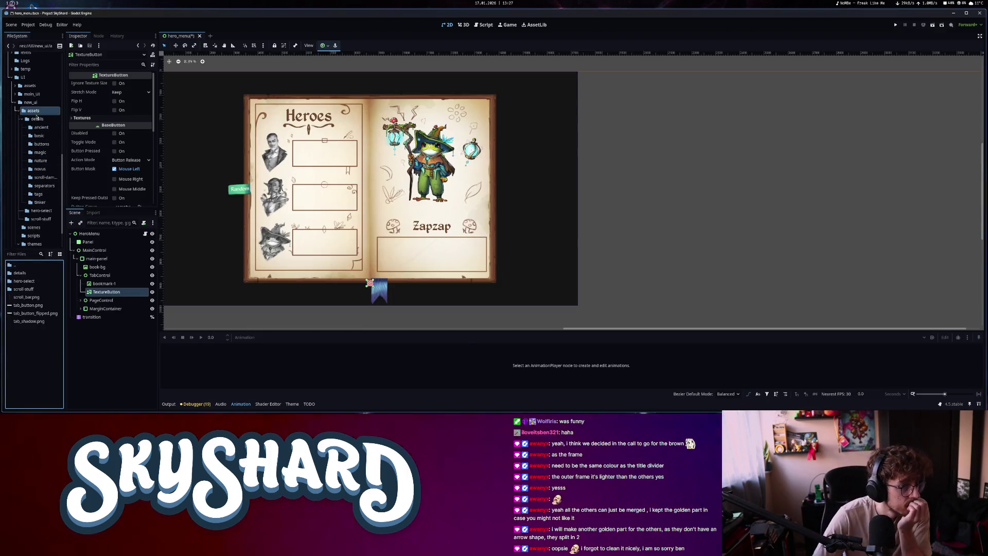
Assign nice_button.png to the TextureButton's normal, pressed, hover and focused textures
click(42, 144)
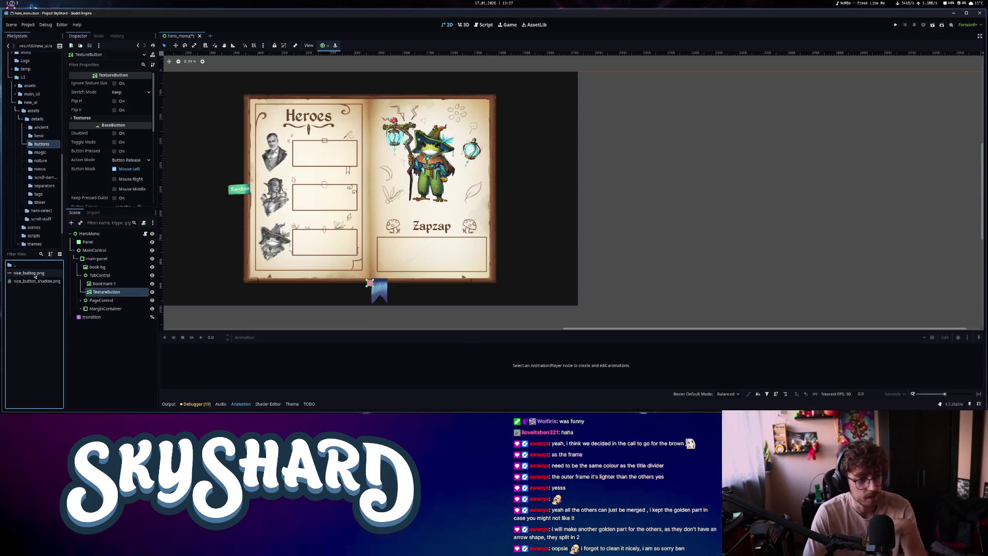
mouse_move(29, 277)
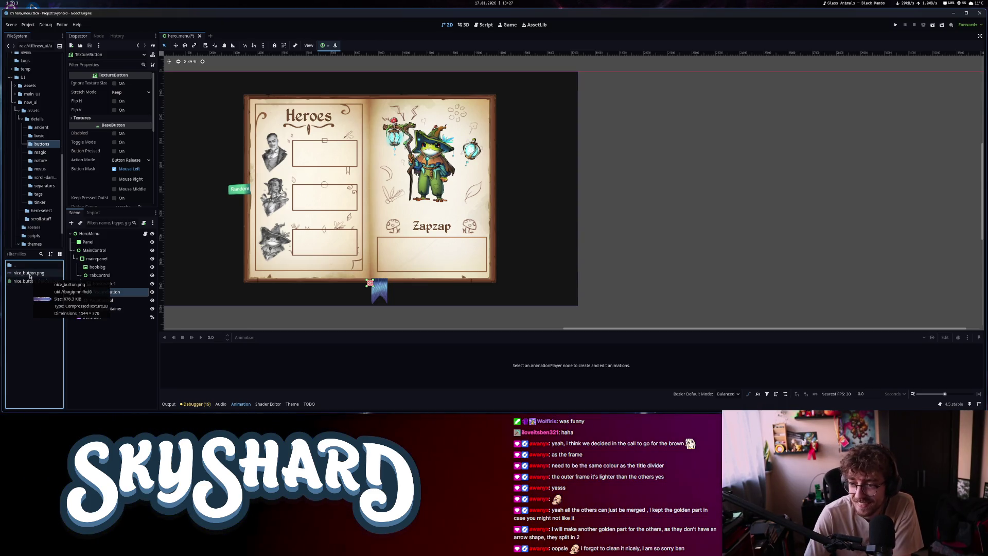
drag(37, 274, 253, 288)
drag(105, 292, 114, 128)
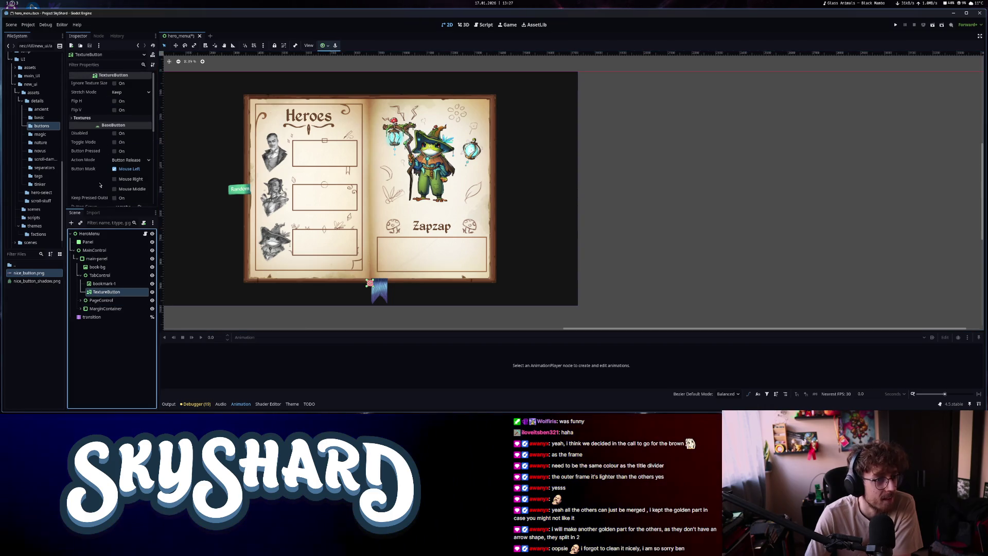
click(82, 118)
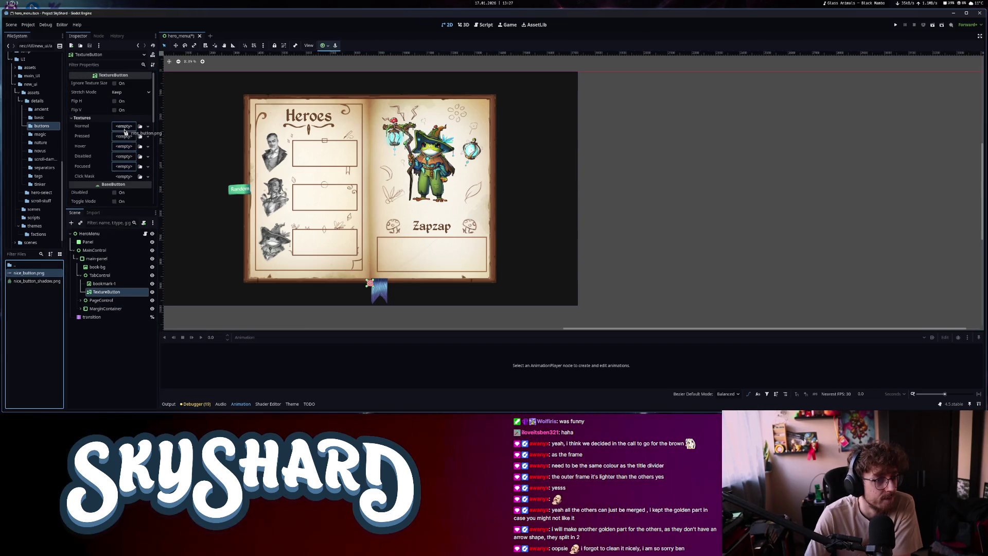
drag(37, 273, 129, 145)
mouse_move(31, 273)
mouse_down()
mouse_move(115, 164)
mouse_move(126, 161)
mouse_move(129, 182)
mouse_up()
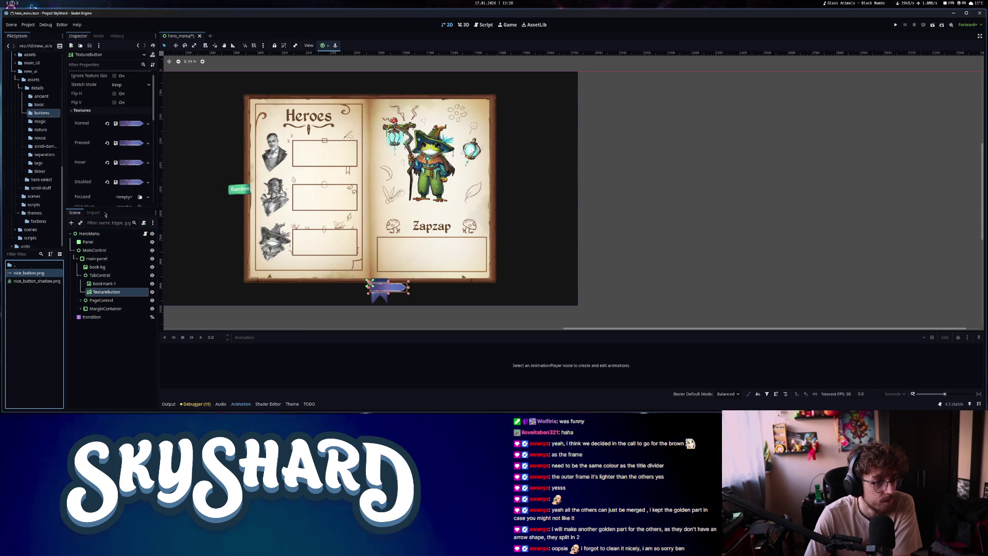
drag(34, 274, 128, 197)
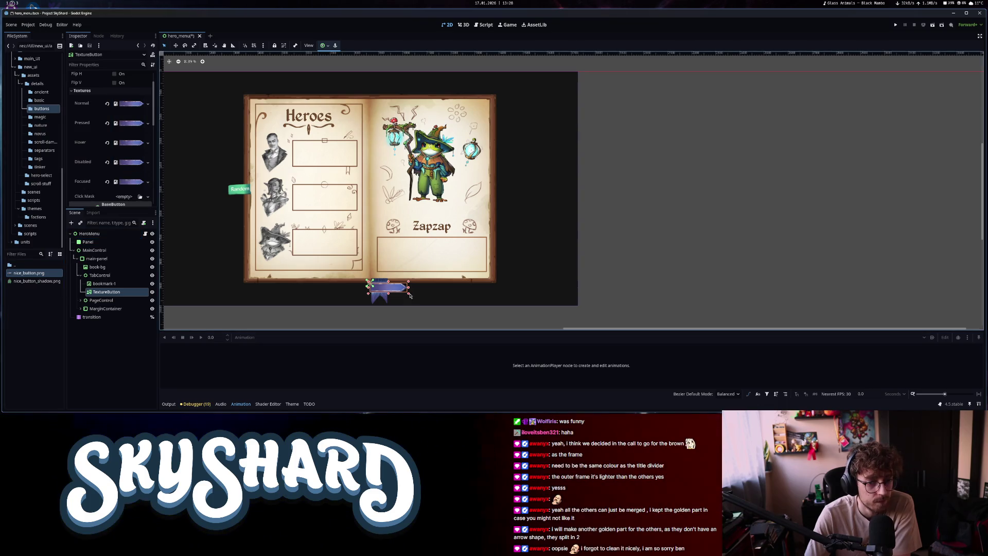
Set the button's stretch mode to keep aspect, widen it, and place it beside Zapzap's box
scroll(113, 128, up, 2)
click(124, 93)
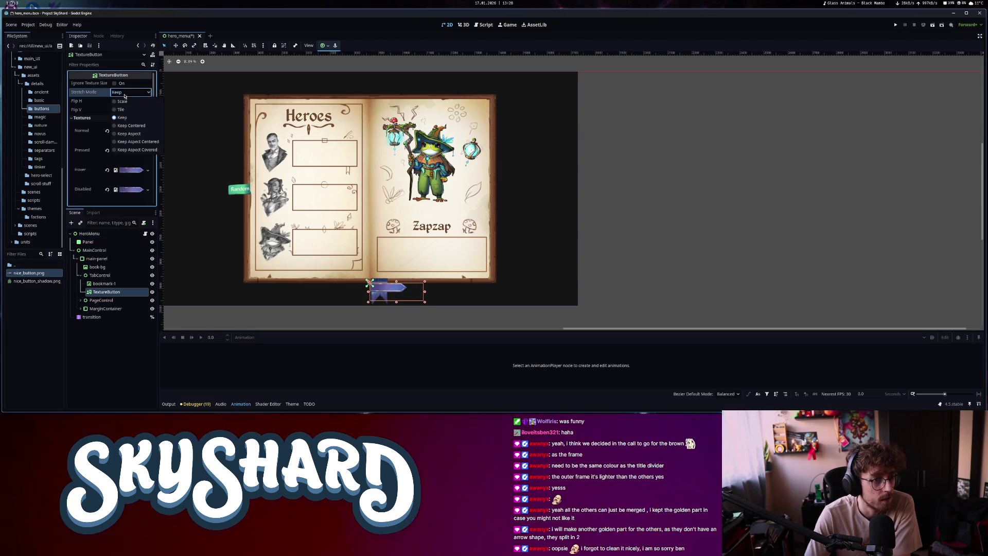
click(145, 133)
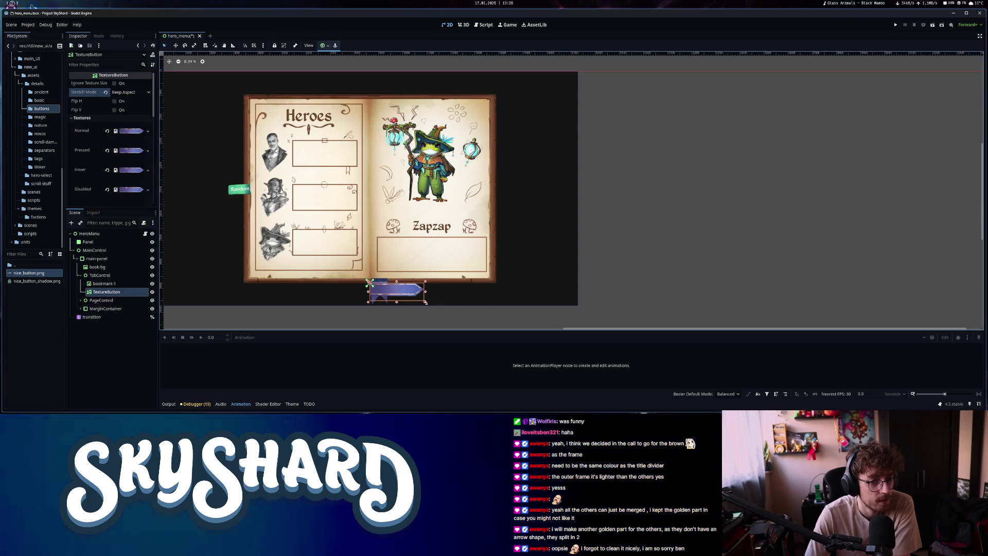
drag(425, 303, 438, 303)
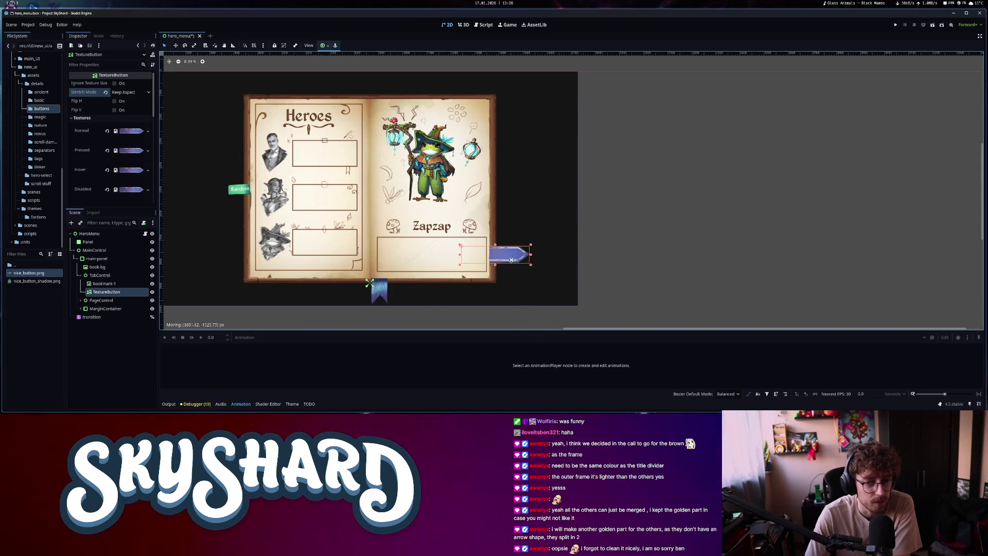
drag(513, 260, 515, 259)
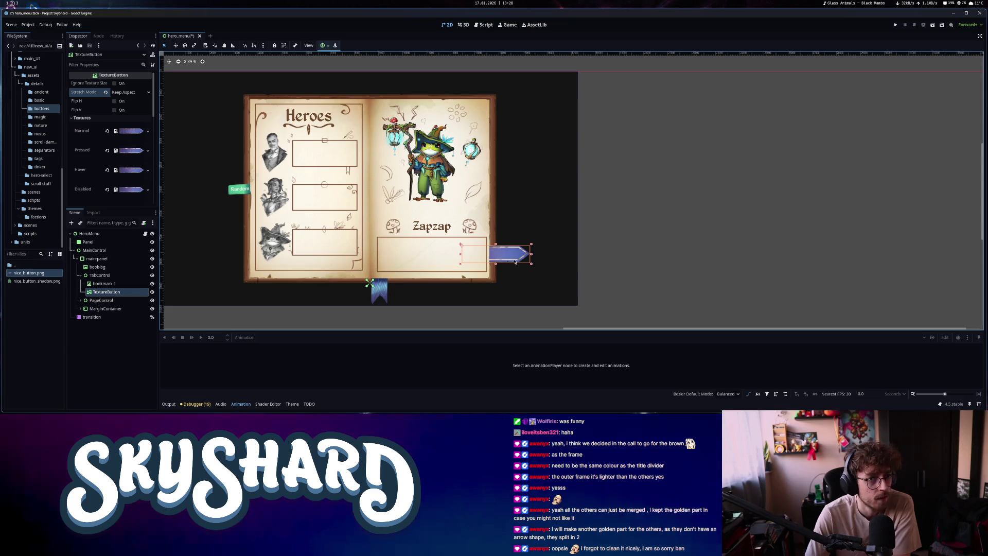
Compare with the GIMP hero-book mockup and nudge the arrow button slightly right
key(alt+Tab)
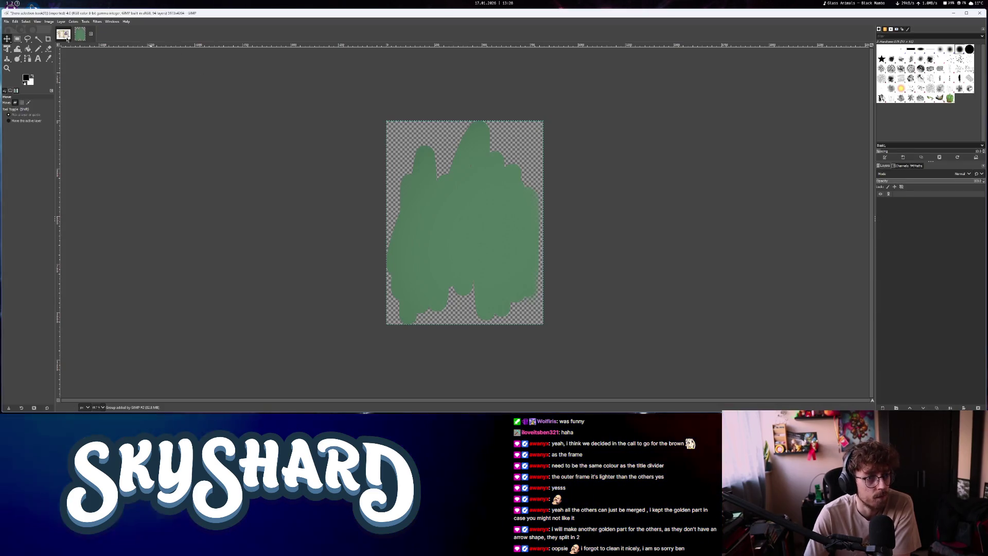
click(66, 36)
key(alt+Tab)
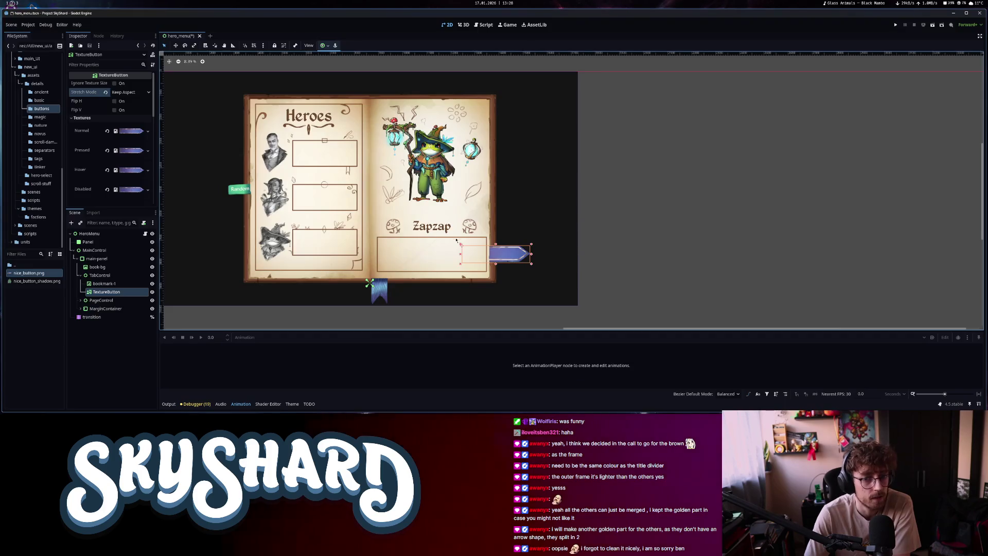
scroll(532, 267, up, 5)
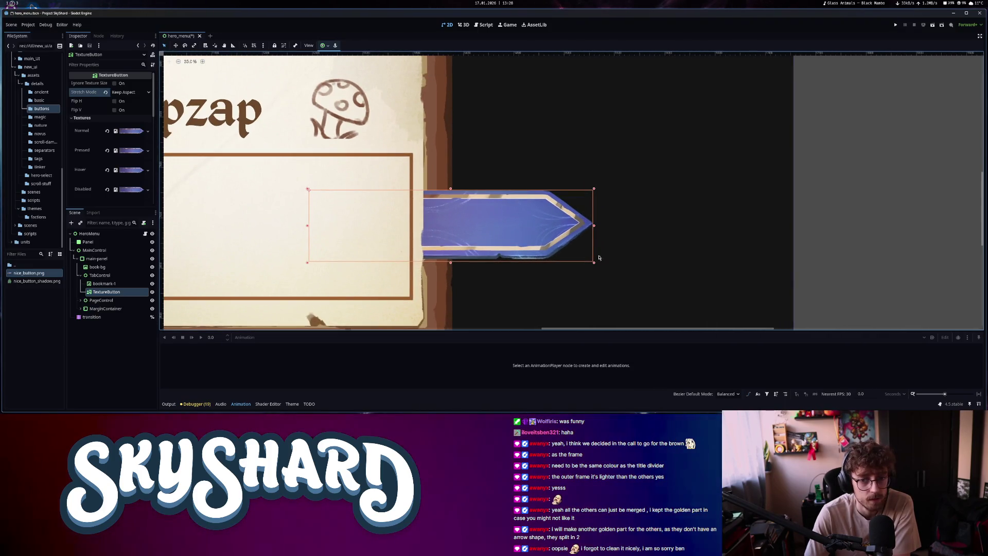
drag(525, 231, 537, 231)
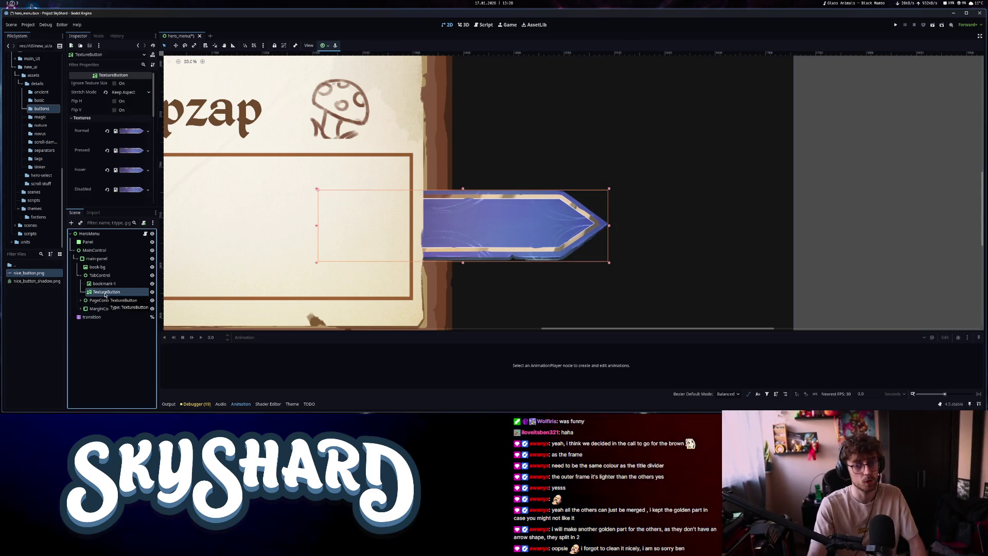
key(ctrl+a)
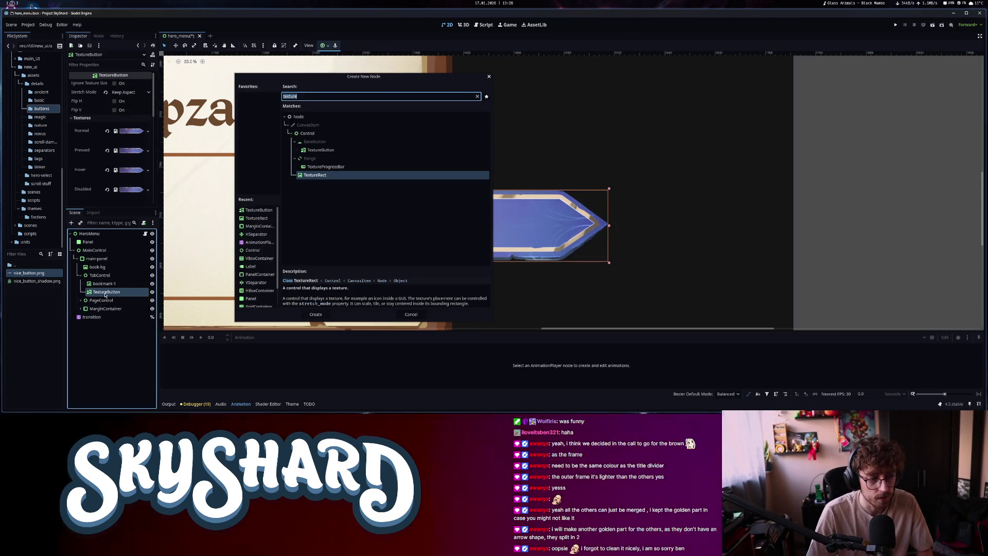
Add a Label under the TextureButton, trying anchors layout before reverting to position layout
text(label)
click(315, 314)
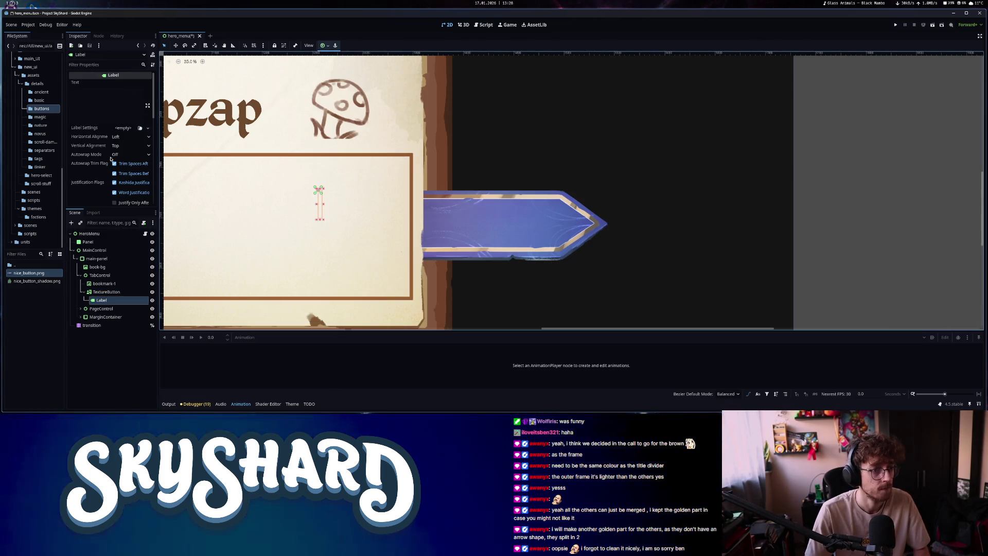
click(130, 137)
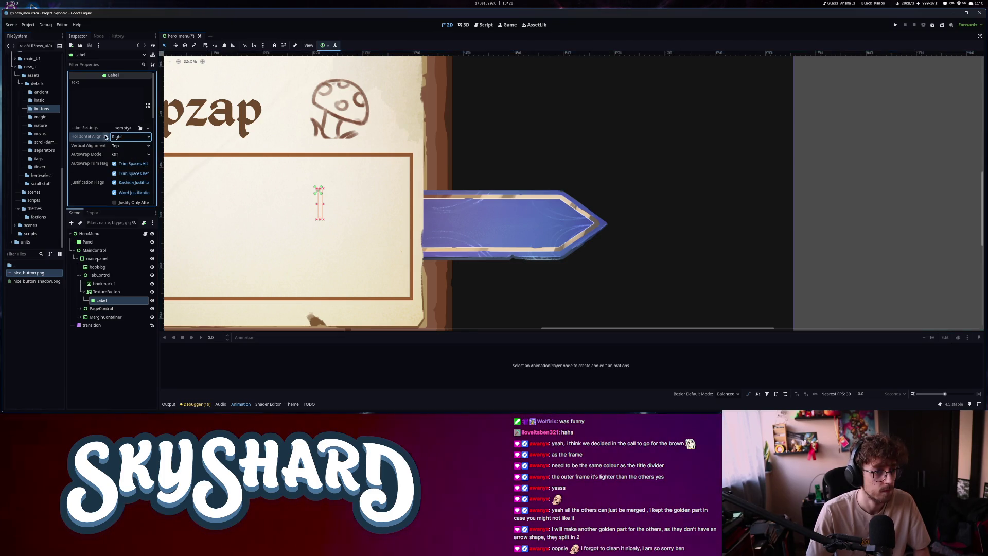
scroll(114, 165, down, 8)
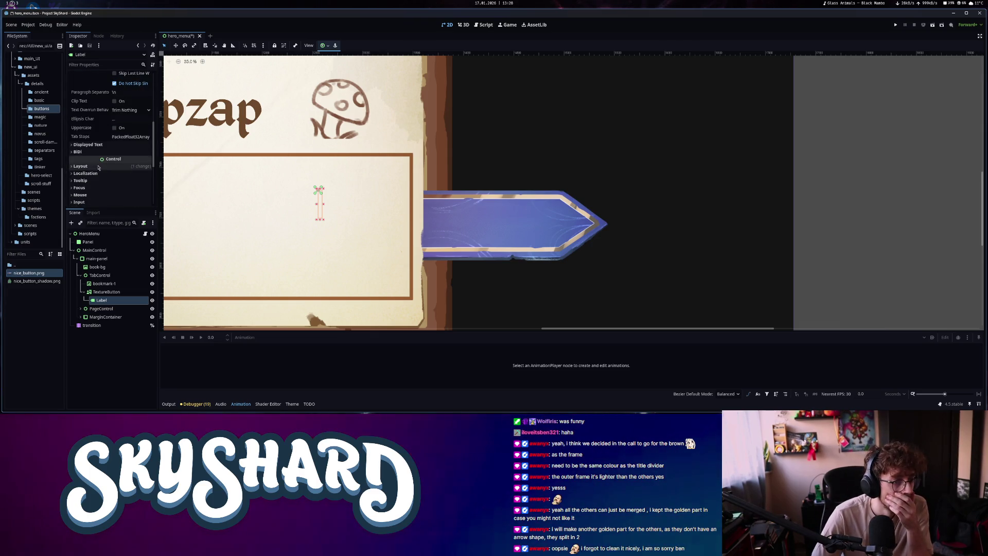
click(131, 166)
click(123, 184)
click(131, 177)
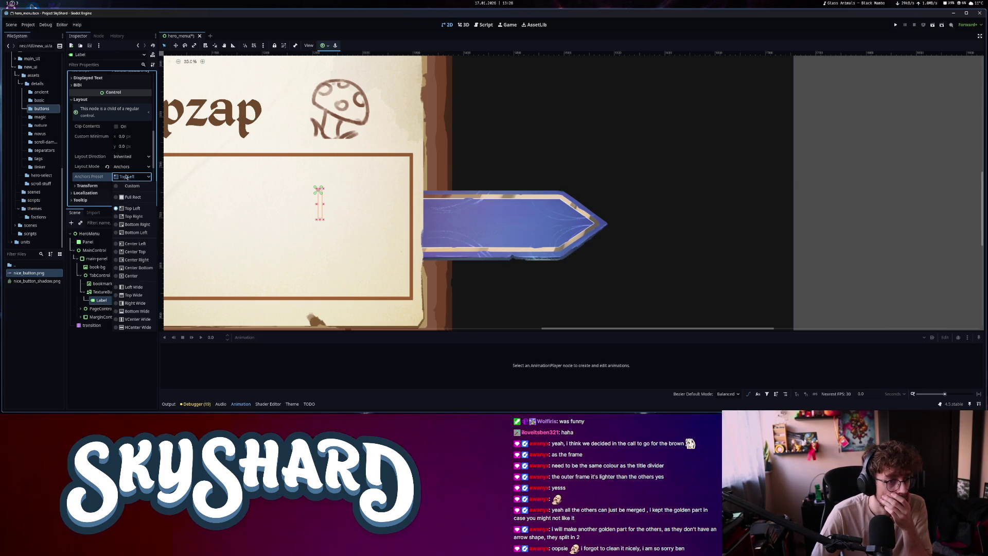
key(Escape)
key(ctrl+z)
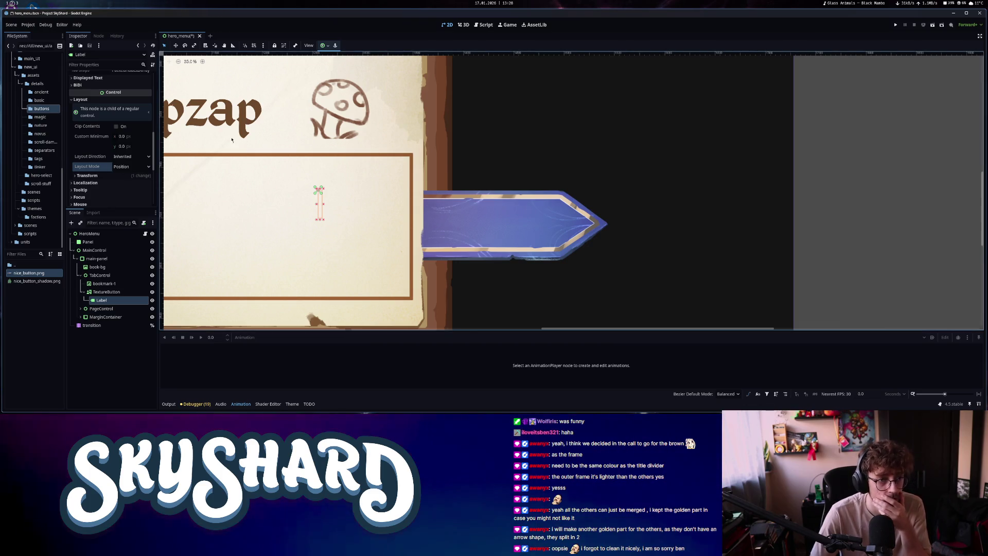
scroll(103, 129, up, 5)
Set the label's text to 'Play' and drag it onto the blue arrow button
click(99, 99)
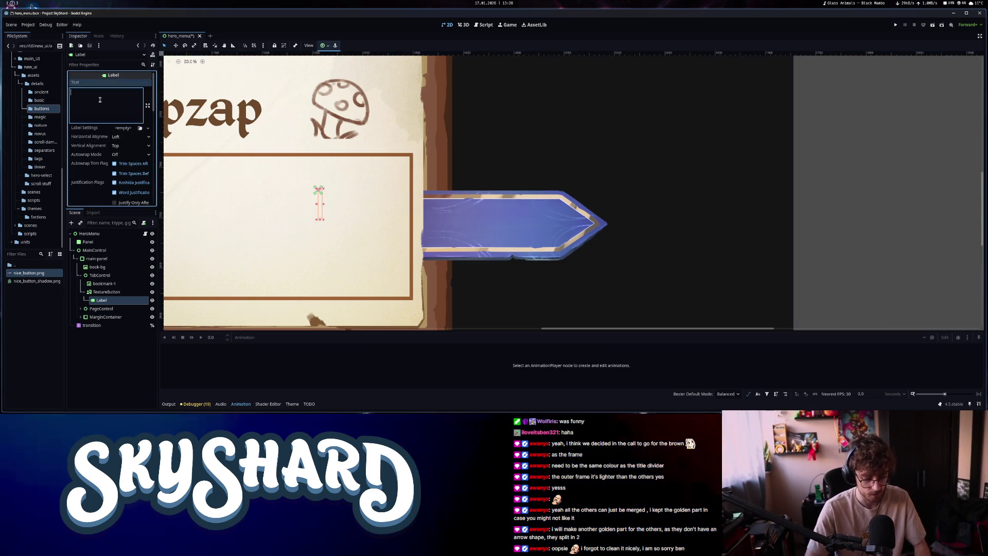
text(Play)
drag(353, 205, 408, 206)
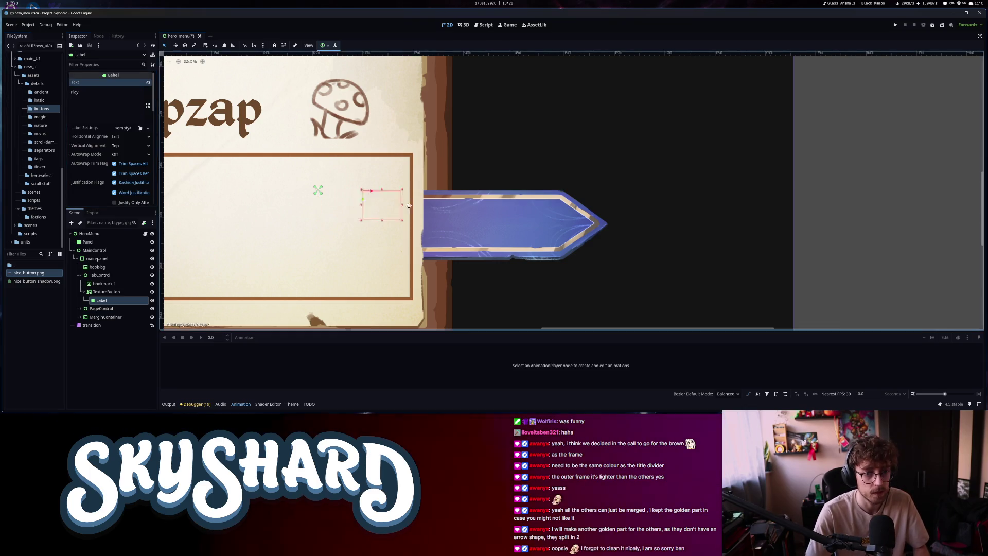
scroll(119, 195, down, 10)
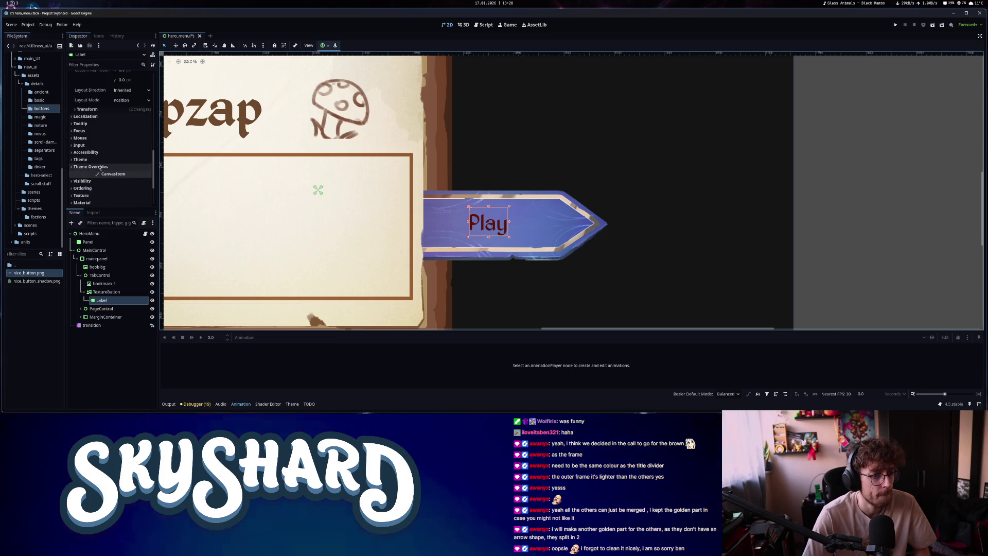
Enable the label's Font Color theme override and make the Play text white
click(90, 166)
scroll(93, 122, down, 2)
click(91, 118)
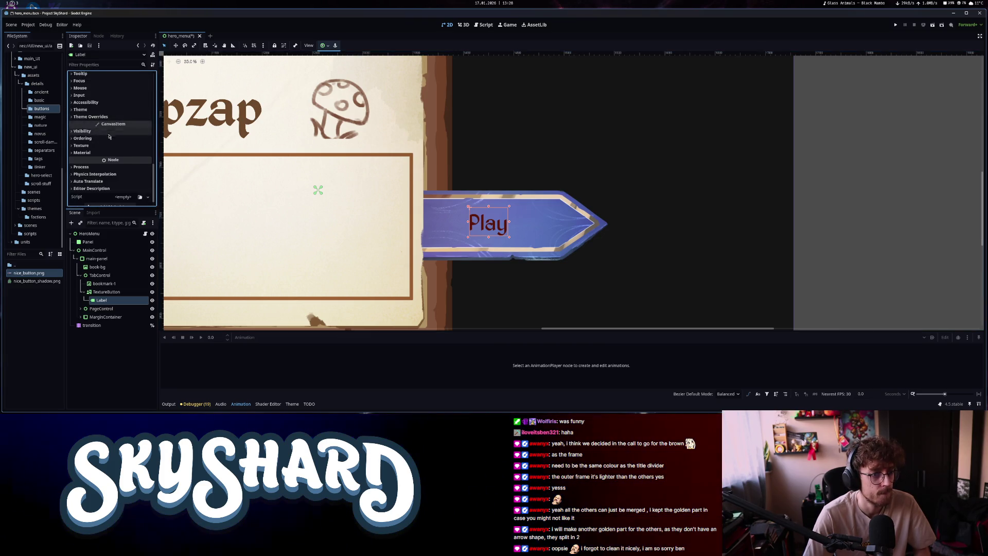
click(97, 118)
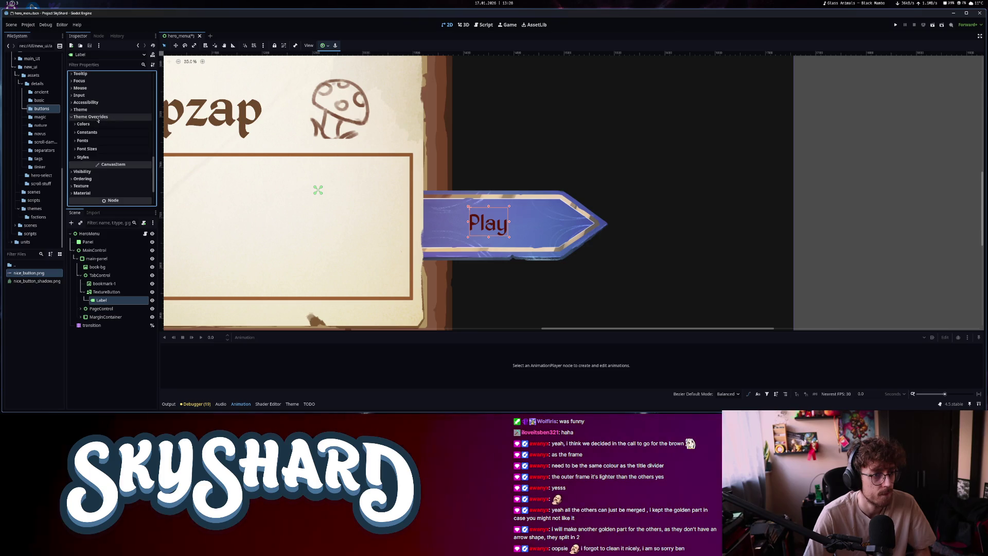
click(83, 124)
click(132, 131)
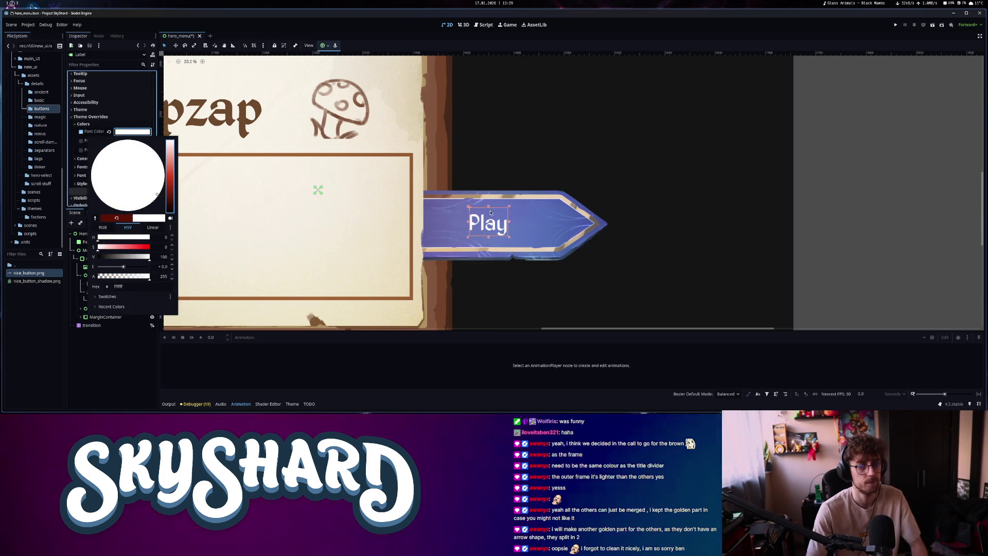
scroll(491, 212, down, 5)
scroll(496, 254, up, 3)
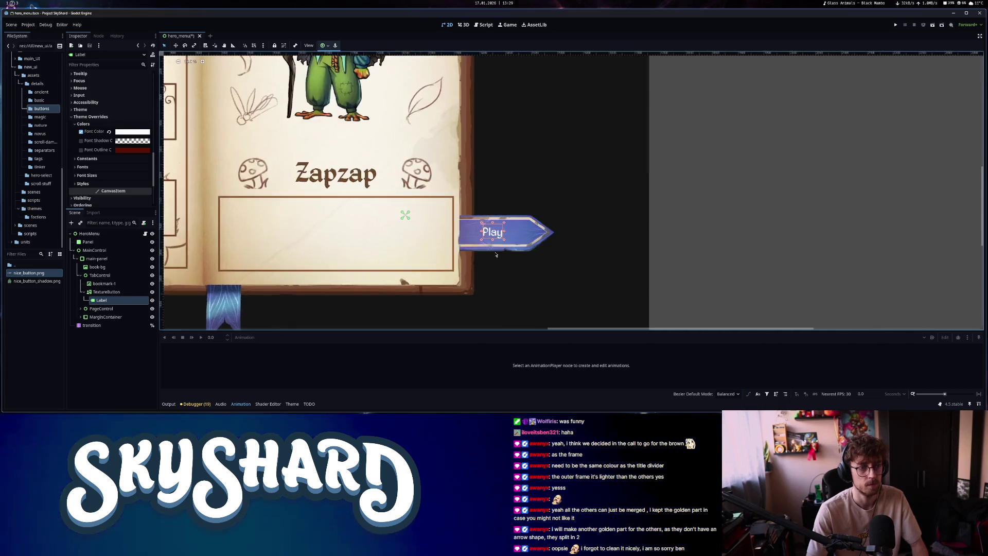
scroll(496, 254, up, 3)
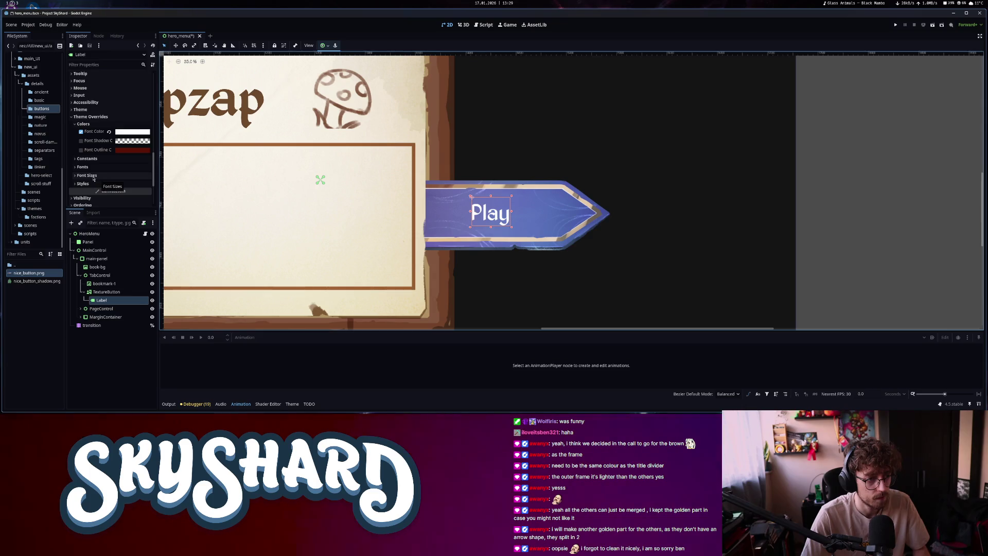
Set the Play label's Theme Type Variation to header_label
click(82, 109)
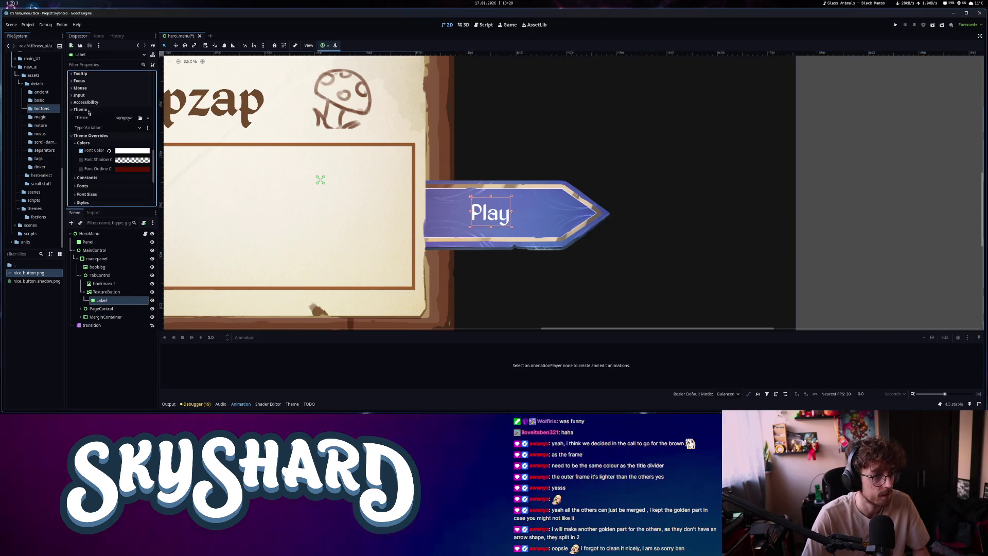
click(128, 128)
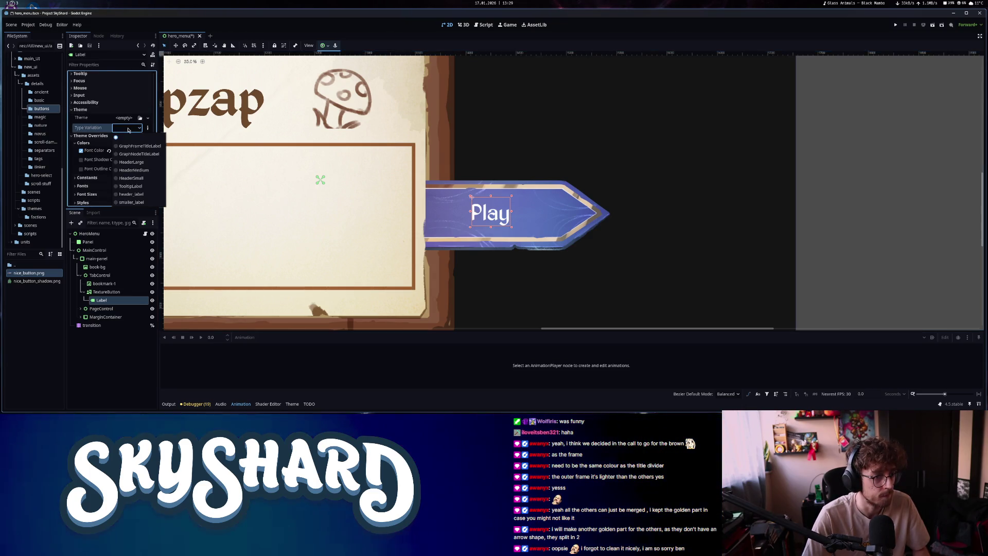
click(131, 195)
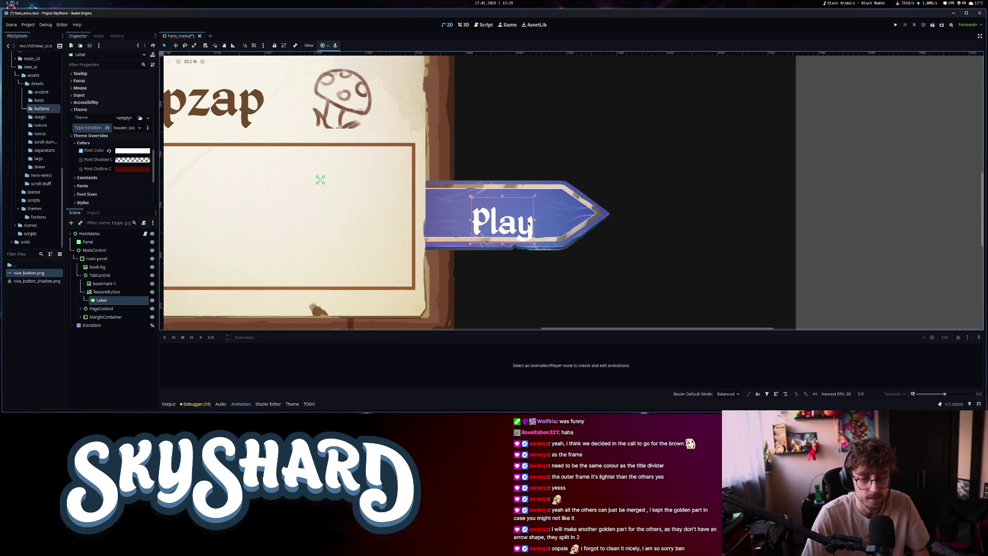
scroll(515, 217, down, 5)
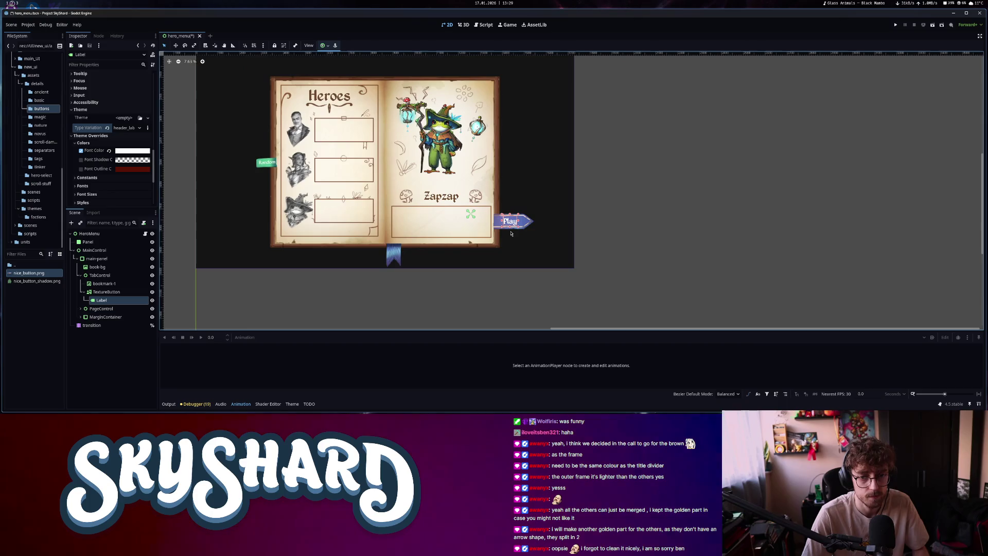
scroll(514, 225, up, 3)
scroll(514, 225, up, 2)
Shift the Play button left against the Zapzap box, checking the GIMP mockup for placement
drag(570, 215, 550, 217)
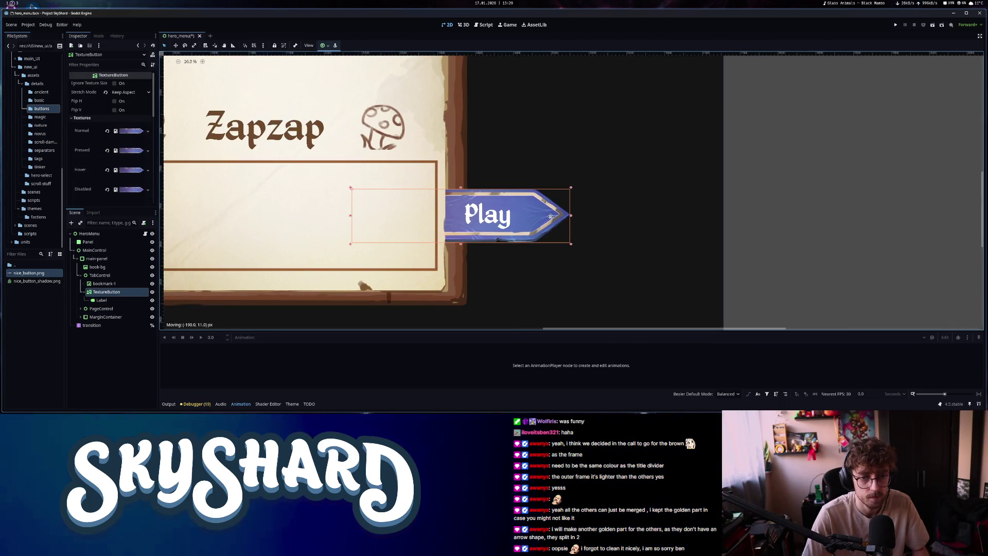
click(101, 300)
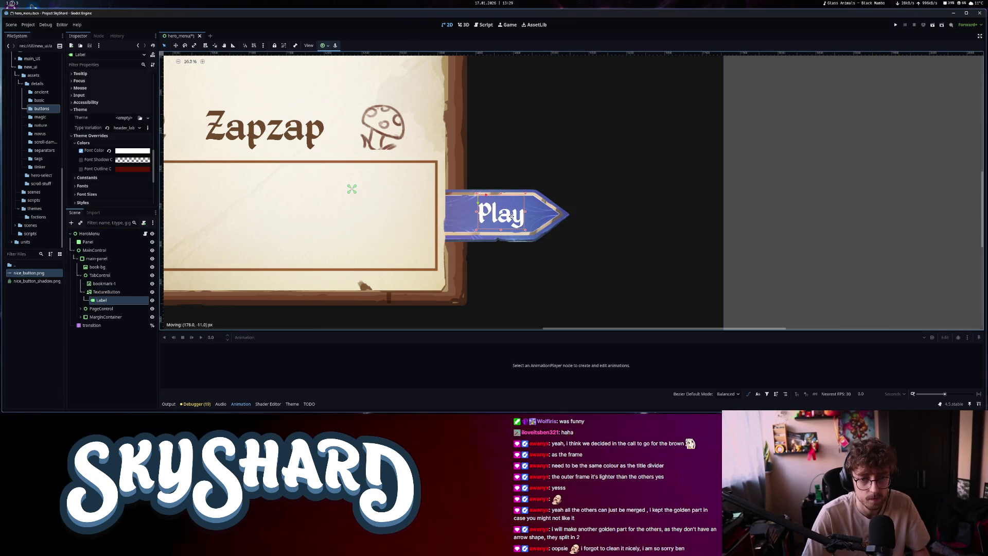
click(565, 214)
drag(565, 215, 553, 216)
scroll(538, 226, down, 3)
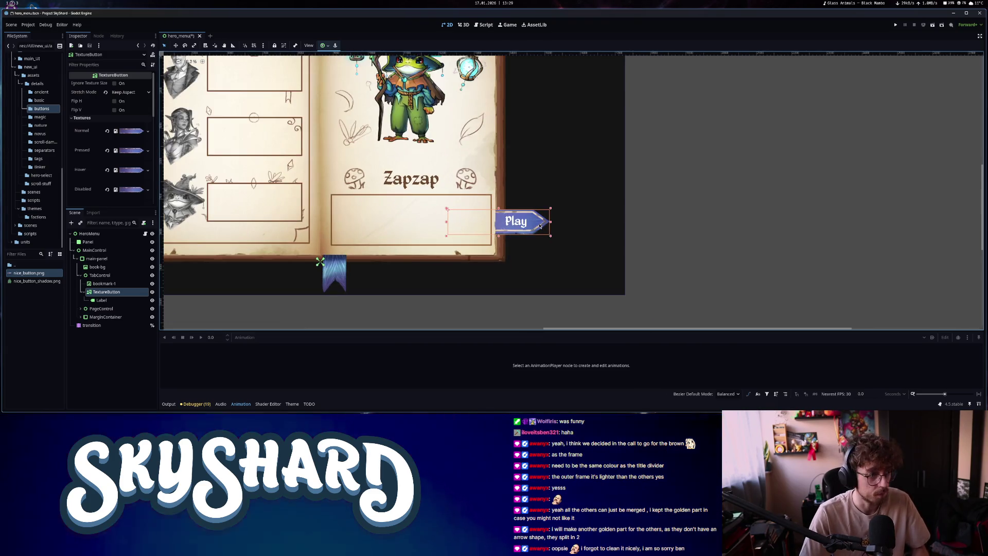
click(8, 4)
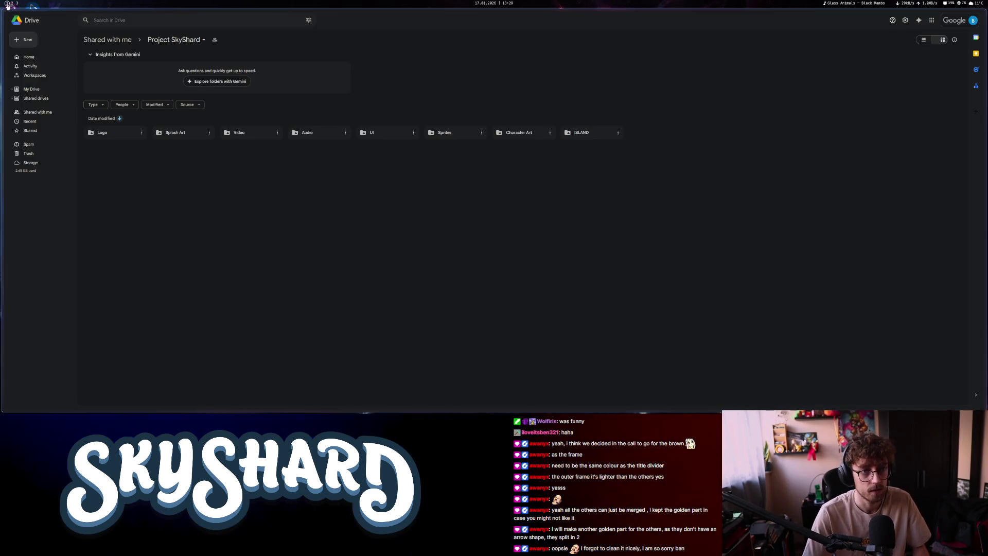
click(15, 4)
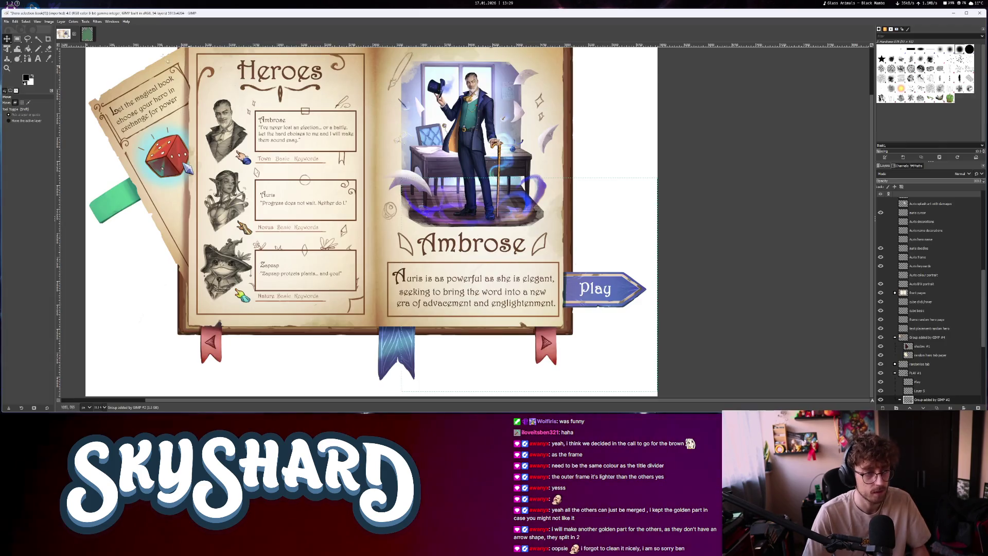
click(12, 4)
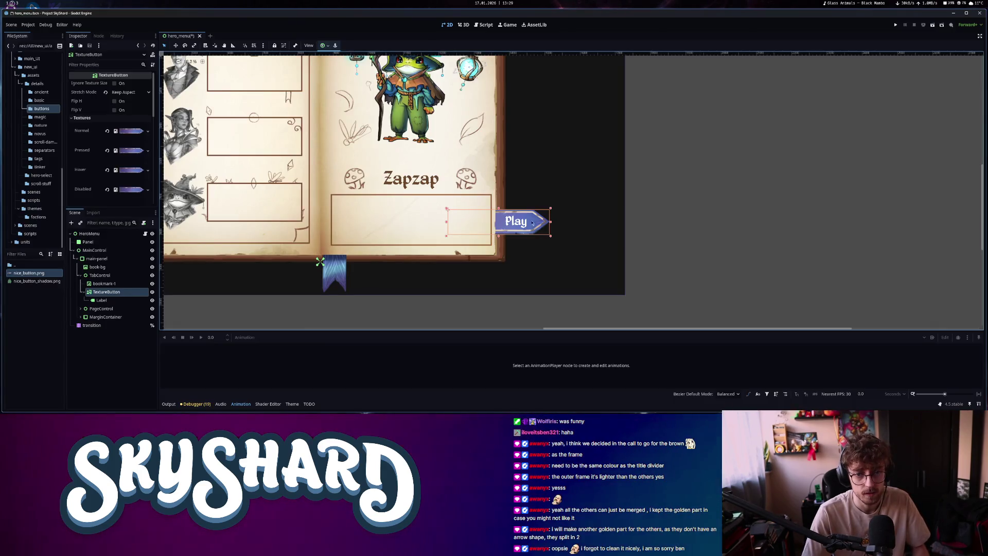
drag(533, 223, 531, 222)
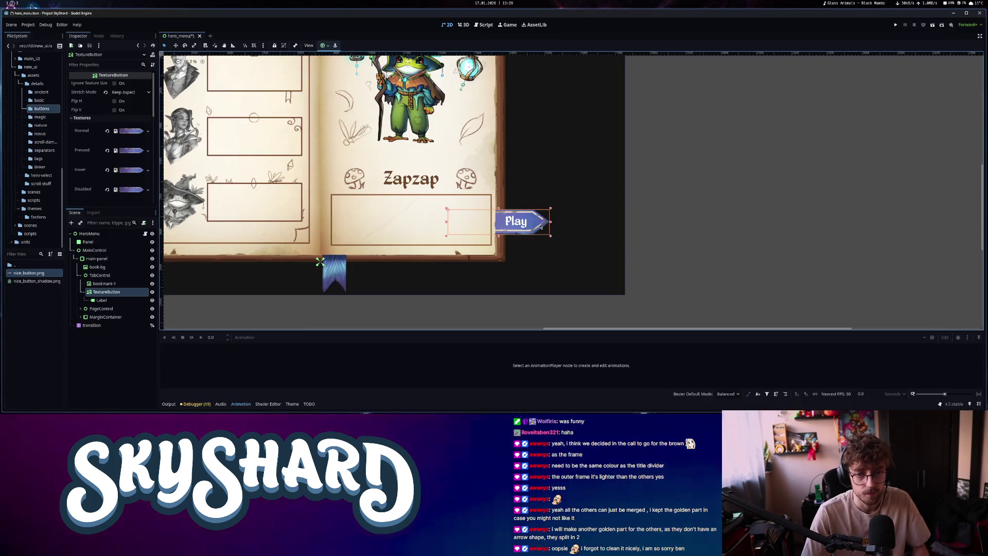
click(110, 293)
Add a TextureRect above the Label under the button, textured with nice_button_shadow.png
key(ctrl+a)
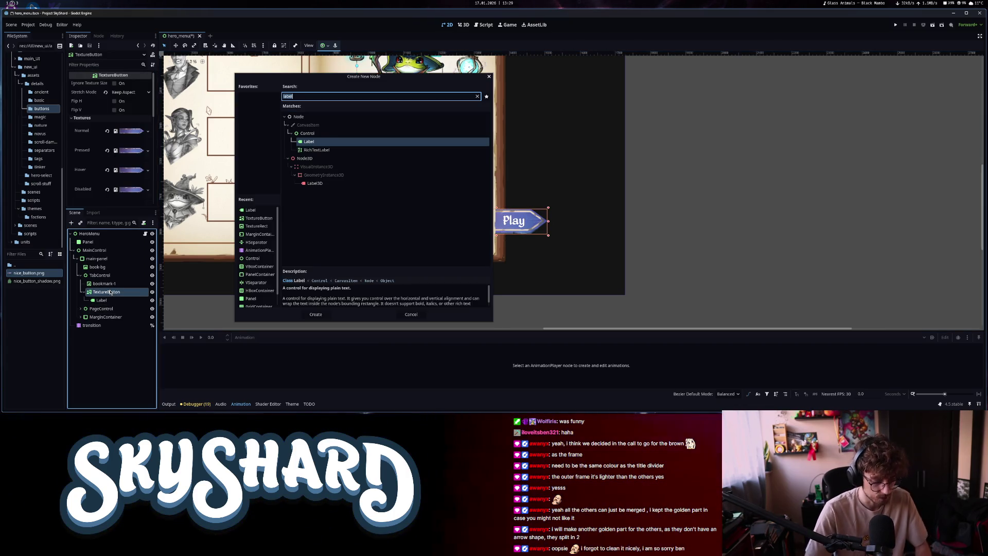
text(texu)
click(316, 314)
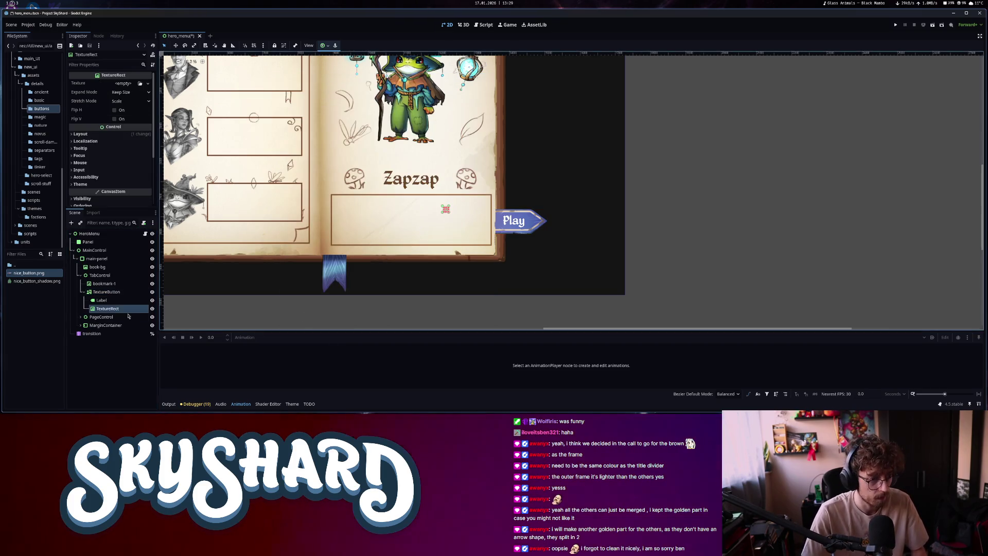
drag(107, 308, 106, 297)
drag(36, 281, 126, 80)
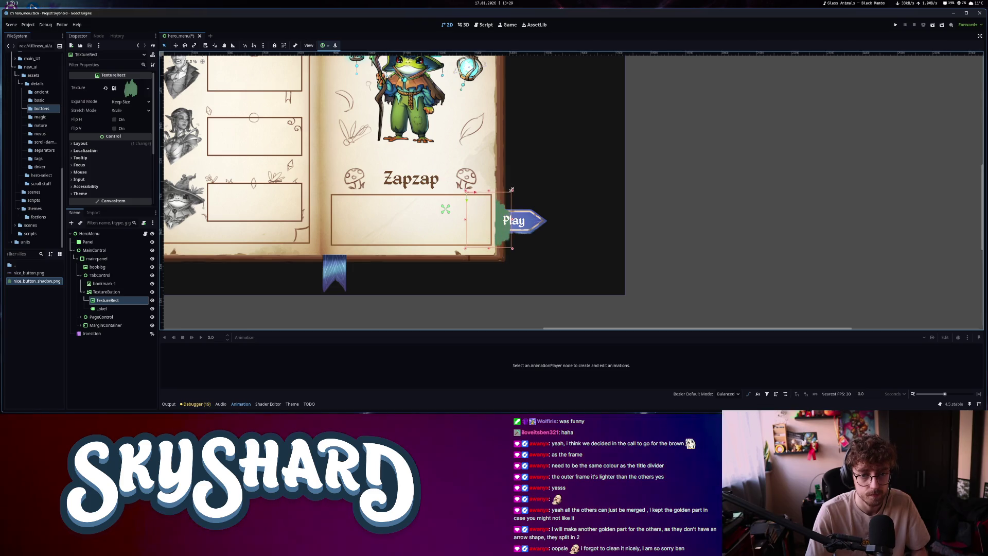
Try enlarging the green shadow texture, undo it, and reselect the Play TextureButton
drag(511, 189, 512, 181)
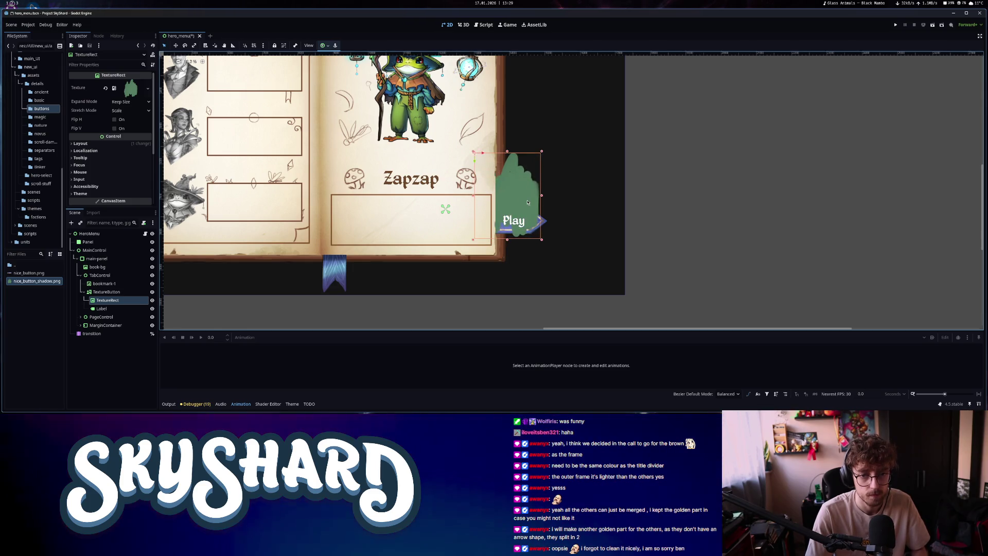
key(ctrl+z)
scroll(495, 227, up, 10)
scroll(534, 218, down, 5)
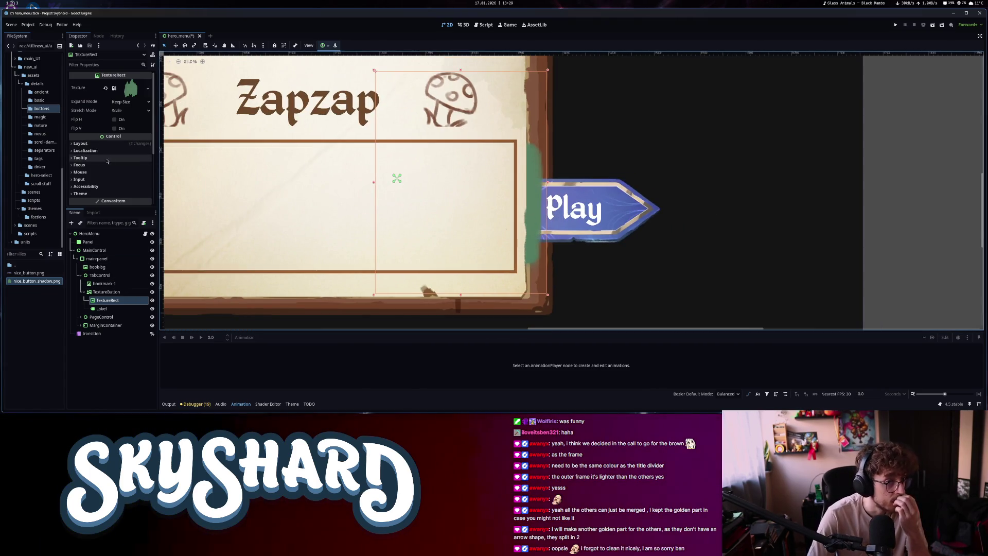
click(106, 292)
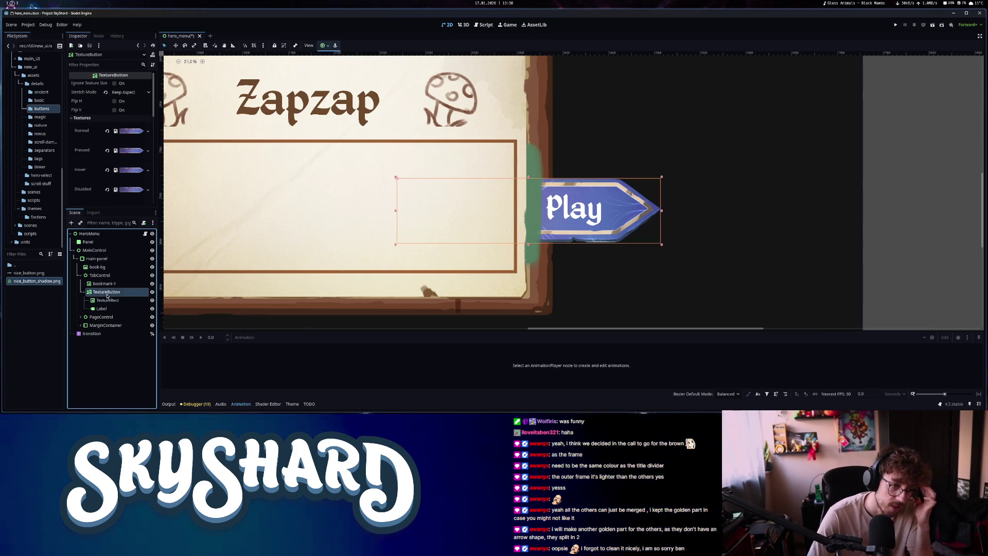
Set the Play button's Visibility > Clip Children to Clip + Draw, leaving its opacity unchanged
scroll(91, 176, down, 5)
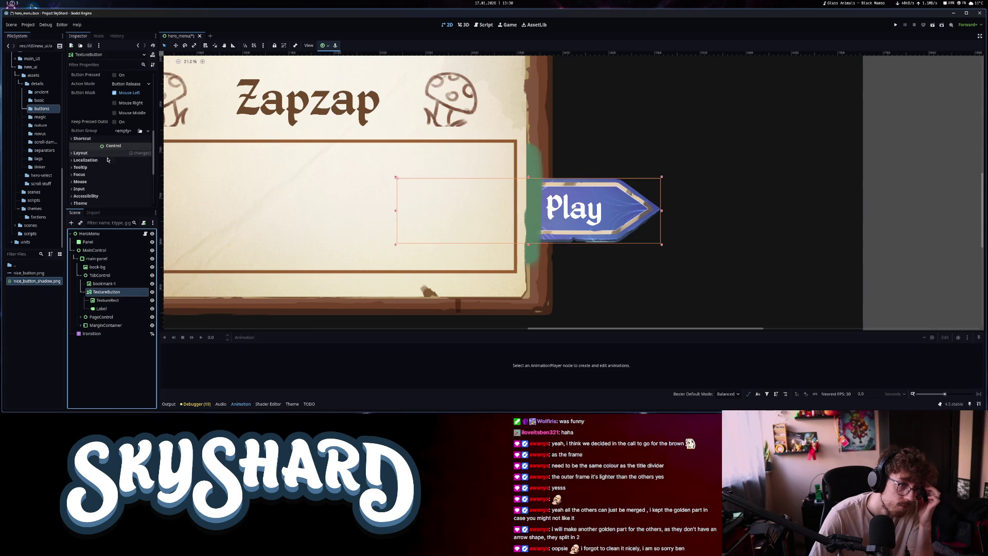
scroll(107, 197, down, 1)
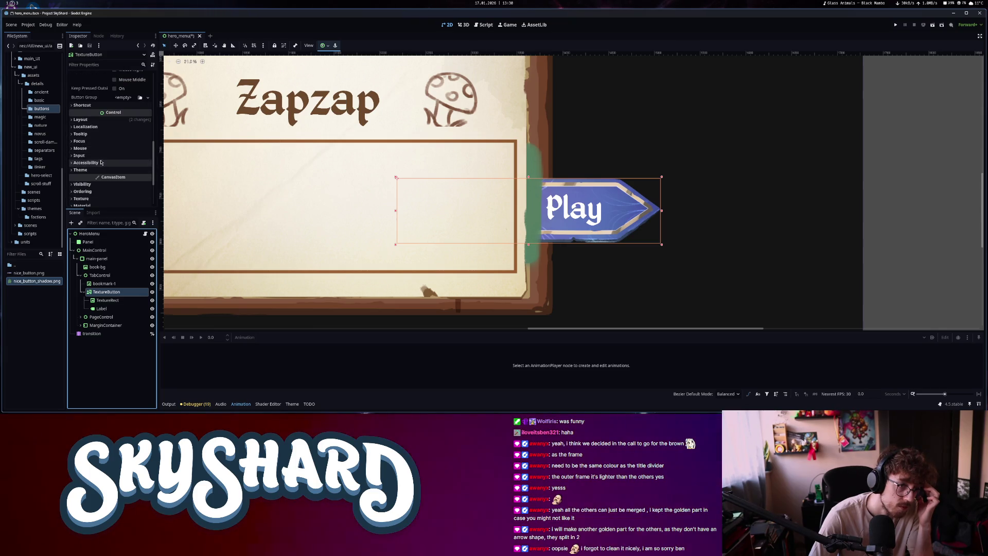
click(103, 184)
scroll(132, 184, down, 4)
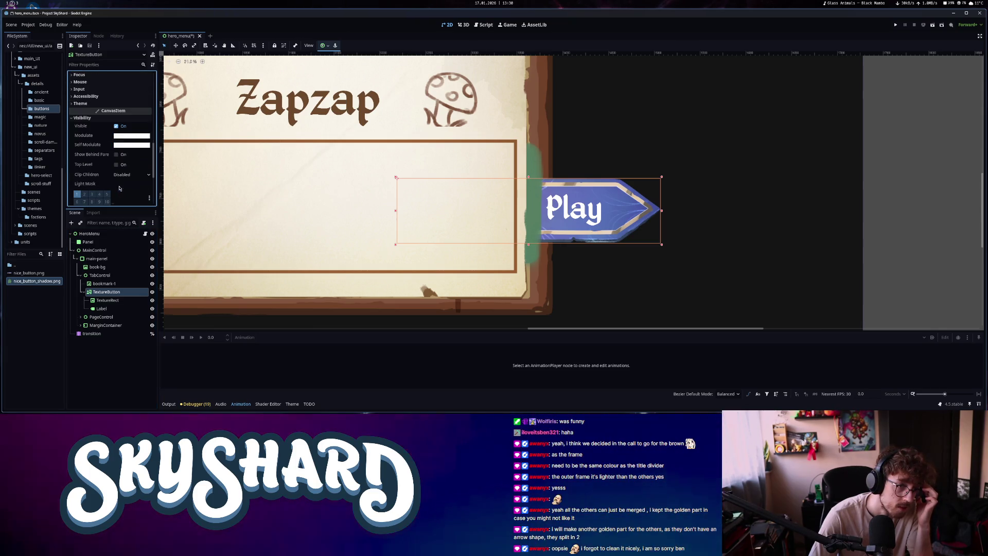
click(131, 175)
click(129, 202)
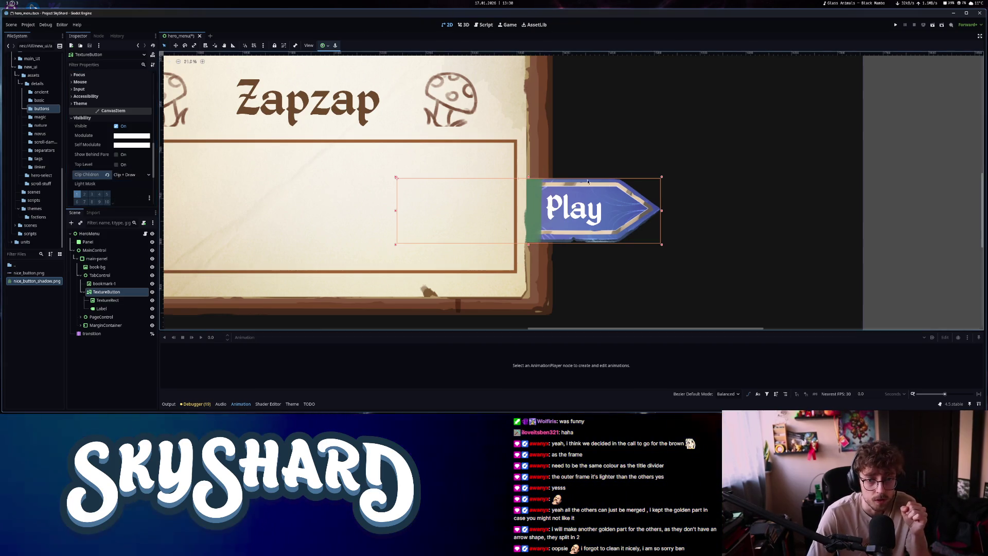
scroll(550, 208, up, 3)
scroll(549, 209, down, 2)
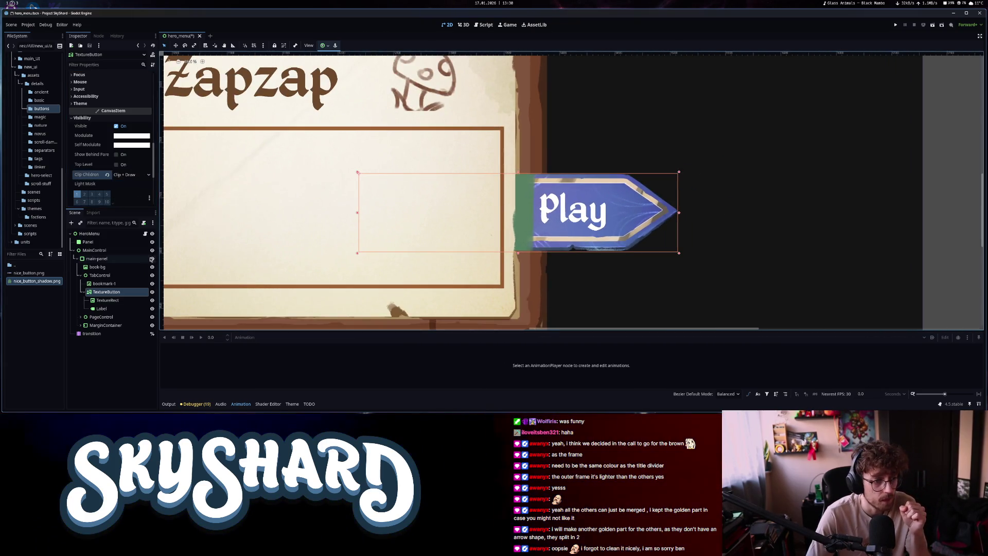
click(122, 136)
click(118, 280)
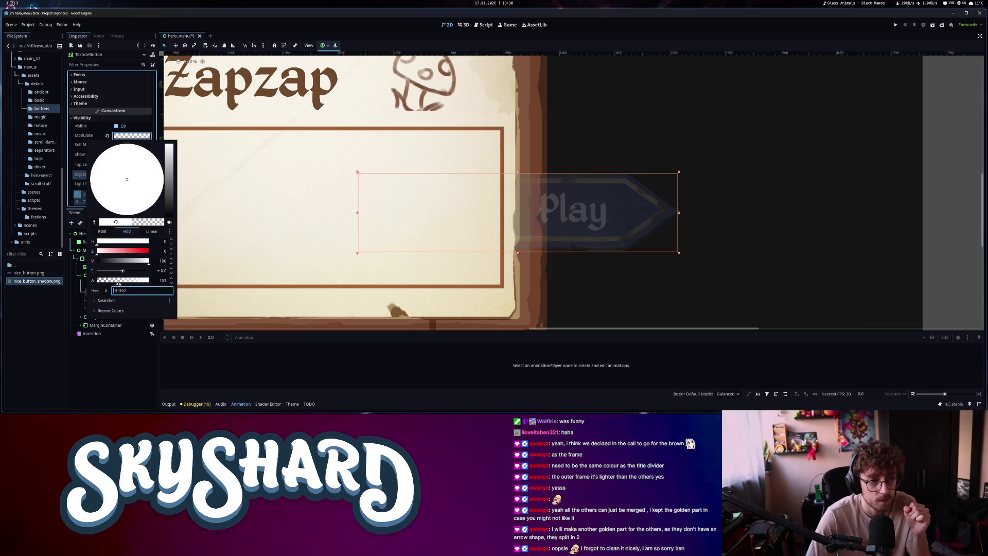
key(Escape)
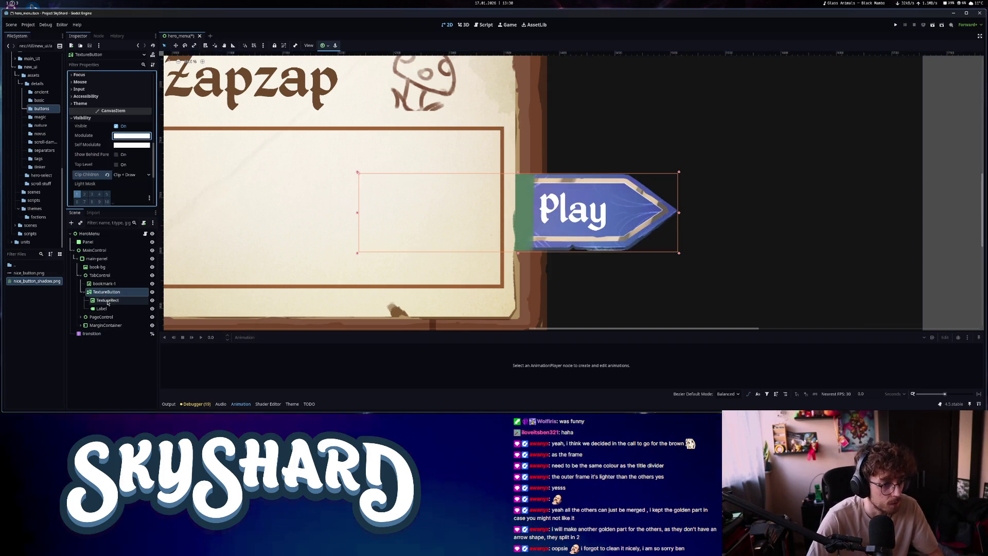
Tint the shadow TextureRect's Modulate to a translucent dark grey
click(107, 301)
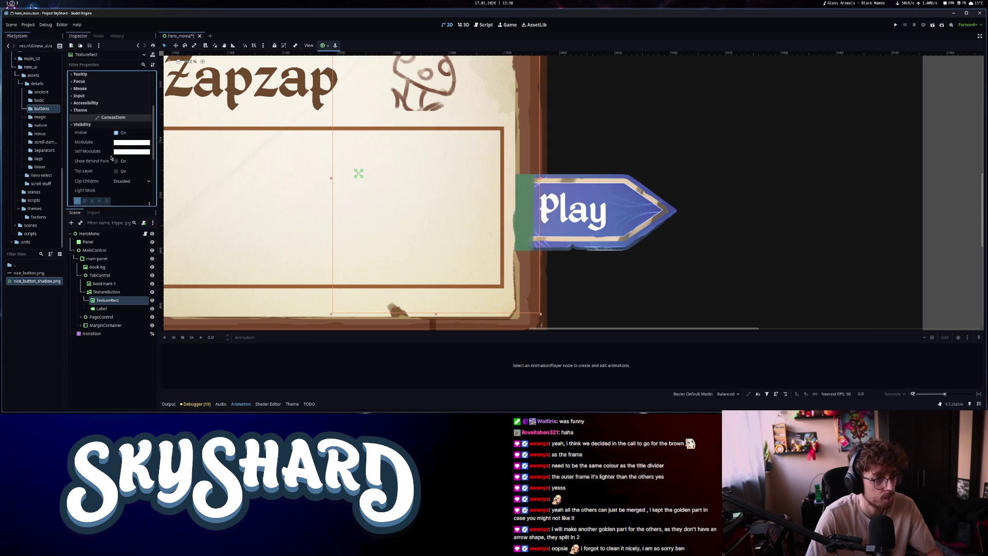
click(131, 143)
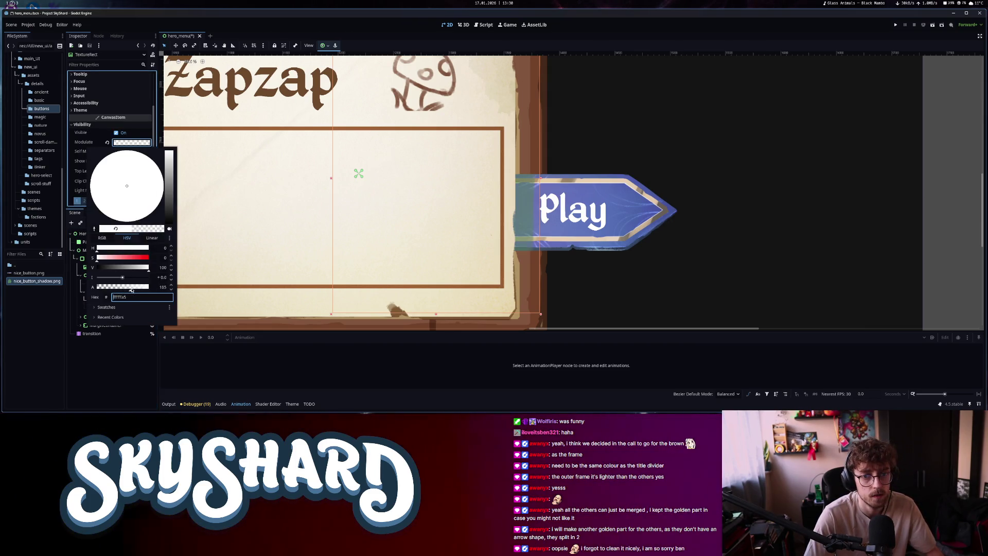
drag(173, 202, 170, 195)
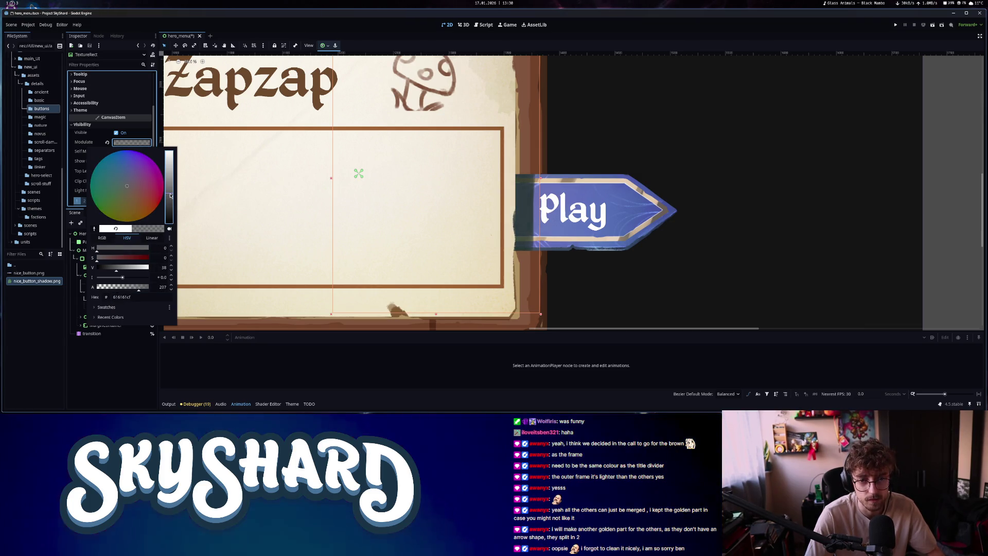
drag(139, 288, 131, 291)
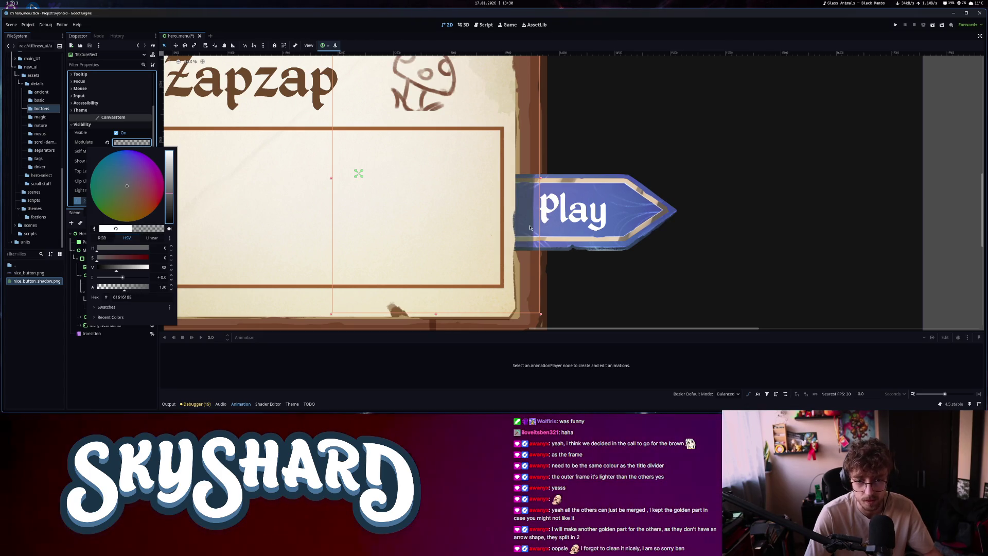
click(593, 140)
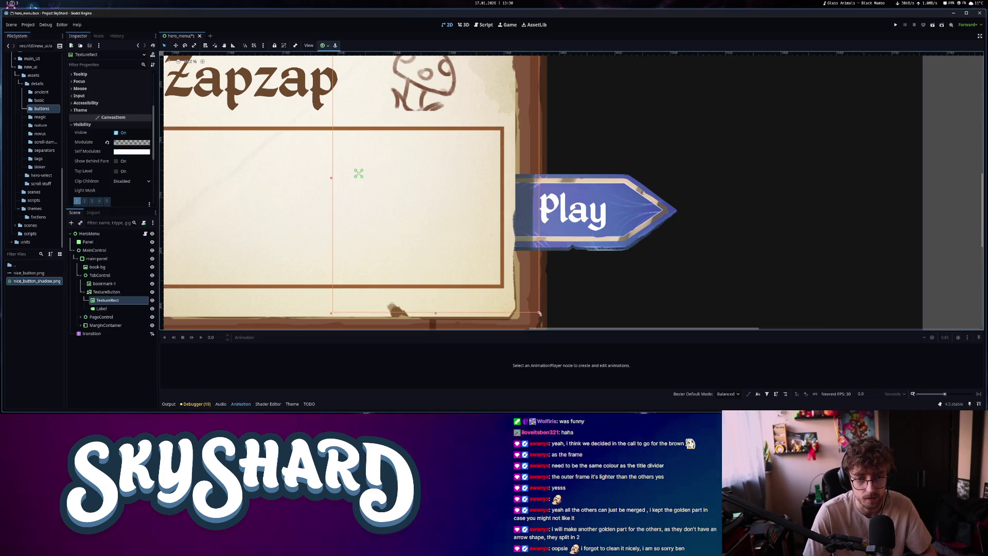
Reposition the shadow TextureRect behind the Play button, nudging it slightly right
mouse_move(540, 313)
mouse_down()
mouse_move(457, 187)
mouse_move(456, 215)
mouse_up()
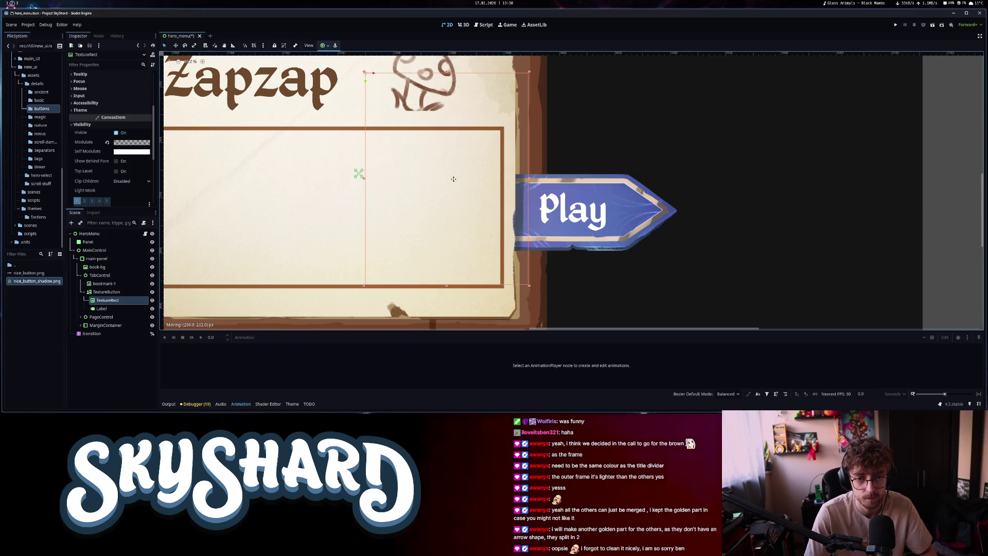
drag(454, 179, 455, 179)
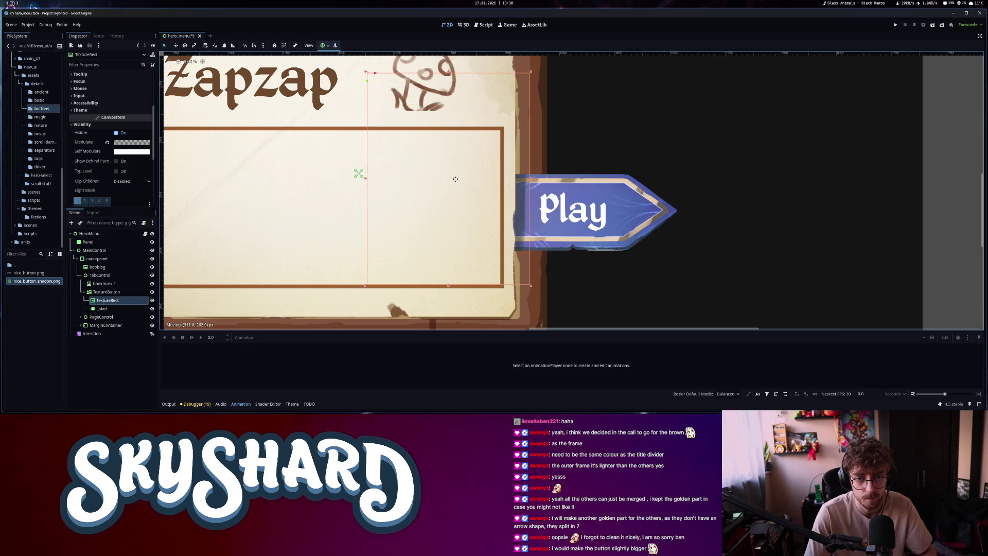
scroll(648, 193, down, 3)
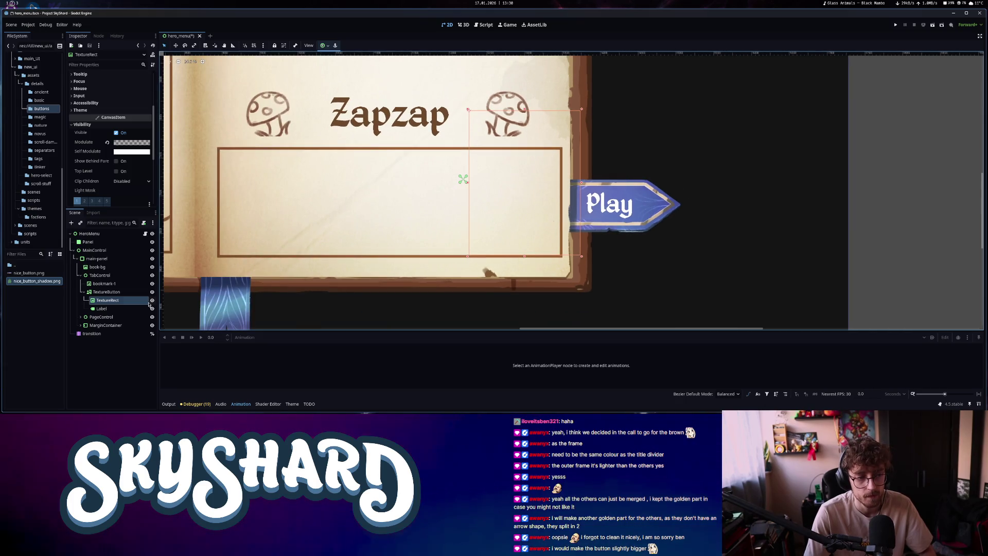
Enlarge the Play TextureButton slightly by dragging its corner down and right
click(118, 293)
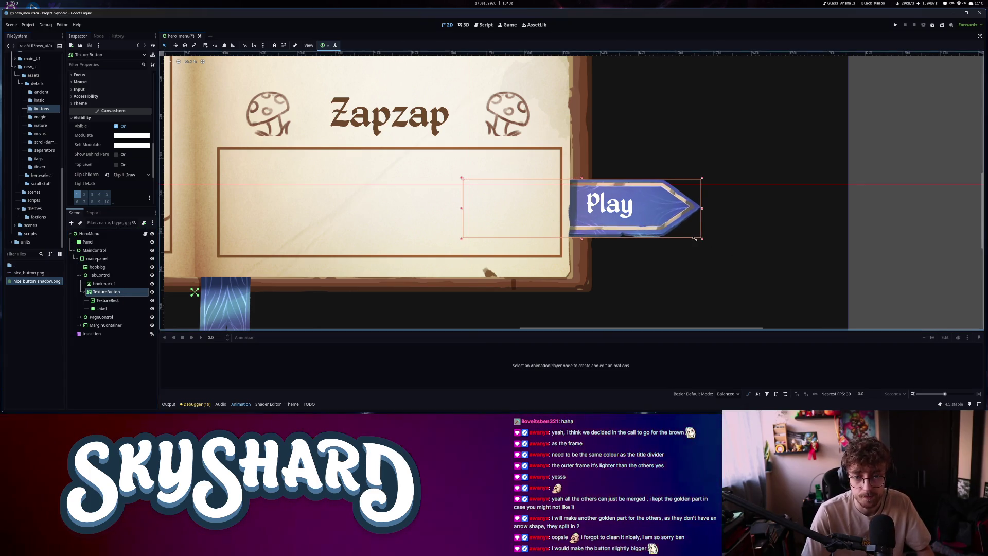
drag(695, 239, 698, 240)
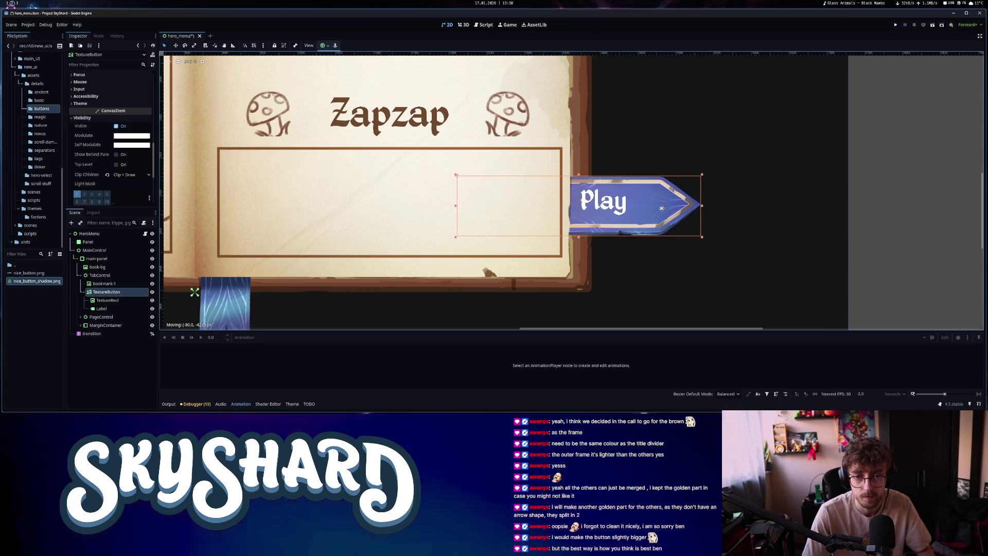
click(585, 202)
Shift the Play label right so it sits on the bigger banner
drag(586, 201, 631, 205)
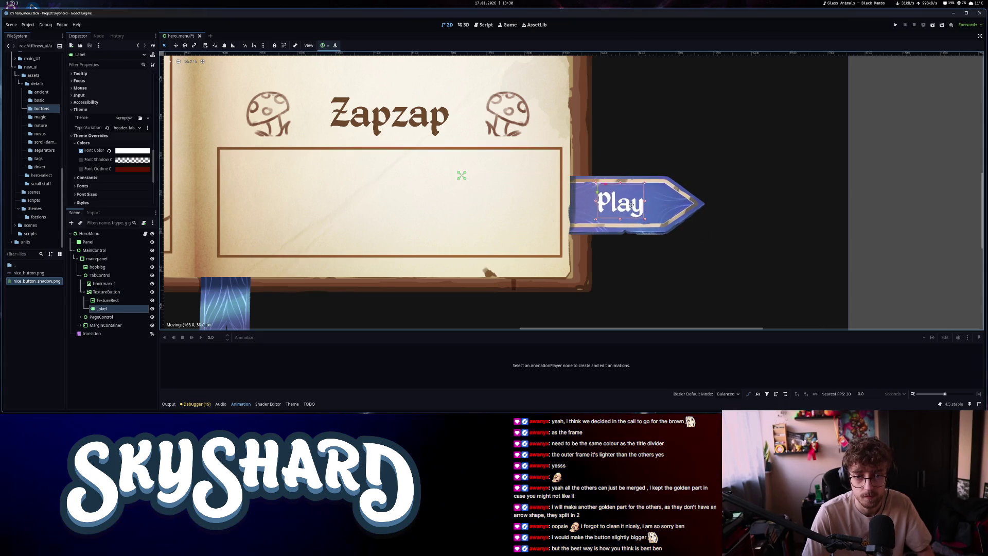
click(573, 200)
scroll(582, 232, down, 6)
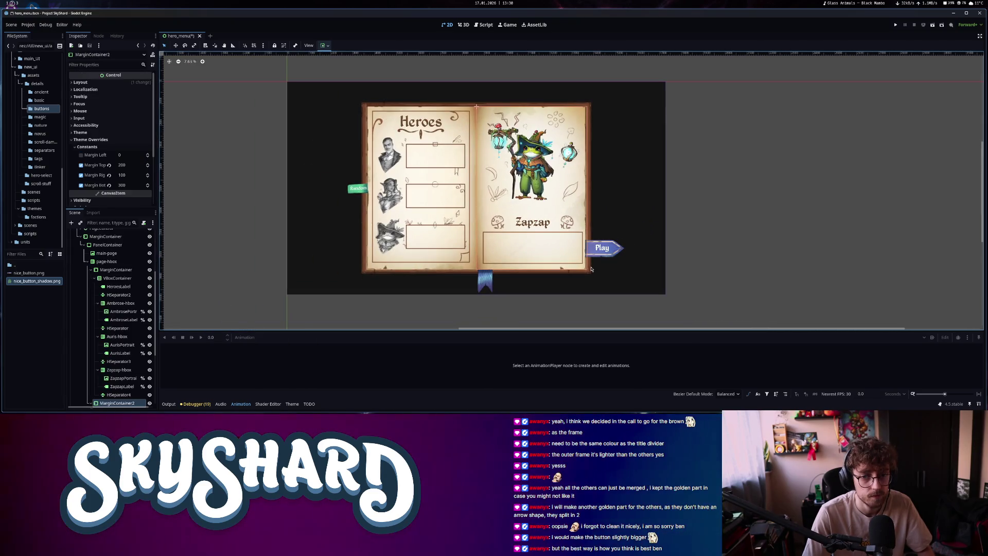
Move the shadow TextureRect up to align it with the Play button
scroll(514, 278, up, 8)
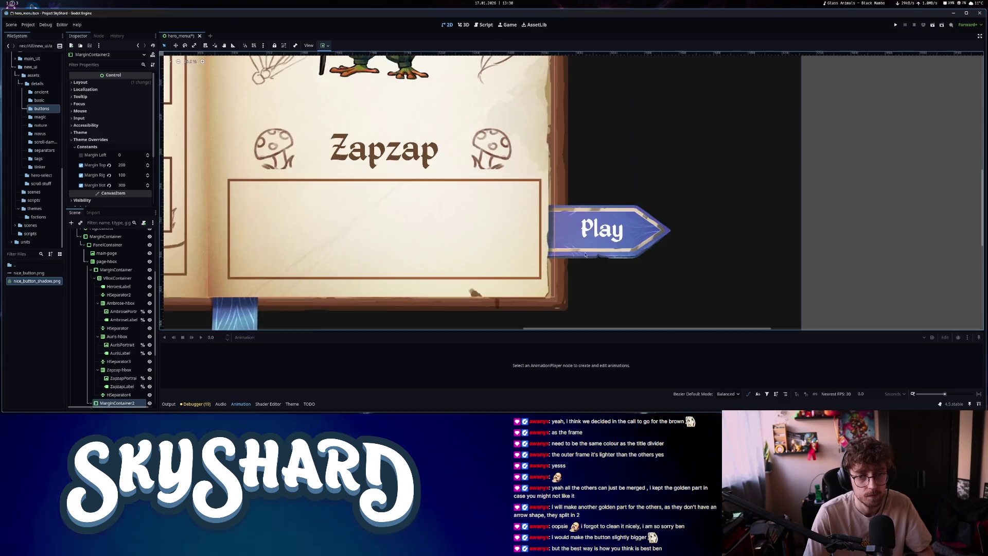
scroll(124, 374, down, 5)
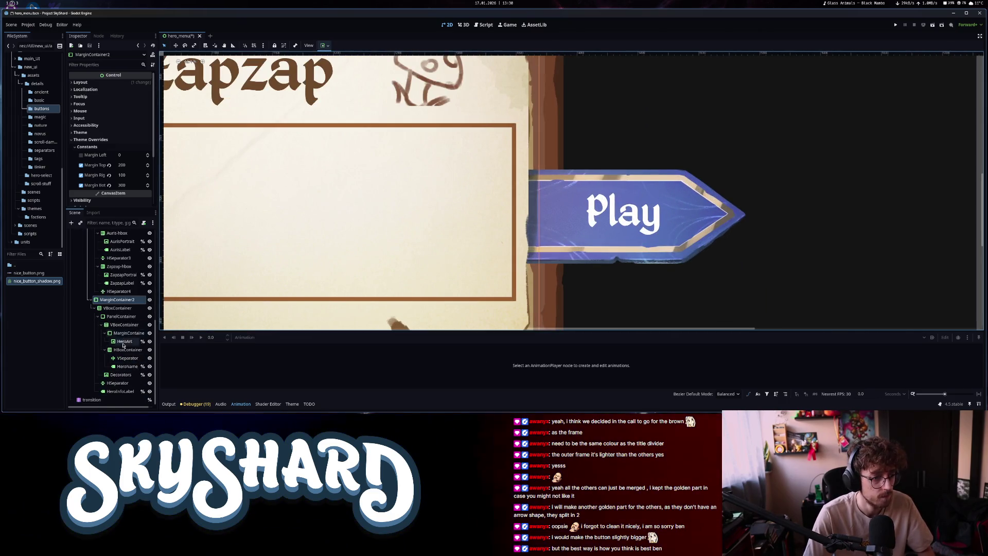
scroll(123, 344, up, 8)
click(108, 282)
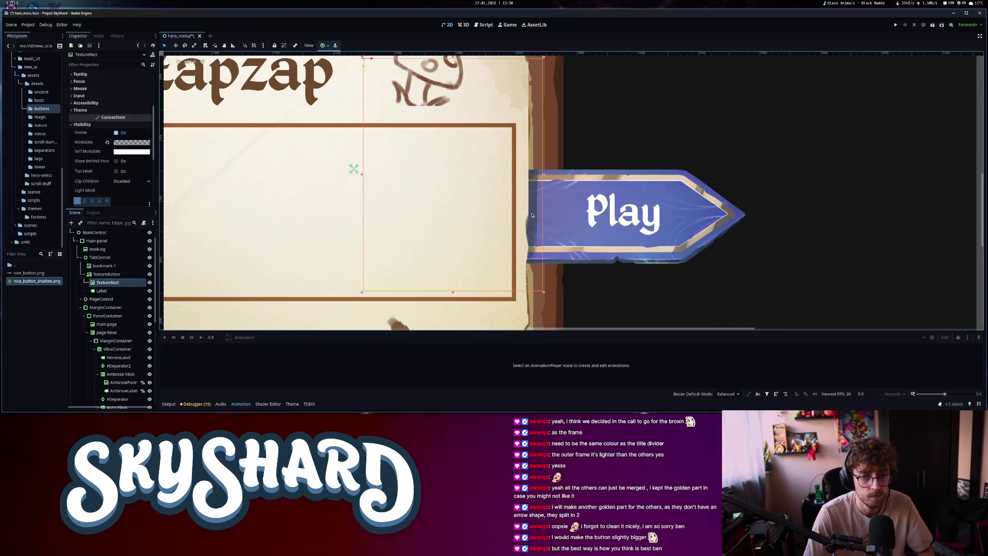
drag(536, 246, 535, 231)
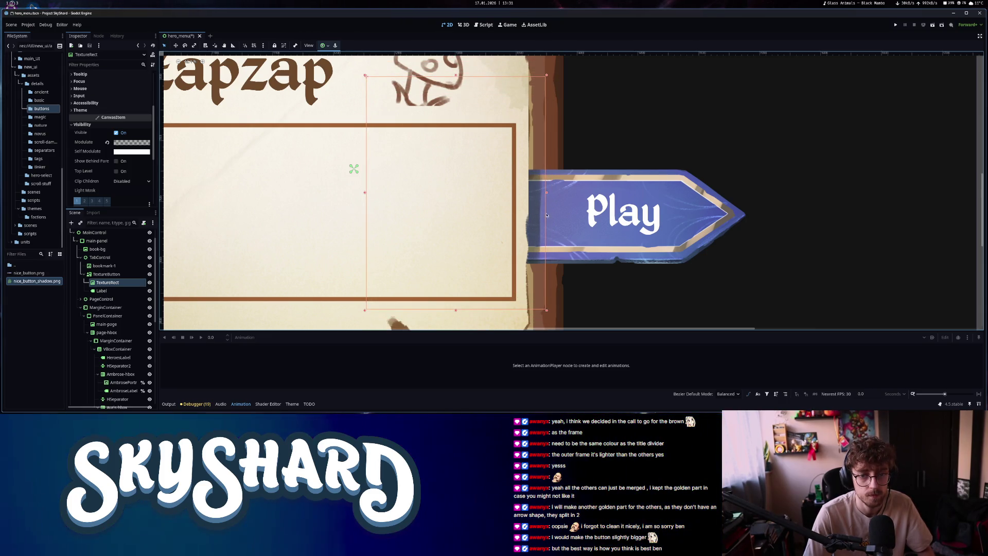
Drag the Play label inside the TextureButton right to centre it on the button
click(670, 221)
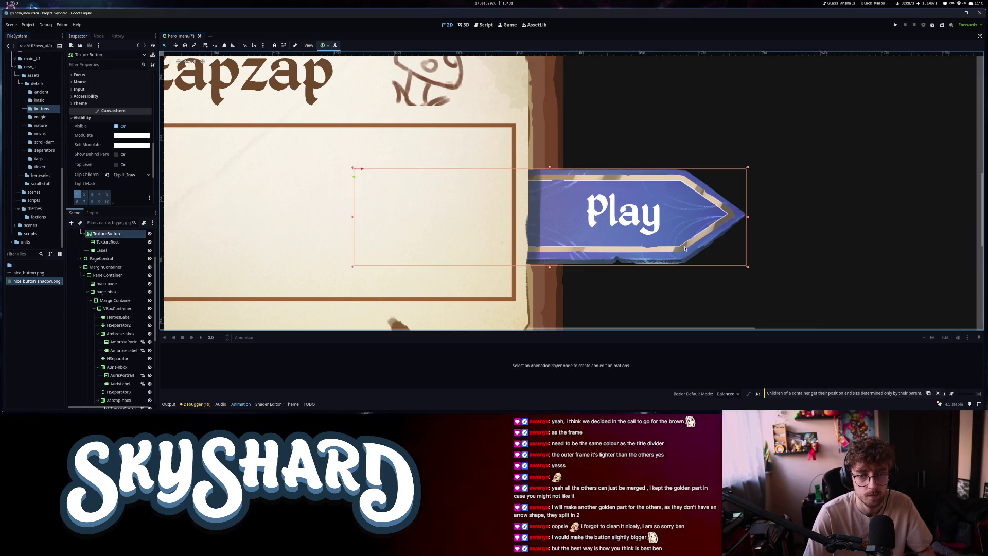
scroll(670, 272, down, 3)
click(657, 252)
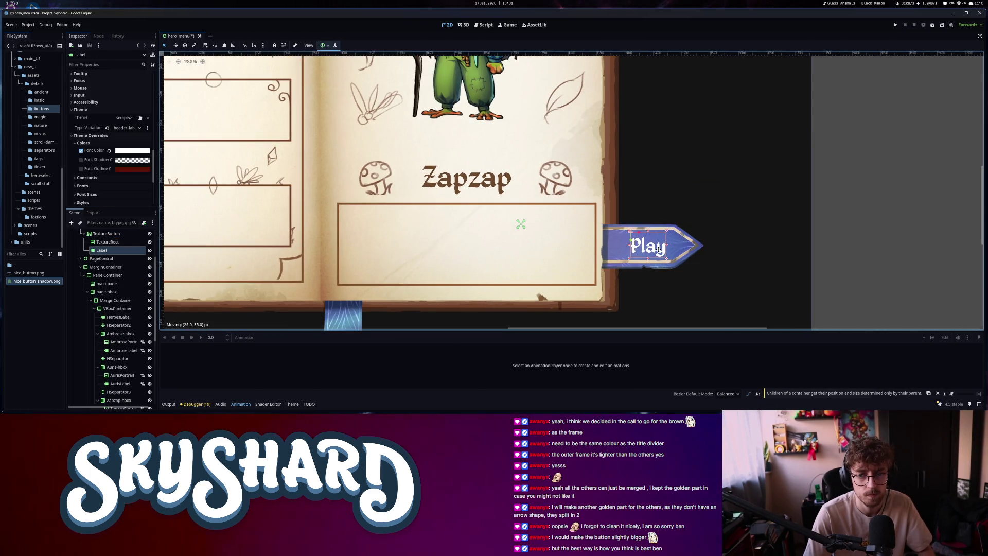
scroll(663, 252, down, 3)
scroll(669, 252, up, 3)
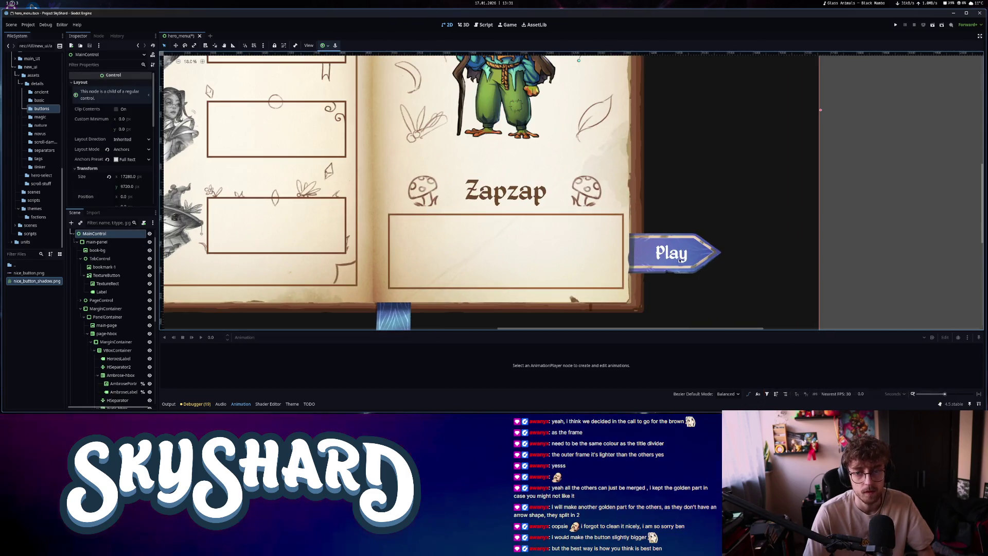
drag(674, 253, 672, 253)
click(672, 253)
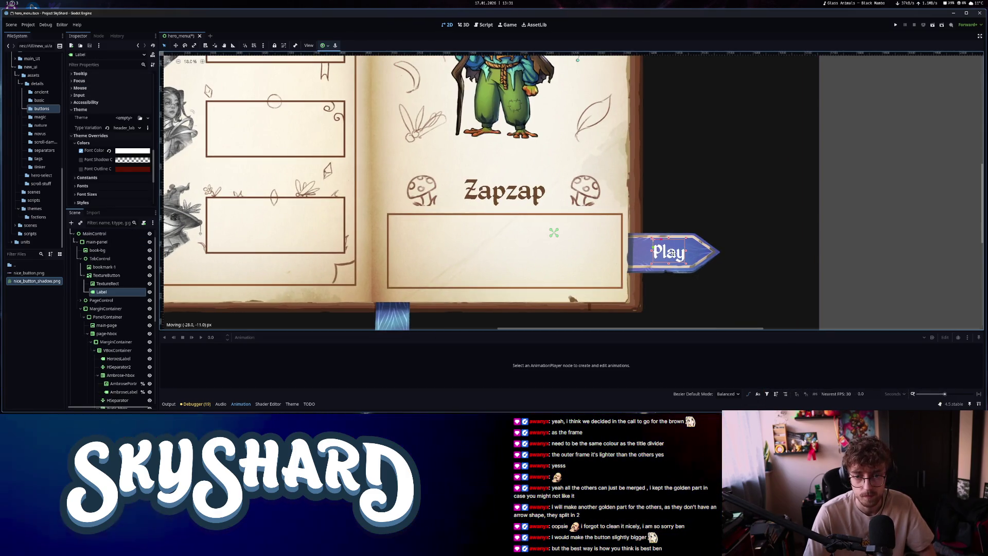
click(712, 252)
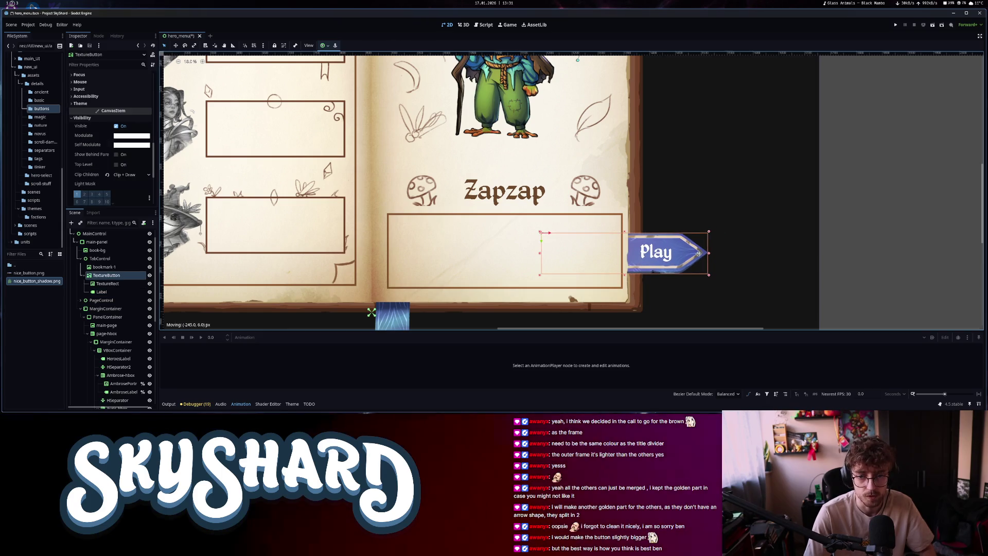
click(660, 256)
drag(661, 255, 668, 252)
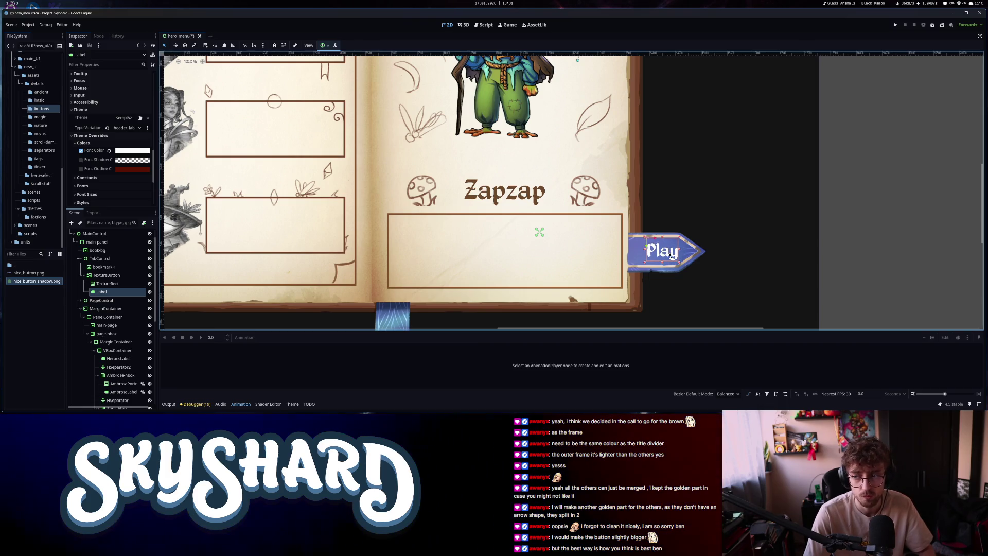
scroll(670, 256, up, 5)
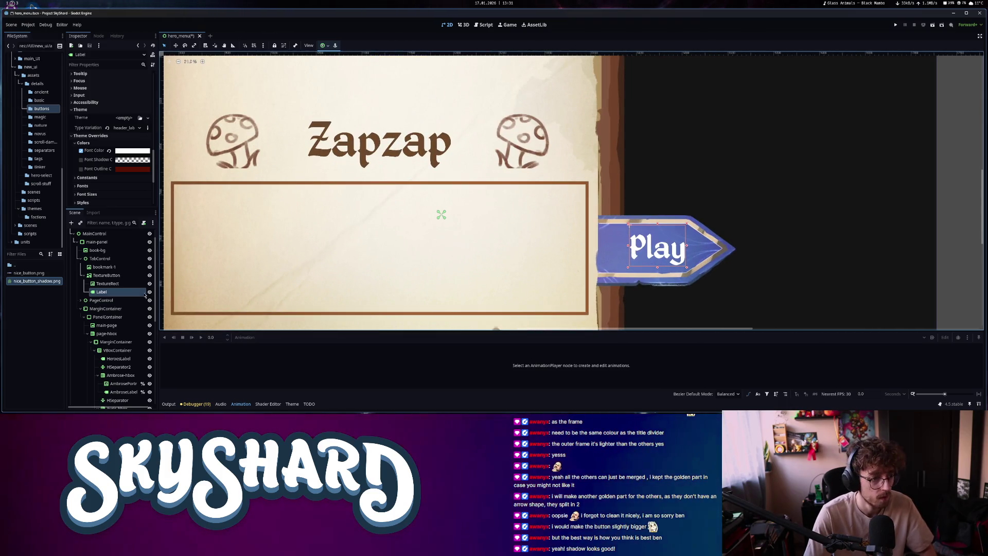
click(108, 284)
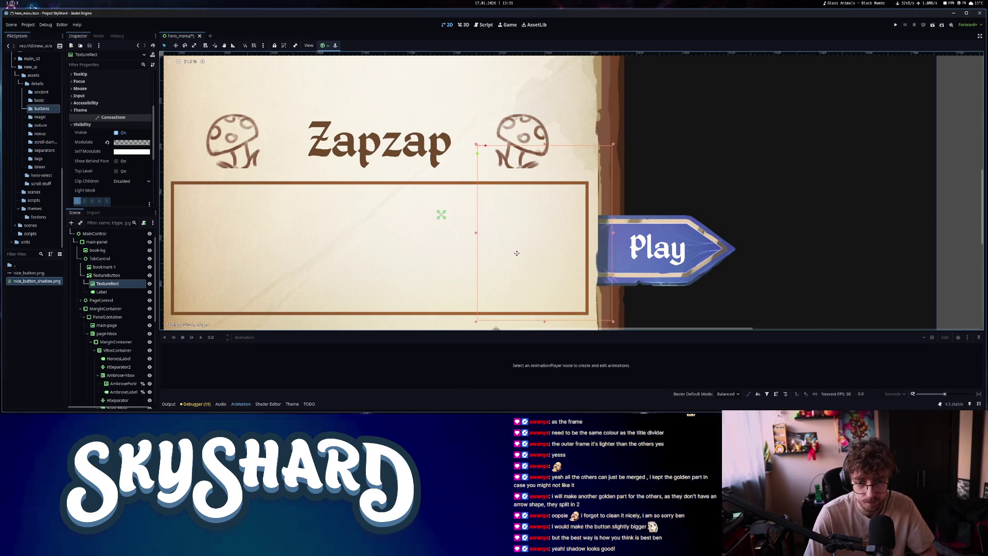
Nudge the white Play label a few pixels left on the button
scroll(652, 296, down, 3)
scroll(653, 296, down, 4)
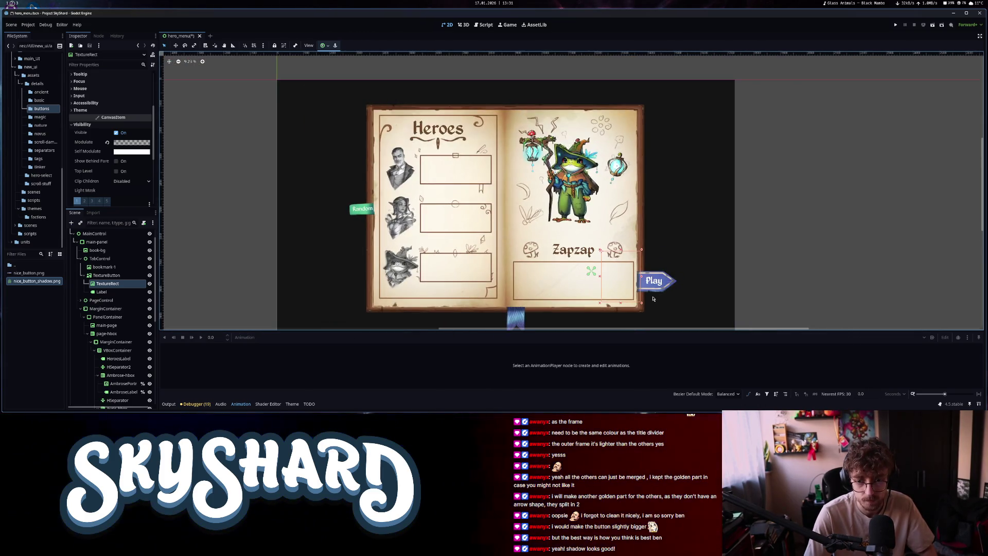
scroll(651, 297, up, 5)
click(622, 264)
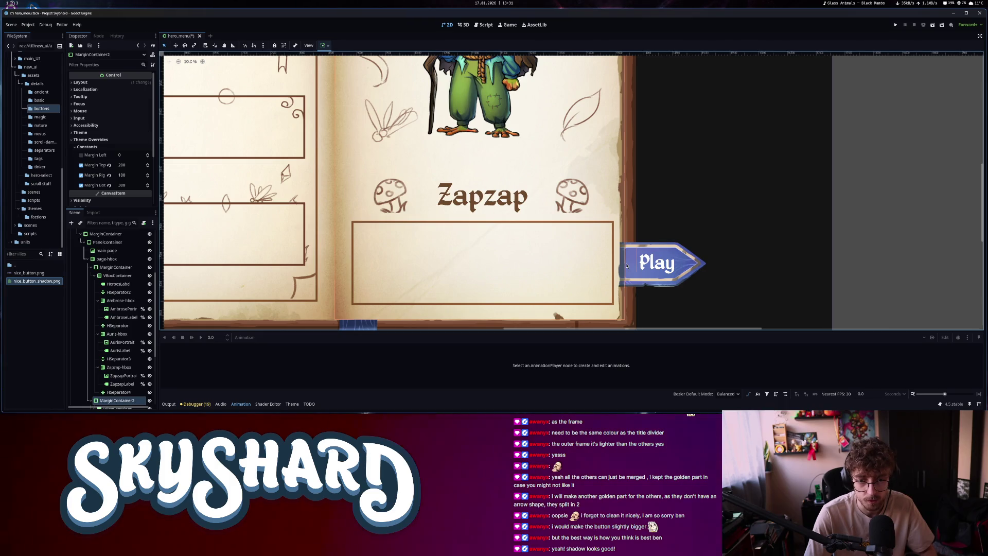
scroll(703, 292, down, 5)
click(795, 276)
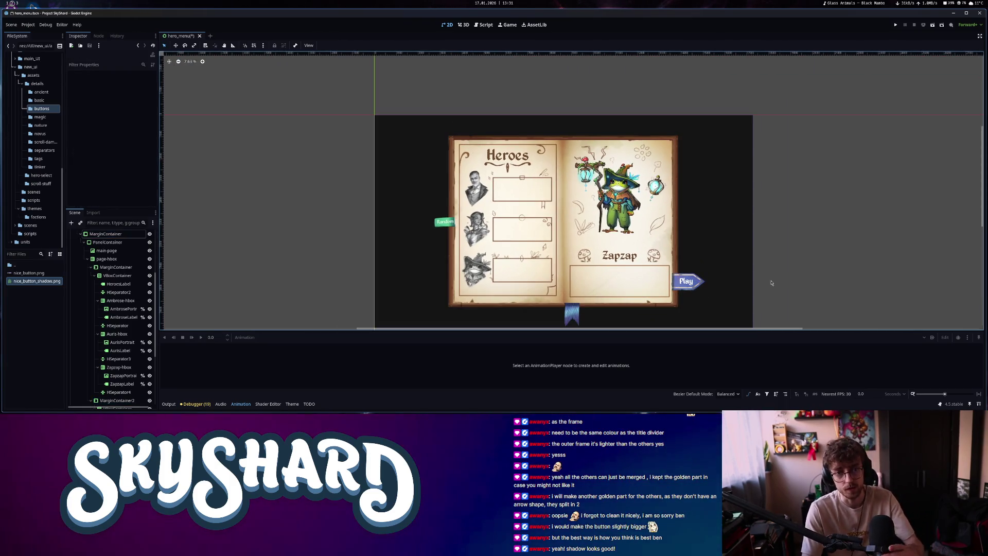
scroll(695, 286, up, 5)
click(675, 274)
drag(674, 274, 671, 274)
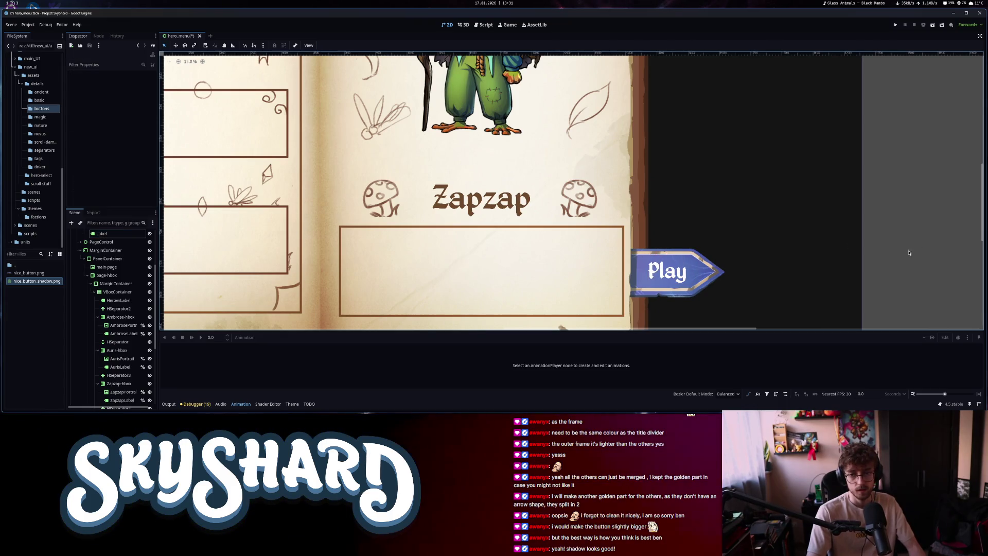
Pan and zoom the canvas to frame the whole hero book
scroll(895, 263, down, 6)
drag(897, 267, 673, 213)
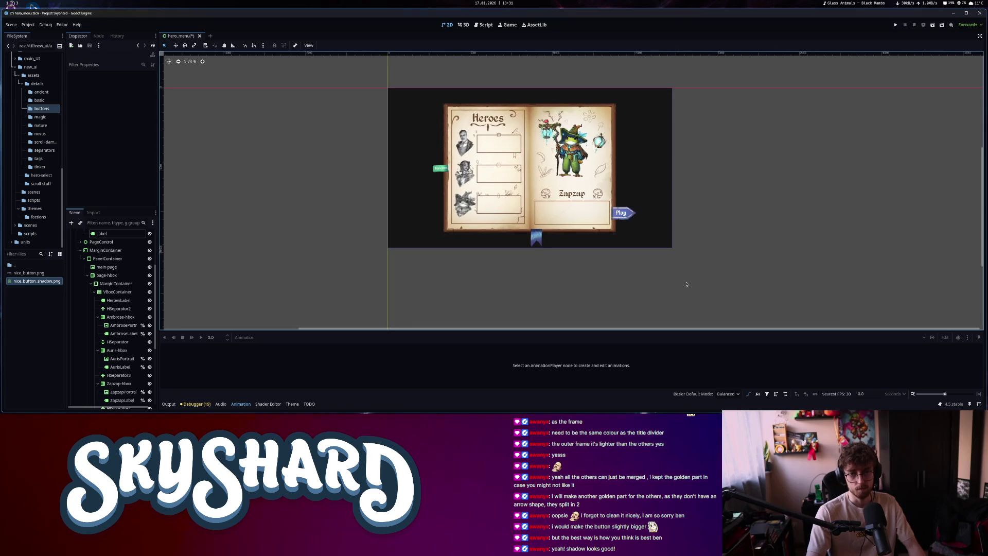
scroll(671, 277, up, 3)
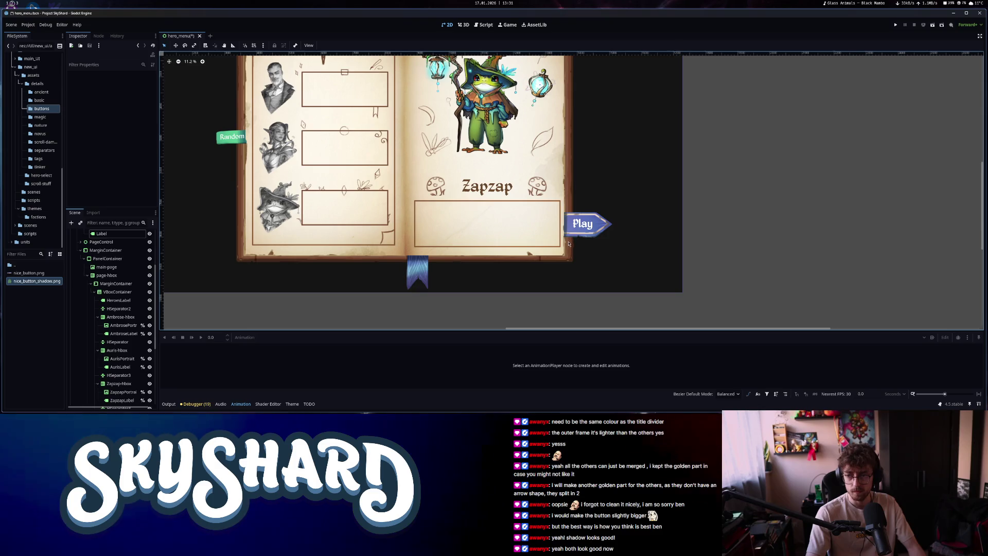
drag(568, 258, 581, 257)
scroll(580, 257, up, 3)
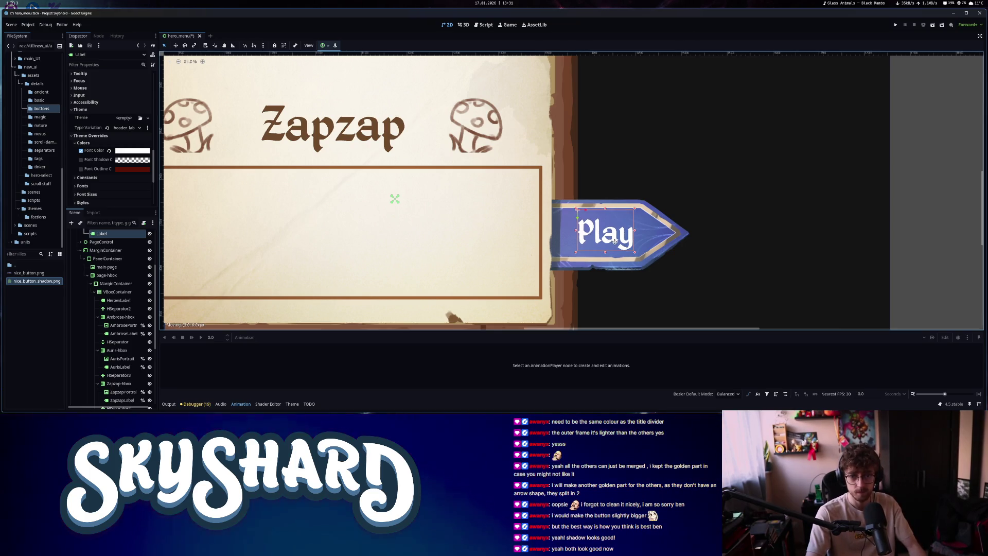
scroll(108, 302, up, 3)
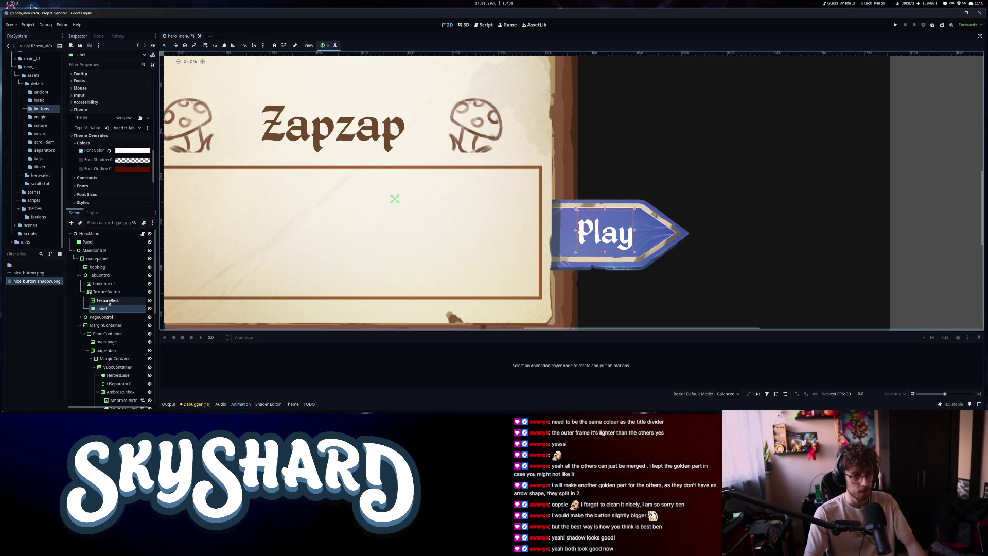
click(108, 302)
Save the hero menu scene and rename the TextureButton node to PlayButton
key(Up)
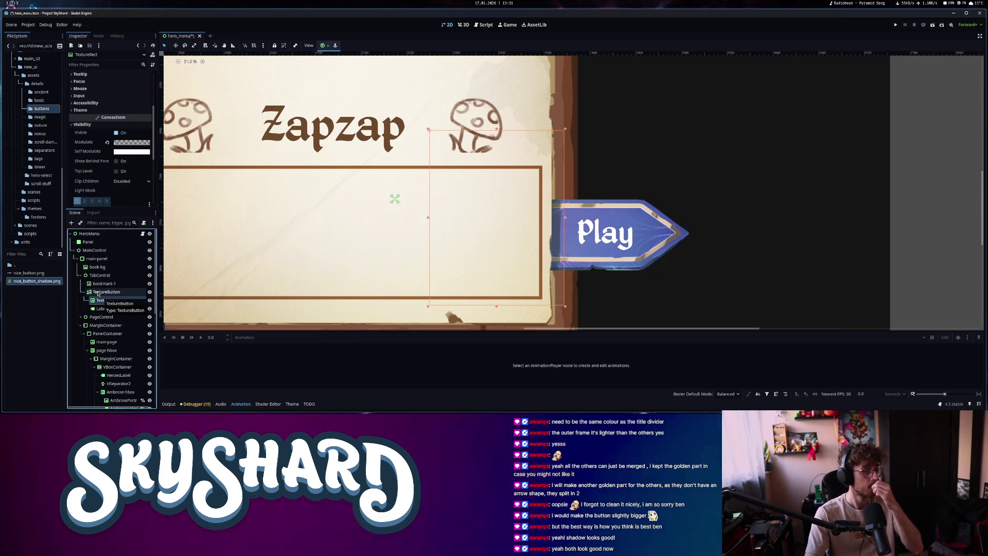
key(ctrl+s)
double_click(110, 291)
text(PlayButton)
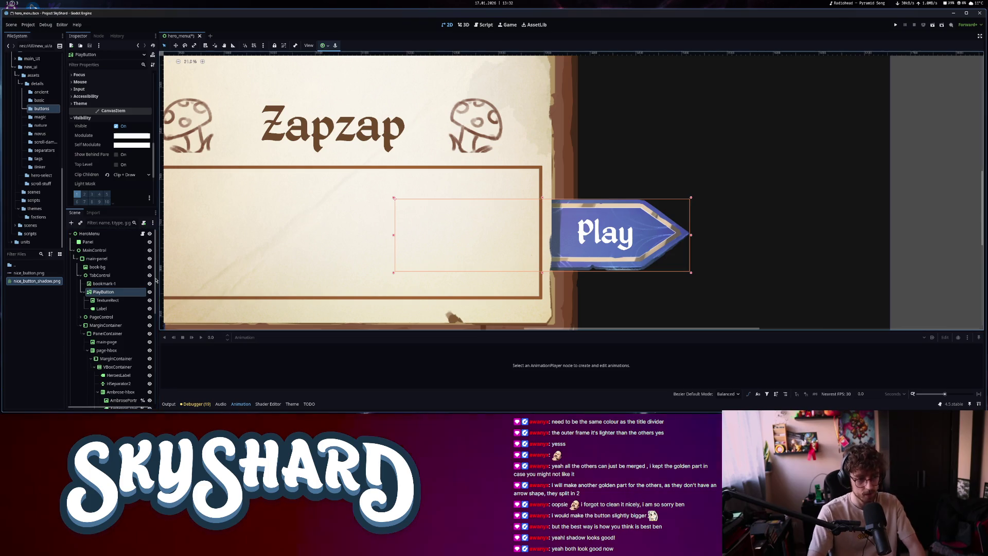
Rename the TextureRect shadow node to PlayButtonShadow
click(108, 300)
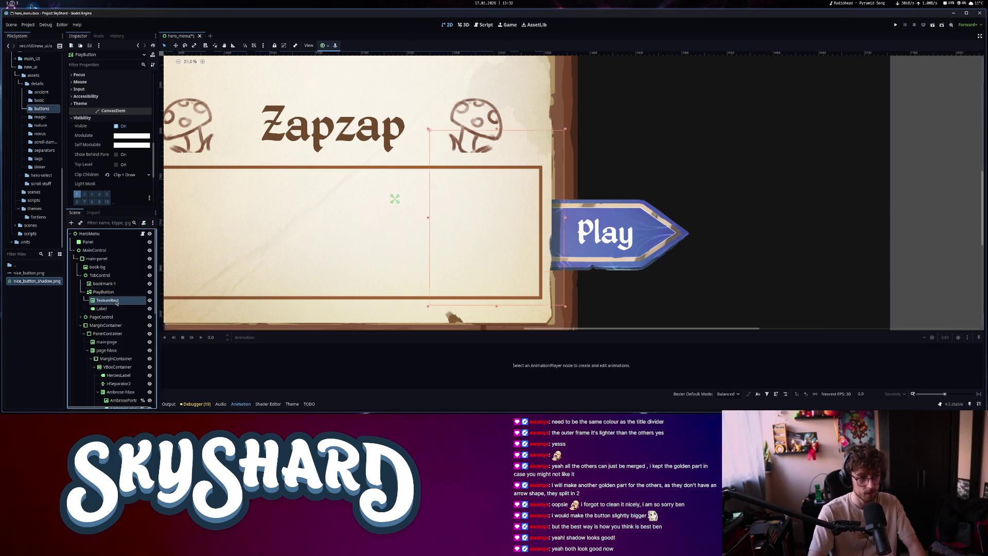
click(116, 300)
text(ButtonShadow)
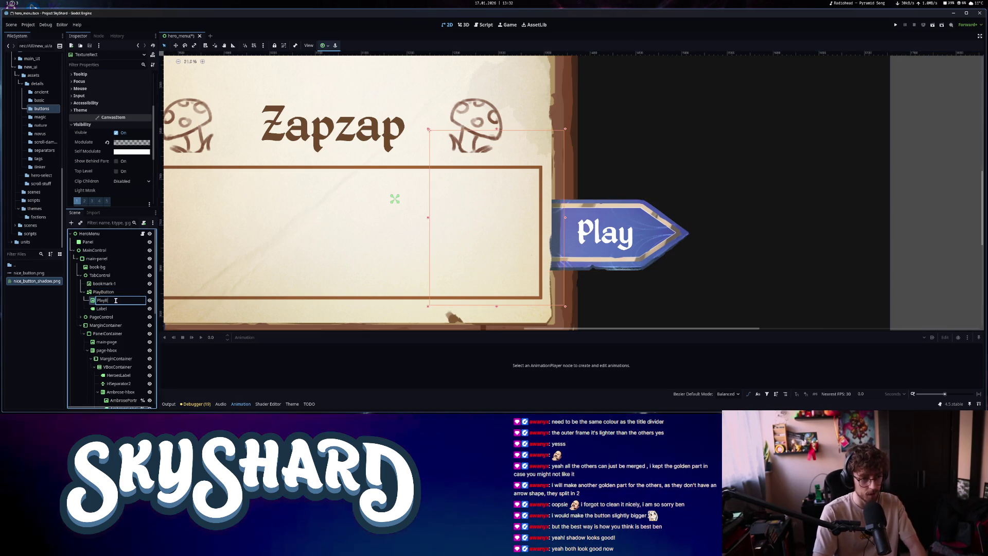
key(Return)
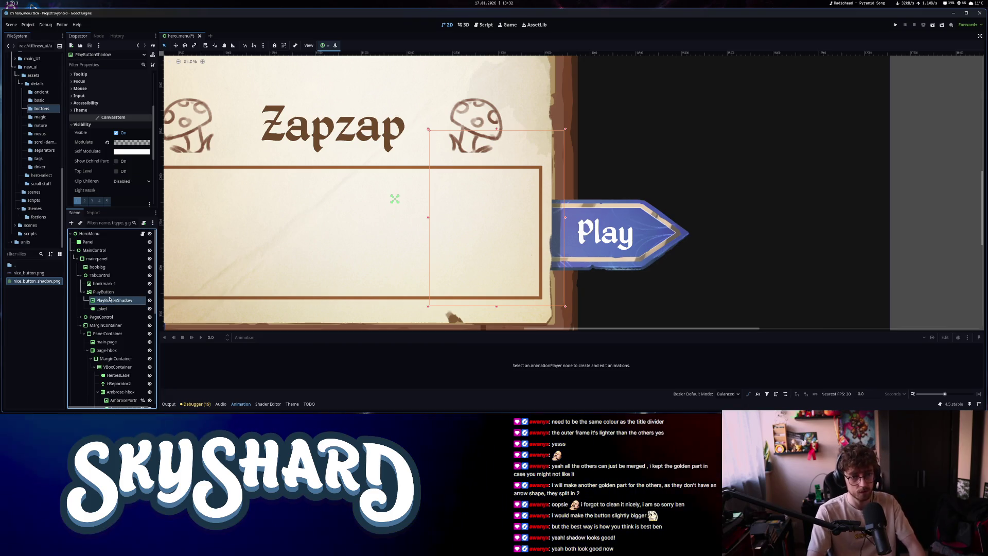
Inspect PlayButton's Label child and expand the PageControl node's children
click(103, 309)
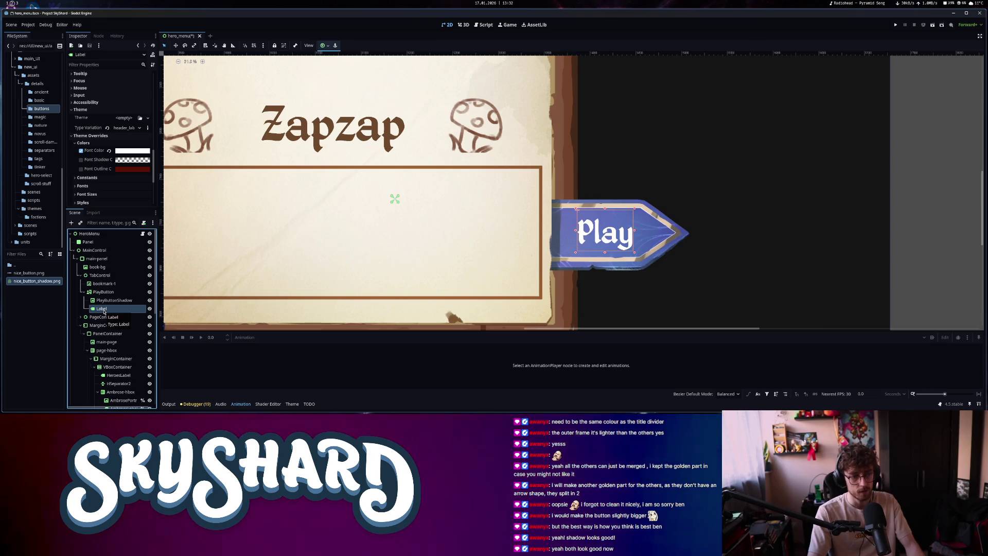
click(105, 292)
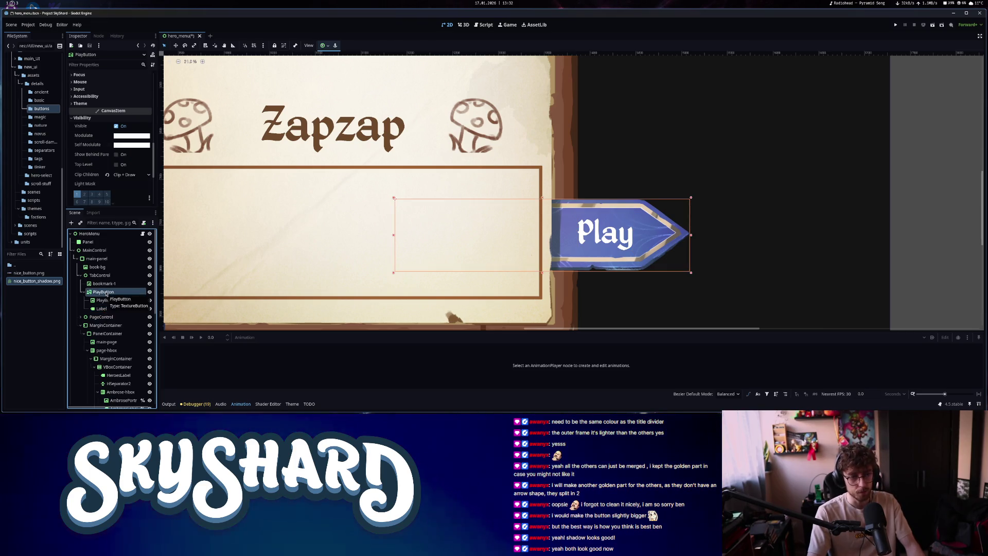
click(81, 318)
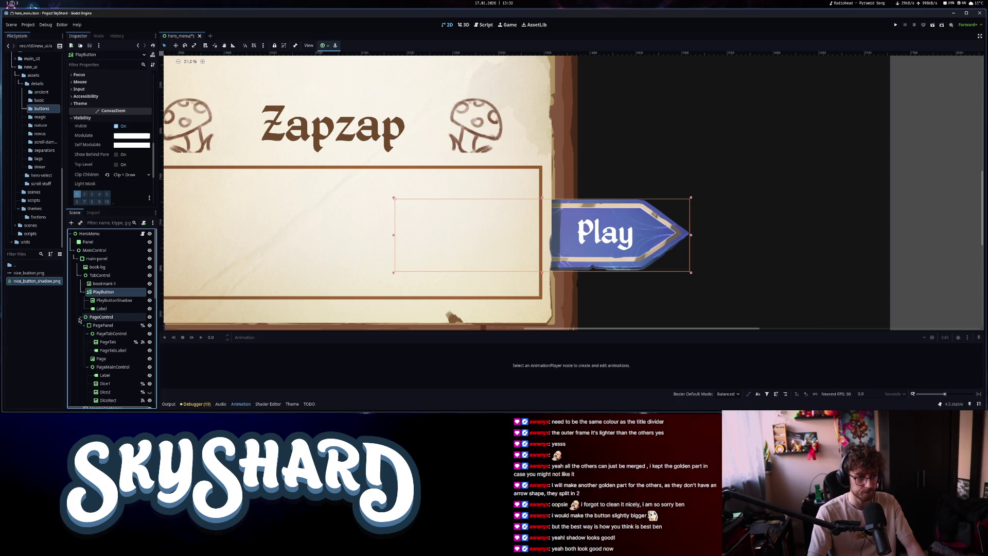
click(135, 317)
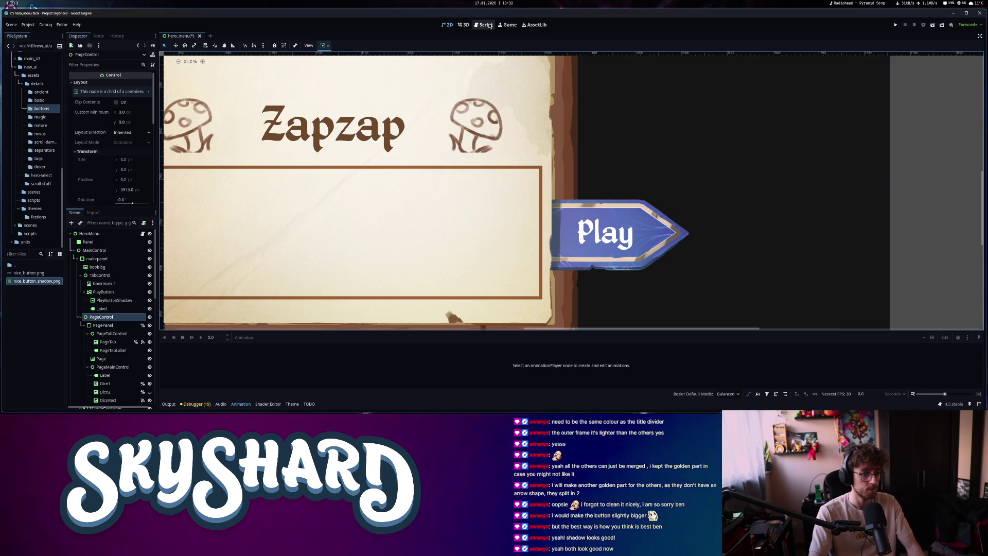
click(486, 25)
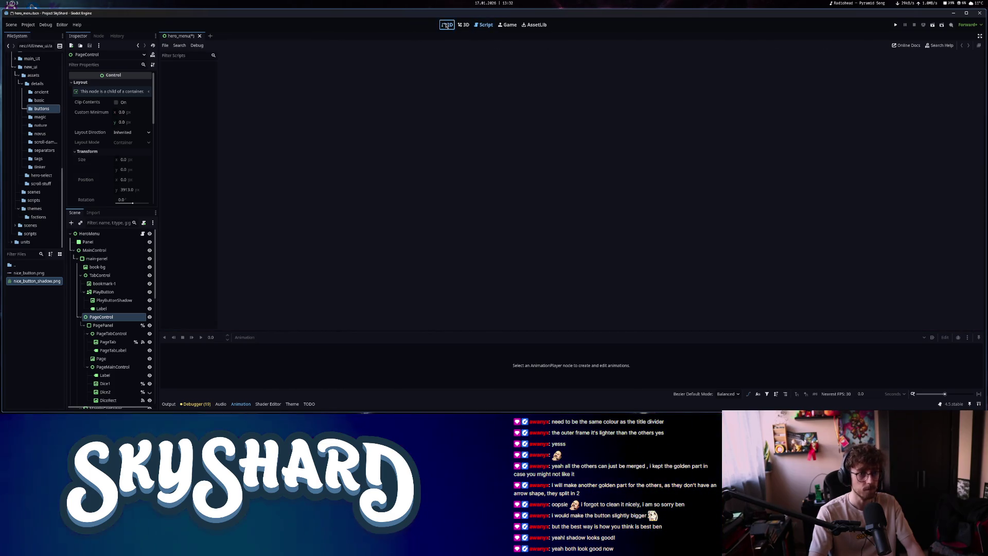
Open the hero_menu.gd script in the Script workspace
key(ctrl+F1)
click(143, 233)
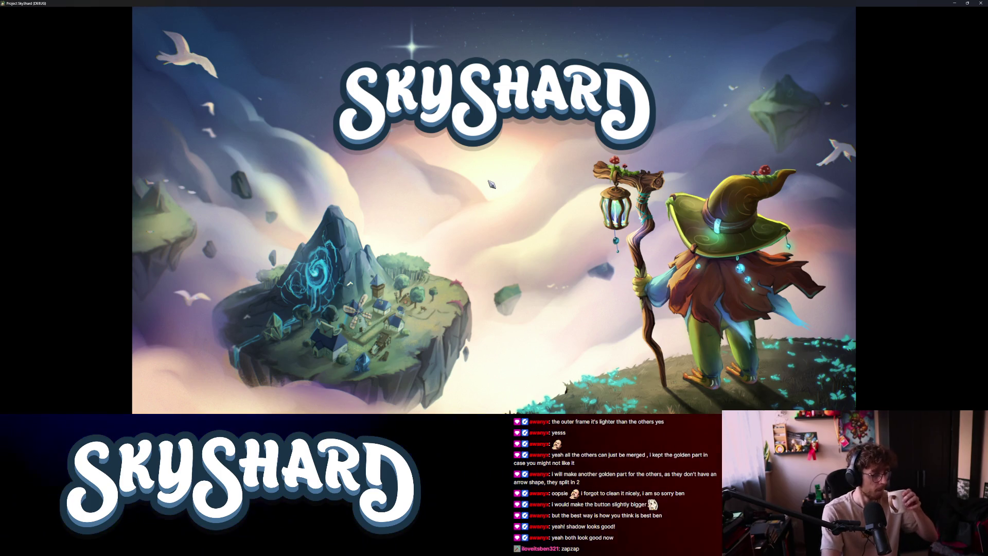
Tile the game window beside the editor, then enlarge it centred over the editor
key(super+Right)
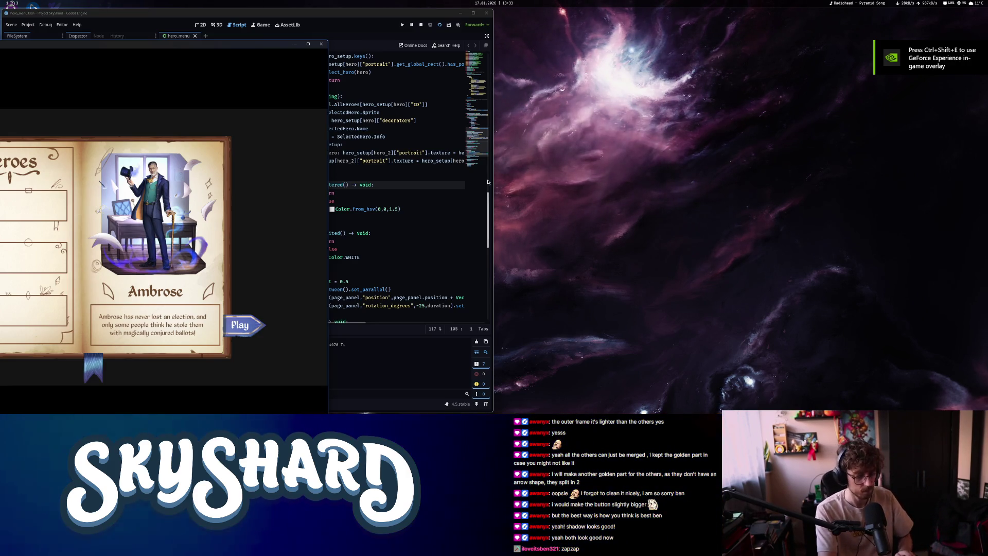
key(super+Up)
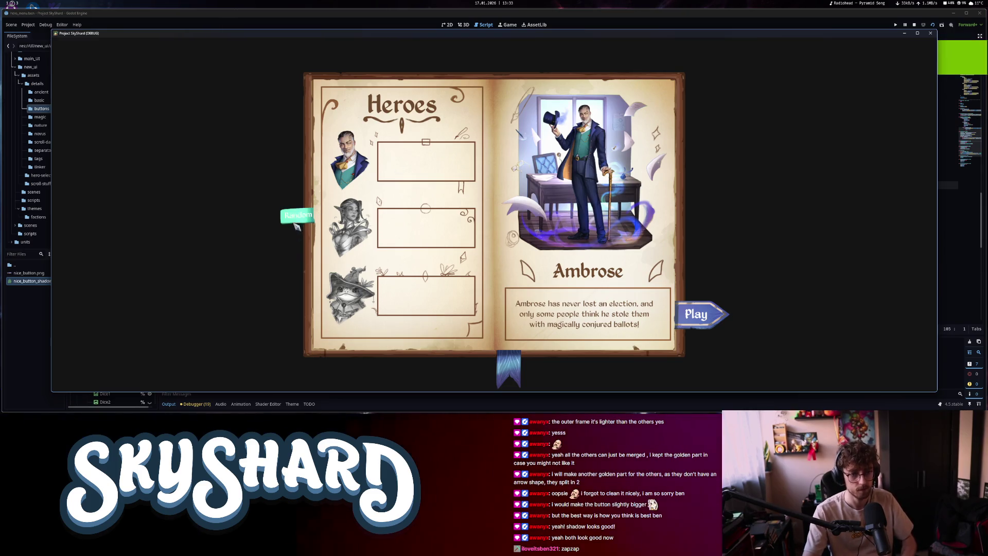
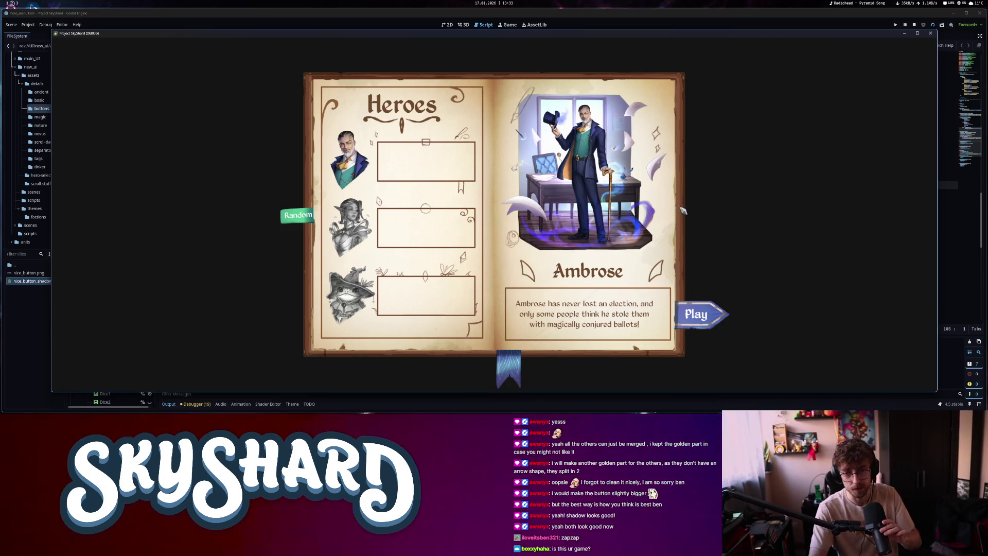
Close the running SkyShard game window to get back to hero_menu.gd
click(932, 32)
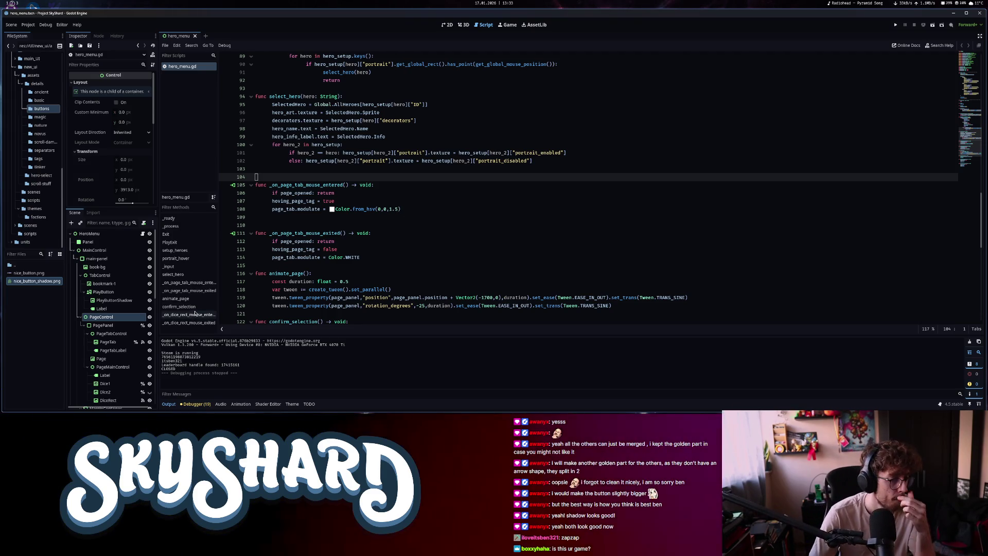
Connect PlayButton's mouse_entered and mouse_exited signals to new handler stubs in hero_menu.gd
click(112, 293)
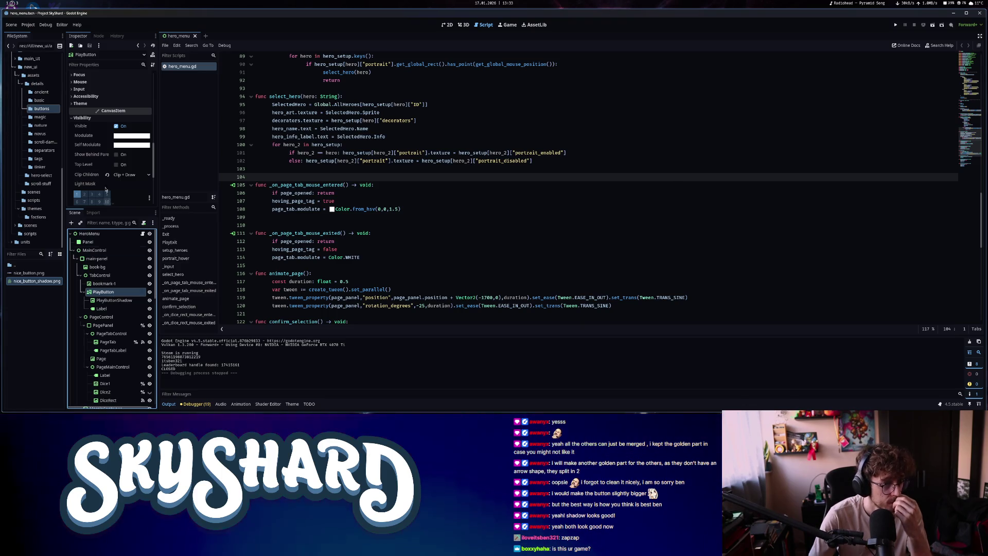
click(98, 35)
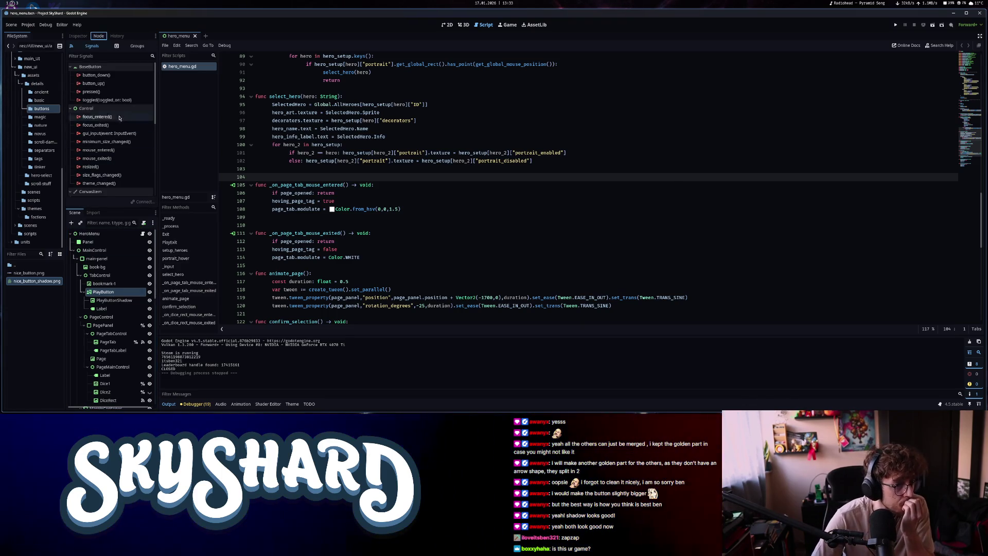
double_click(111, 150)
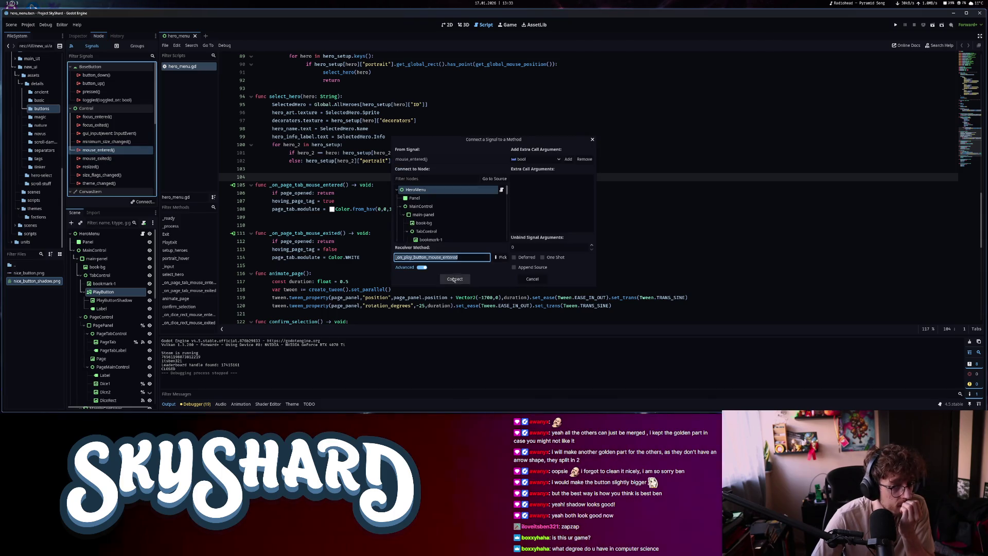
key(Return)
double_click(96, 166)
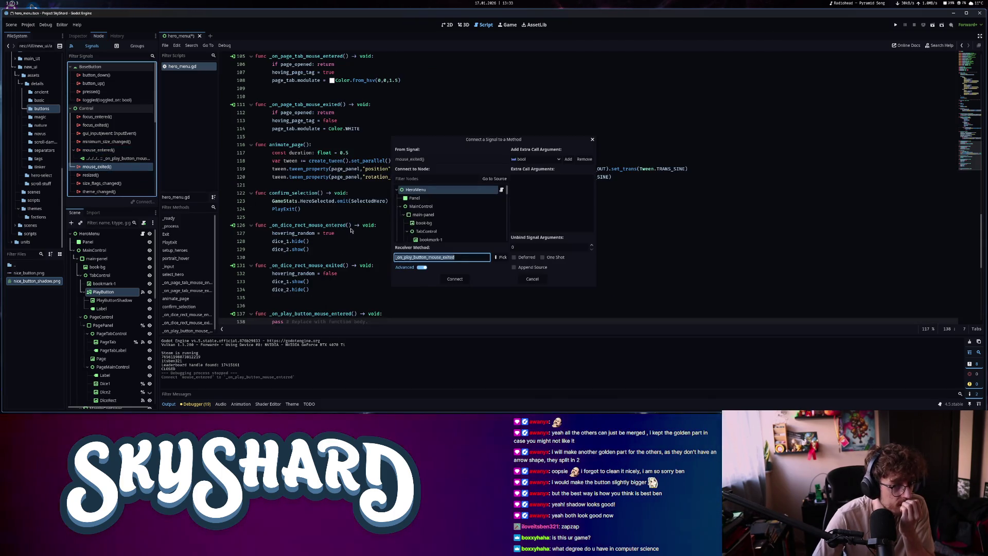
click(461, 279)
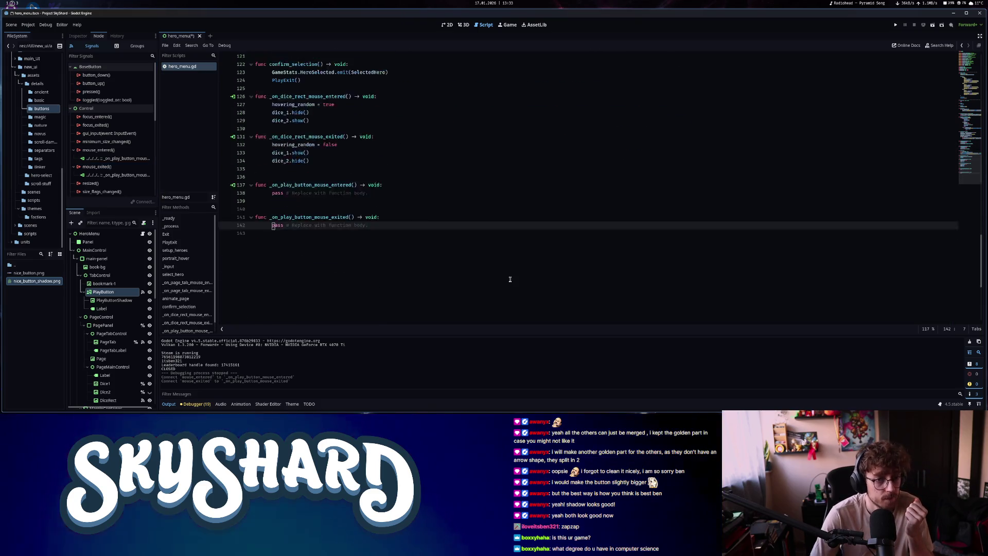
drag(368, 193, 275, 193)
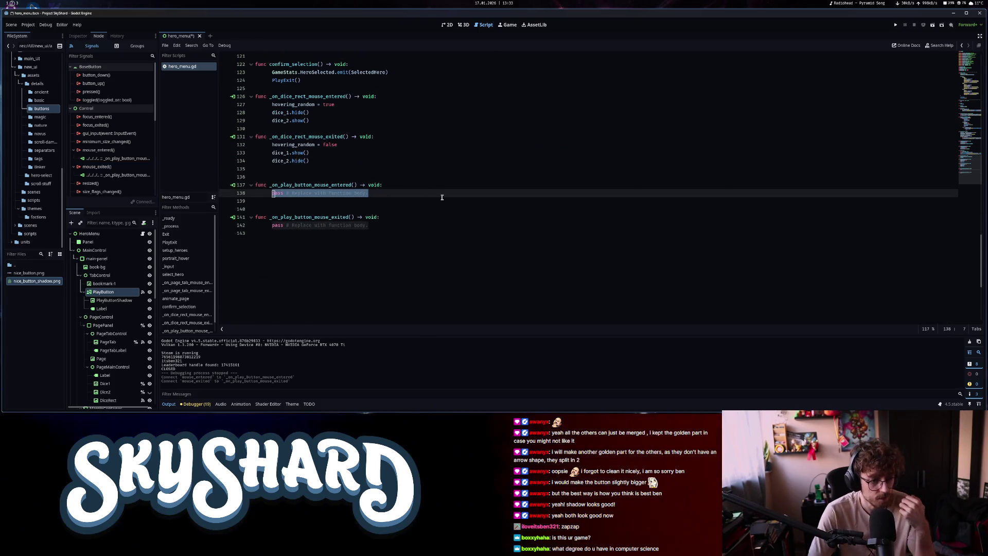
click(973, 69)
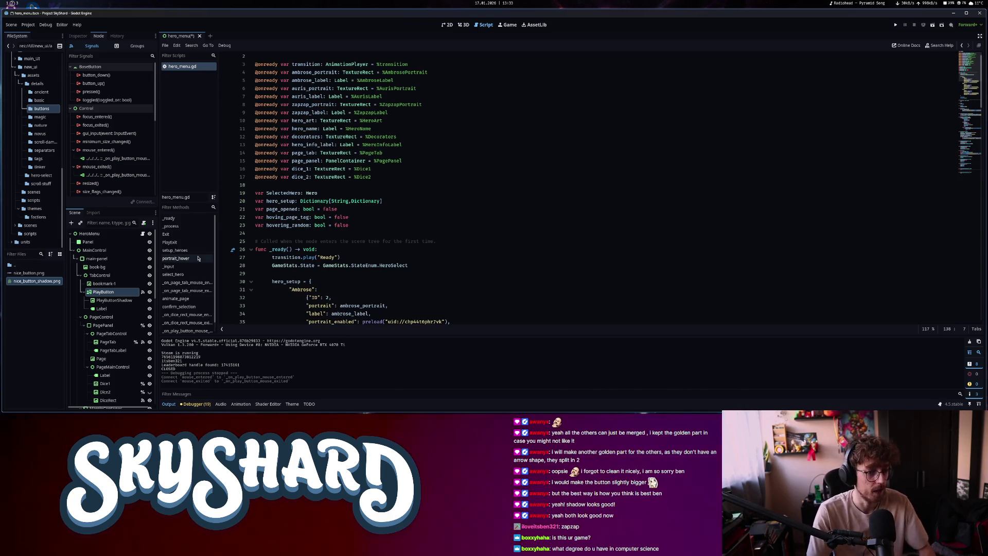
ctrl+click(122, 302)
right_click(122, 303)
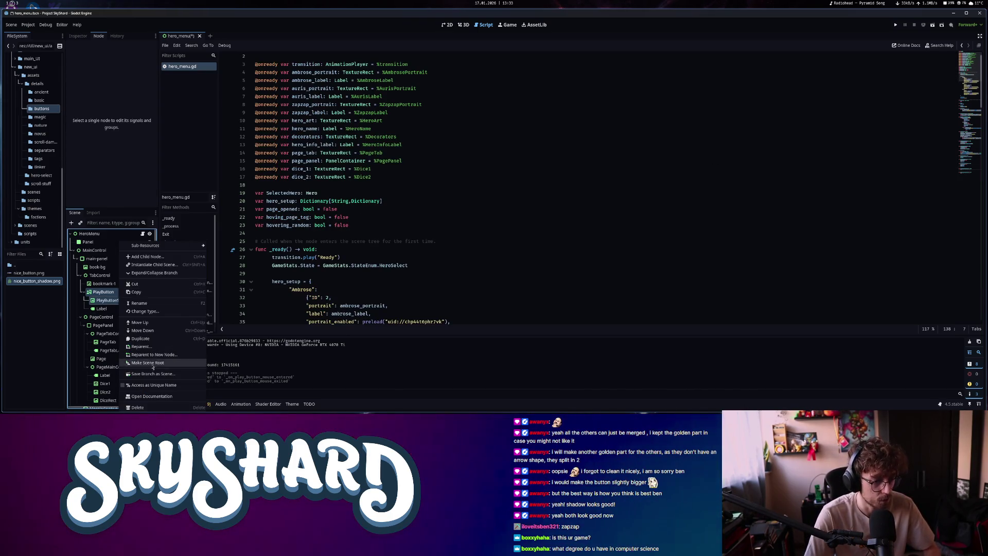
click(154, 364)
drag(105, 295, 309, 186)
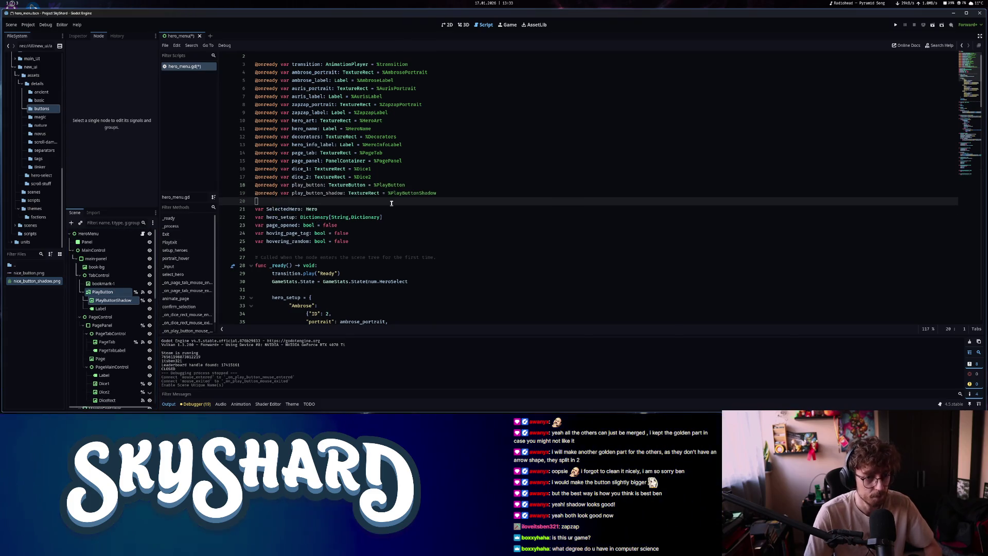
click(959, 172)
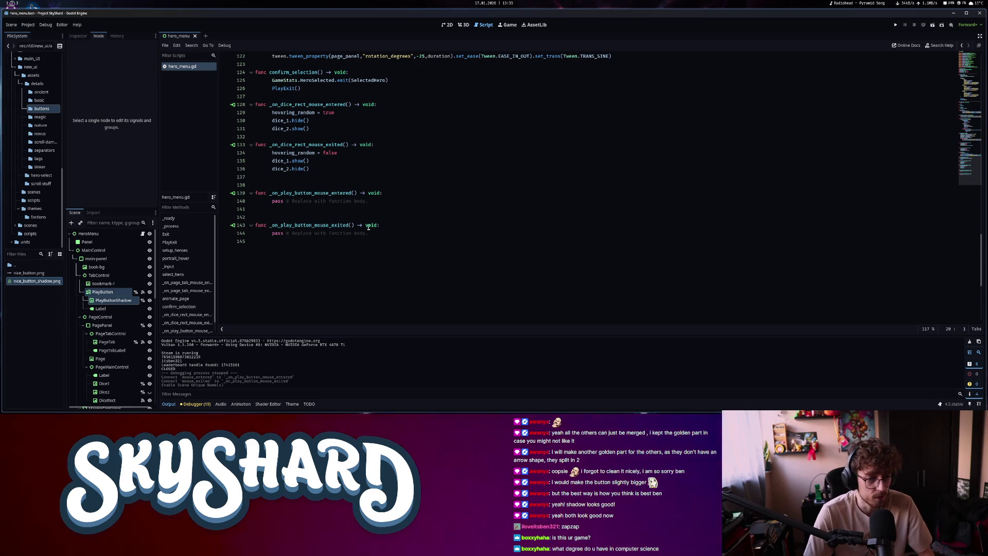
Replace the placeholder comment in the mouse-entered handler with pass
drag(400, 201, 271, 201)
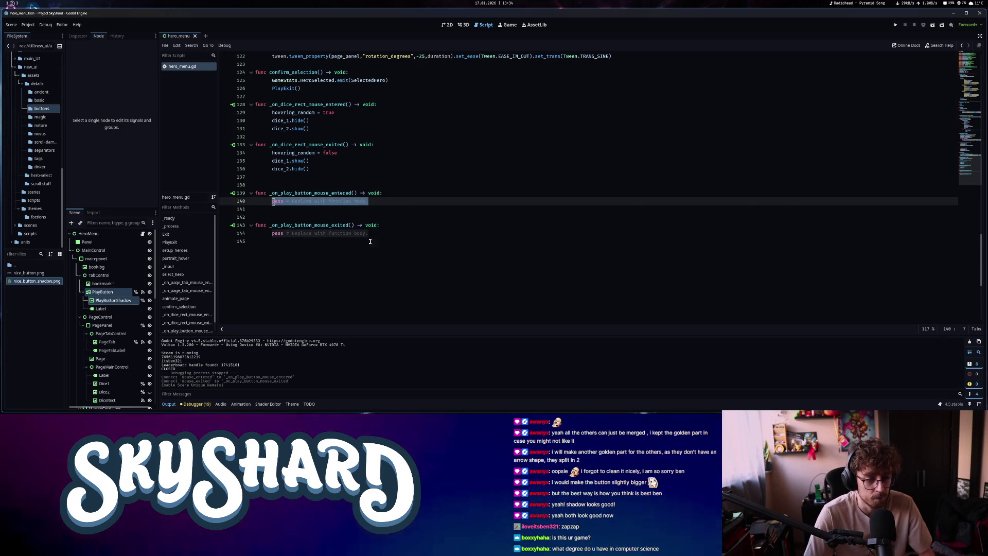
scroll(363, 250, up, 4)
scroll(363, 250, down, 4)
key(BackSpace)
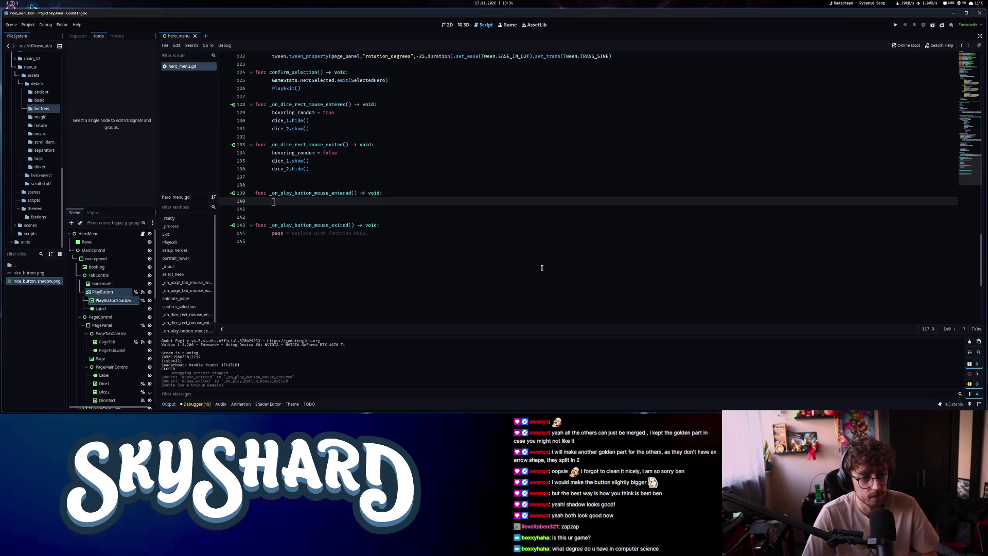
text(pass)
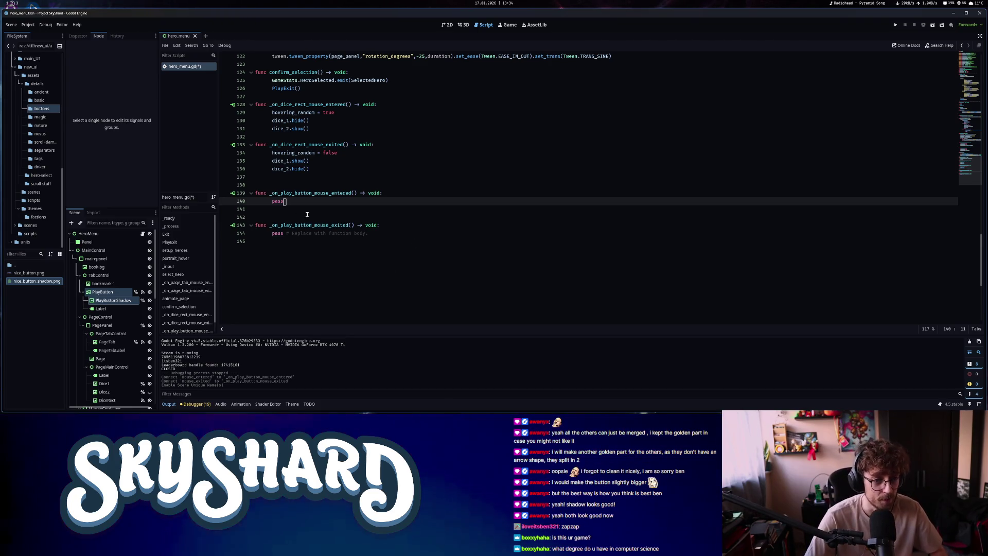
Write var tween := create_tween().set_parallel() and begin tween_property(play_button, "position", ...)
double_click(277, 201)
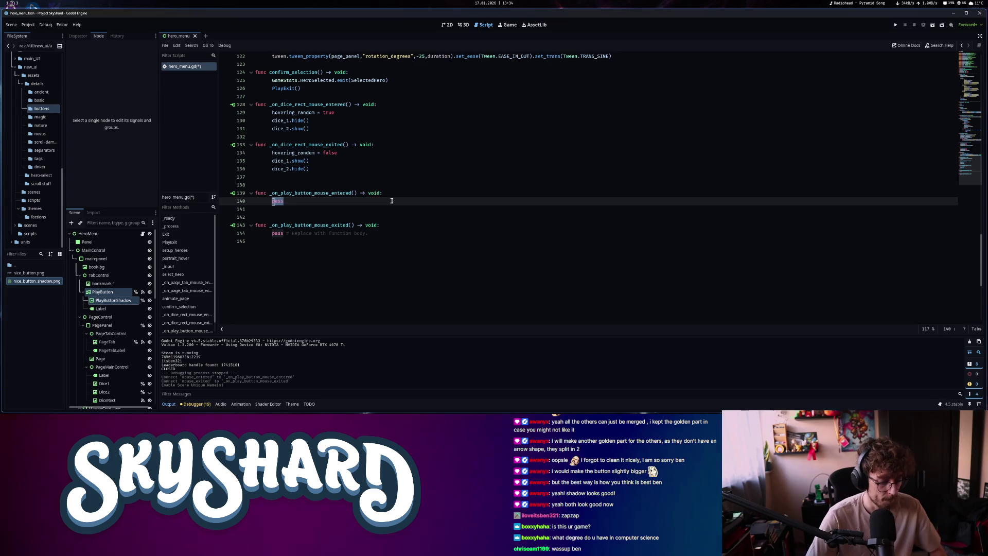
text(var tween :=)
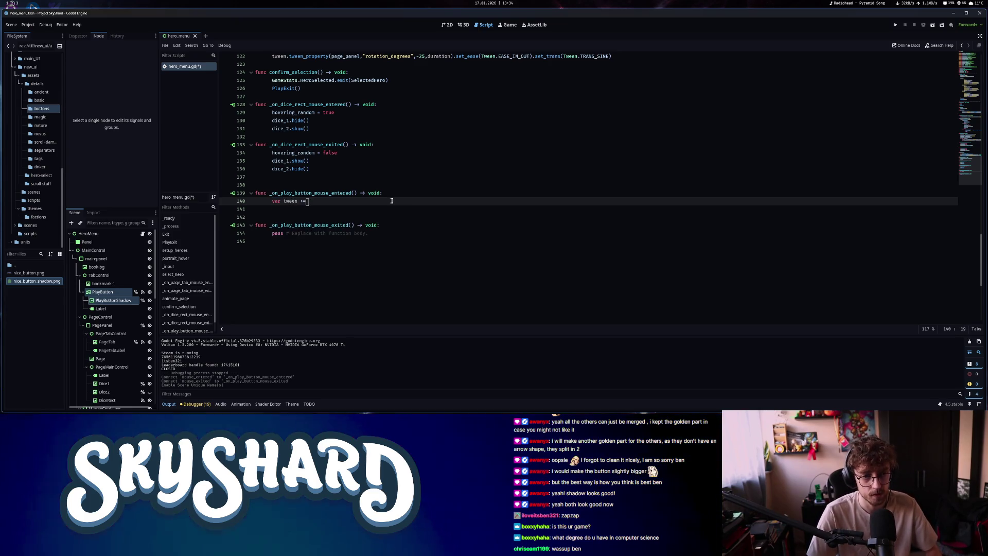
text( cre)
key(Return)
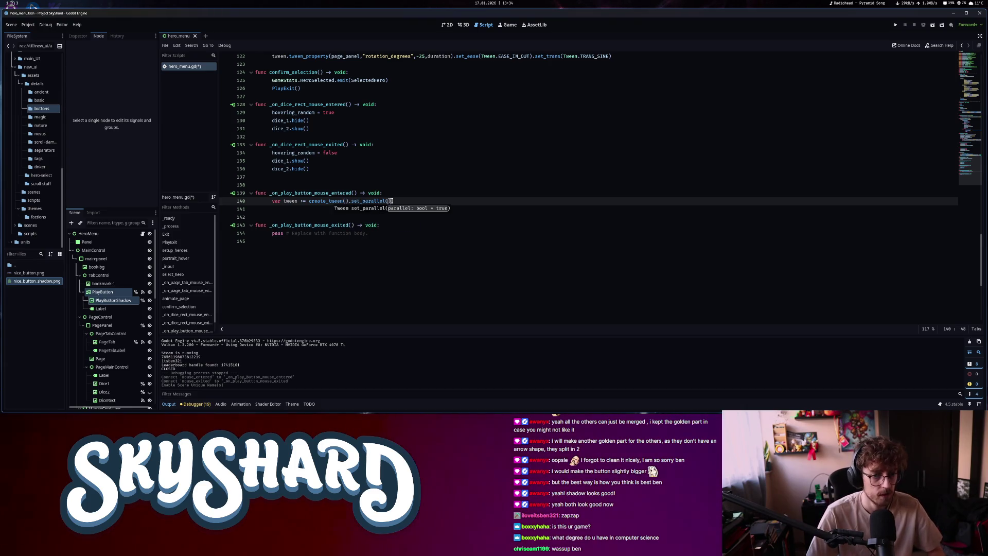
text())
key(Return)
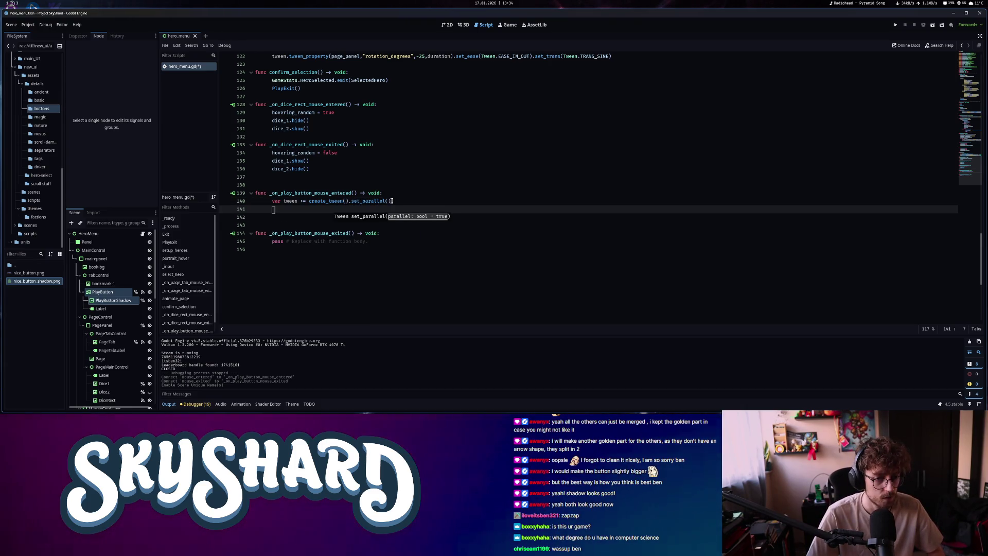
text(tw)
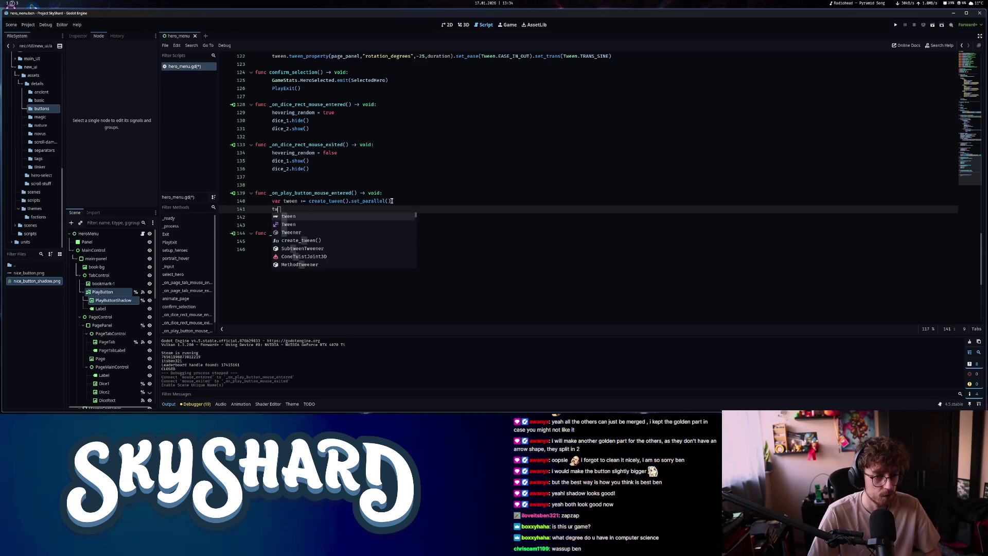
text(een.tween_property()
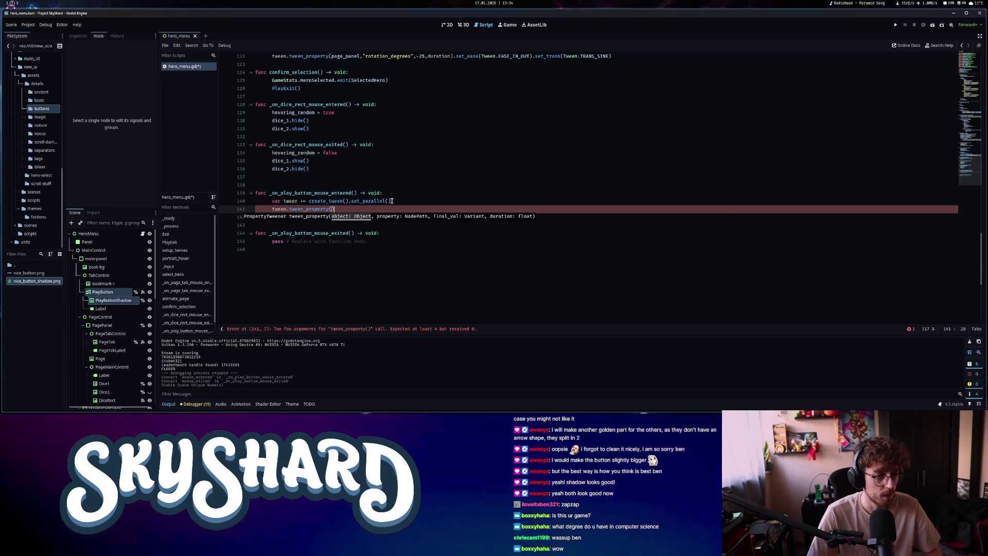
text(pl)
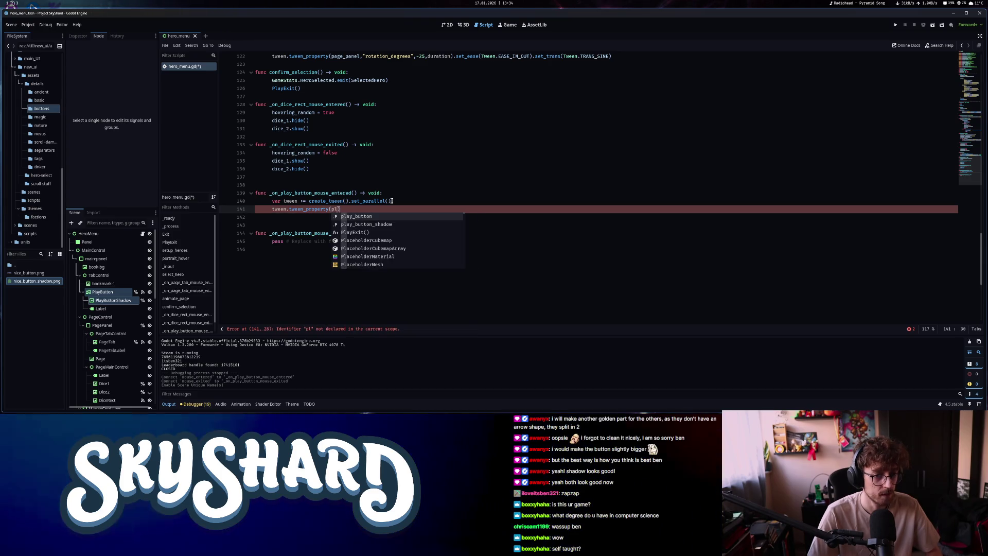
text(,)
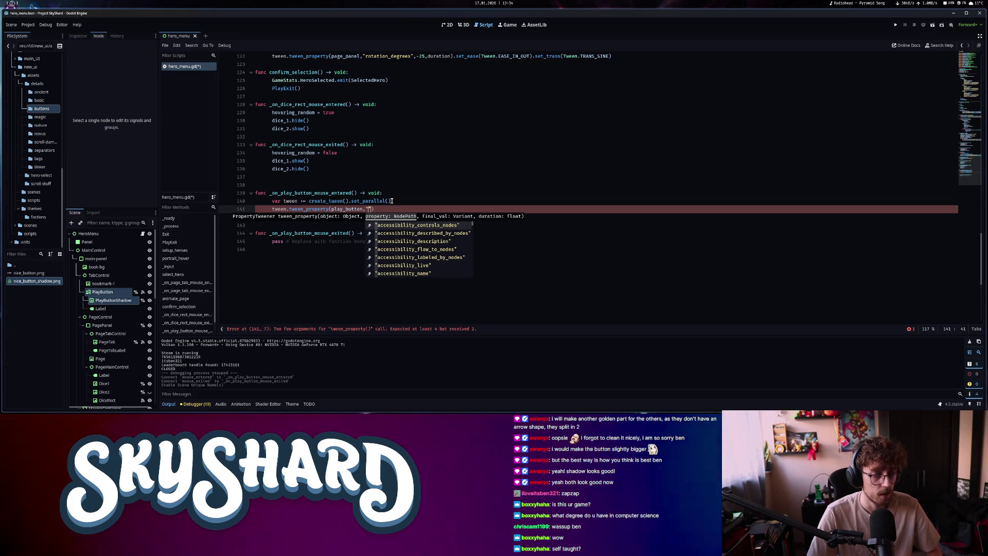
text(sc)
text(position)
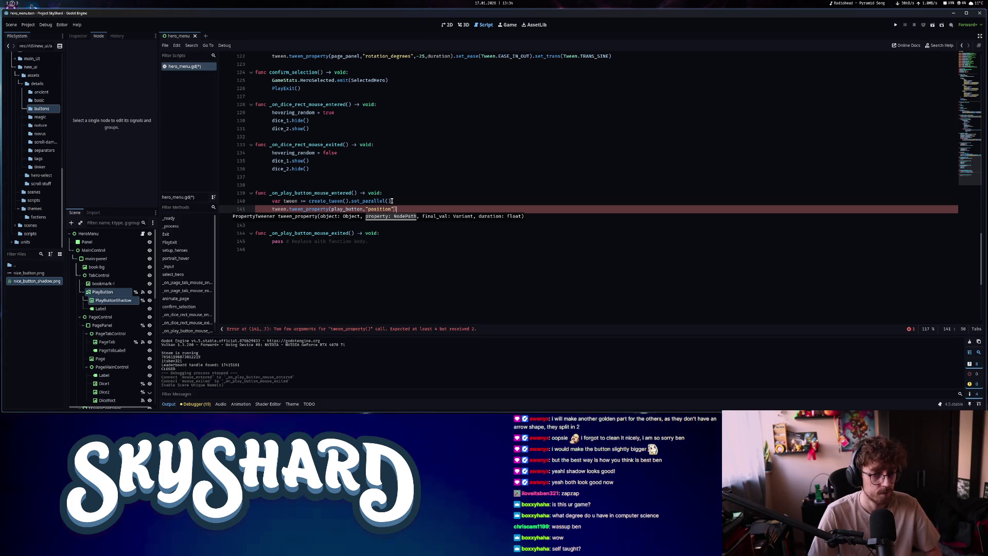
text(,)
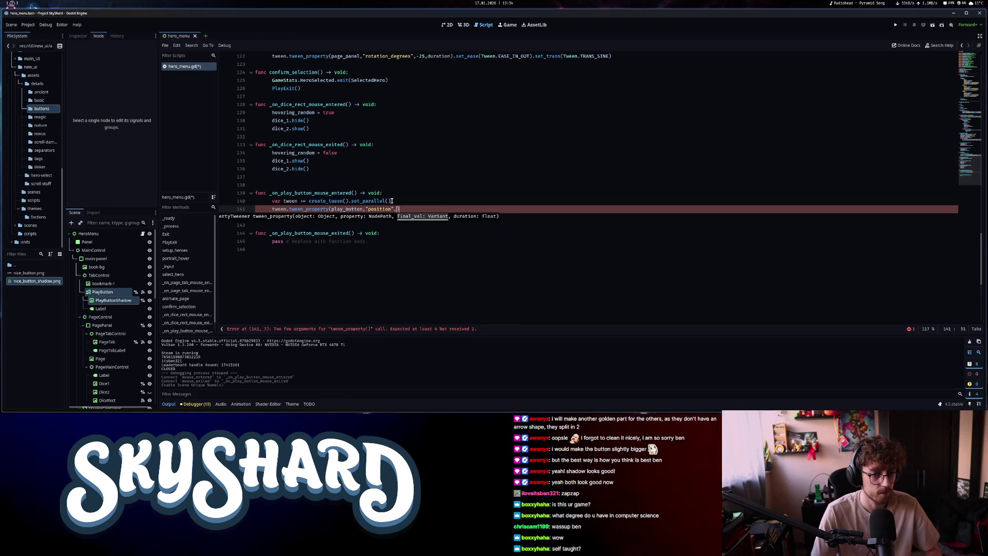
click(400, 192)
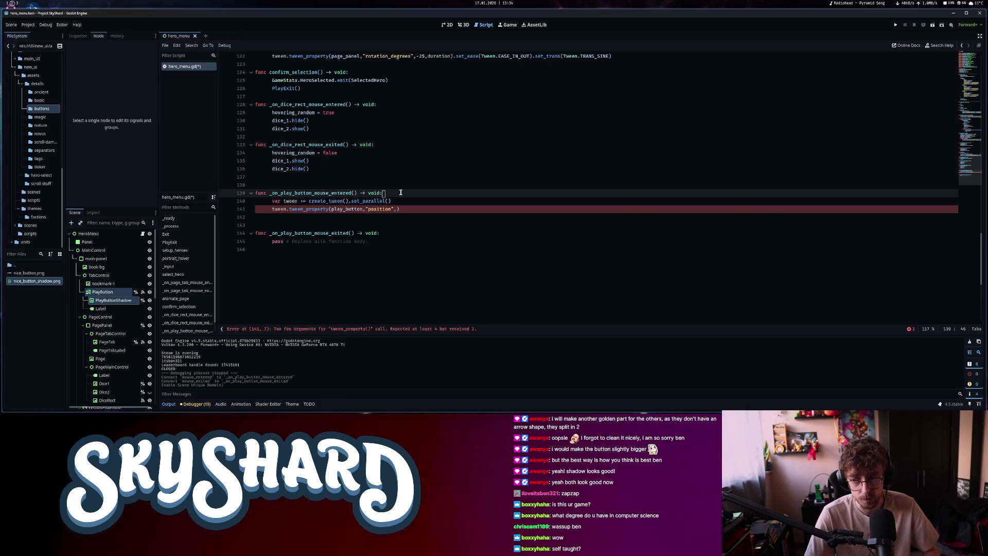
key(Return)
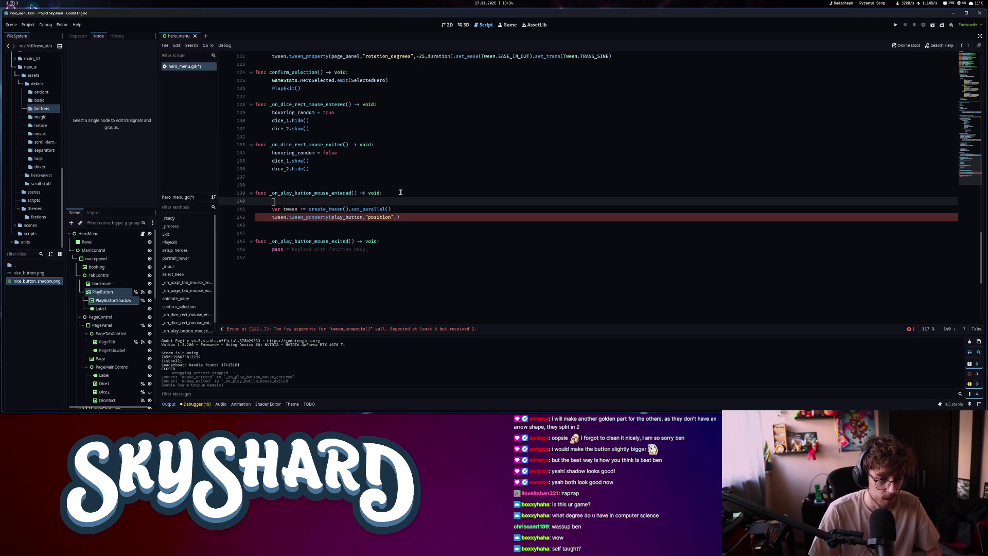
Store pos and pos_shadow from the button positions and target pos + Vector2(200, 0)
text(var )
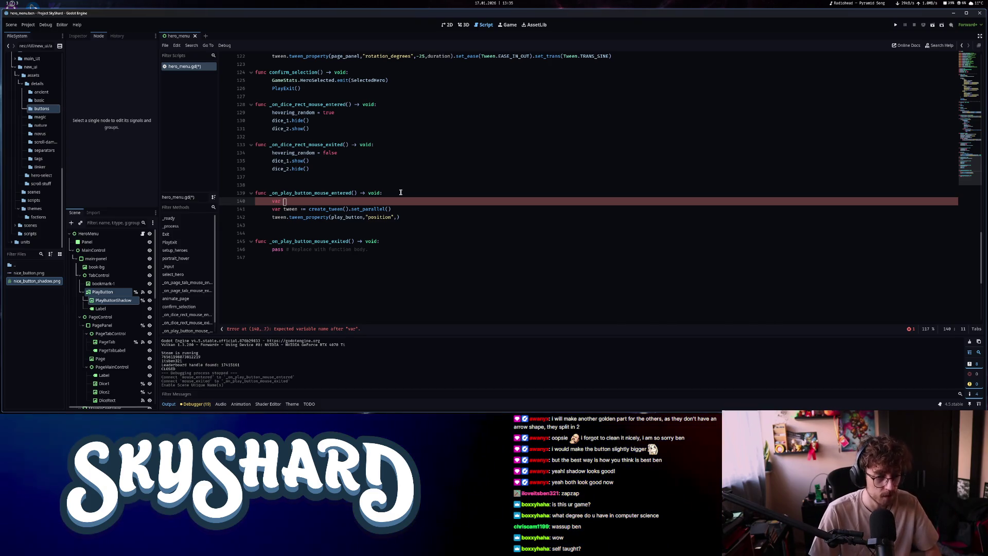
text(pos: Vector2 = )
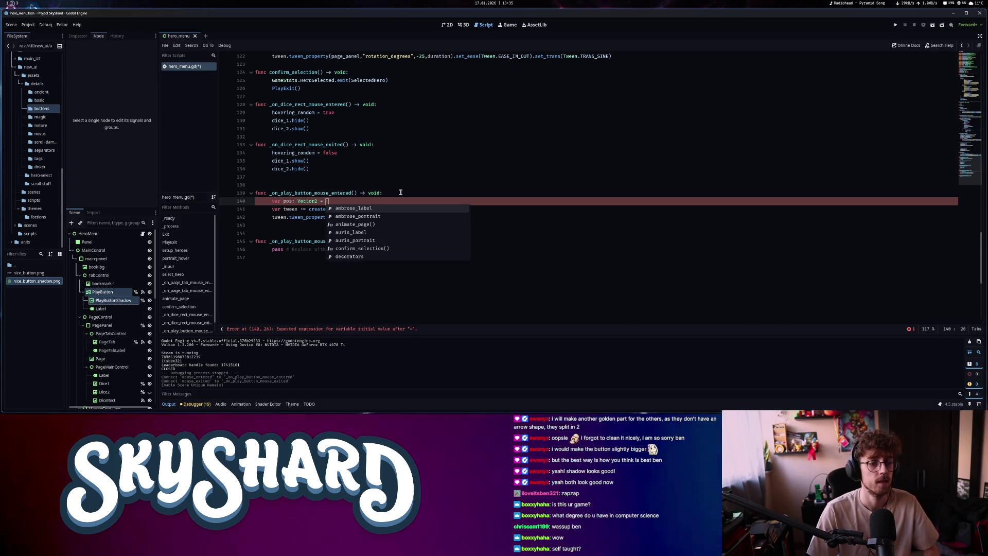
text(play_button.position)
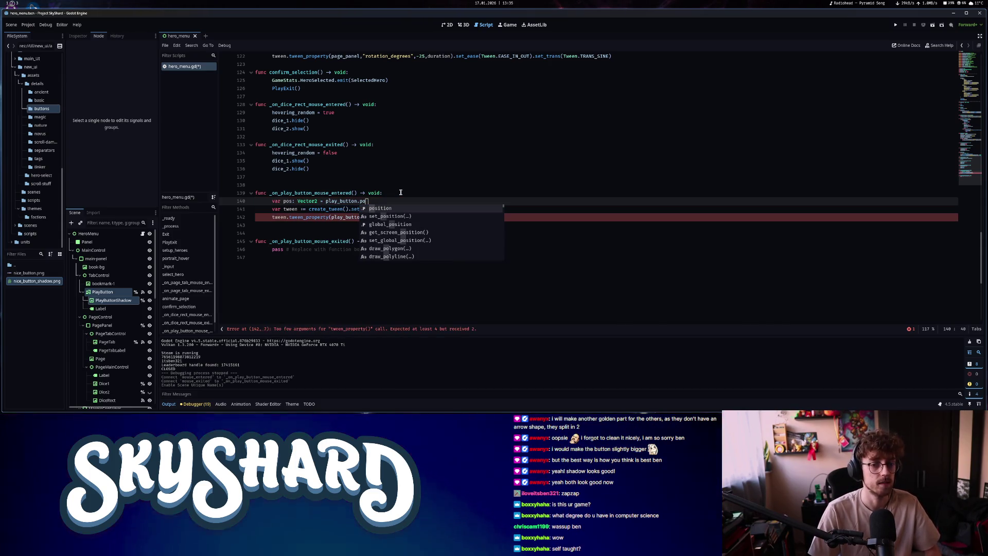
key(Return)
text(v)
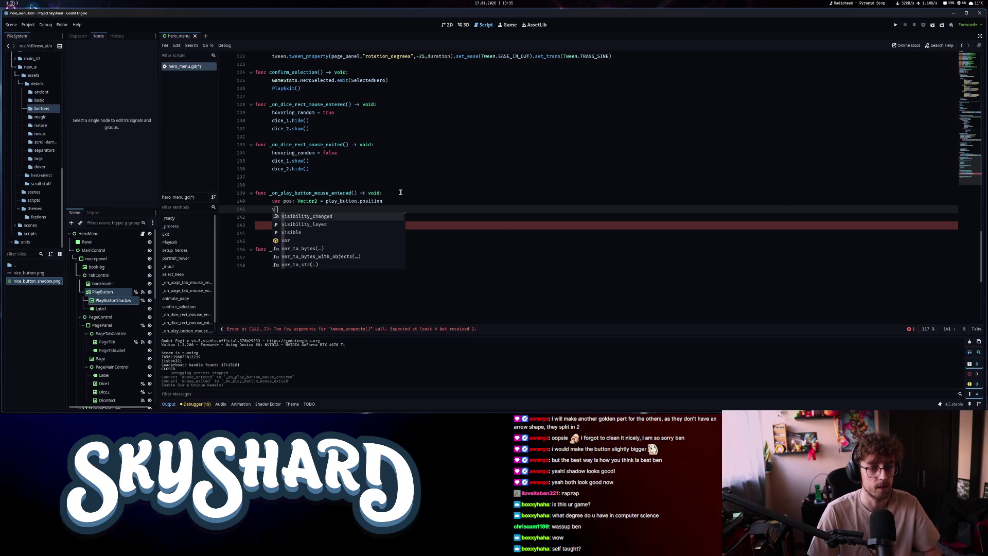
text(ar pos_sh)
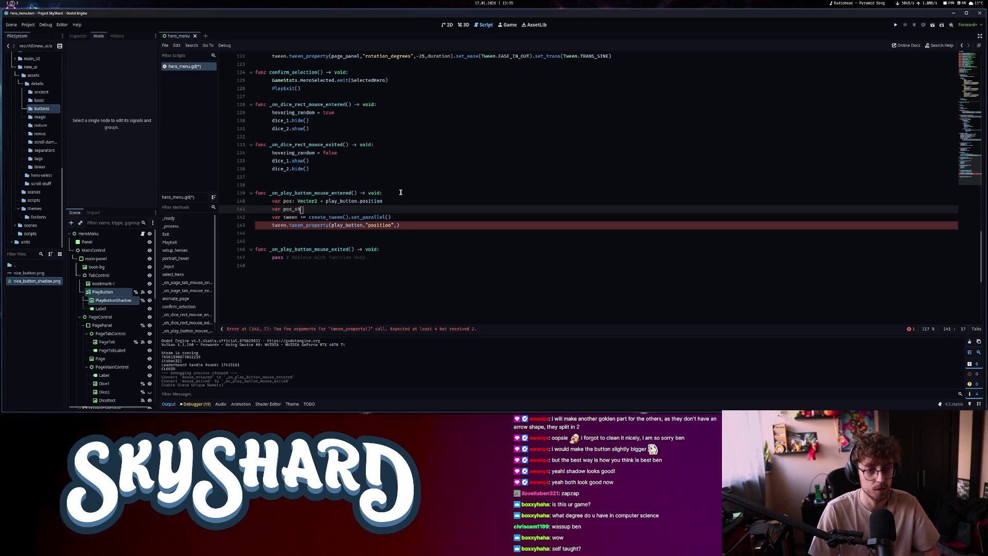
text(adow: Vector2 =)
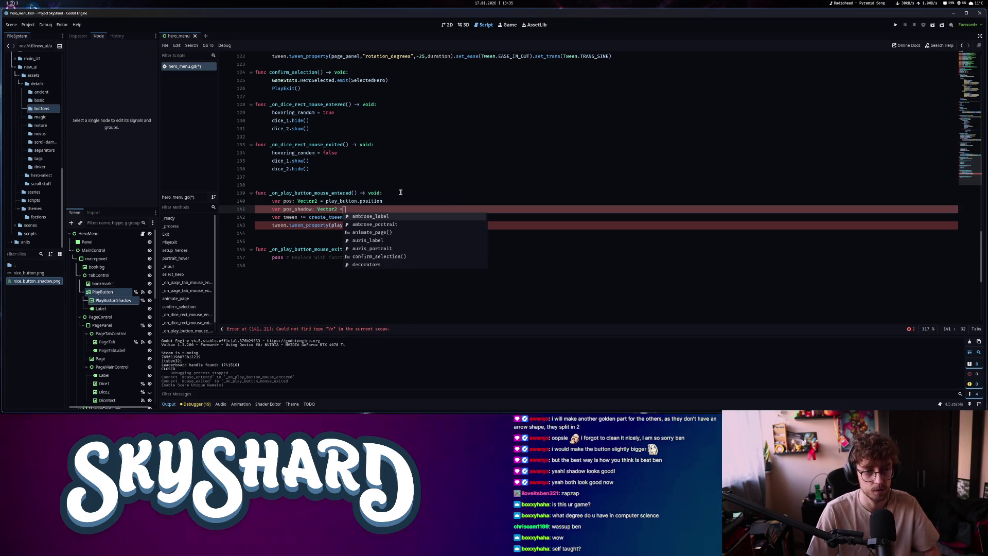
text( play_button_shadow.po)
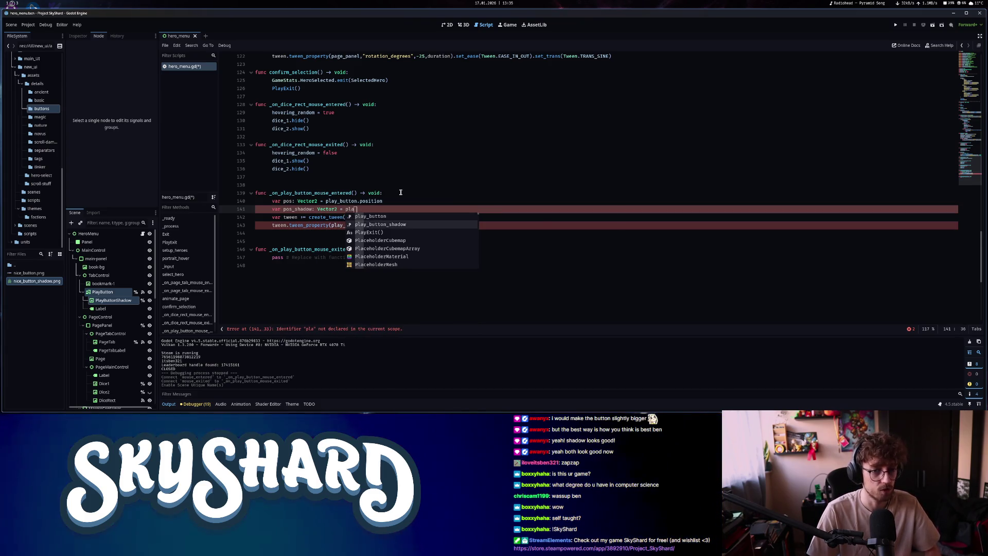
key(Return)
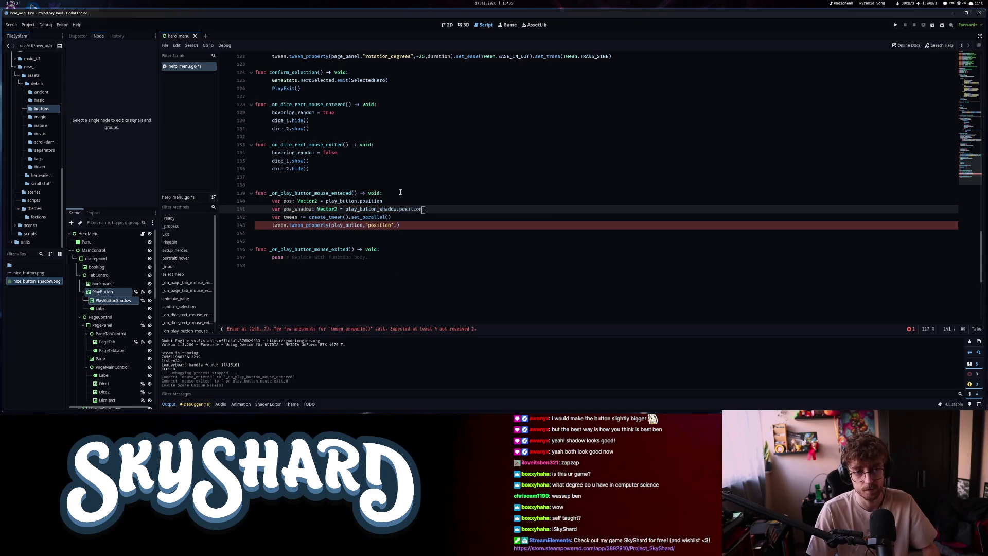
key(Down)
key(Down)
key(Left)
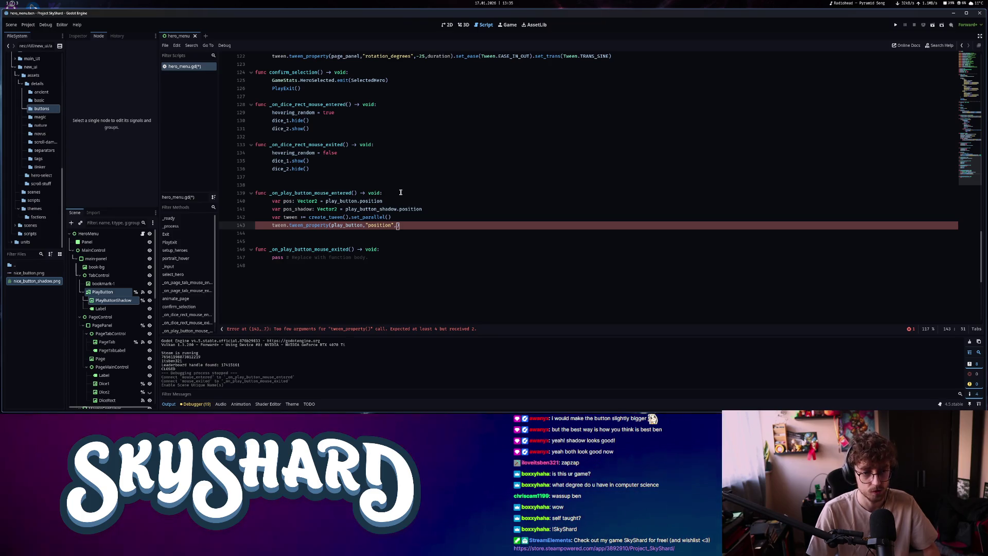
text(pl)
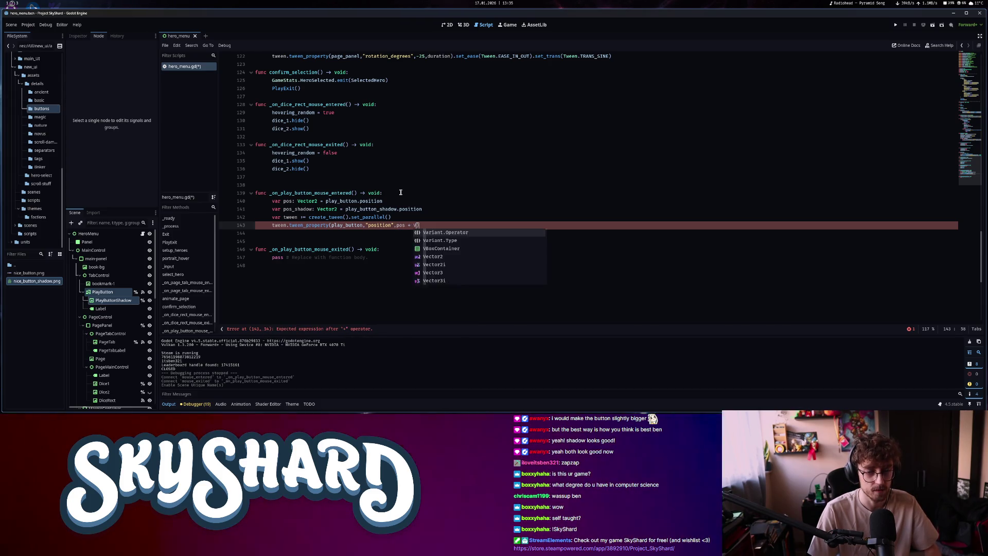
text(ector2()
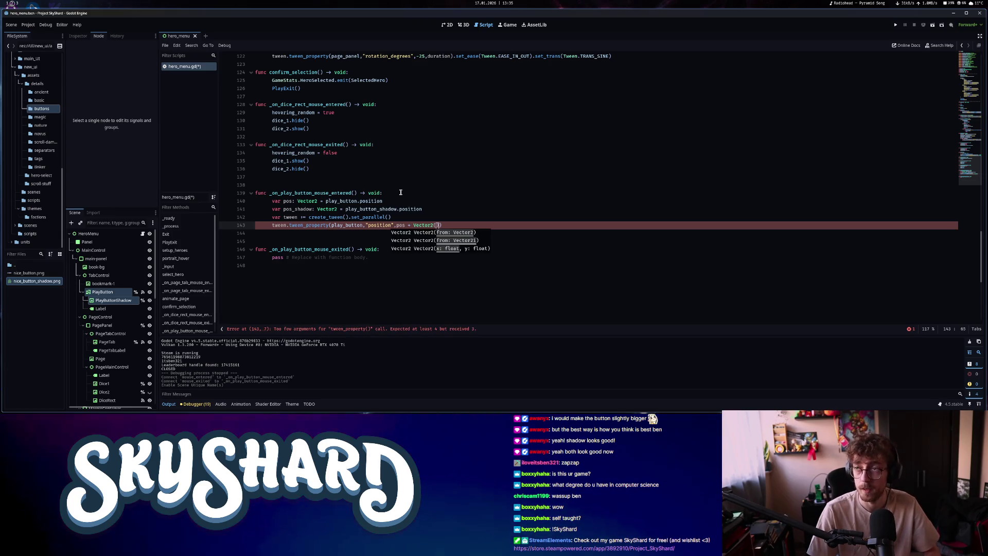
text(2")
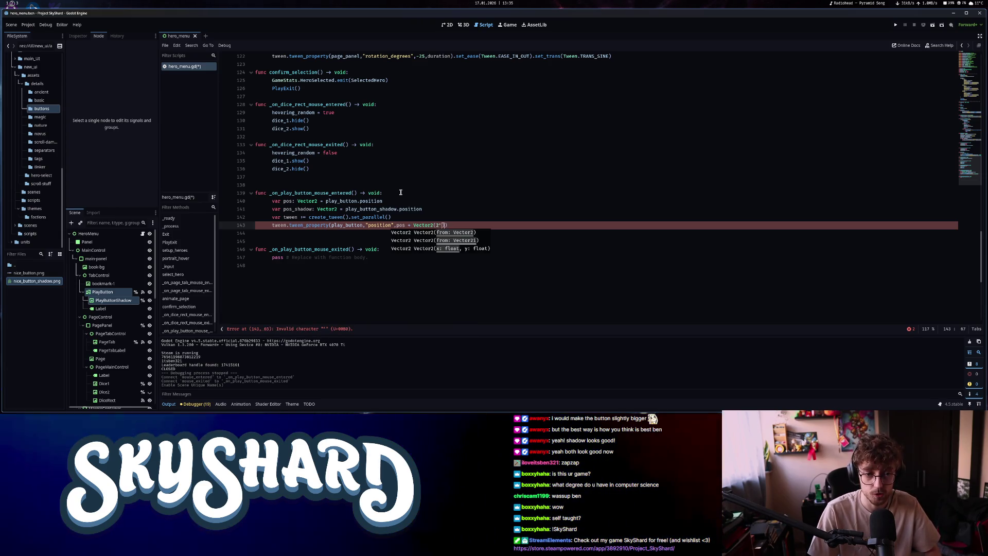
text(00,0)
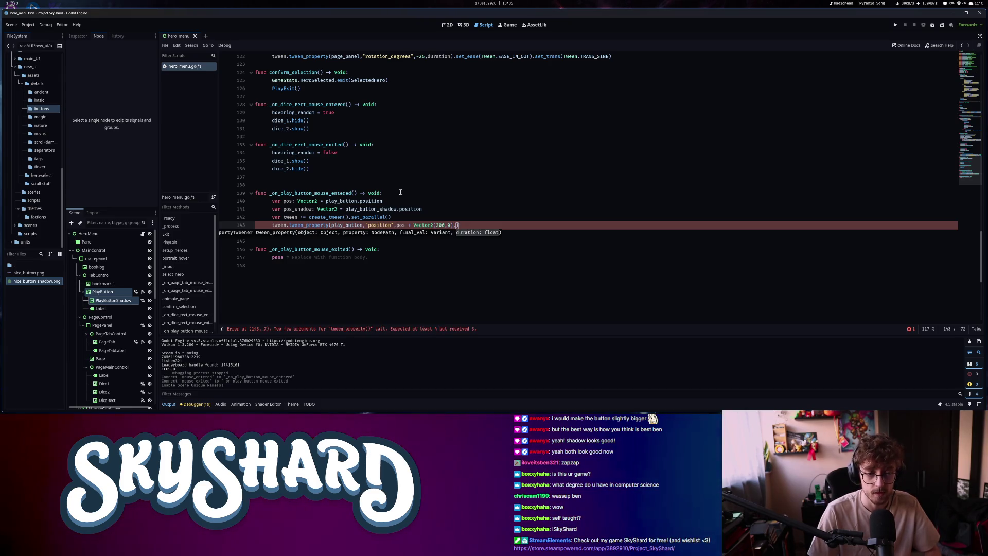
Add const duration: float = 0.1 and finish the tween with duration, EASE_IN_OUT and TRANS_SINE
click(406, 194)
key(Return)
text(const duration)
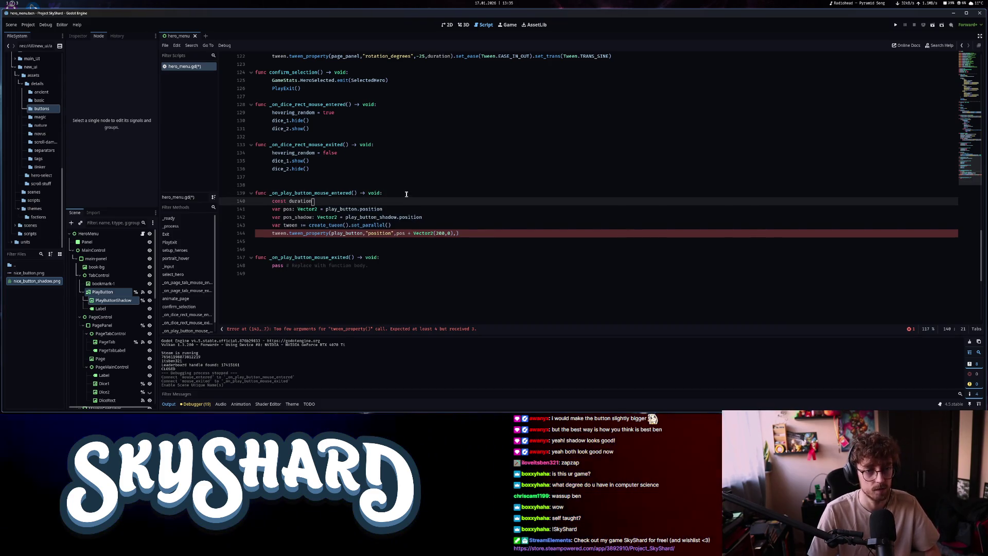
text(: float )
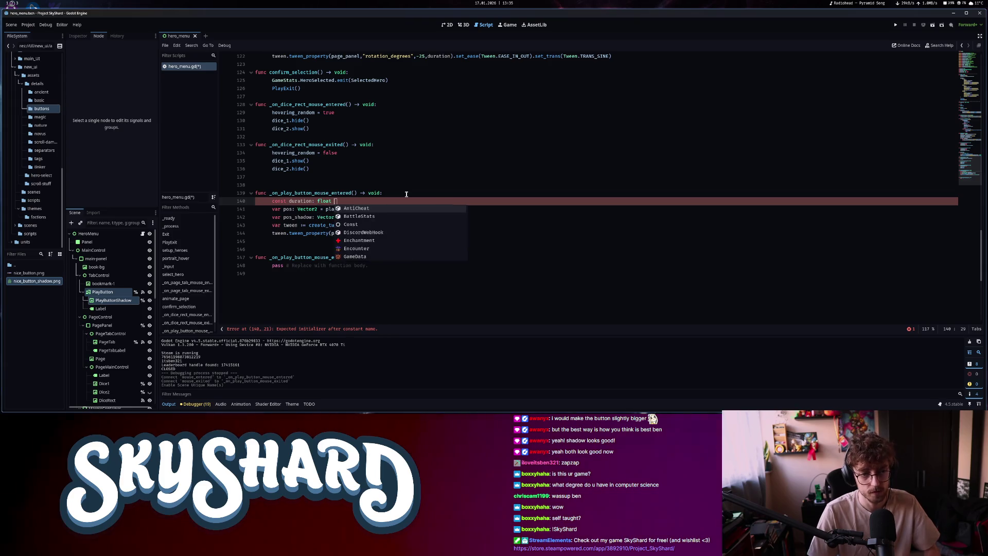
text(= 0.1)
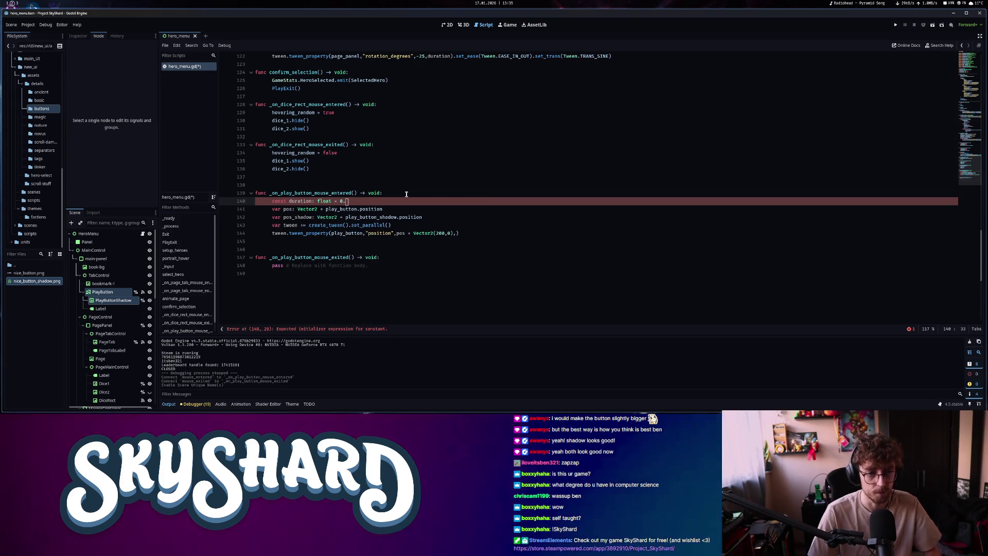
click(458, 233)
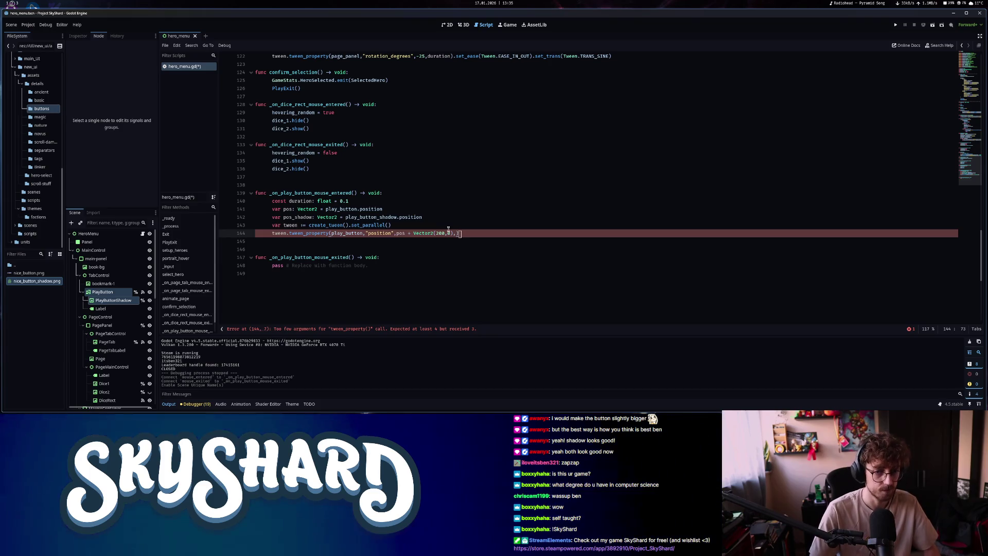
text(duration)
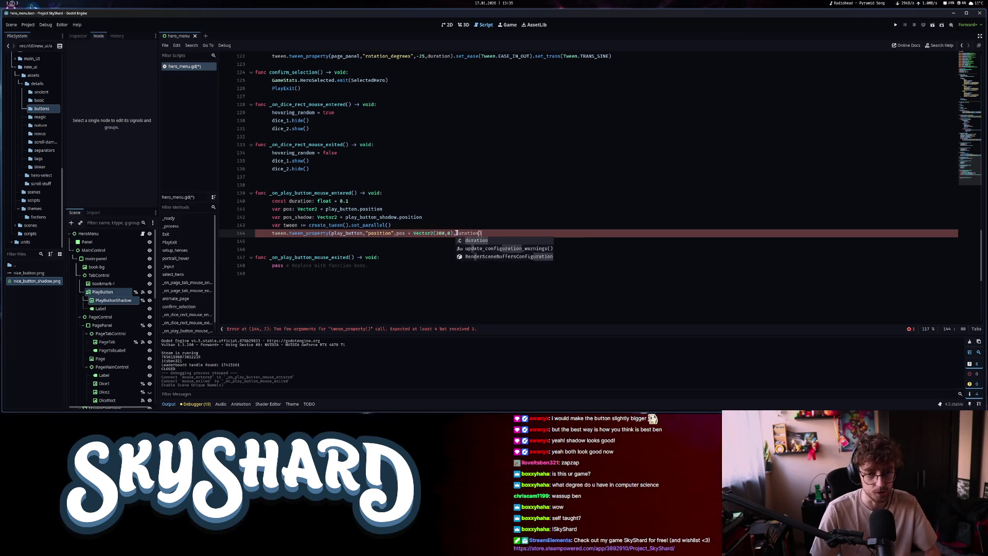
key(Return)
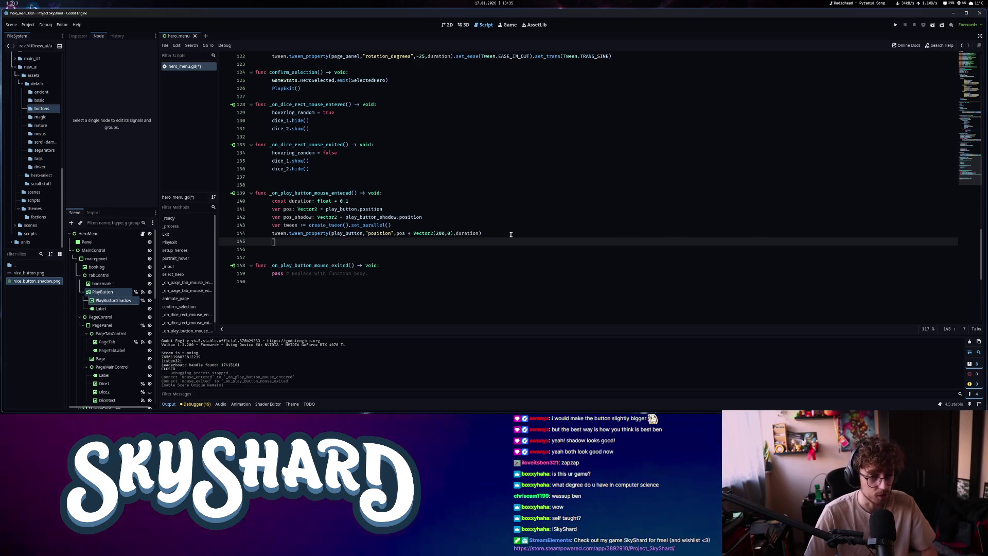
click(527, 231)
text(.set_ease()
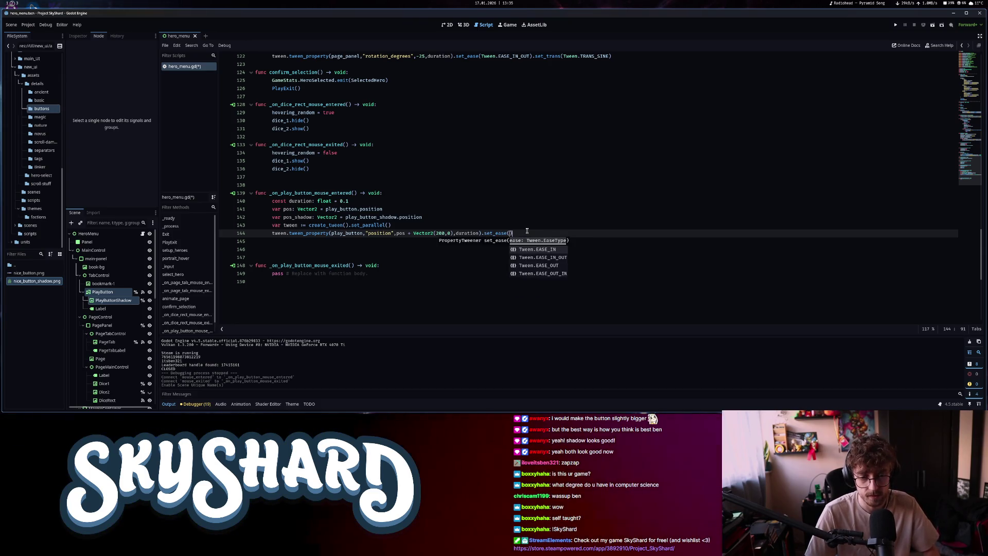
text())
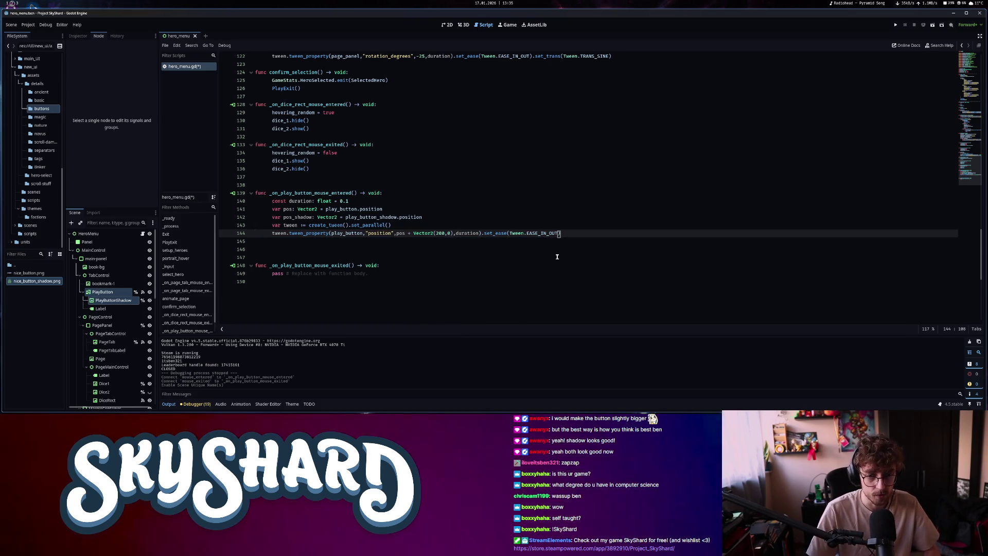
text(.set_trans()
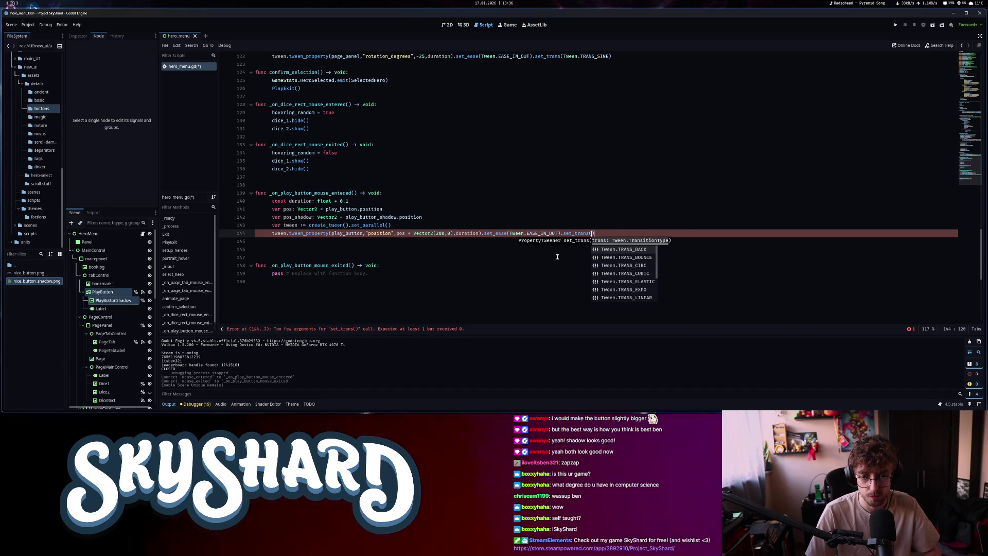
scroll(655, 296, down, 2)
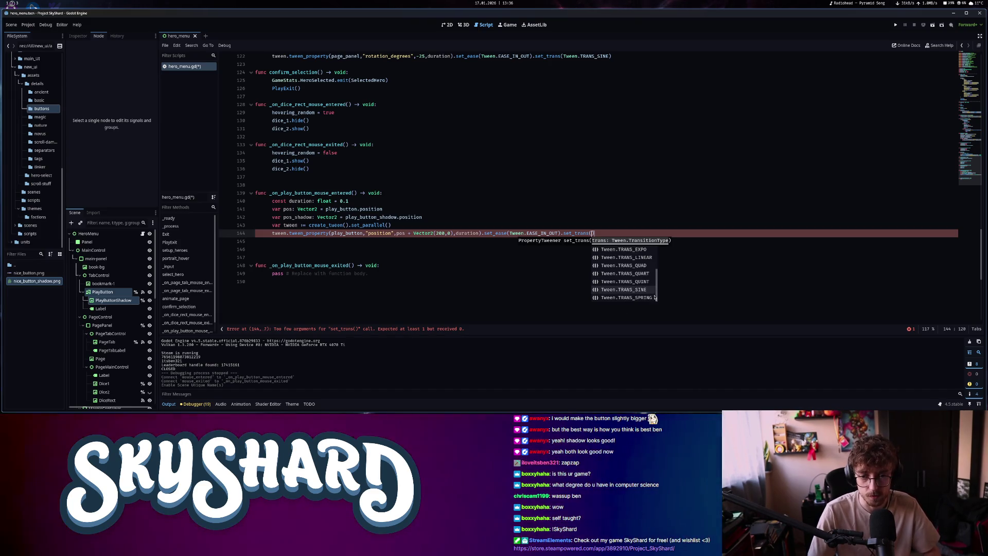
click(644, 290)
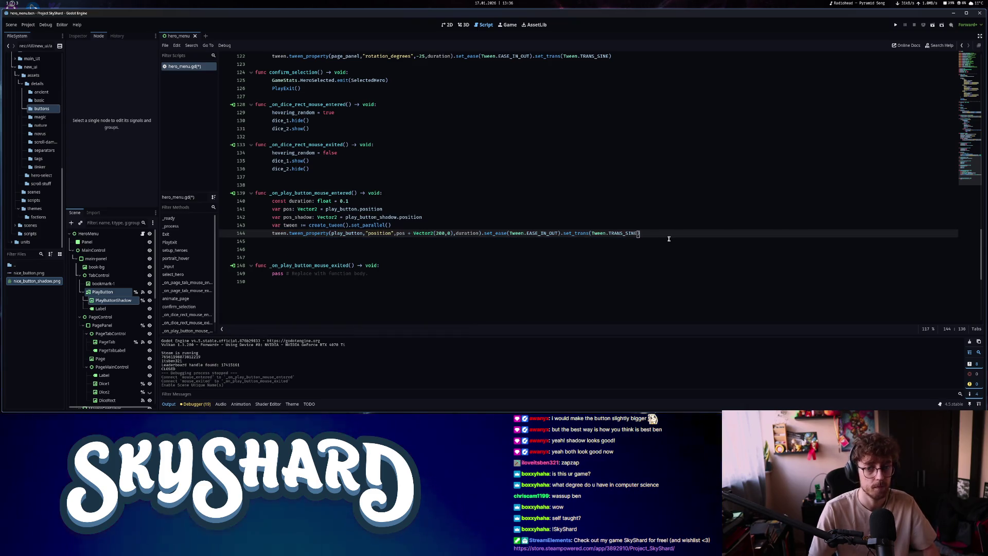
Duplicate the tween line for play_button_shadow, moving it to pos - Vector2(200, 0)
drag(639, 234, 318, 233)
key(shift+Home)
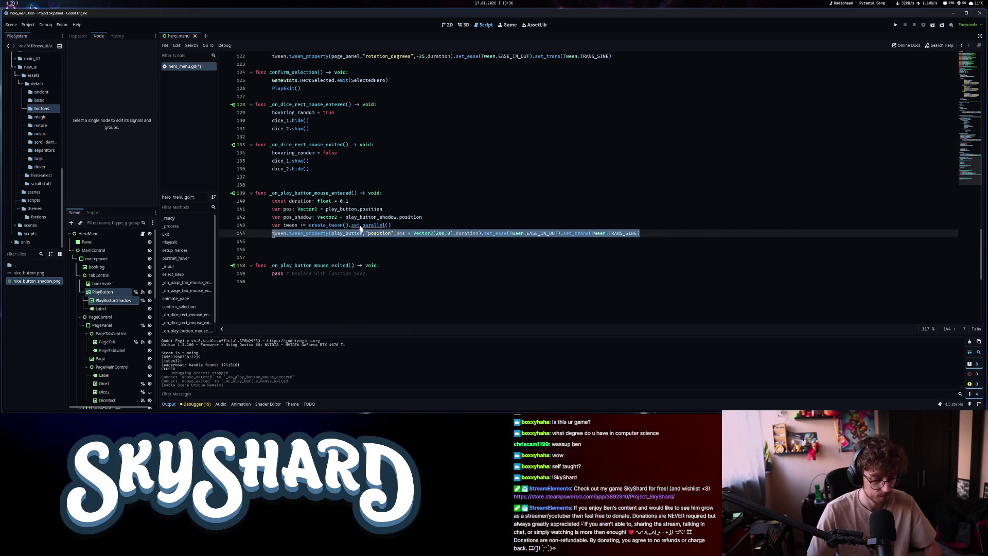
click(304, 242)
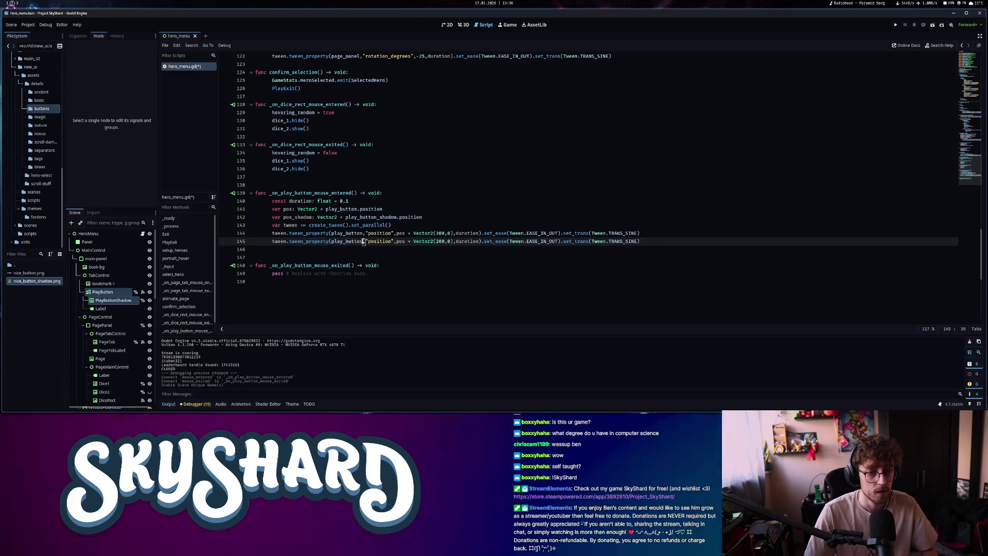
text(_shadow)
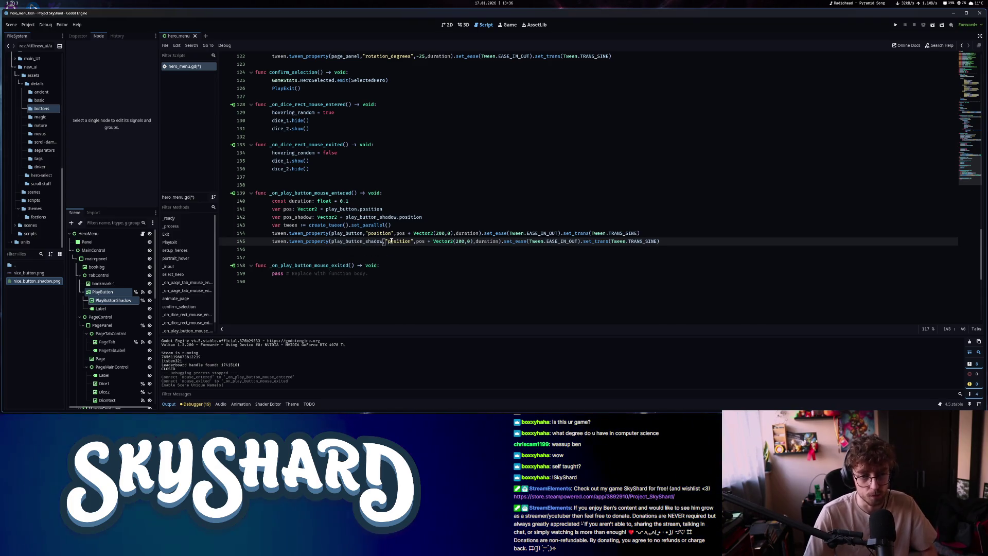
click(417, 242)
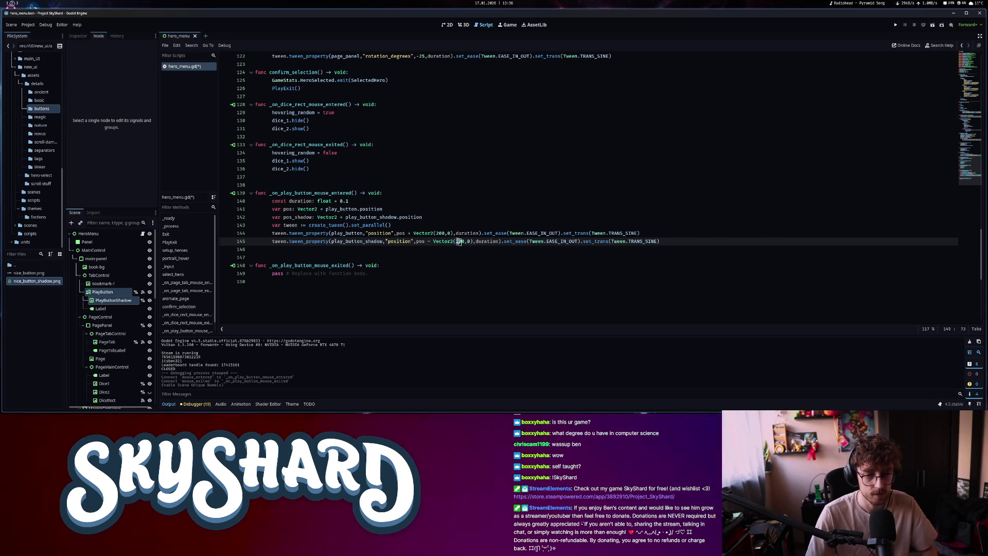
click(490, 242)
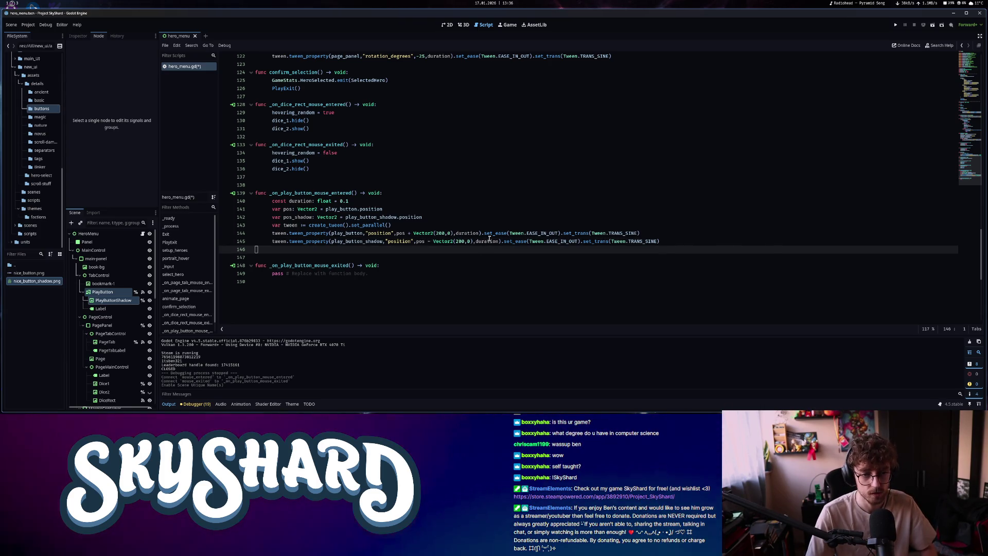
click(391, 200)
key(Return)
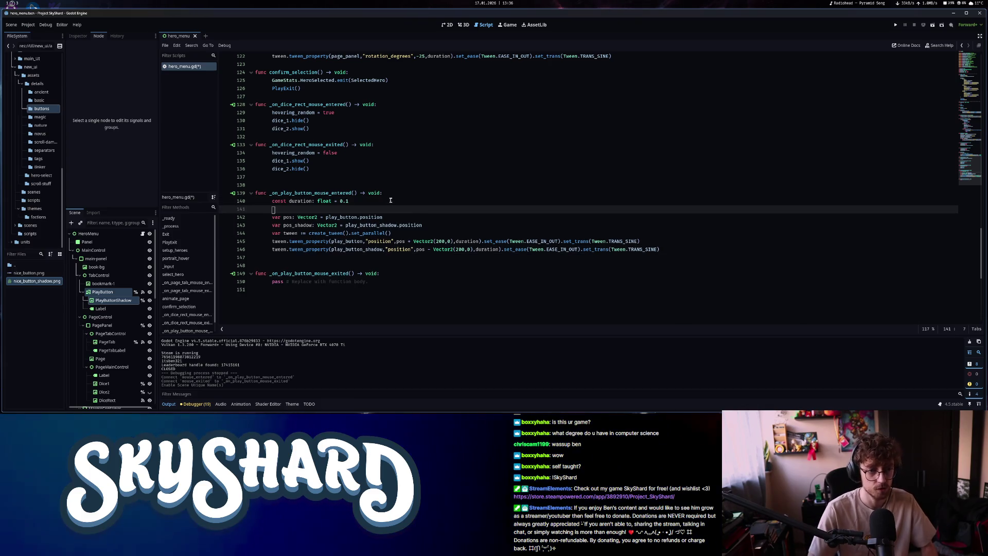
Add an int constant of 200 for both tween offsets and start the shadow tween from pos_shadow
text(ci)
key(BackSpace)
text(-)
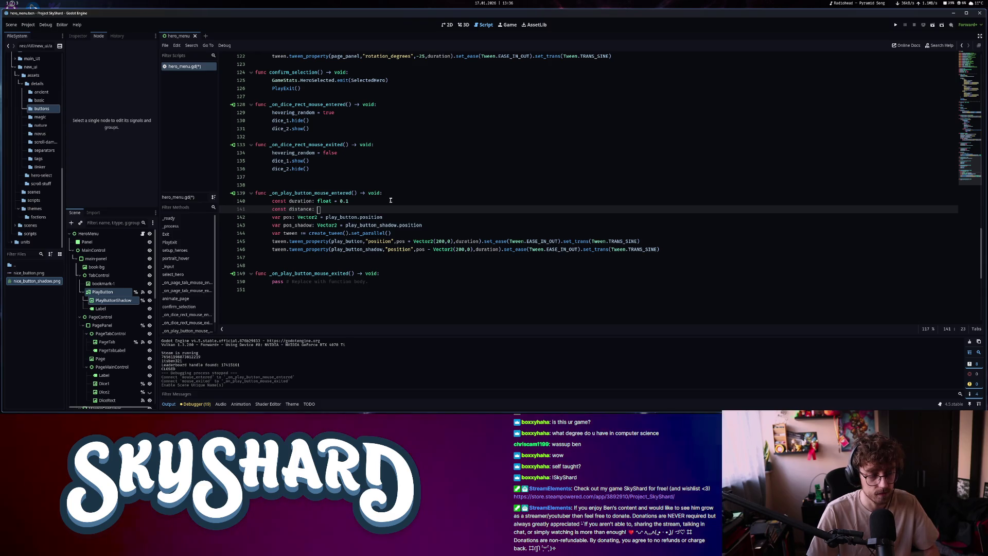
text(int = 200)
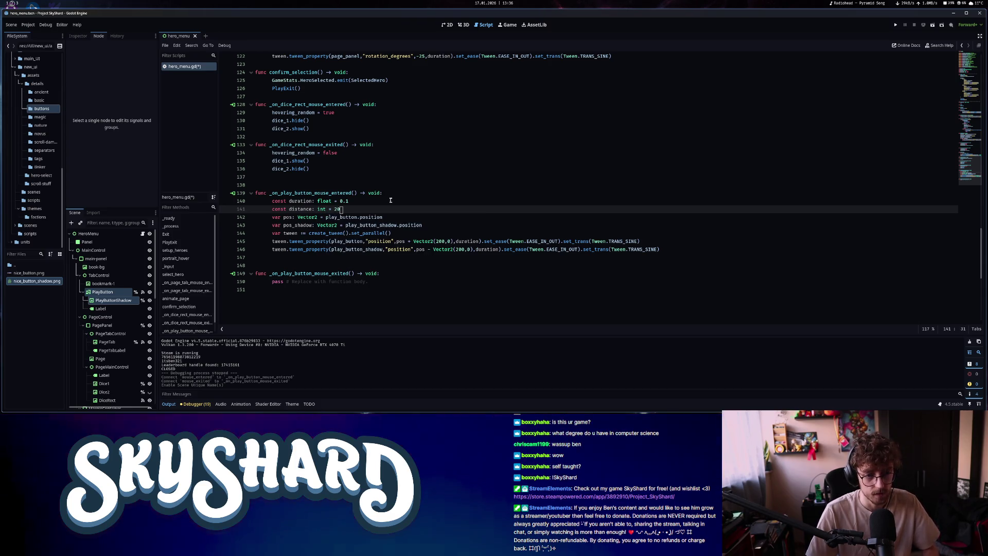
double_click(443, 241)
text(distance)
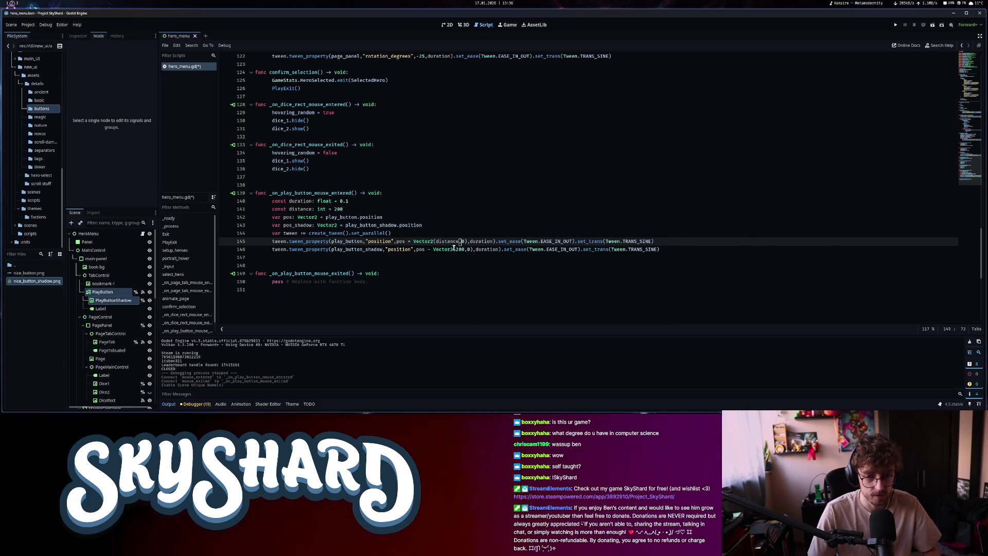
double_click(464, 249)
text(distance)
key(Return)
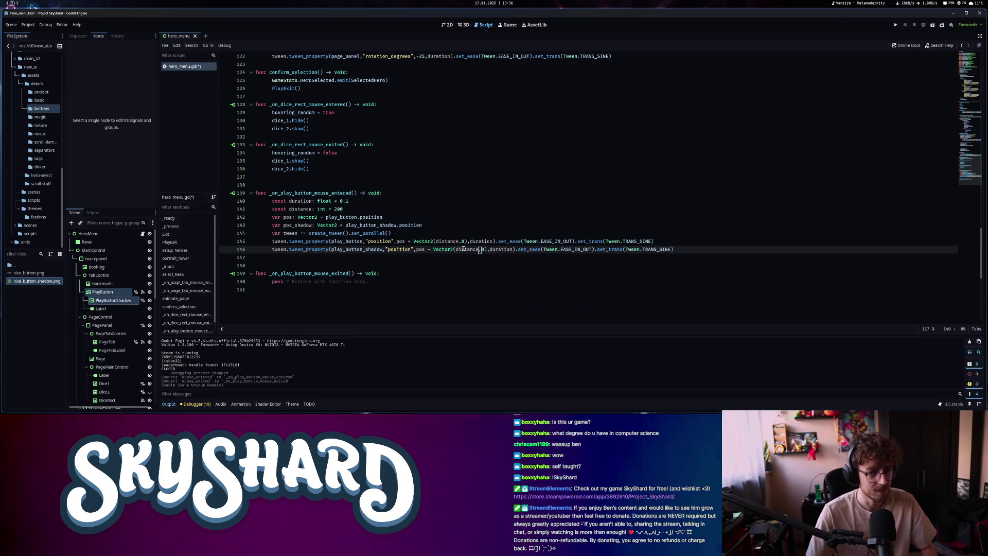
ctrl+scroll(582, 288, up, 2)
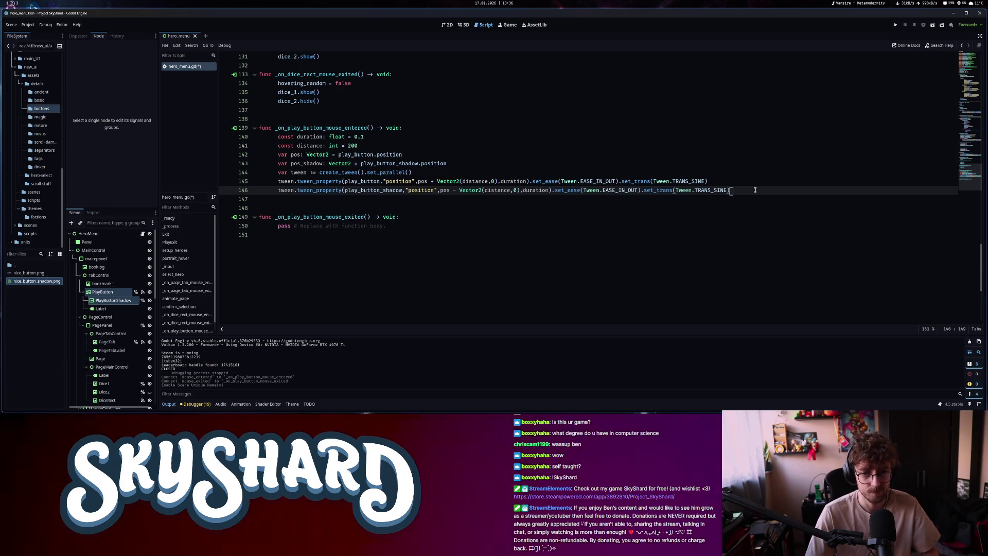
text(_)
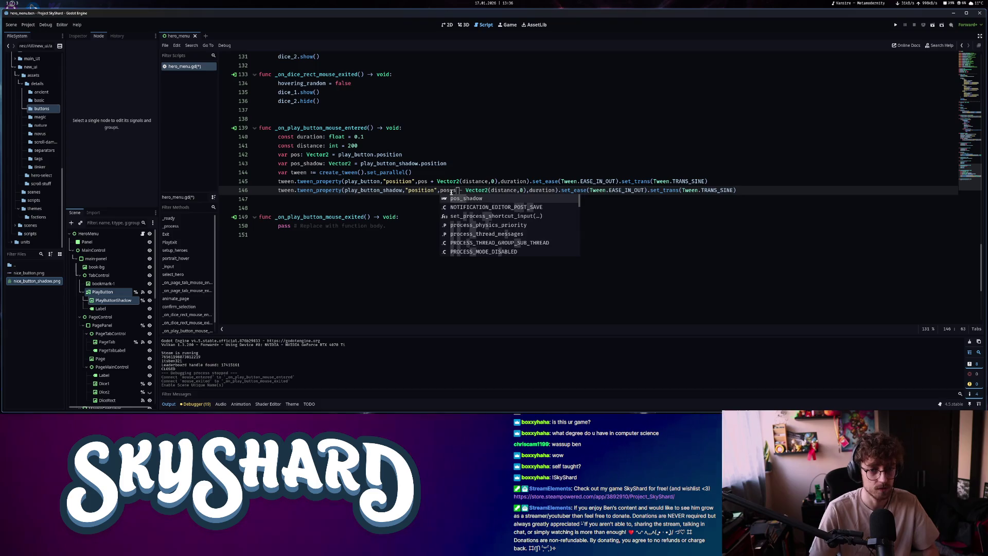
key(Return)
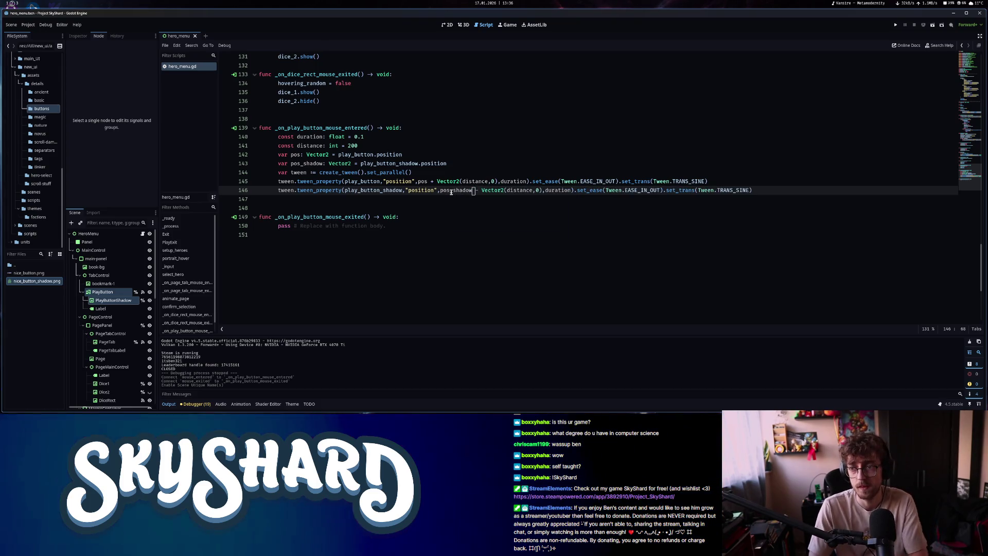
Save hero_menu.gd and copy the hover-entered tween code for the mouse-exited handler
key(ctrl+s)
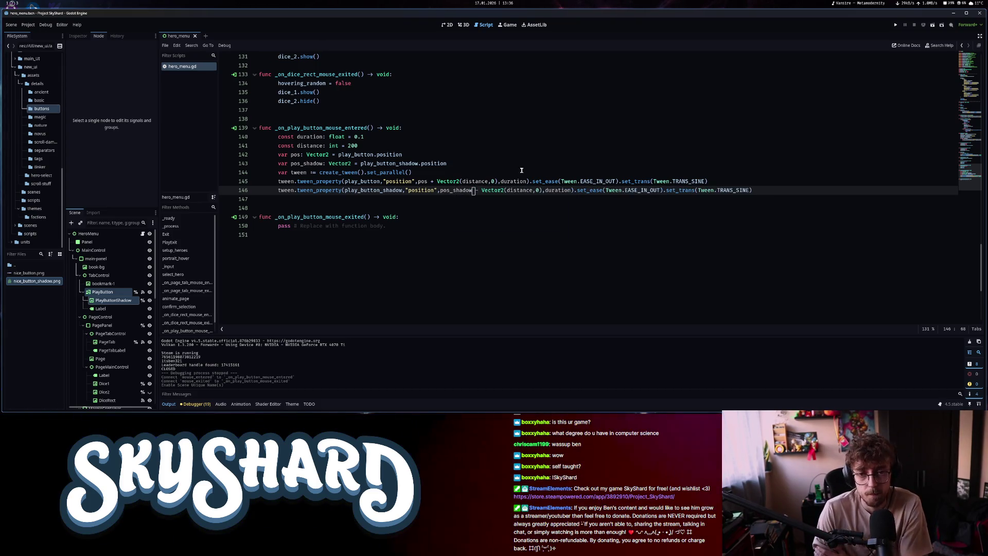
drag(773, 193, 274, 139)
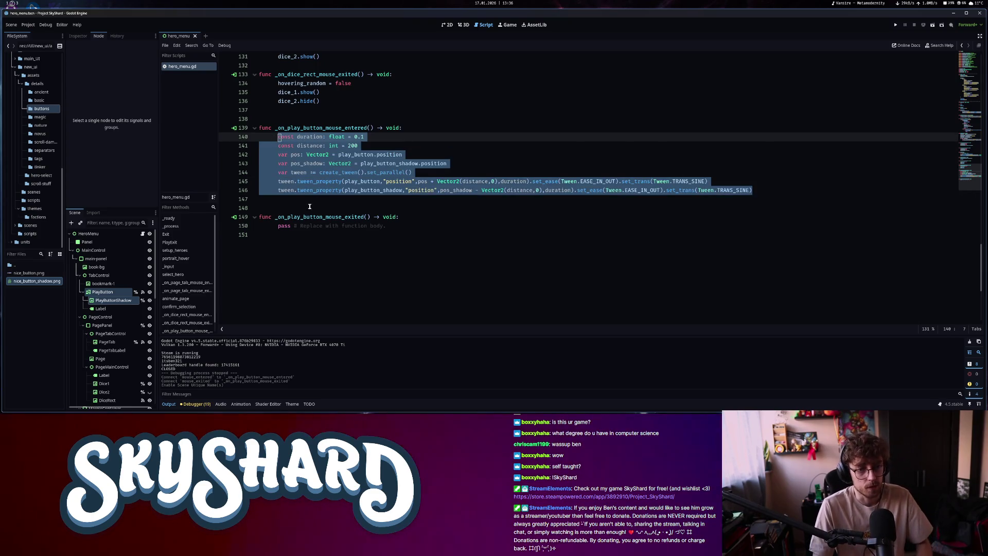
key(ctrl+c)
drag(411, 227, 278, 227)
Paste the tween code into the mouse-exited handler, flip its offset signs, and run the game
key(ctrl+v)
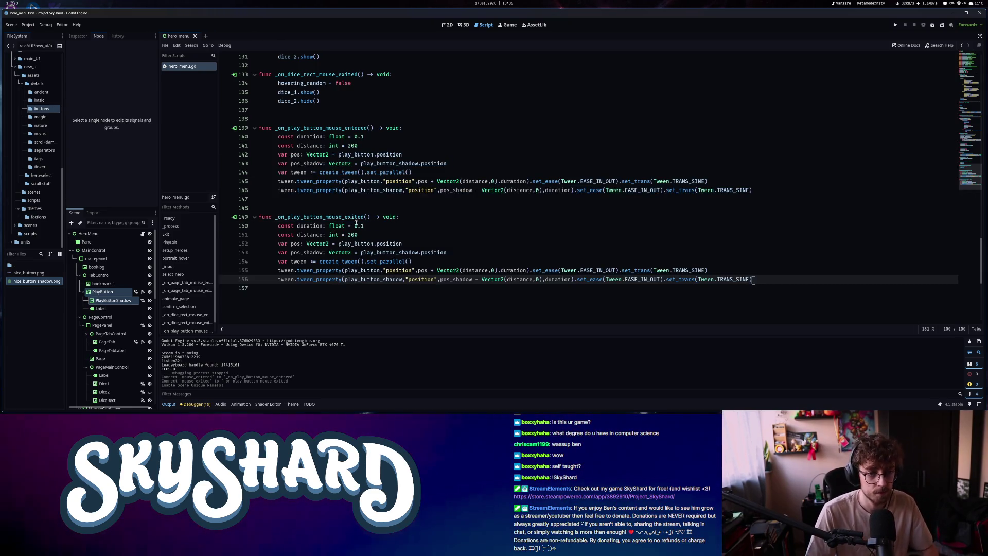
click(433, 271)
text(-)
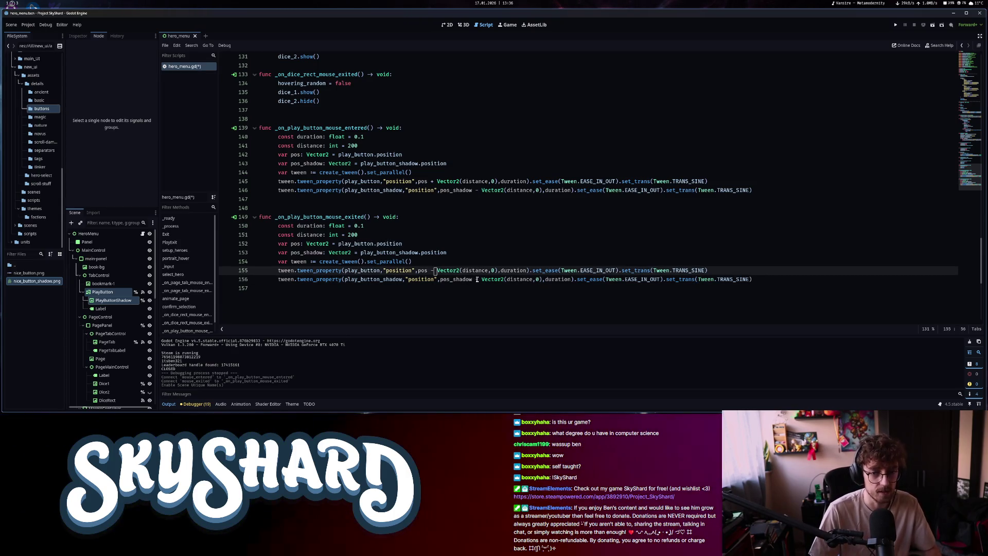
click(477, 279)
key(BackSpace)
text(+)
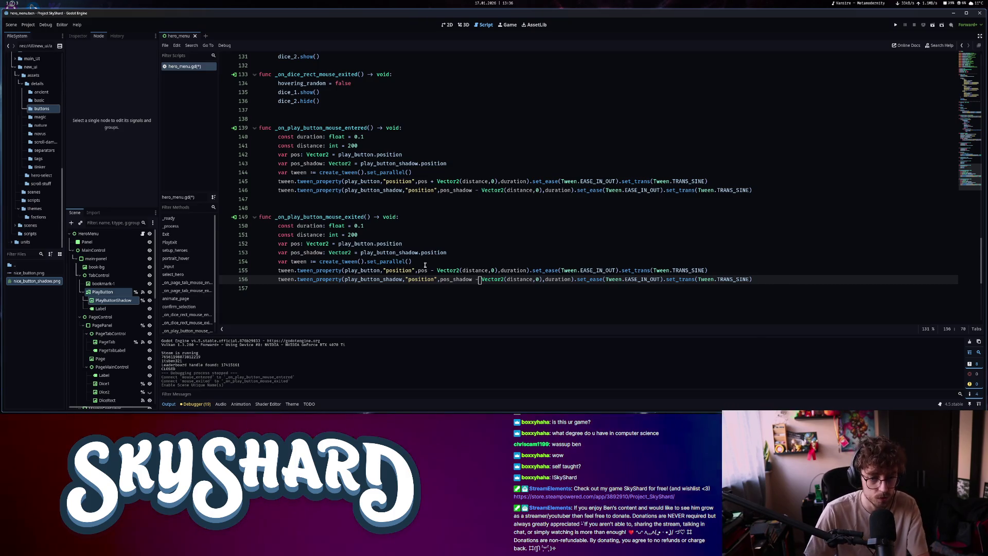
click(428, 270)
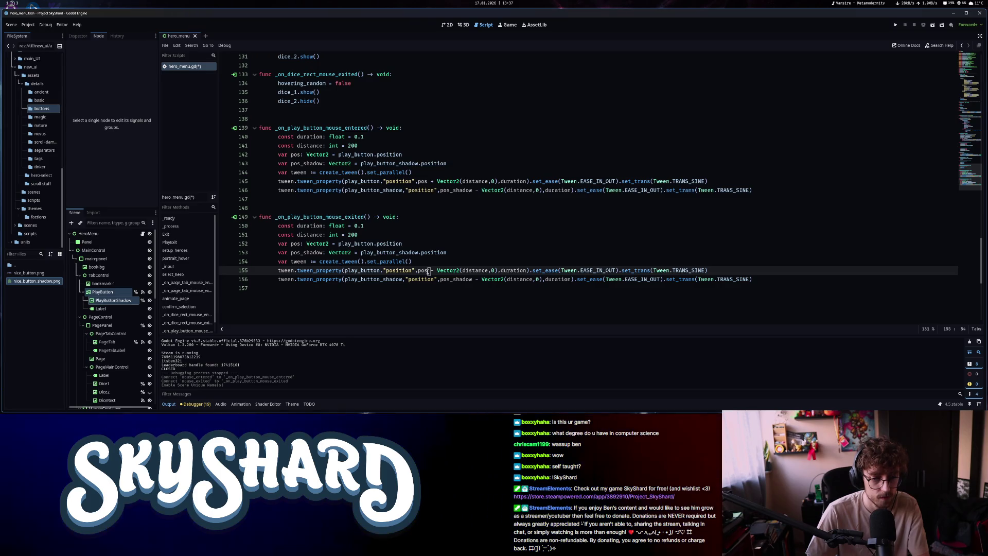
click(479, 279)
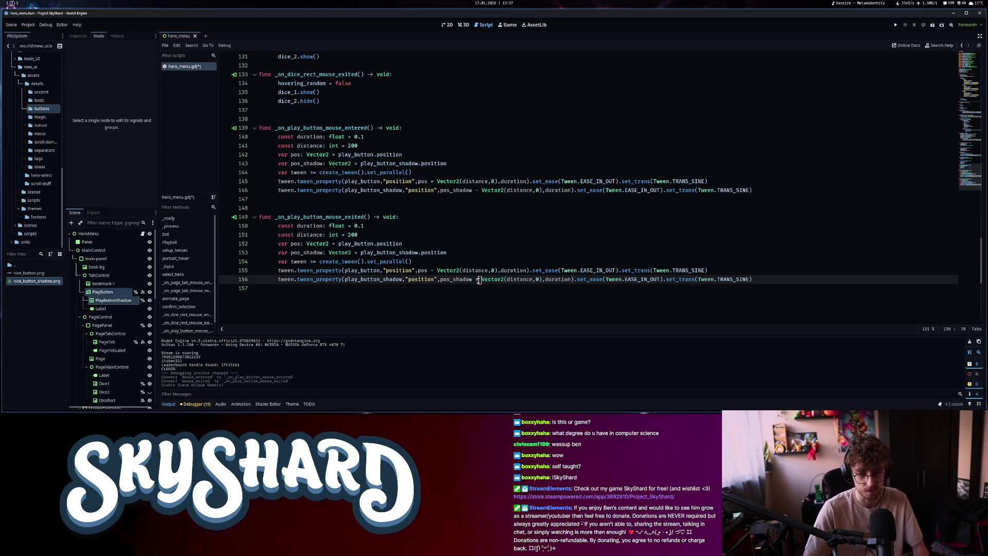
click(925, 28)
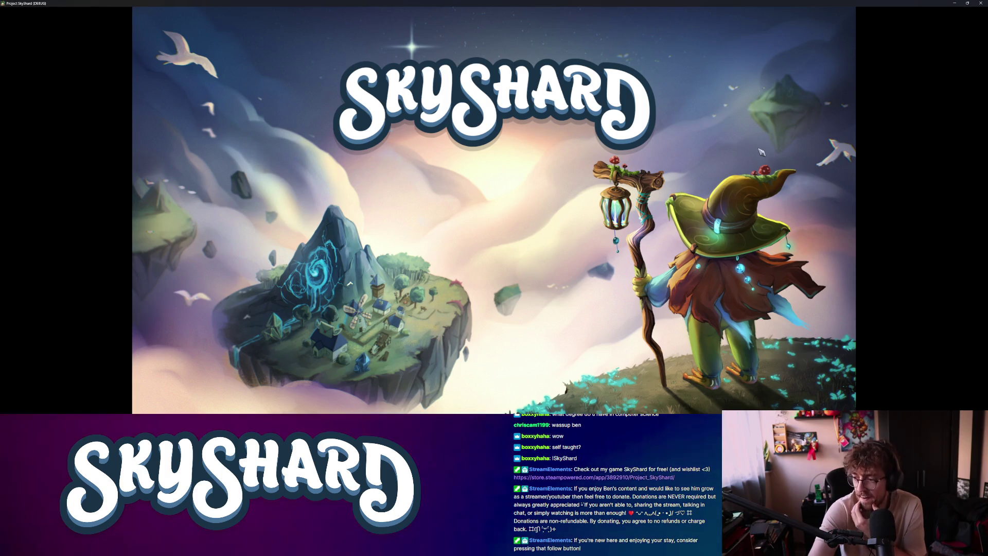
Rearrange the game window with Super+arrow shortcuts to check the hover, then close it
key(super+Right)
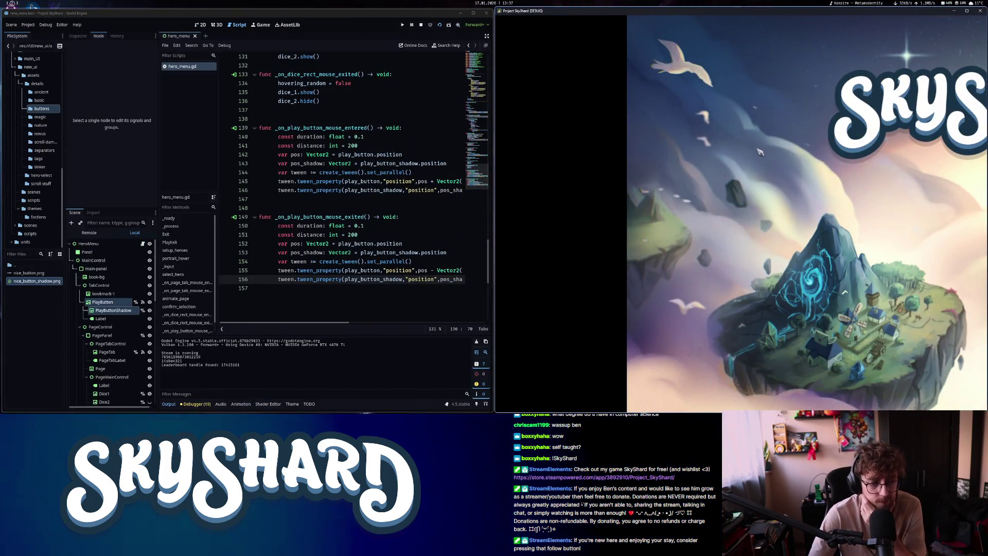
key(super+Left)
key(super+Up)
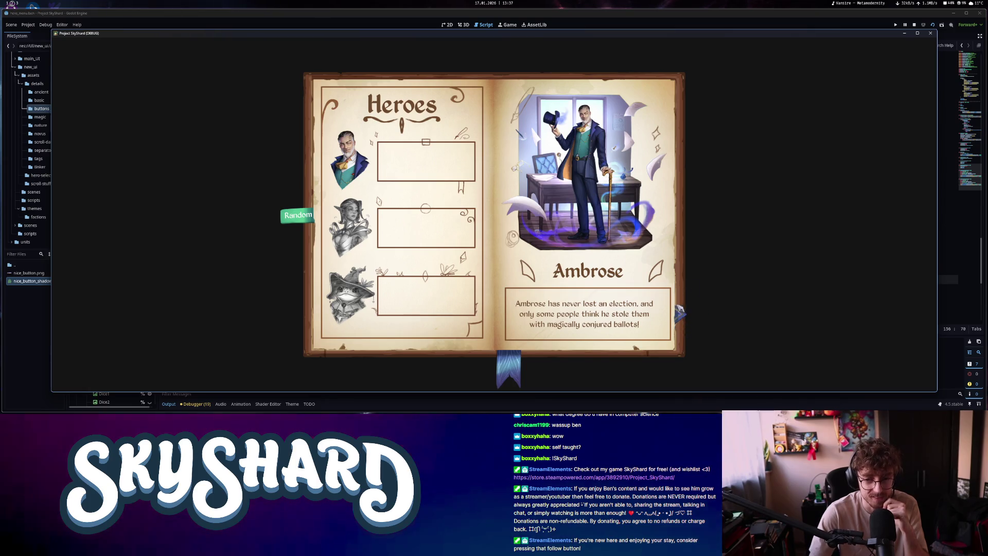
click(930, 34)
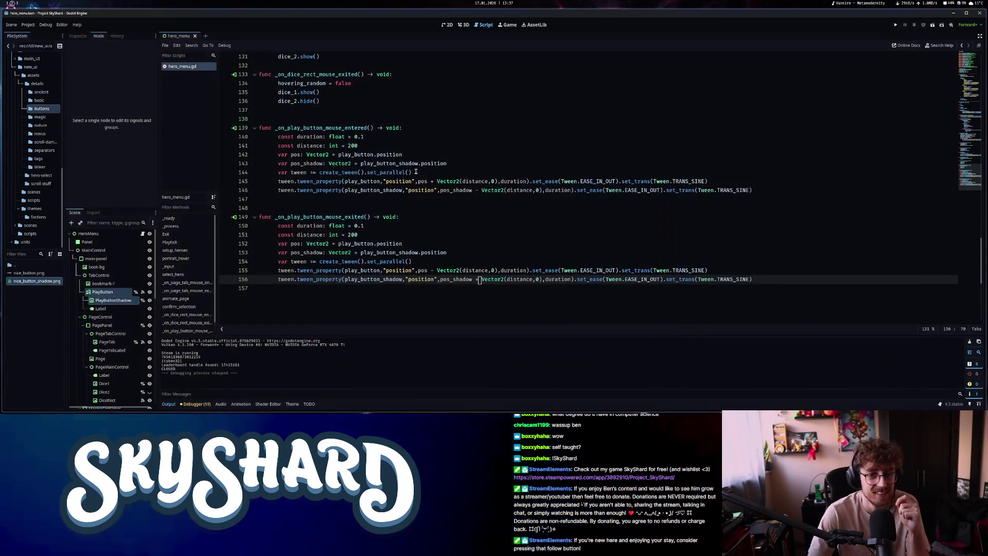
Change the entered handler's duration to 0.05 and select the pos and pos_shadow lines
click(367, 136)
text(05)
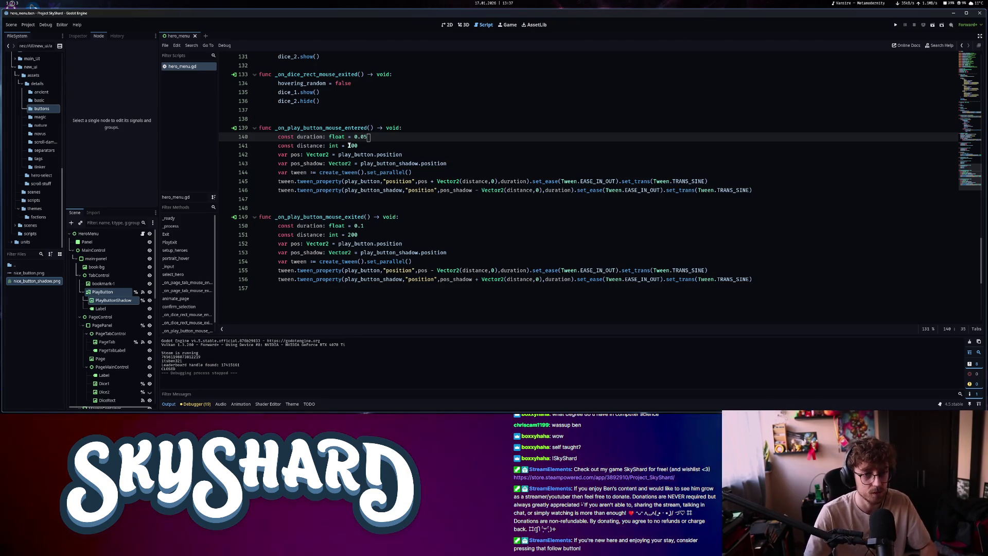
click(427, 156)
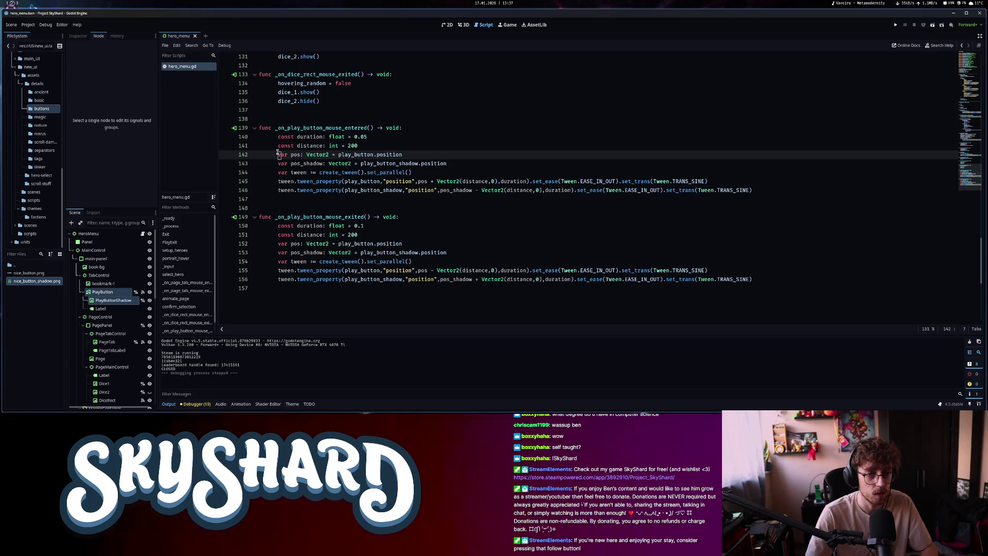
drag(278, 154, 453, 163)
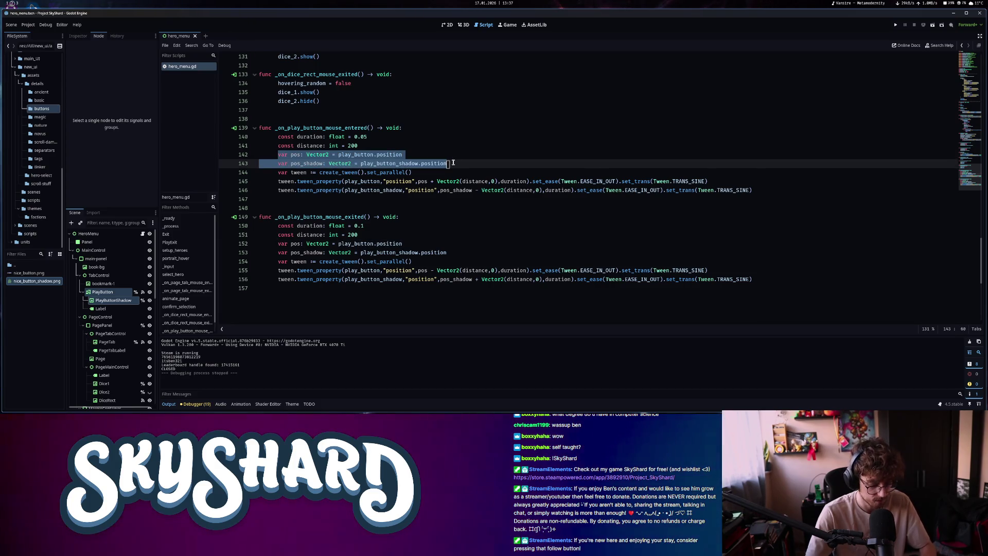
scroll(327, 138, up, 20)
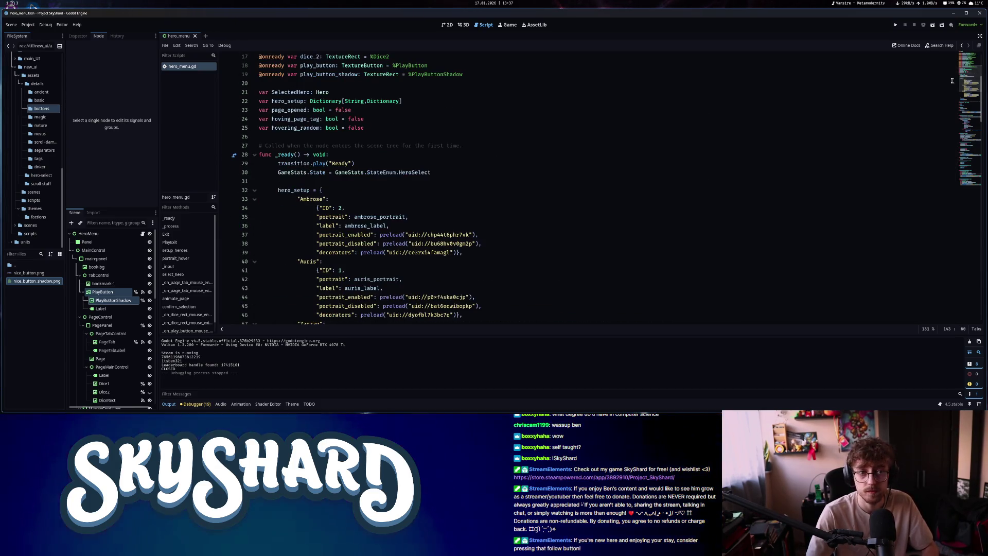
Declare pos and pos_shadow as script-level Vector2 variables without initialisers near line 26
click(327, 137)
key(ctrl+v)
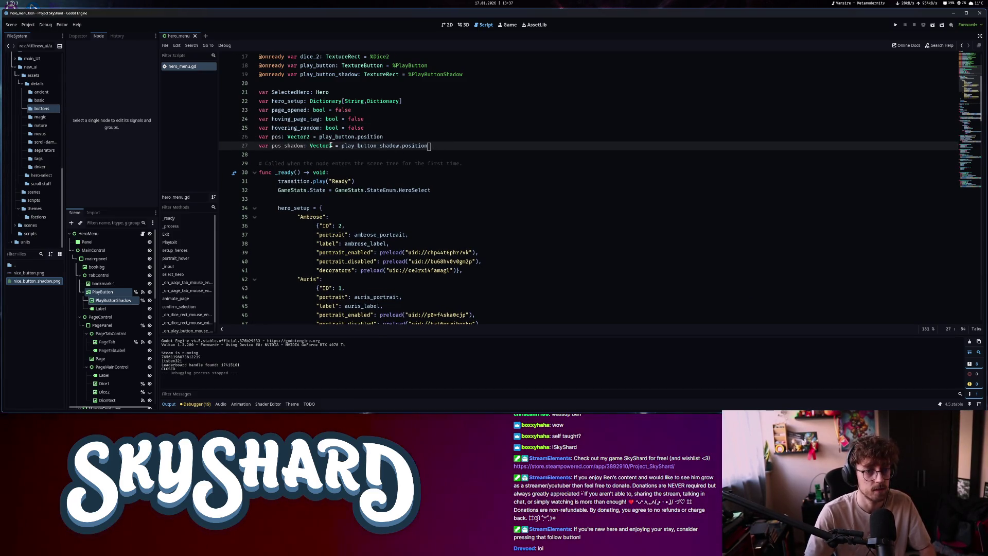
key(BackSpace)
click(385, 137)
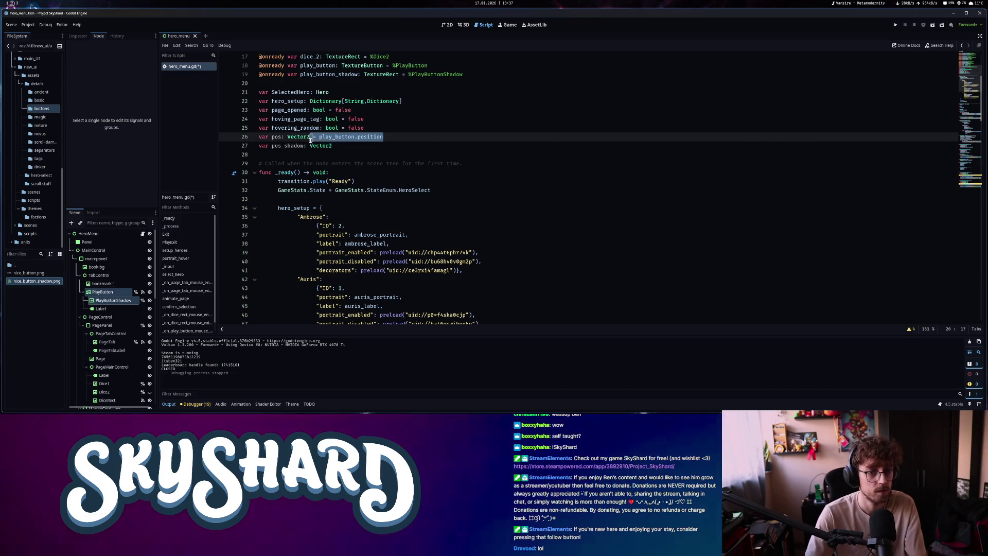
key(BackSpace)
Assign pos and pos_shadow from play_button and play_button_shadow positions inside _ready
scroll(401, 164, down, 1)
click(438, 163)
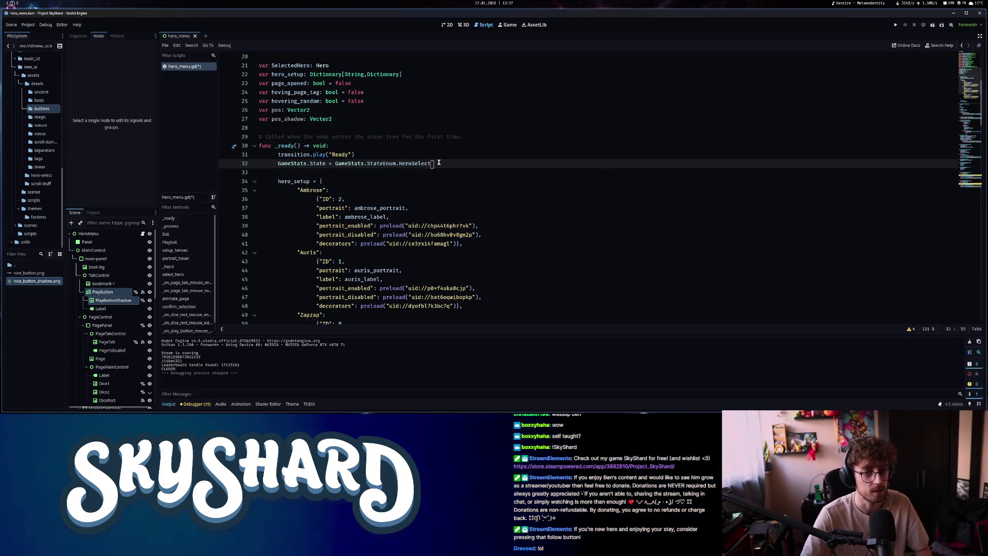
scroll(431, 181, down, 7)
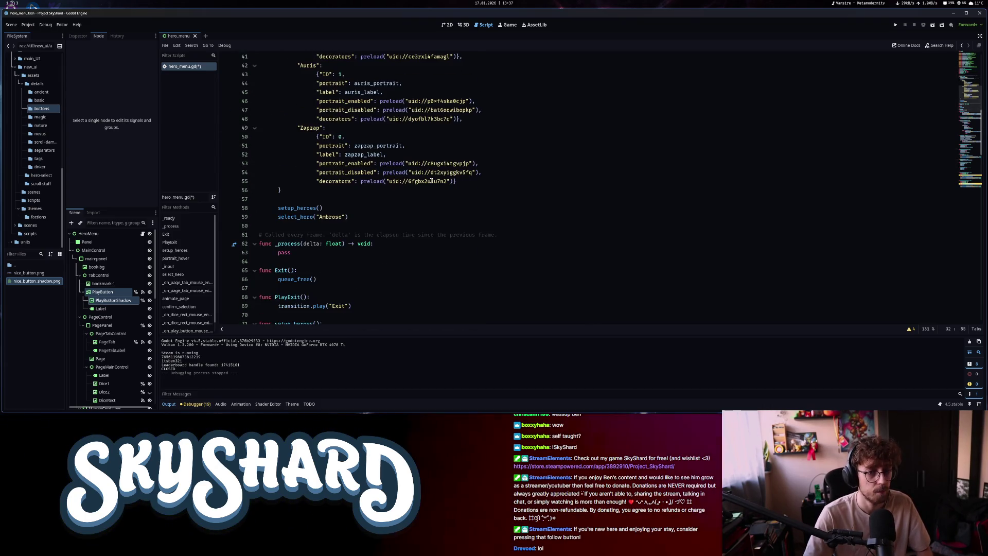
scroll(425, 193, up, 8)
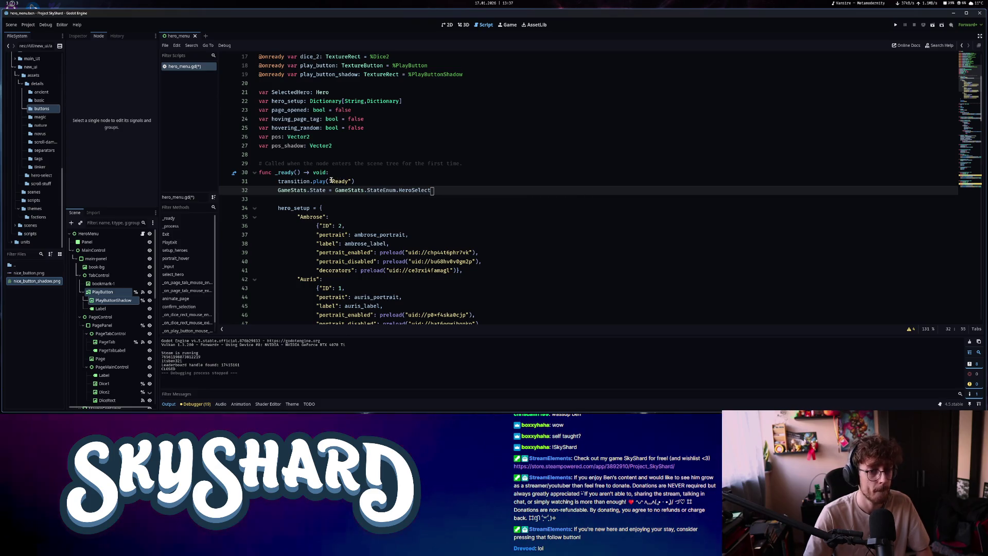
scroll(361, 179, down, 8)
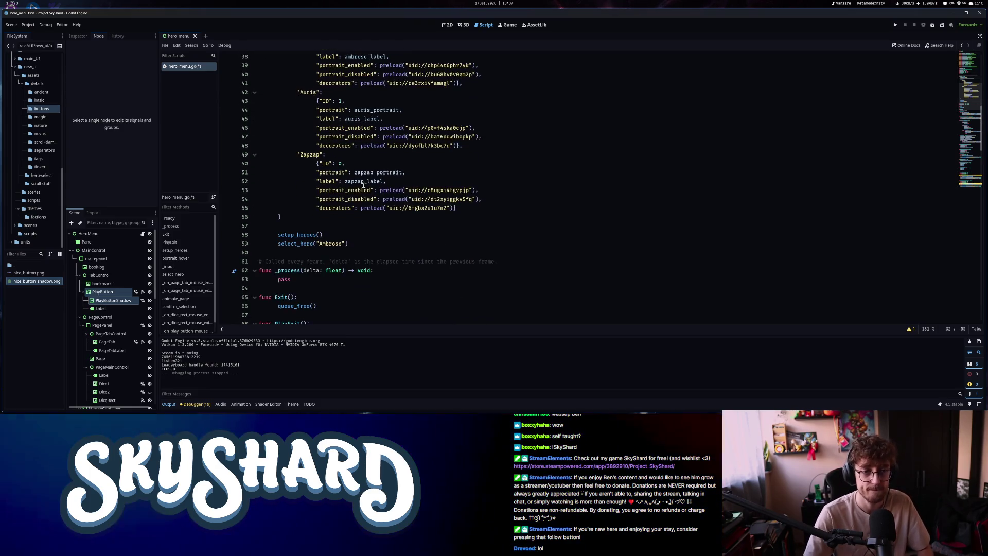
scroll(324, 212, up, 9)
click(349, 200)
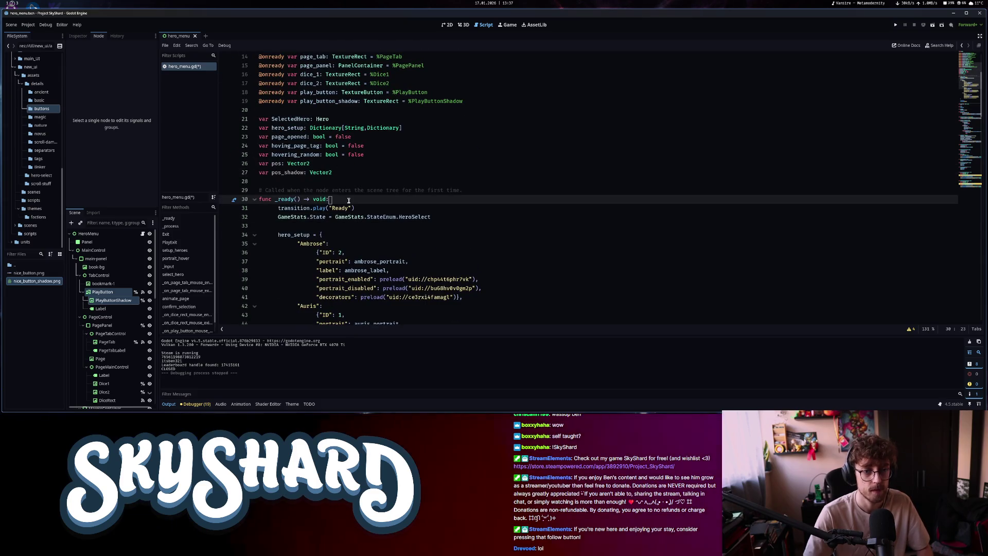
click(357, 207)
key(Return)
key(ctrl+v)
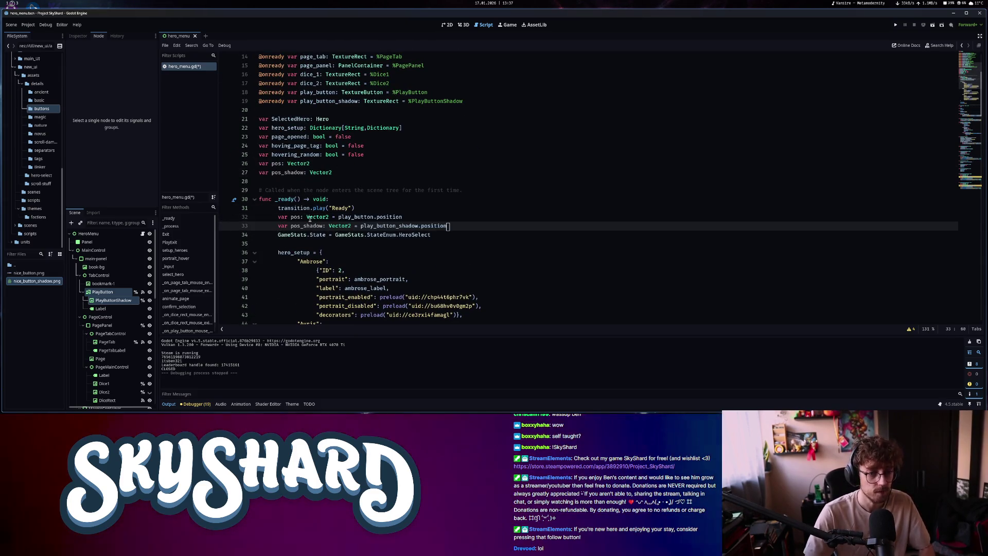
mouse_move(291, 216)
mouse_down()
mouse_move(276, 216)
mouse_move(274, 227)
mouse_move(289, 217)
mouse_move(332, 226)
mouse_up()
key(BackSpace)
key(BackSpace)
key(BackSpace)
scroll(934, 174, down, 20)
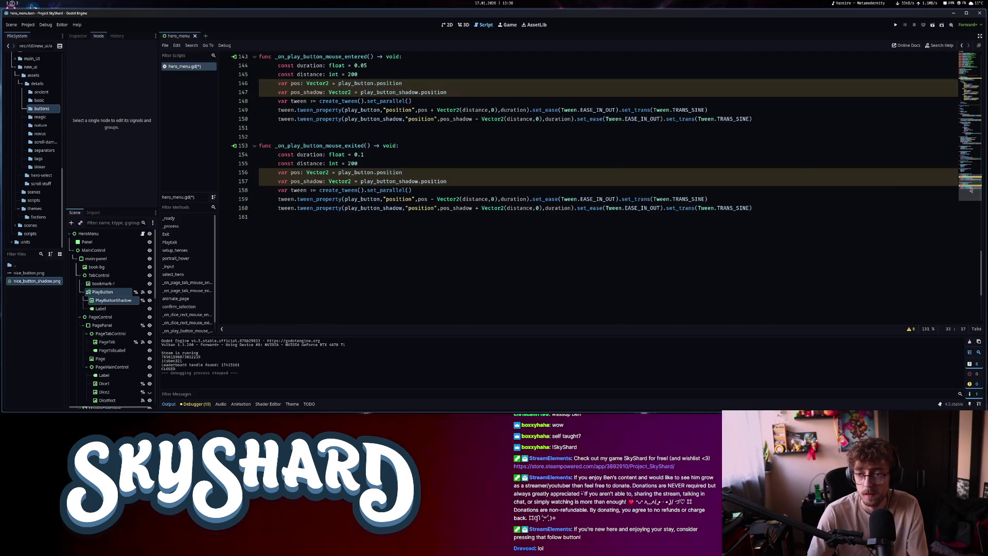
Delete the local pos and pos_shadow lines from both hover handlers
click(440, 172)
drag(440, 172, 260, 163)
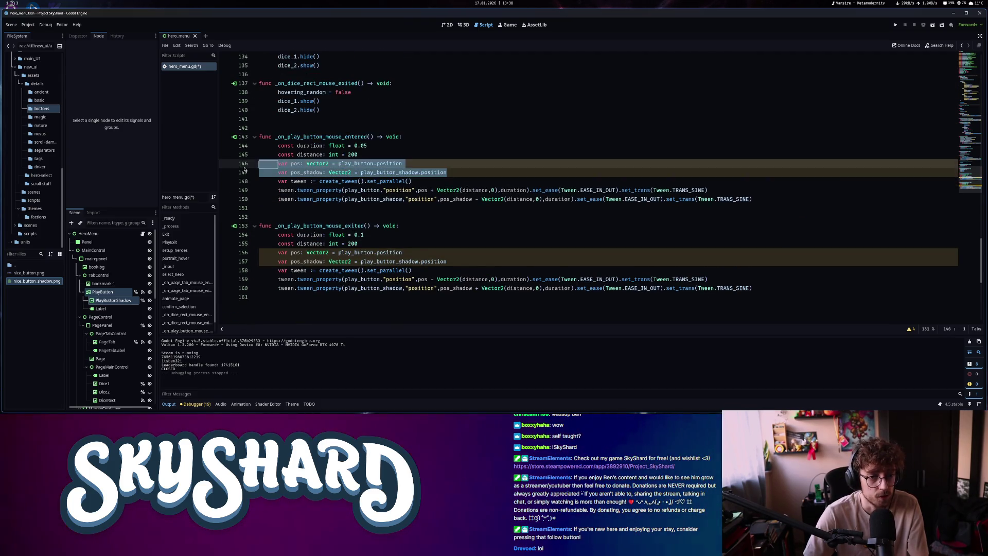
key(BackSpace)
key(BackSpace)
drag(446, 244, 246, 234)
key(BackSpace)
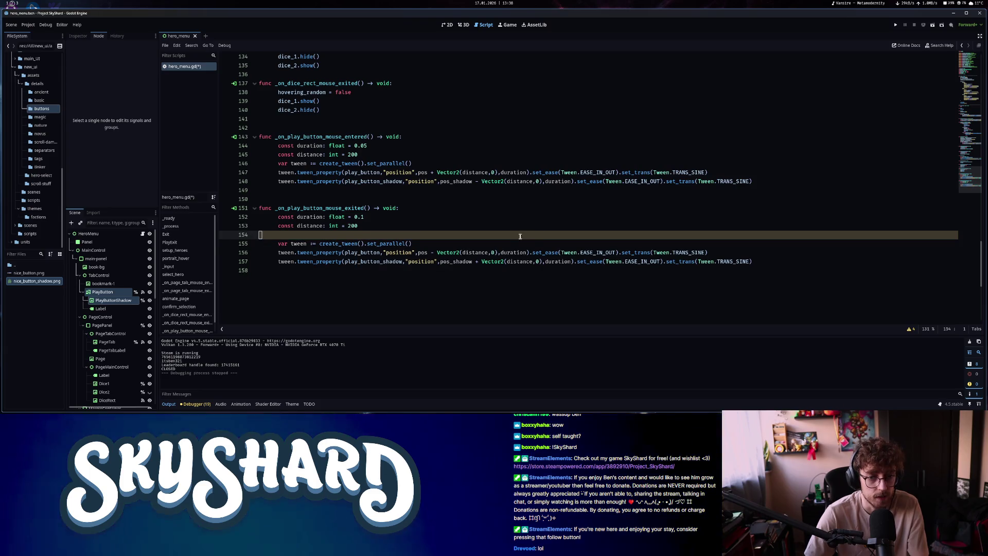
key(BackSpace)
Make the exit tweens return to plain pos and pos_shadow, then run the scene
drag(429, 243, 530, 245)
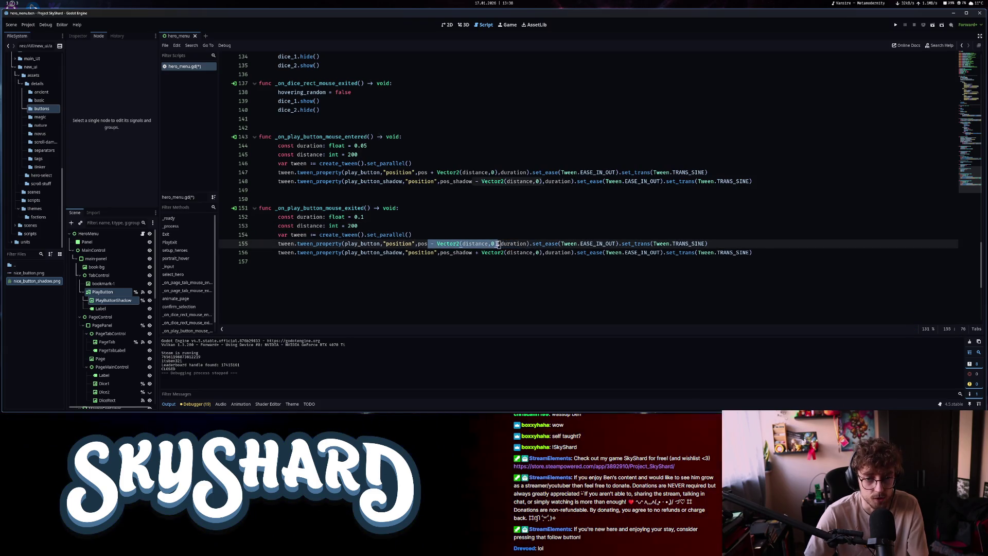
drag(472, 252, 524, 252)
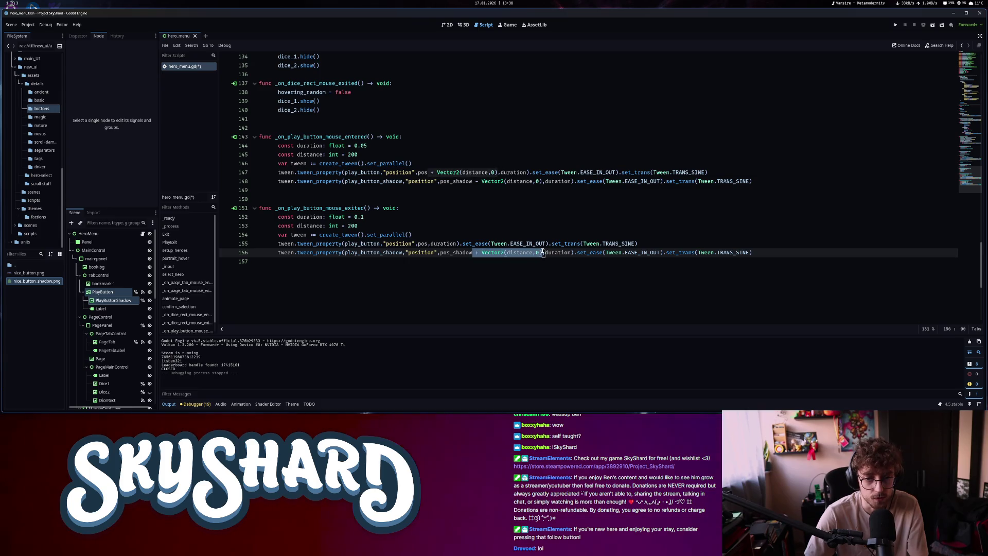
click(519, 253)
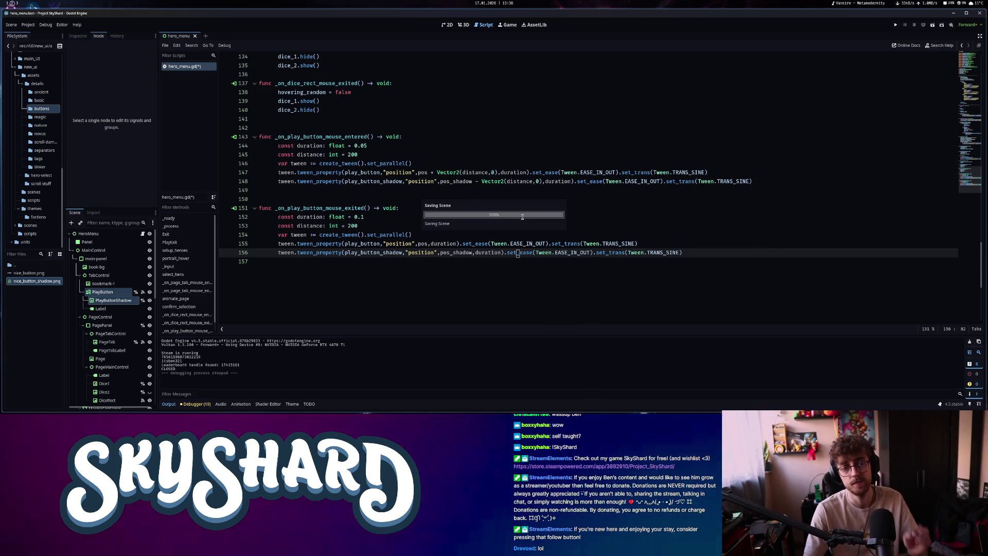
click(931, 26)
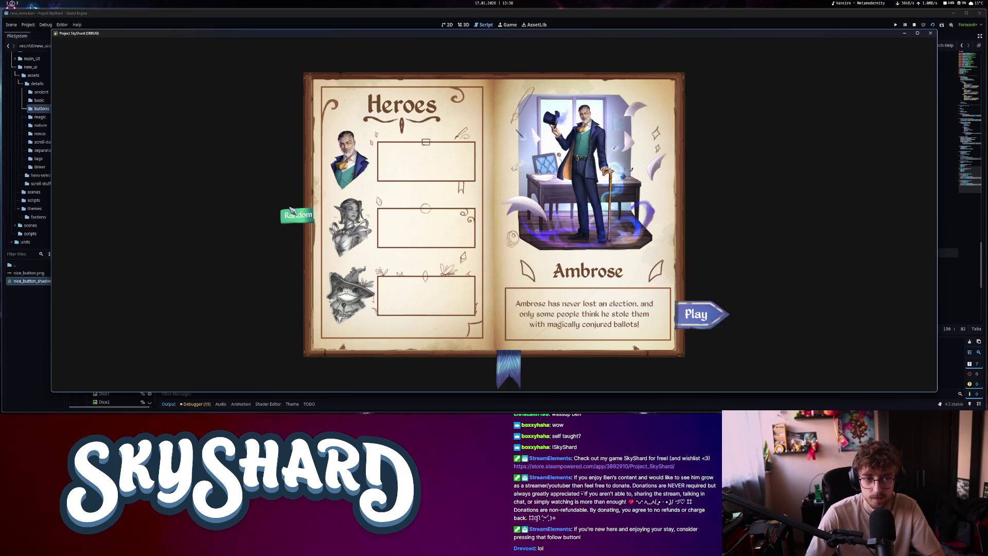
click(292, 212)
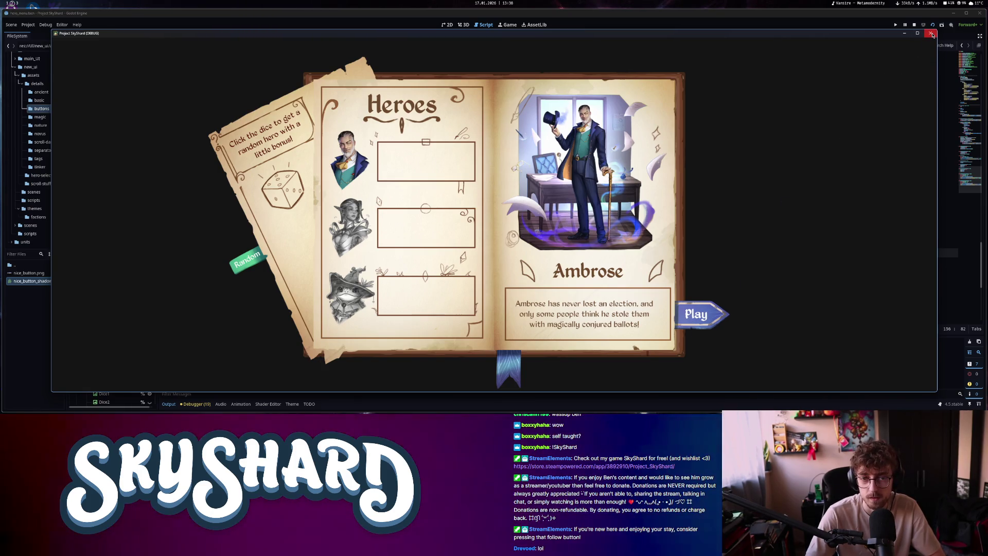
click(931, 33)
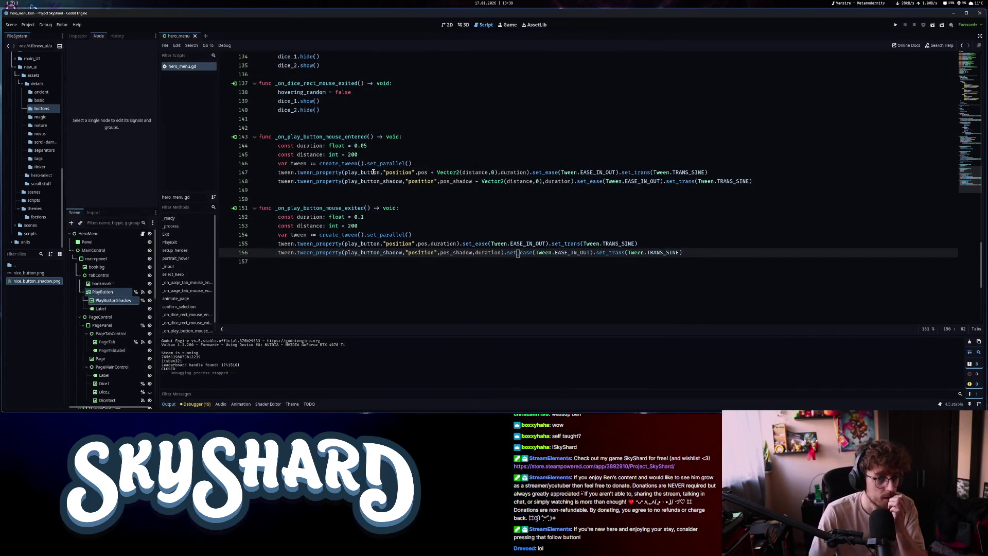
Connect PlayButton's pressed signal to a new _on_play_button_pressed handler function
click(77, 35)
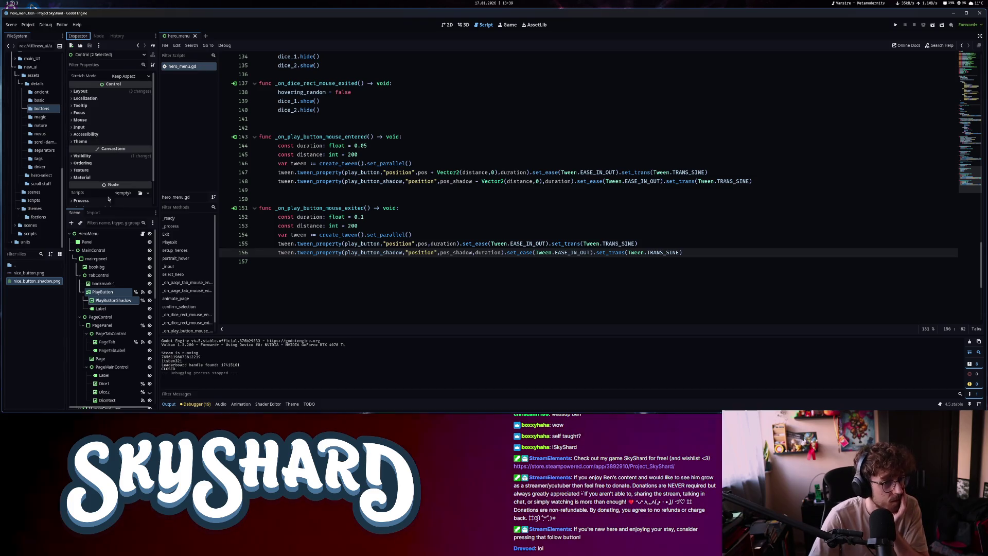
click(109, 301)
click(102, 292)
click(98, 36)
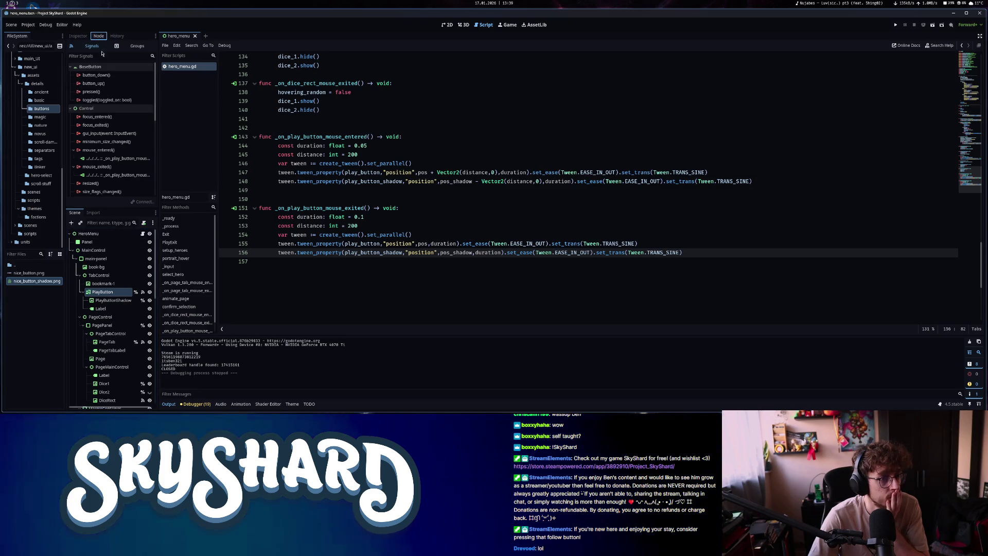
double_click(99, 92)
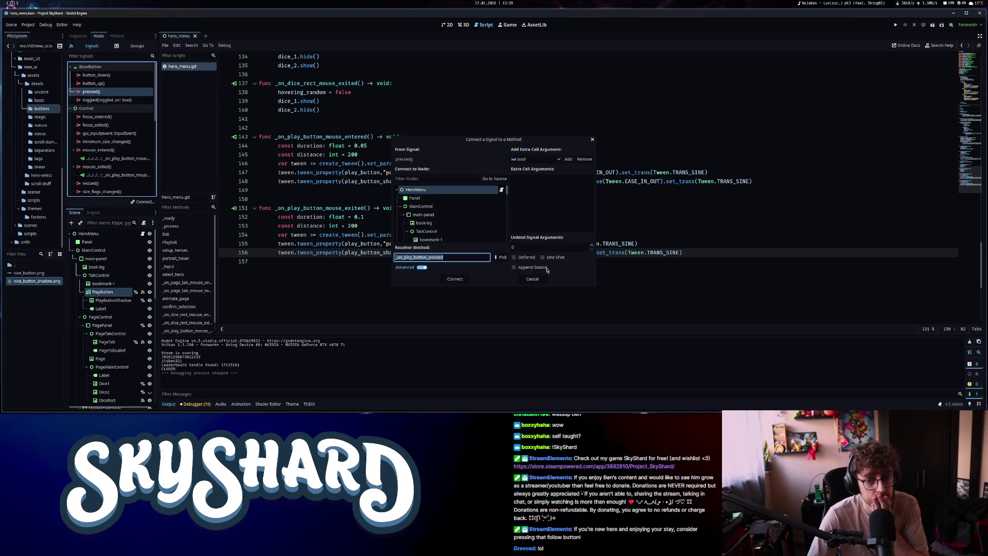
click(455, 279)
Replace the handler's pass line with confirm_selection() and run the project
scroll(462, 280, up, 5)
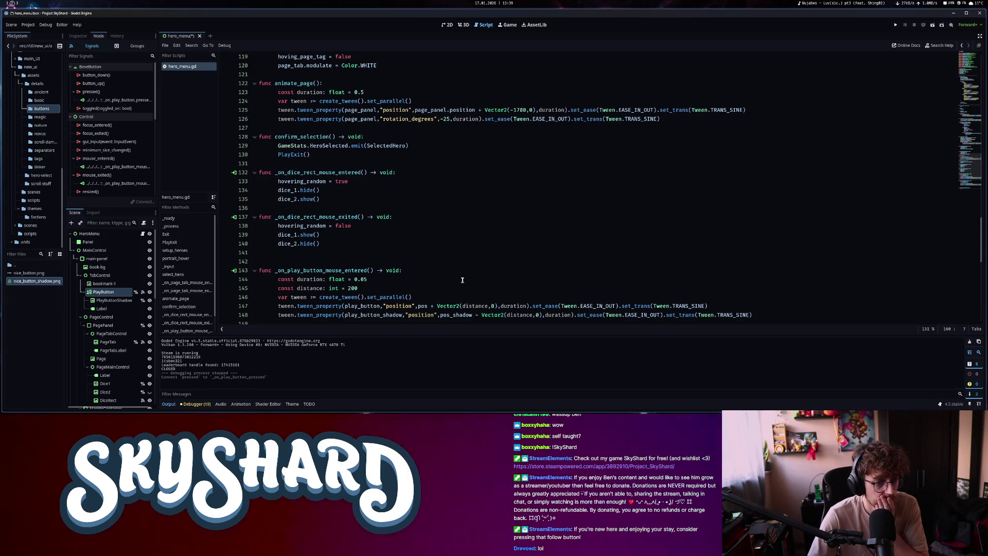
click(193, 274)
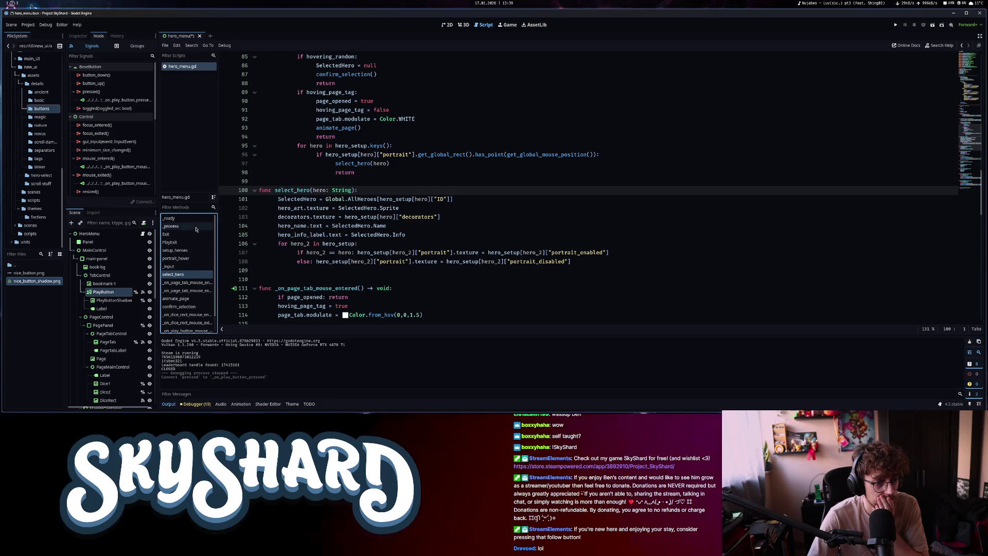
click(193, 306)
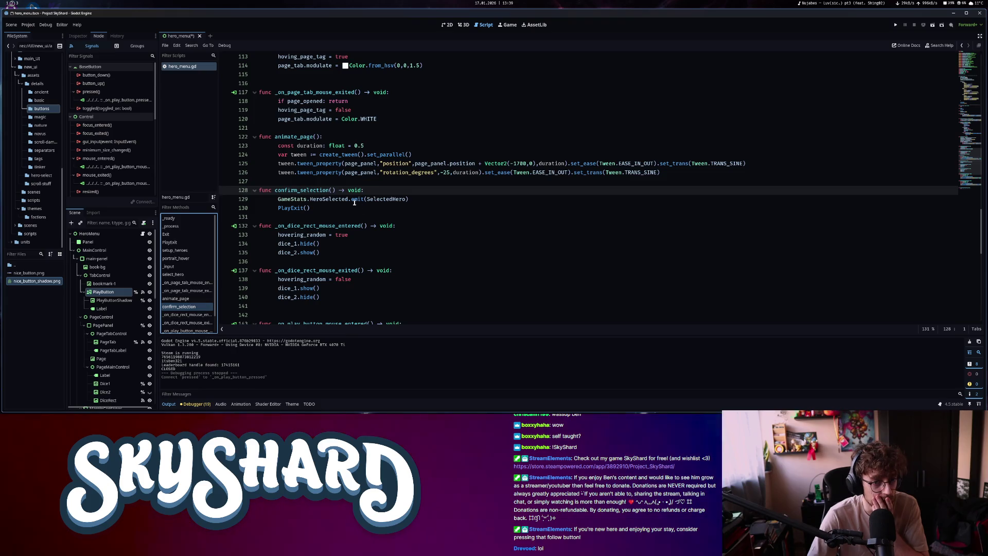
click(318, 199)
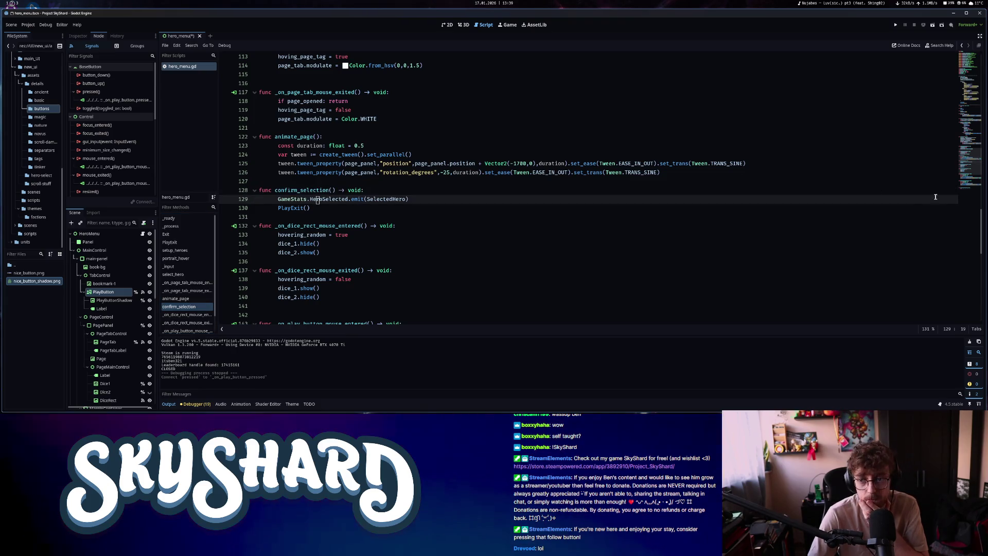
scroll(935, 197, down, 8)
drag(386, 252, 277, 252)
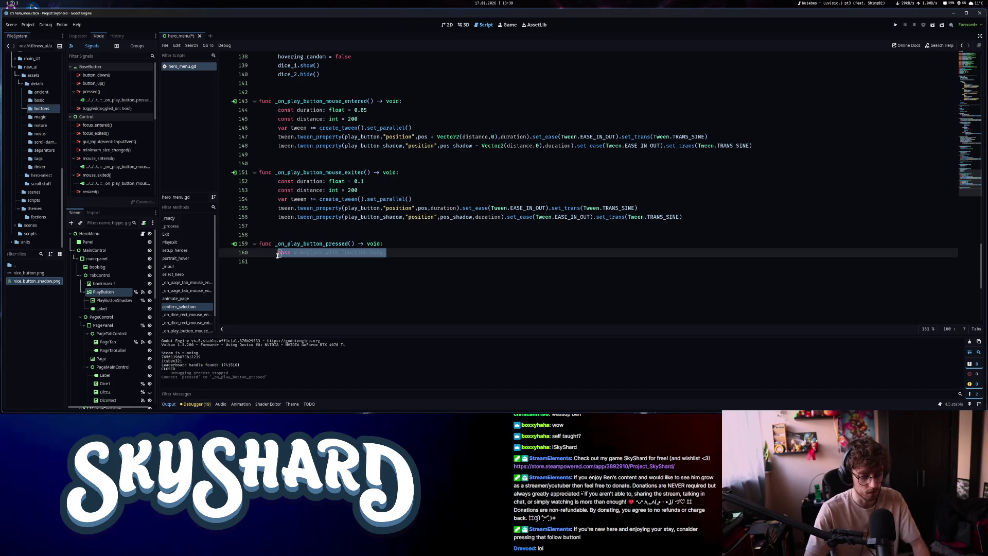
text(conf)
key(Return)
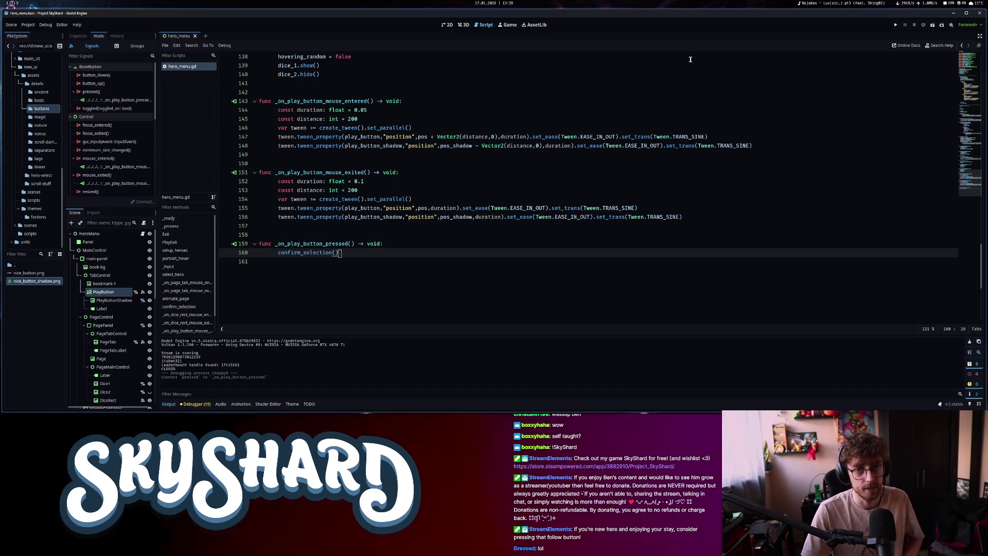
click(897, 26)
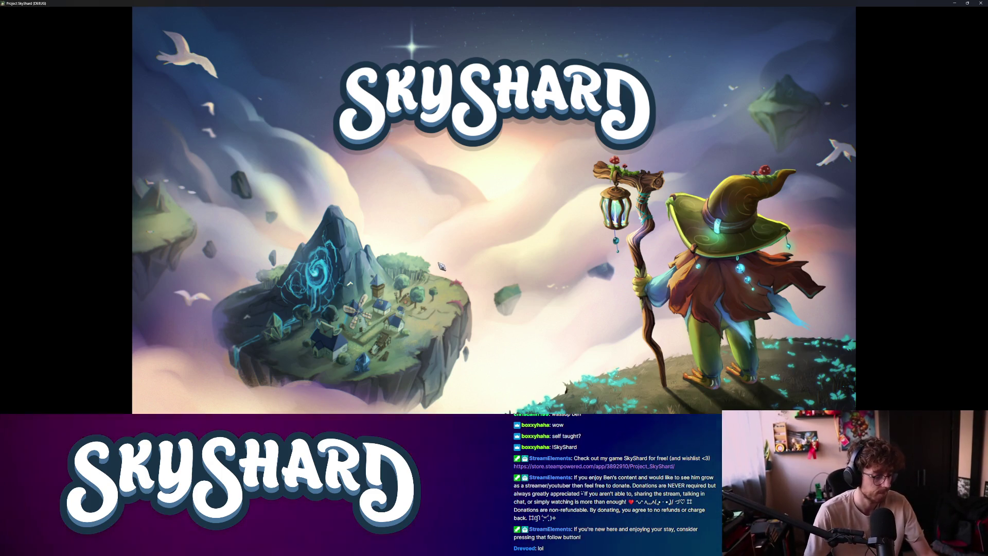
Relaunch the game and turn off Can Update Server in the general options
key(alt+Tab)
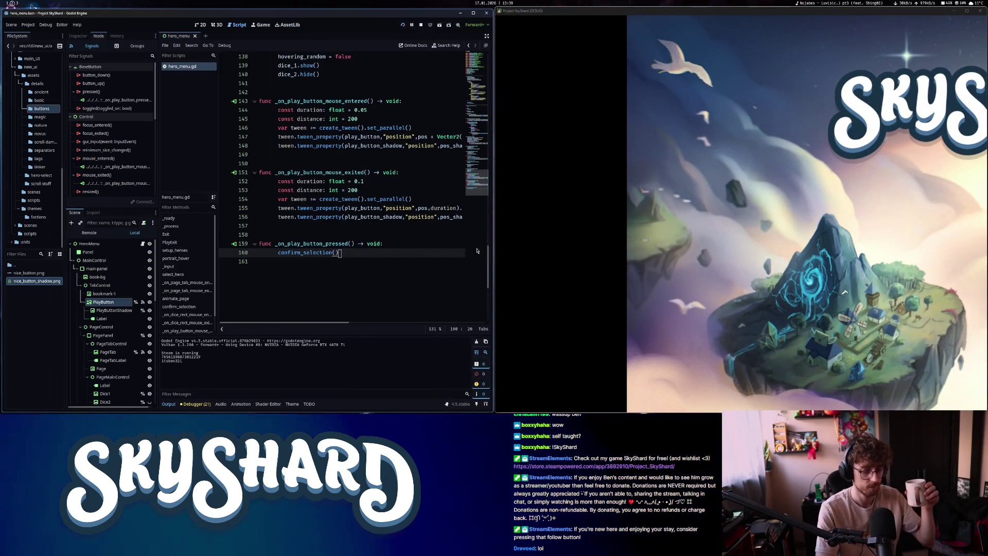
key(F5)
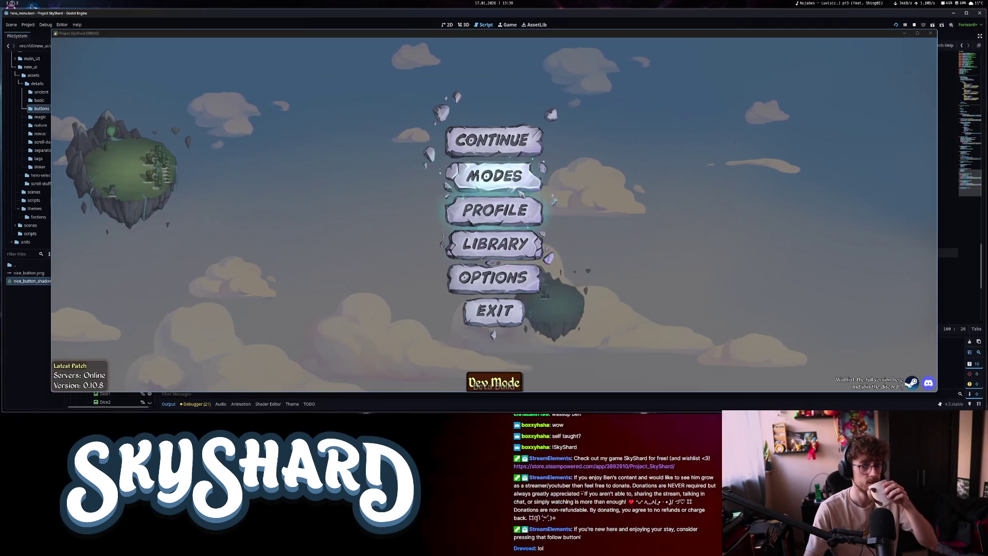
click(505, 278)
click(504, 283)
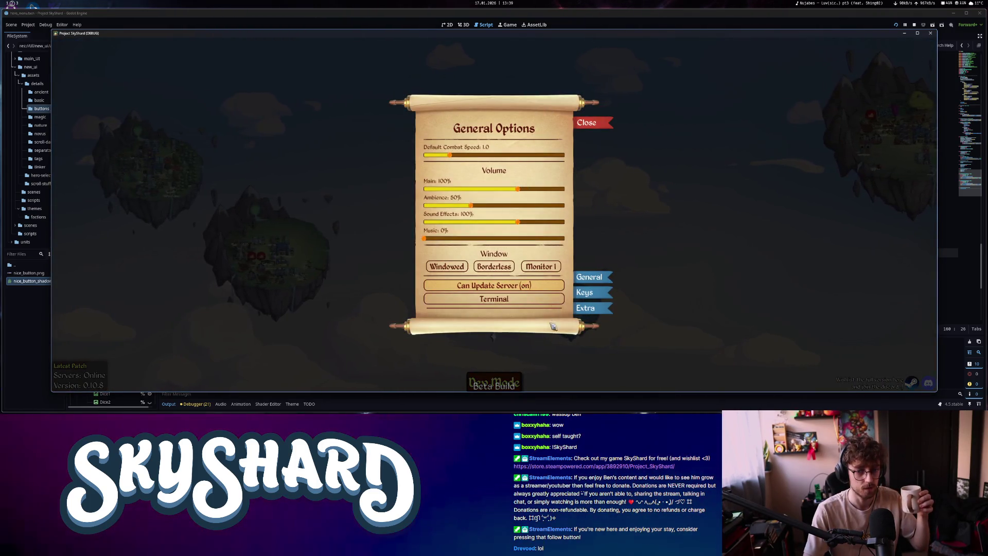
click(594, 123)
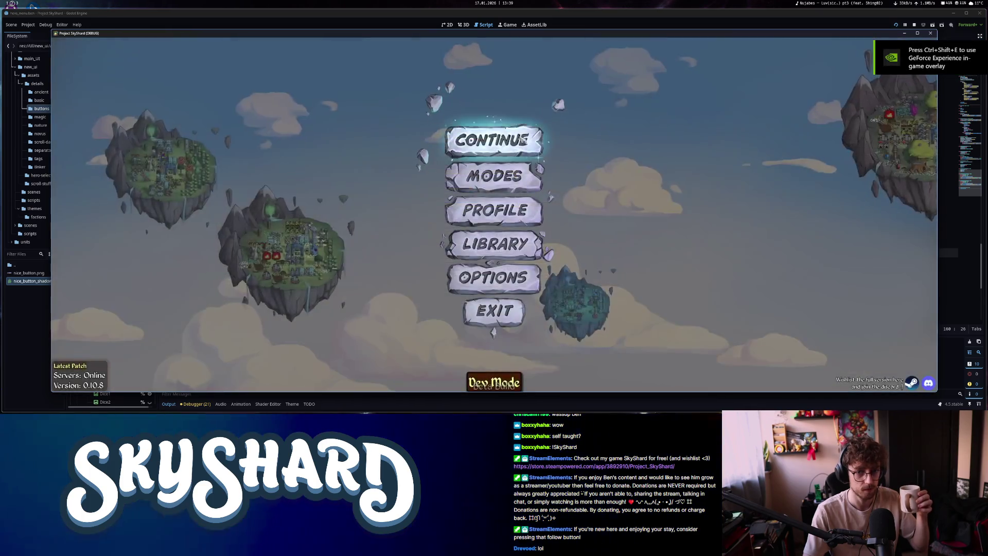
Enter the game scene, concede the match, and return to the main menu
click(522, 138)
key(Escape)
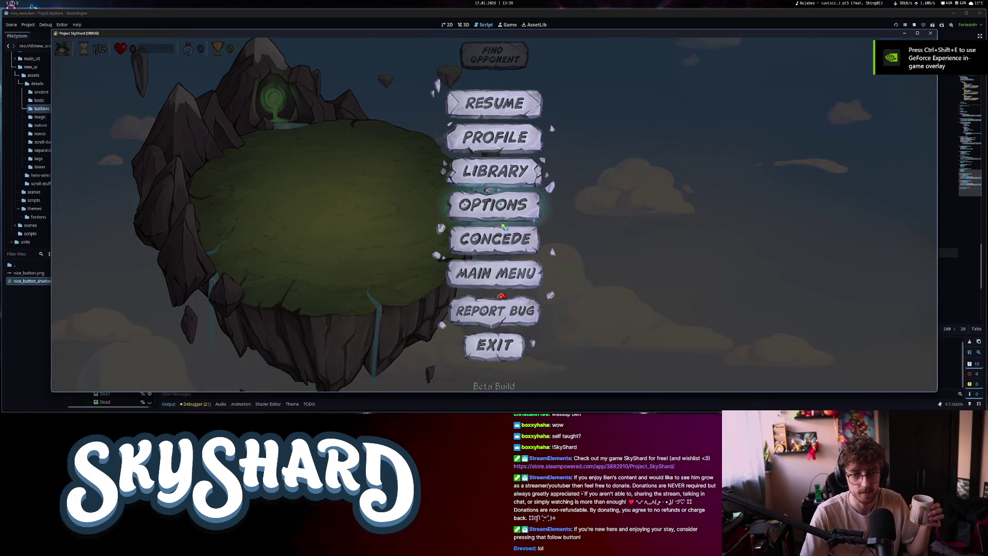
click(494, 239)
click(481, 244)
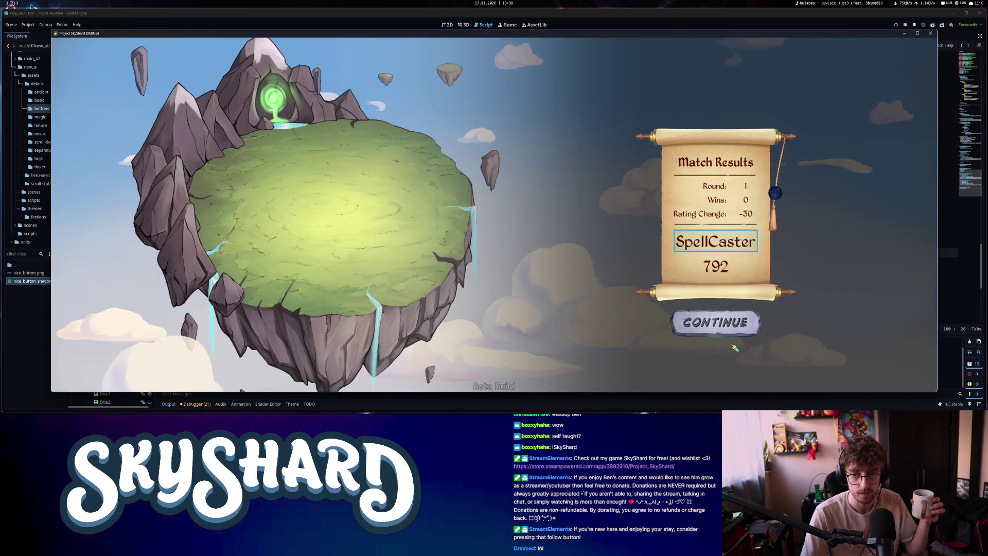
click(712, 323)
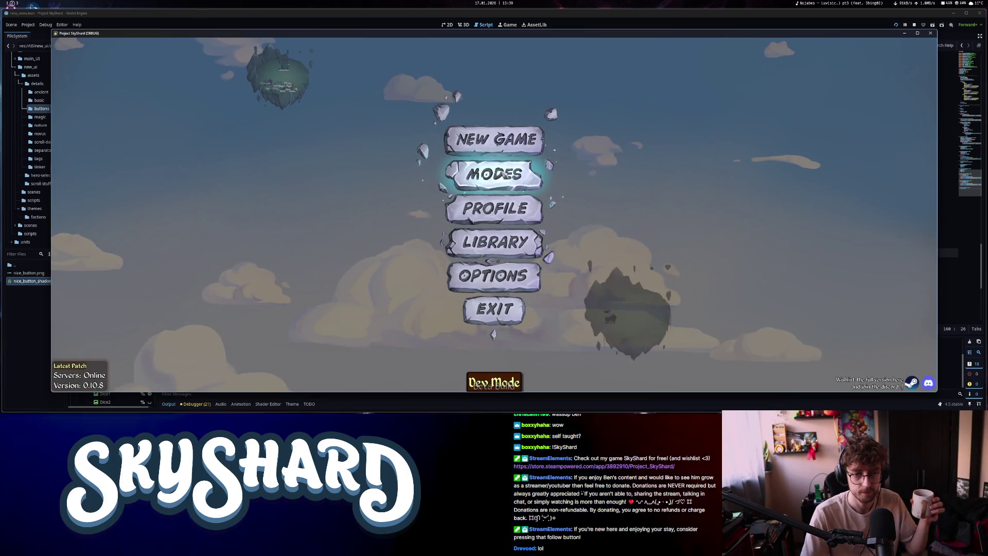
Play a mode with a chosen hero, take the Grand Collector reward, then concede
click(495, 174)
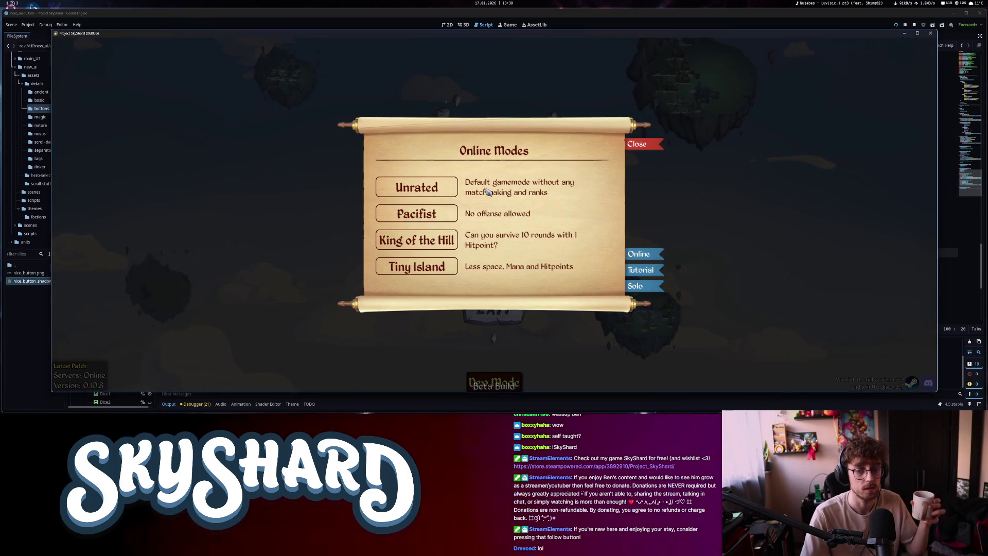
click(434, 192)
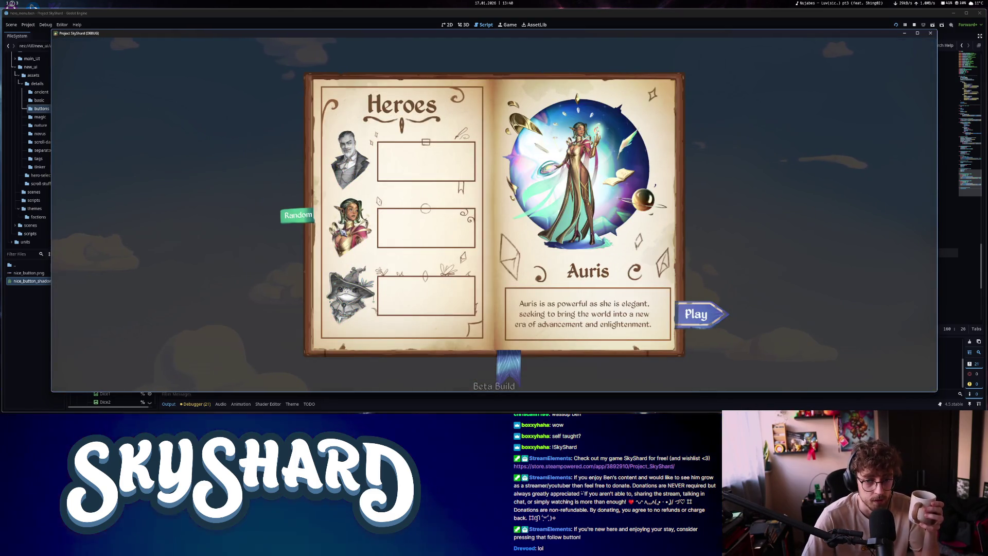
click(691, 316)
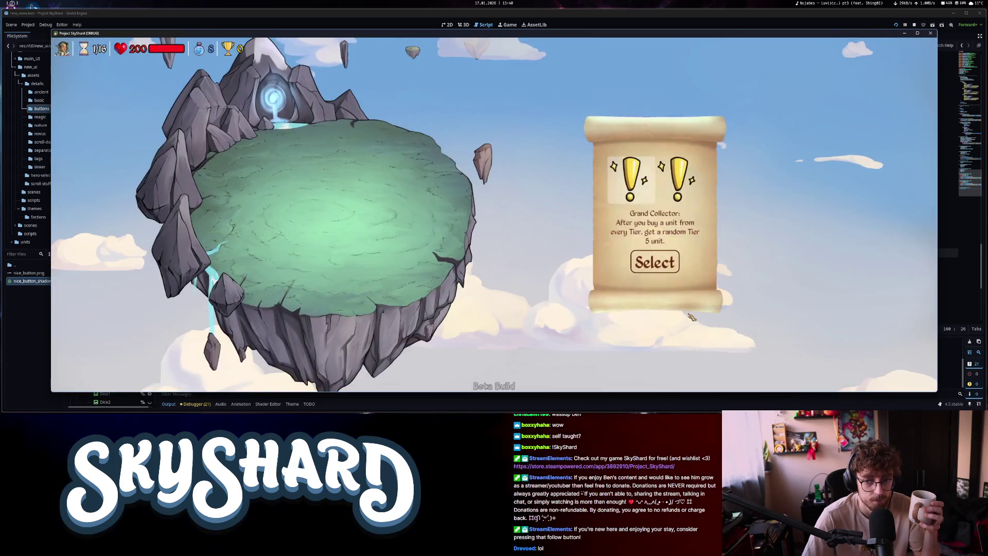
click(655, 262)
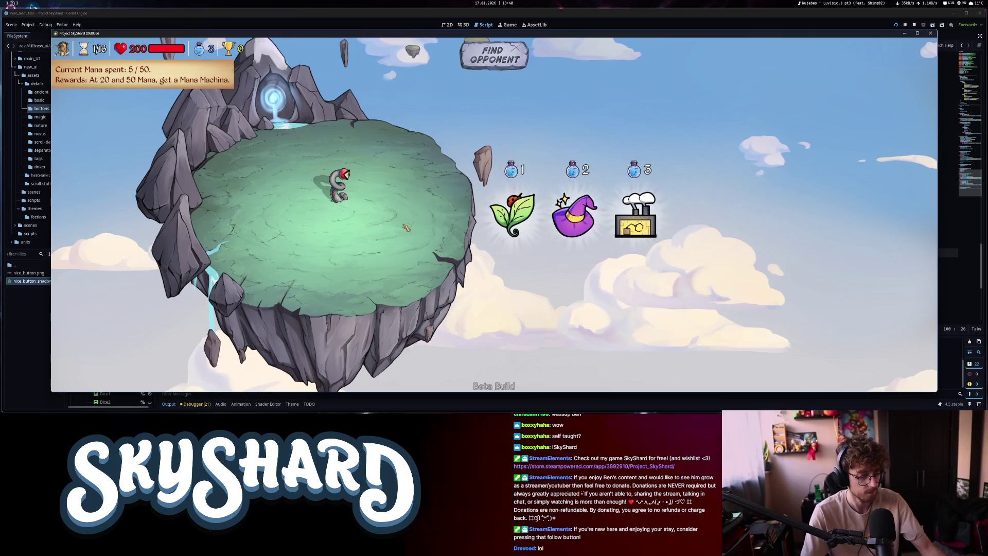
key(Escape)
click(494, 236)
click(494, 235)
click(715, 298)
View the profile and top players list, then quit the game
click(511, 204)
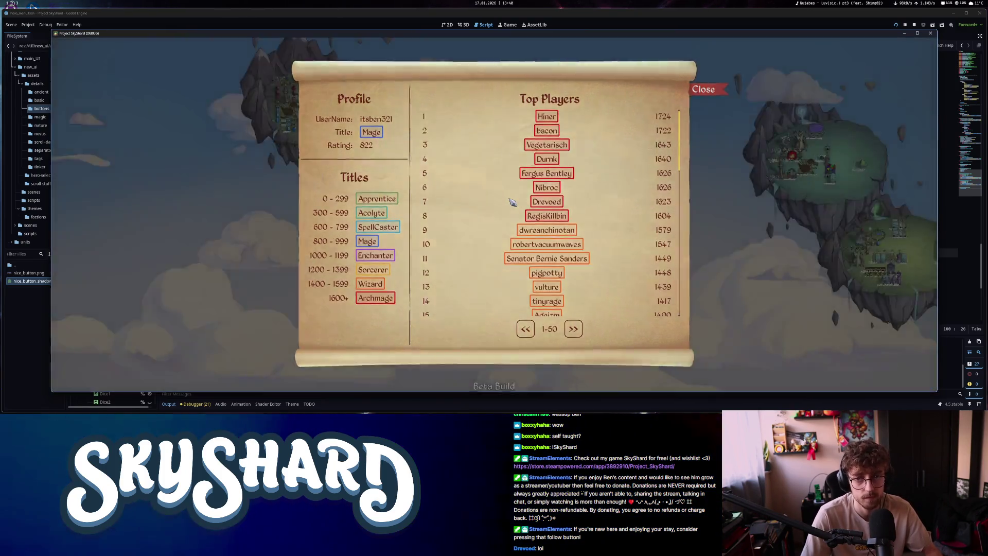
key(Escape)
click(501, 308)
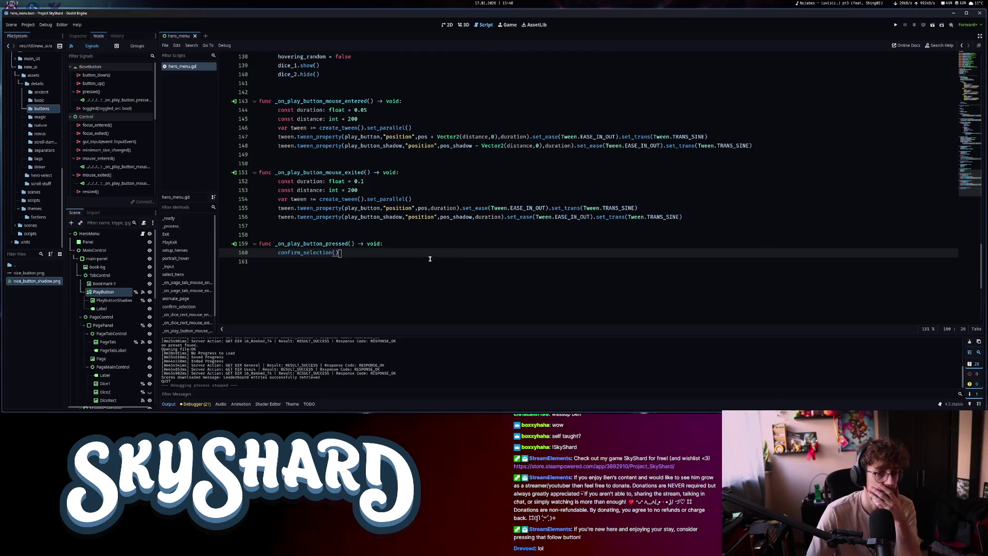
Show the Heroes book in the 2D view, inspect the Decorators node, then switch to GIMP
click(449, 23)
scroll(461, 206, down, 6)
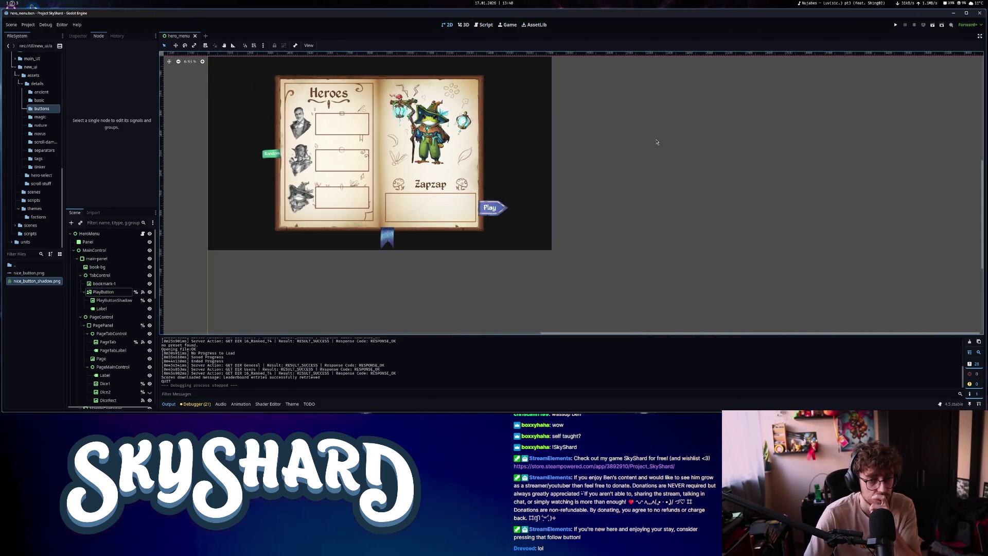
click(496, 169)
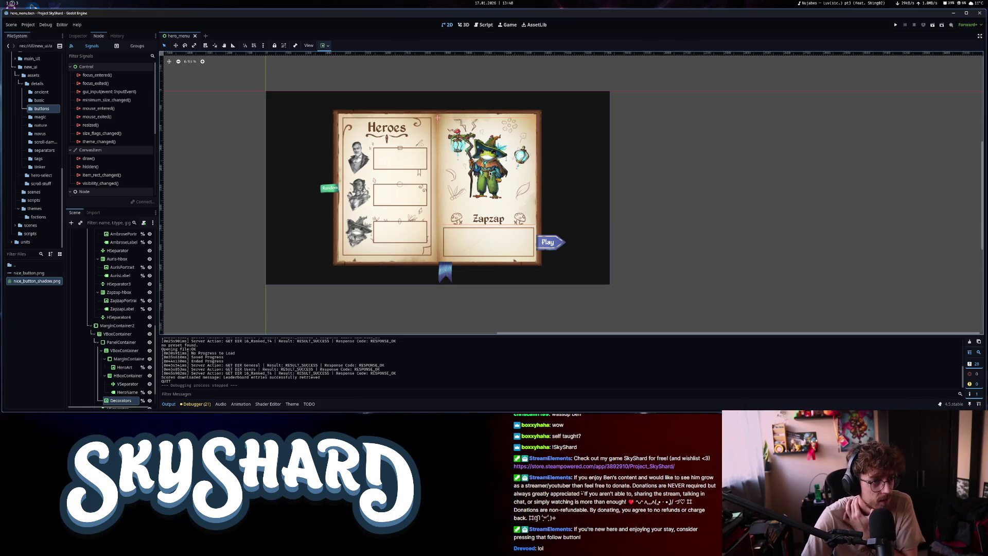
click(84, 37)
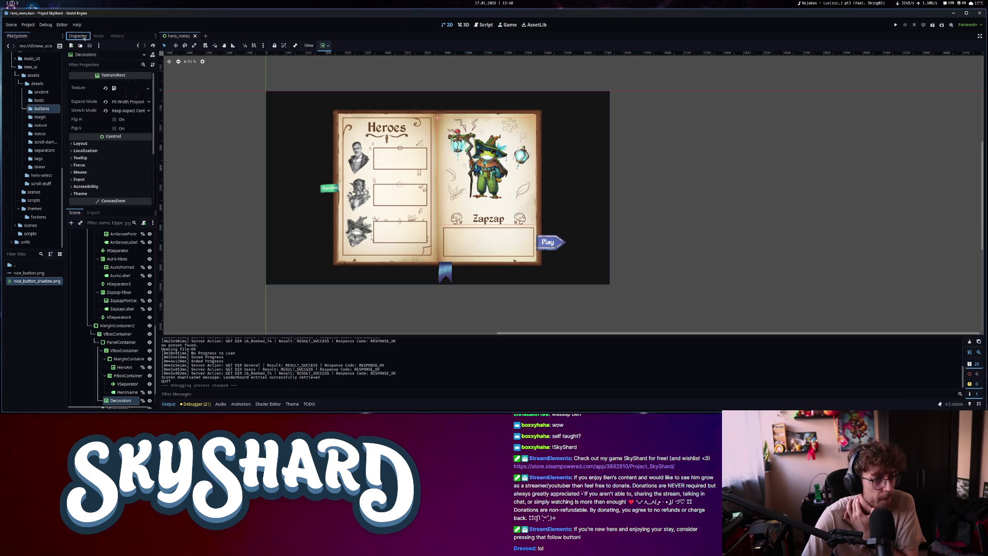
click(20, 67)
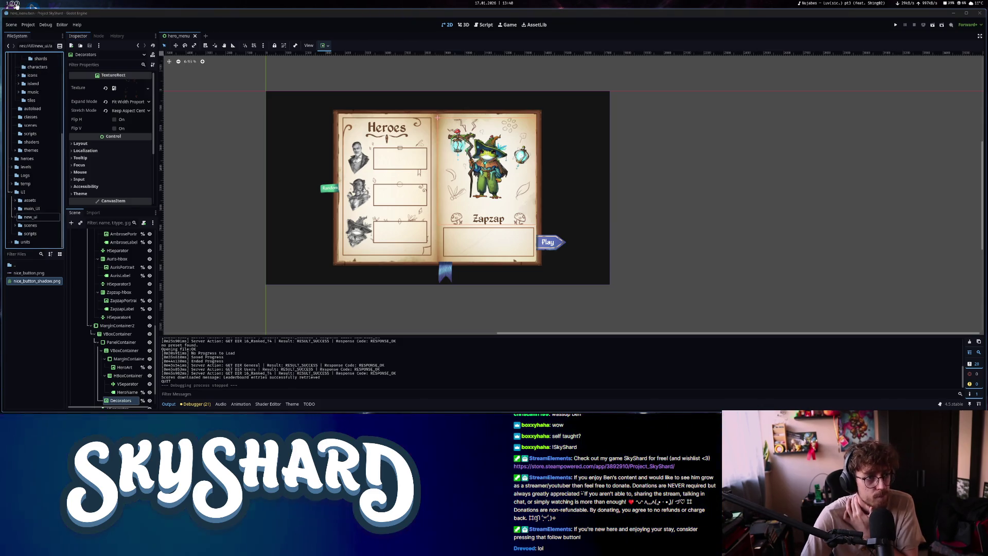
click(16, 4)
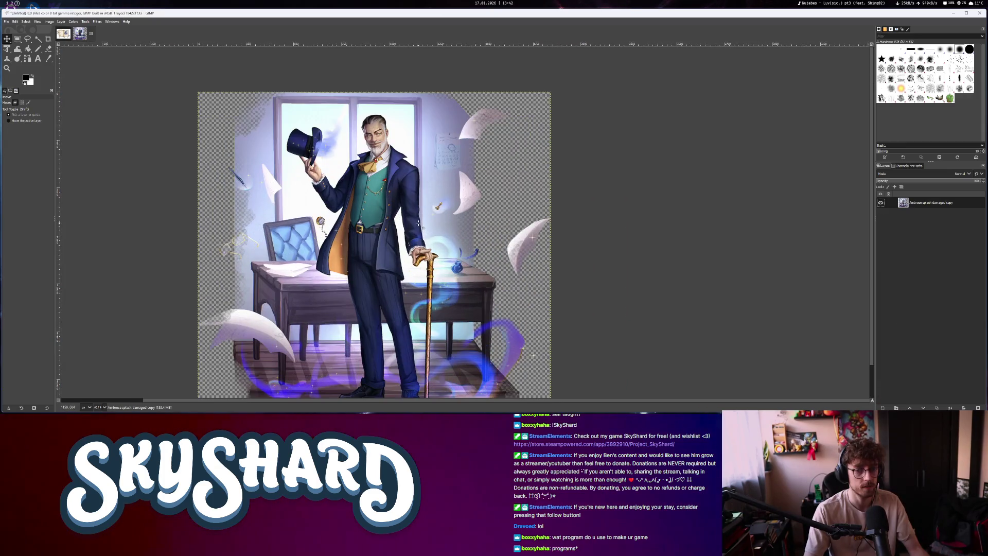
Export the damaged Ambrose splash art as Ambrose-damaged.png into the project's Ambrose sprites folder
ctrl+scroll(418, 222, down, 1)
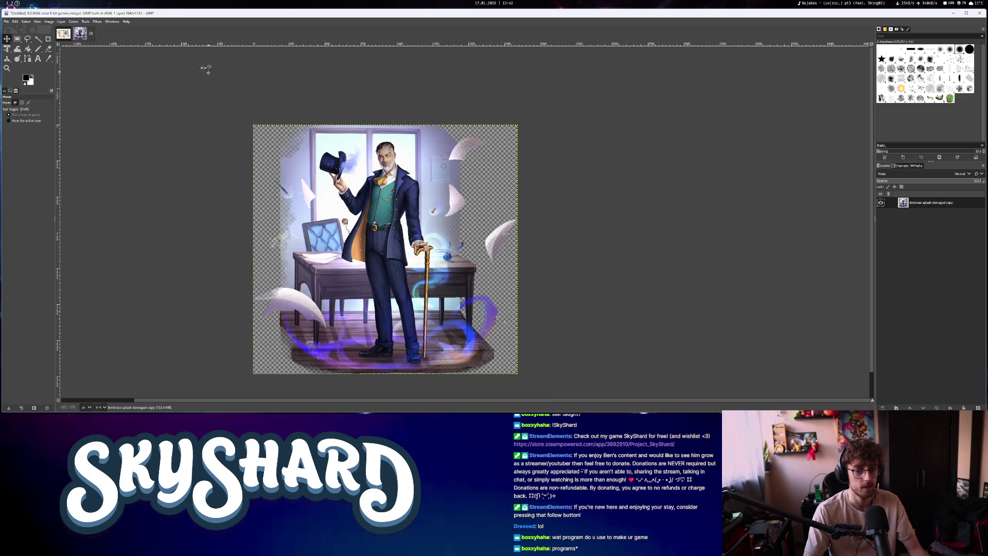
key(ctrl+shift+e)
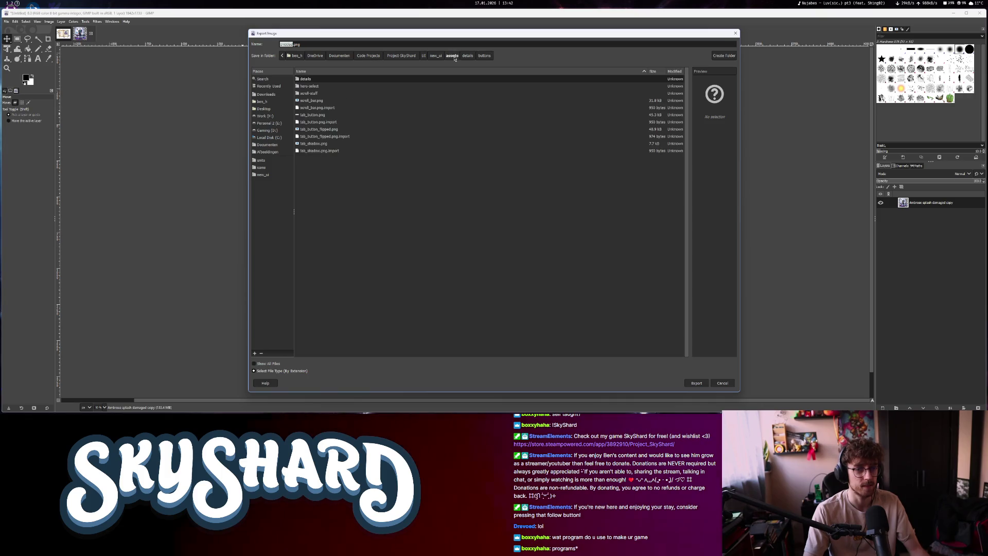
click(404, 56)
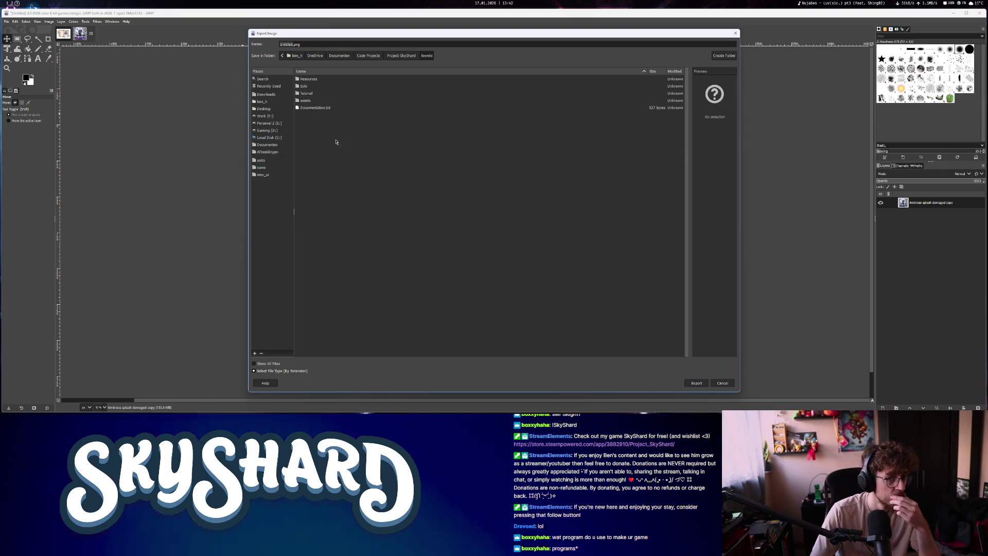
click(335, 158)
double_click(326, 156)
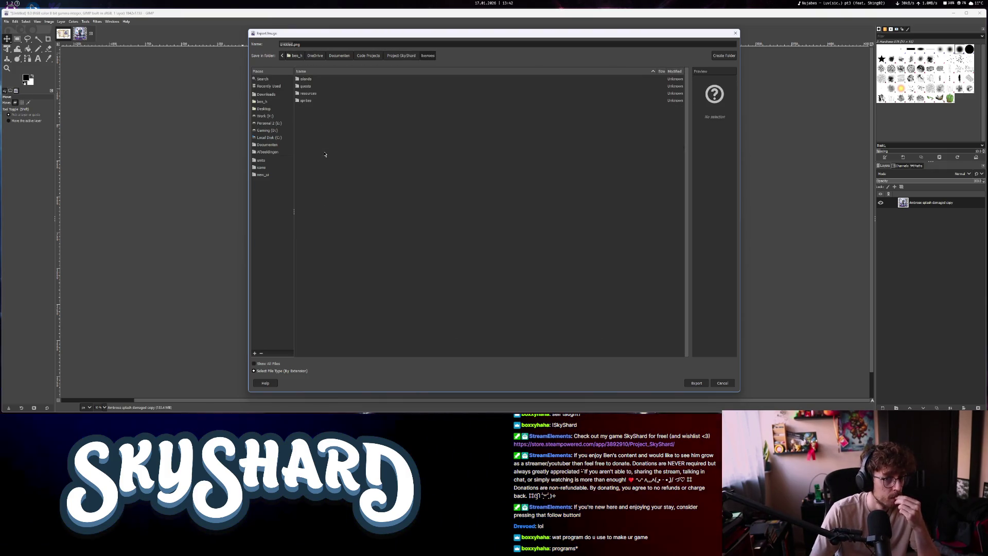
double_click(324, 101)
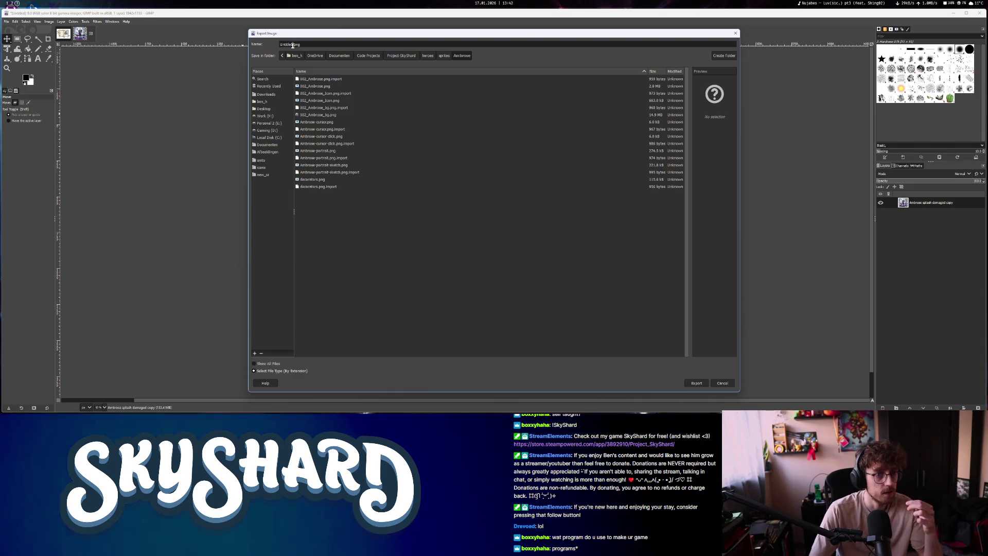
drag(292, 45, 261, 43)
text(Ambrose-damag)
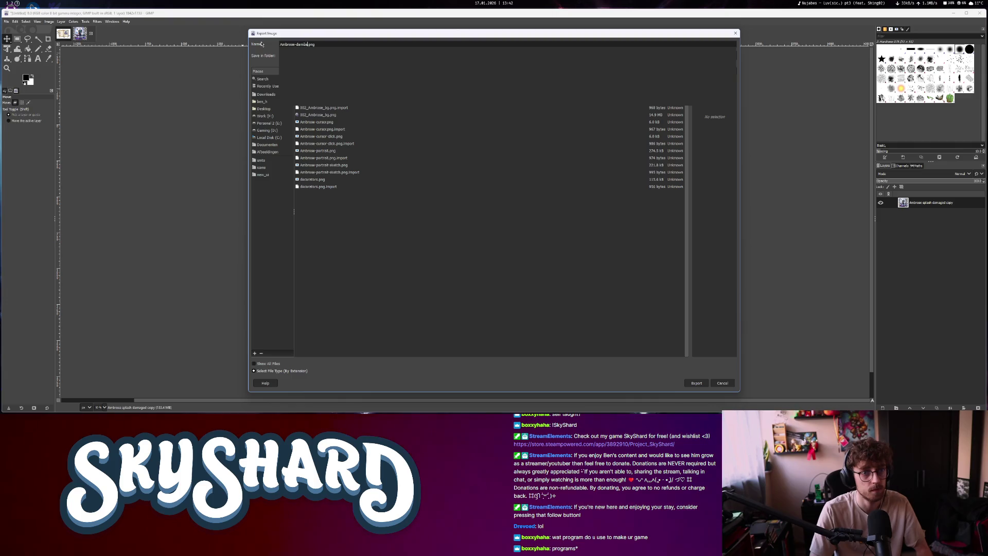
key(Return)
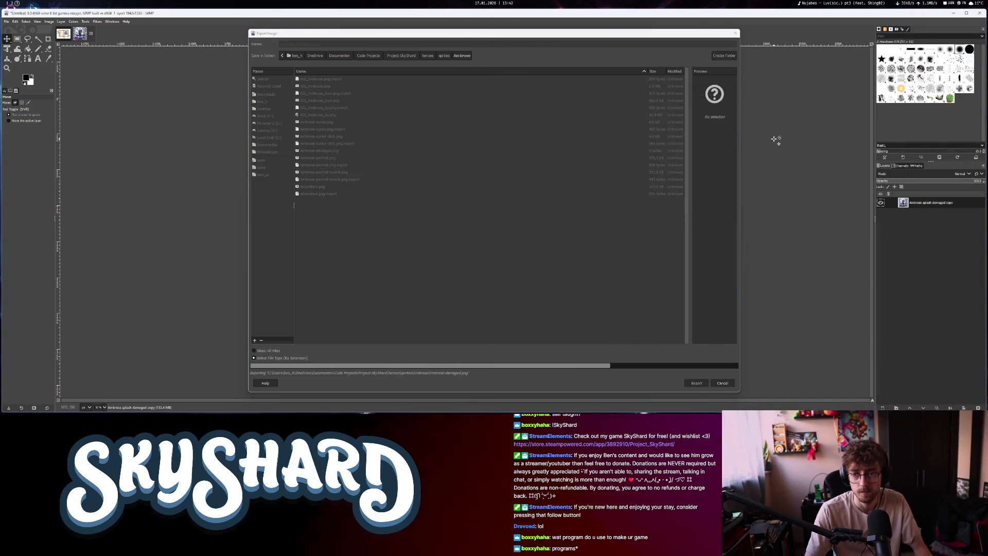
Delete the exported image's layer and return to the hero book image
right_click(918, 206)
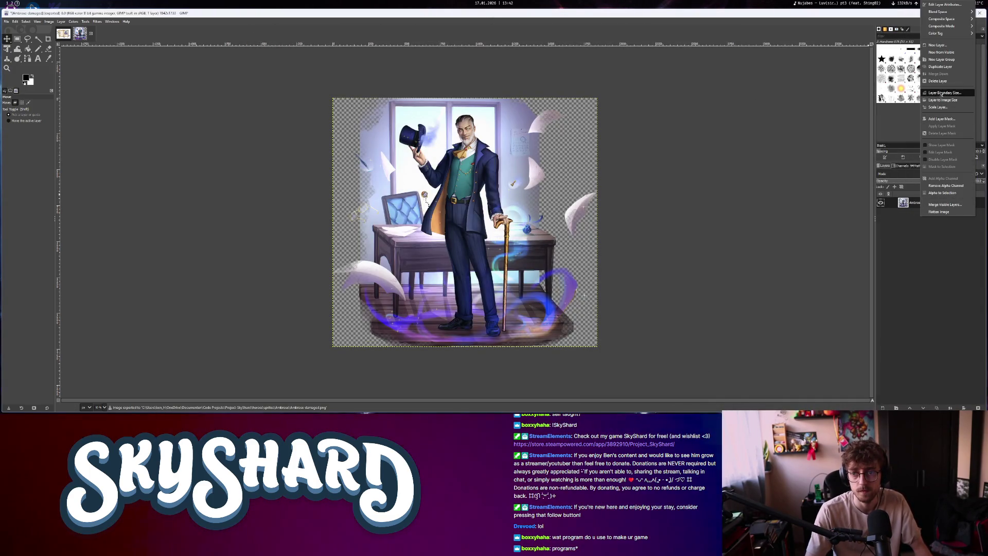
click(937, 81)
click(63, 34)
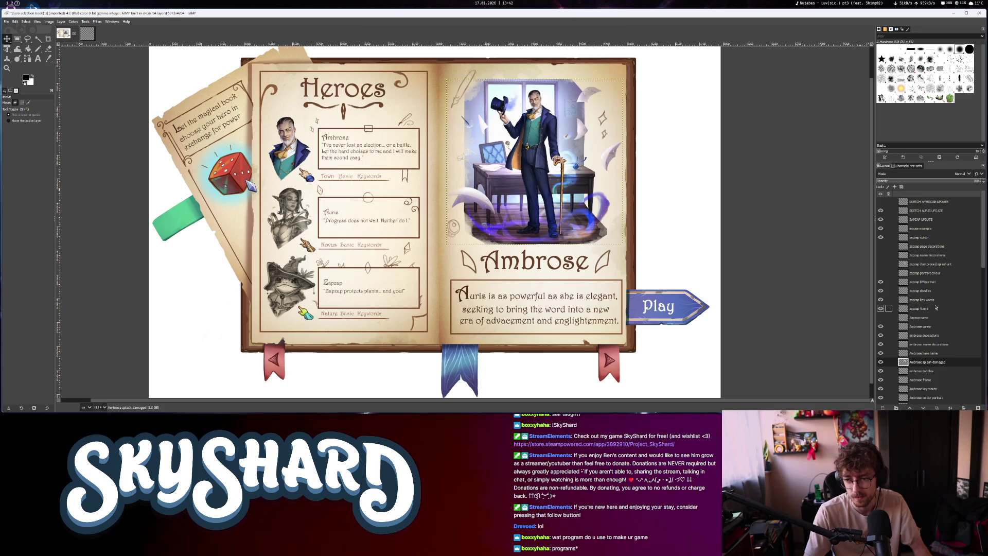
Search the layer stack, comparing Auris layers, and select 'Auris splash art with damages'
click(937, 228)
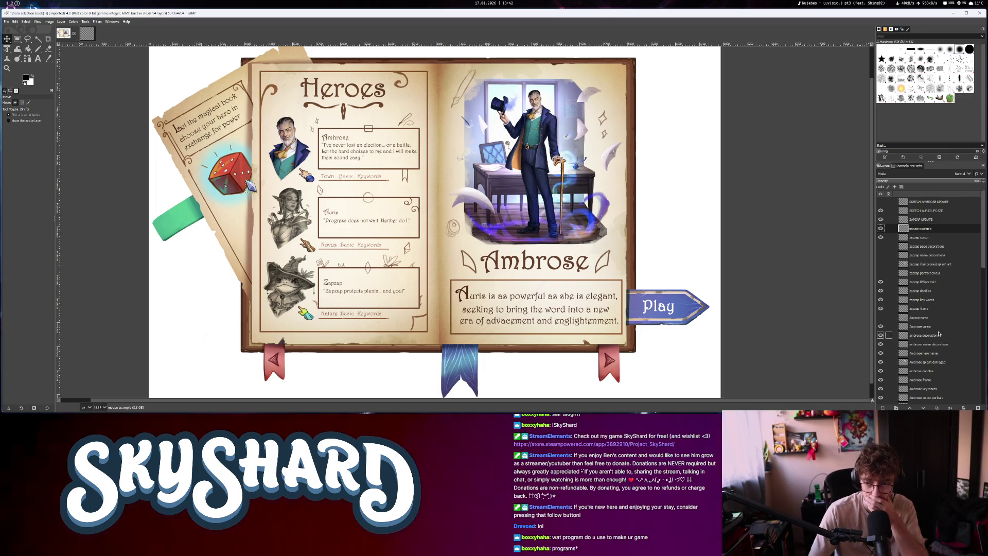
click(880, 273)
click(881, 273)
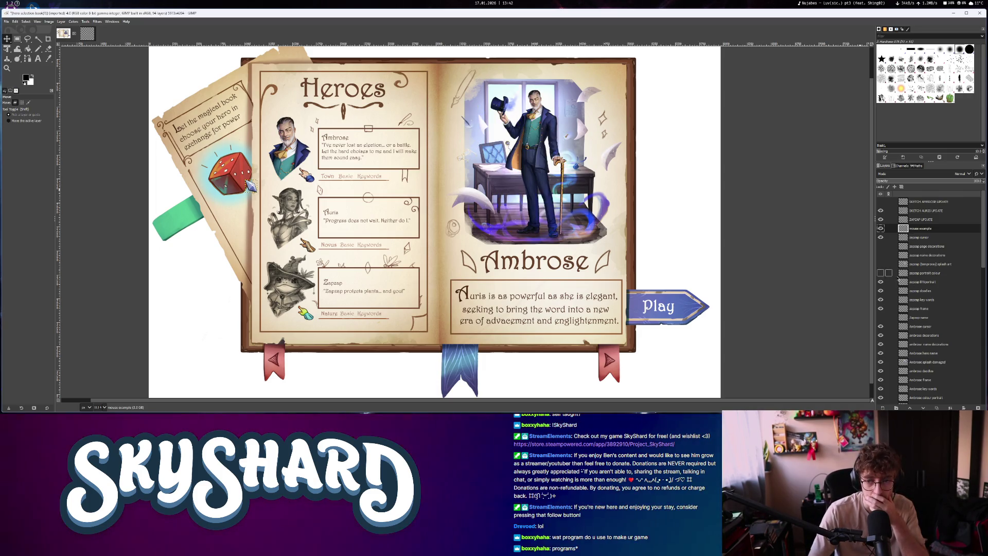
scroll(932, 334, down, 2)
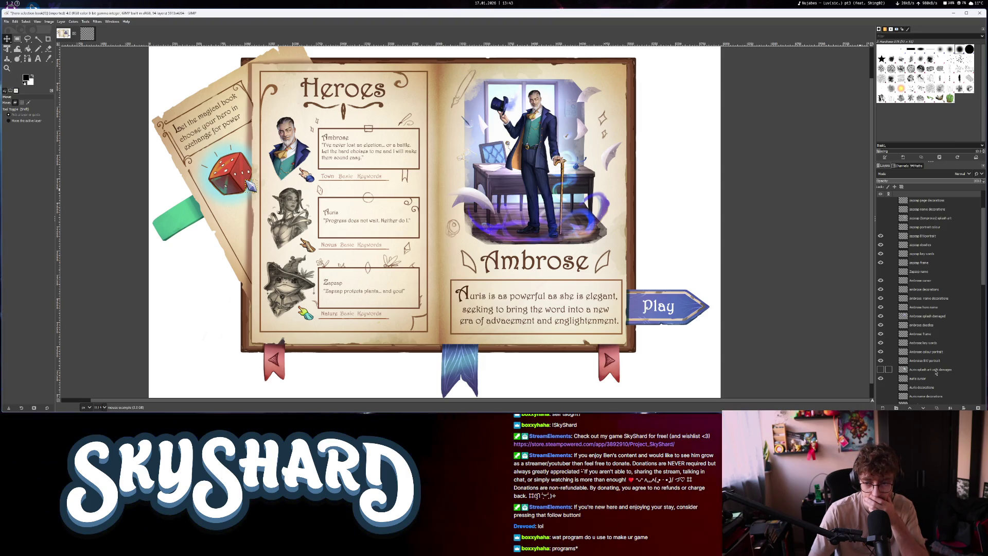
scroll(934, 370, down, 1)
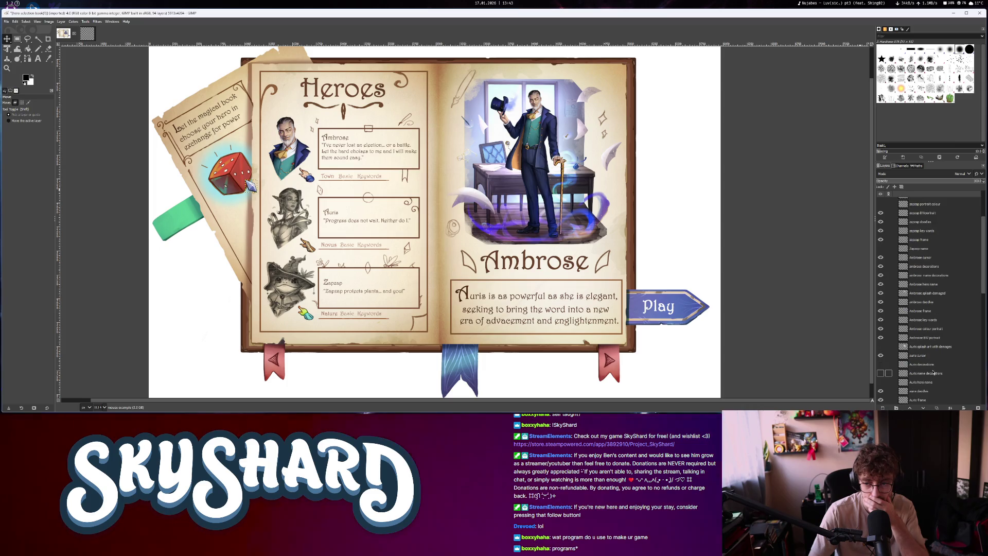
scroll(934, 371, down, 1)
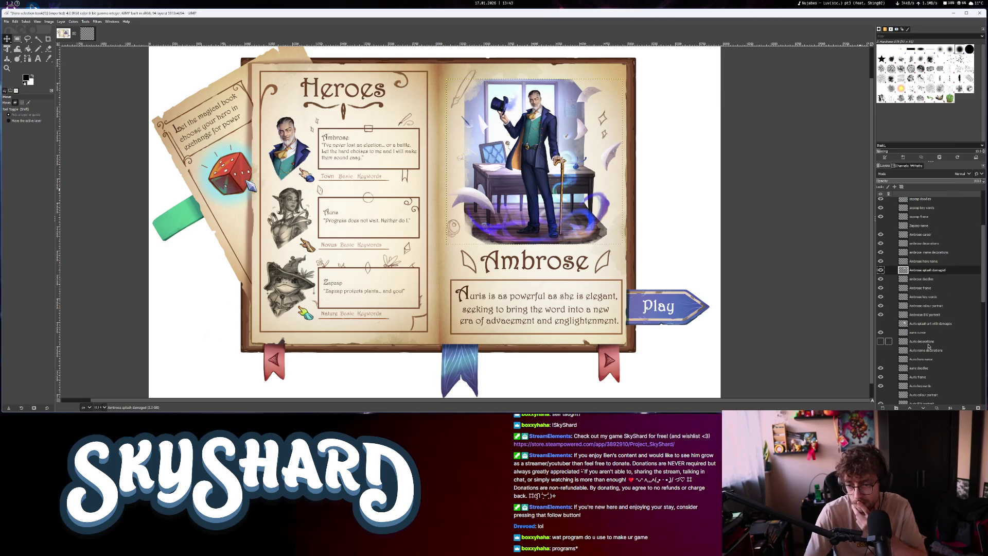
scroll(929, 347, down, 2)
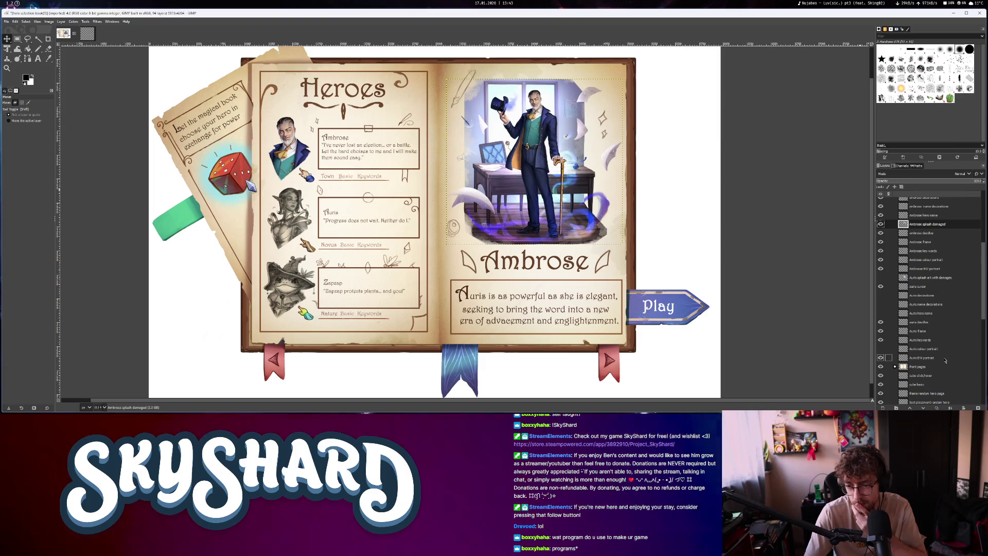
click(944, 360)
click(924, 331)
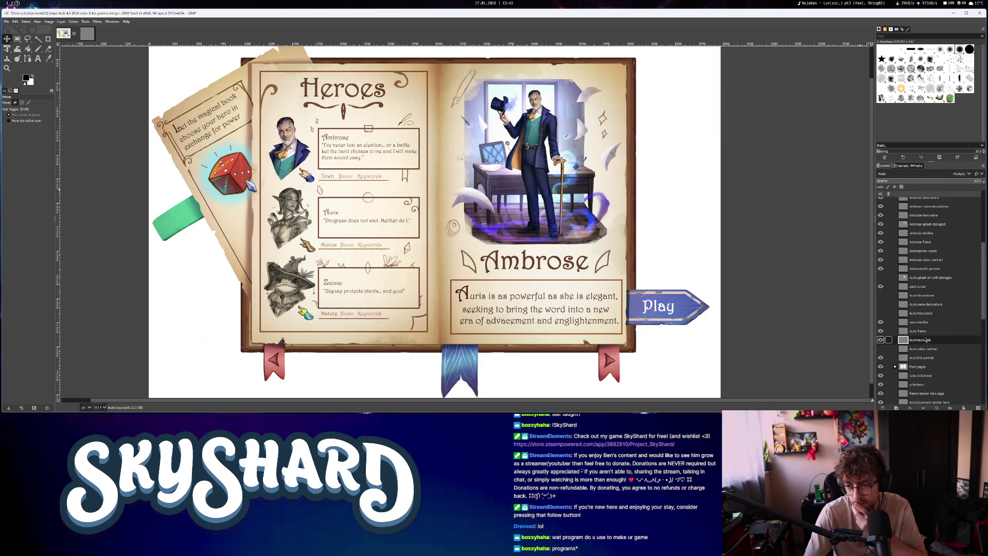
click(934, 313)
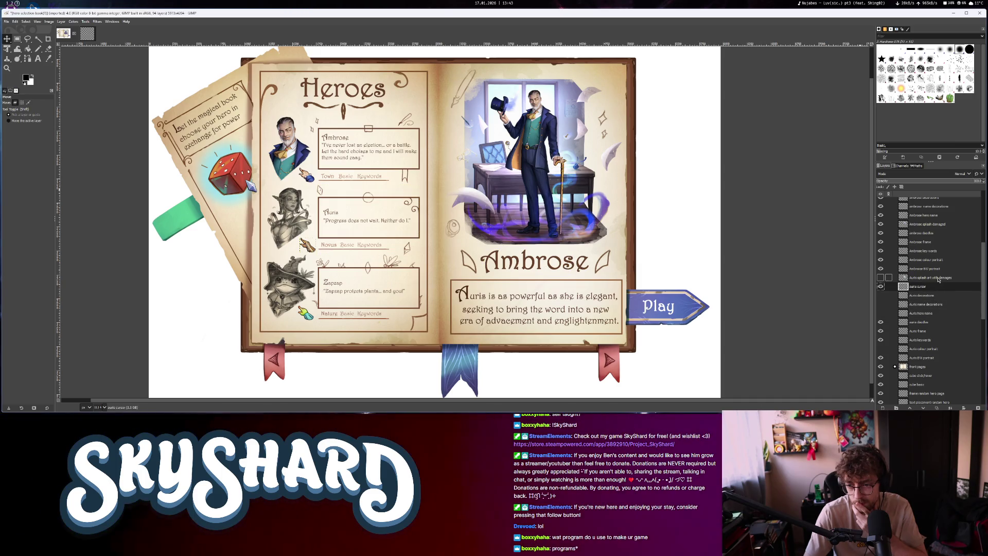
click(881, 278)
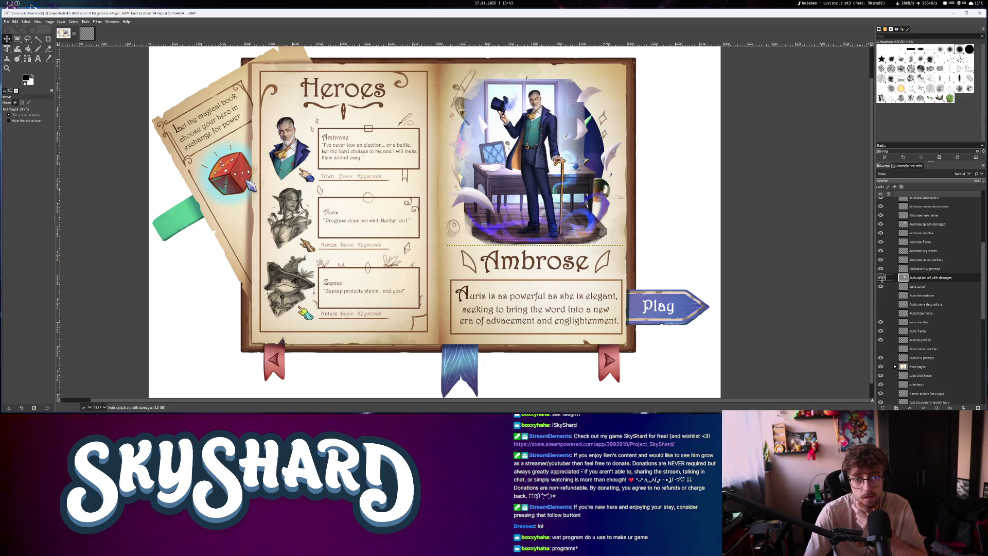
Copy the Auris splash layer into the other image and fit the canvas to layers
mouse_move(921, 278)
mouse_down()
mouse_move(463, 154)
mouse_move(87, 33)
mouse_move(236, 176)
mouse_up()
click(49, 21)
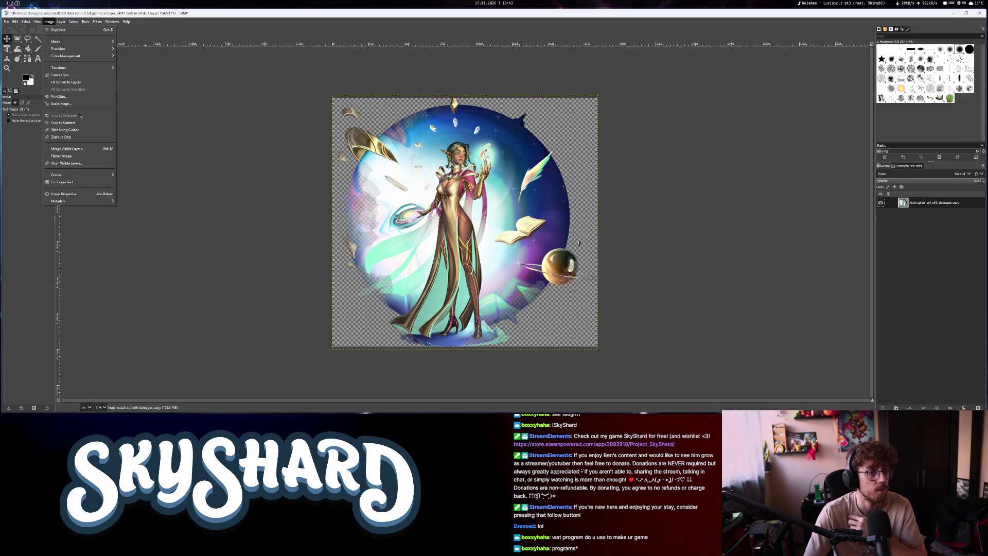
click(76, 83)
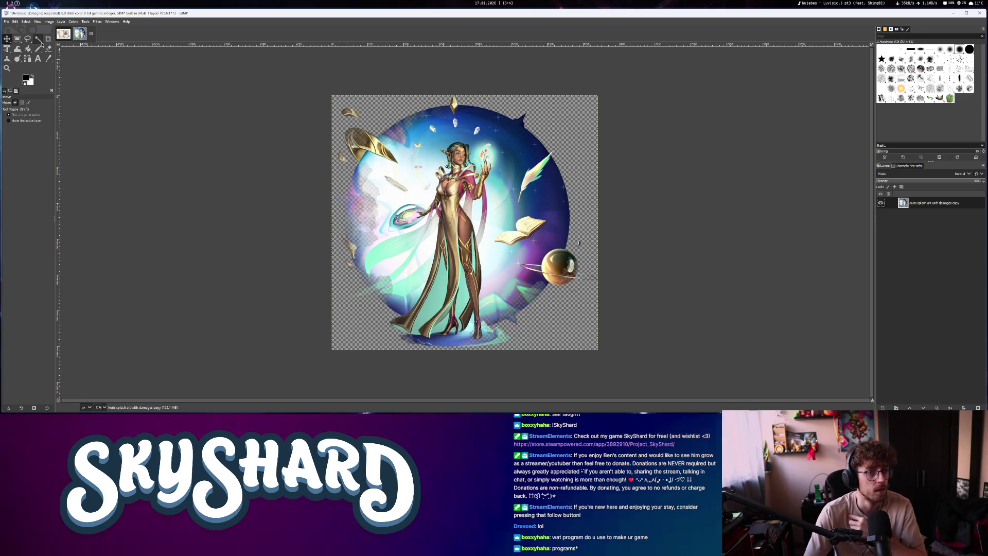
Export the image as Auris-damaged.png into the Auris folder
click(6, 22)
click(32, 122)
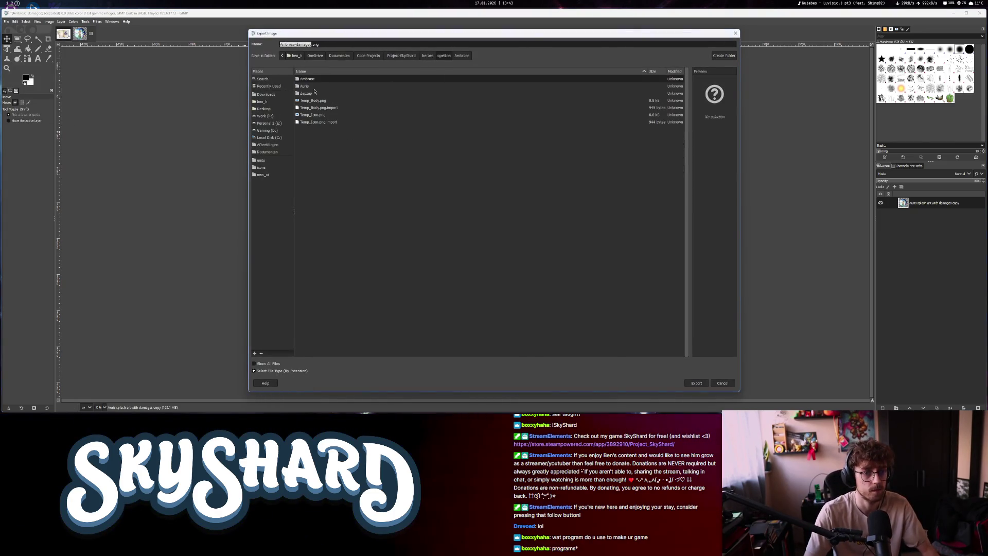
double_click(309, 87)
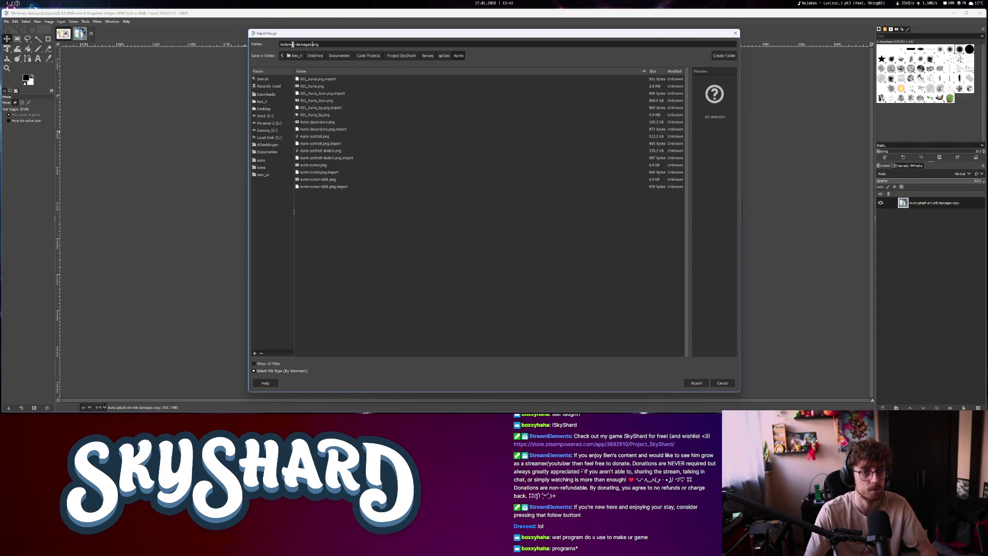
drag(295, 44, 260, 47)
text(uris)
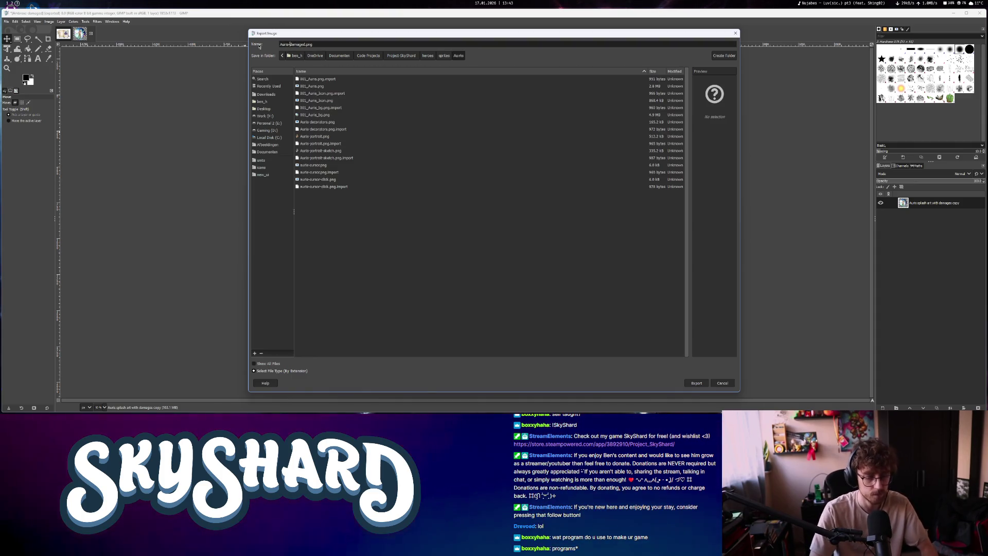
click(697, 387)
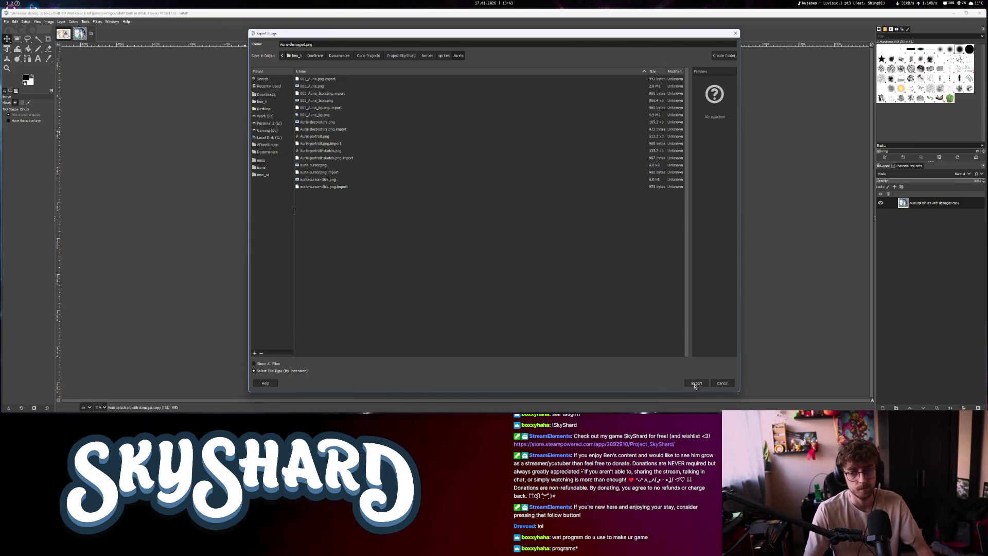
click(696, 384)
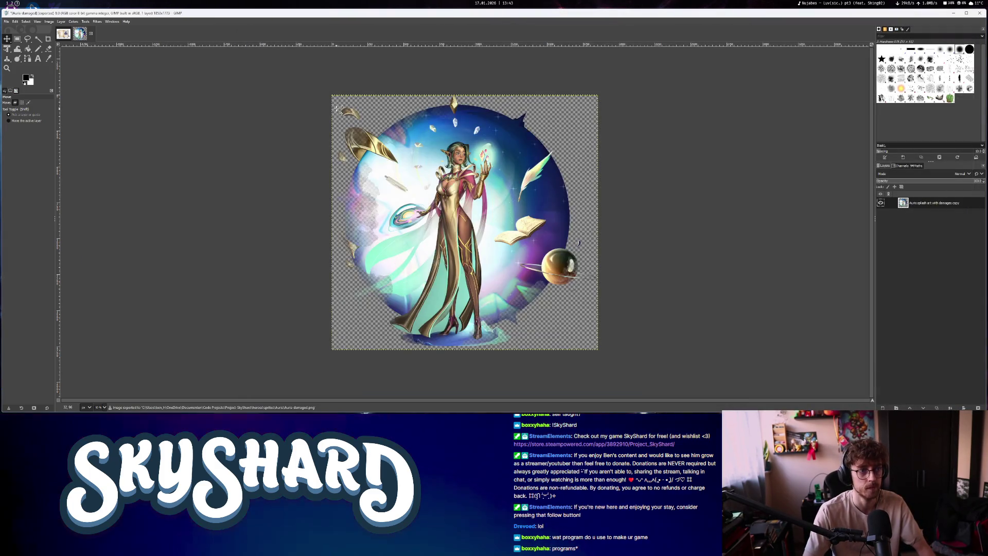
Close the Auris image without saving and switch to the Godot editor
key(ctrl+w)
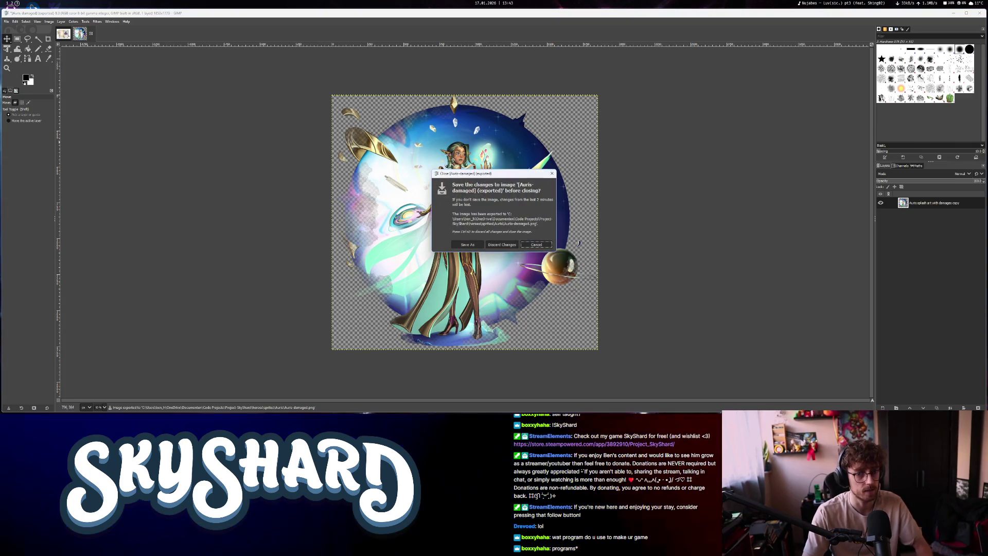
click(501, 244)
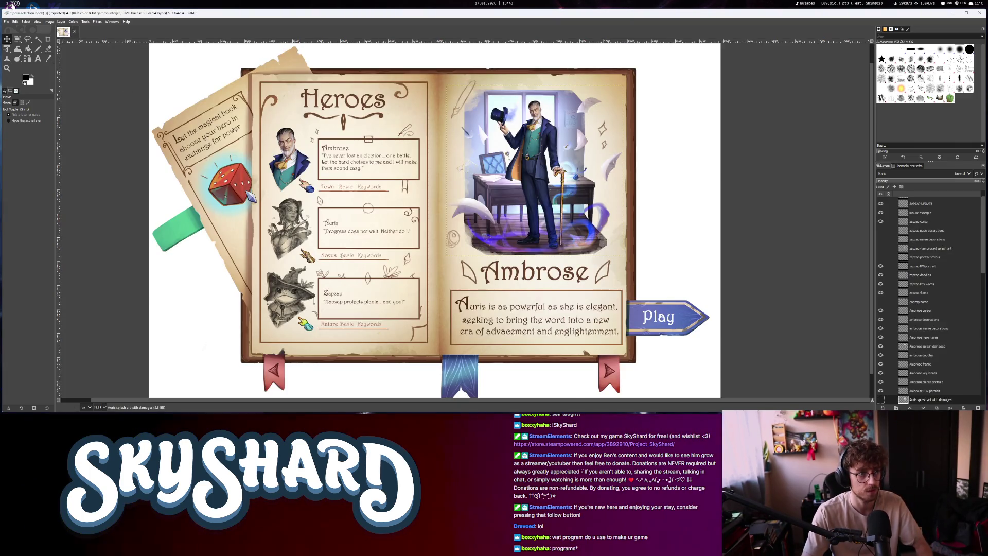
click(11, 3)
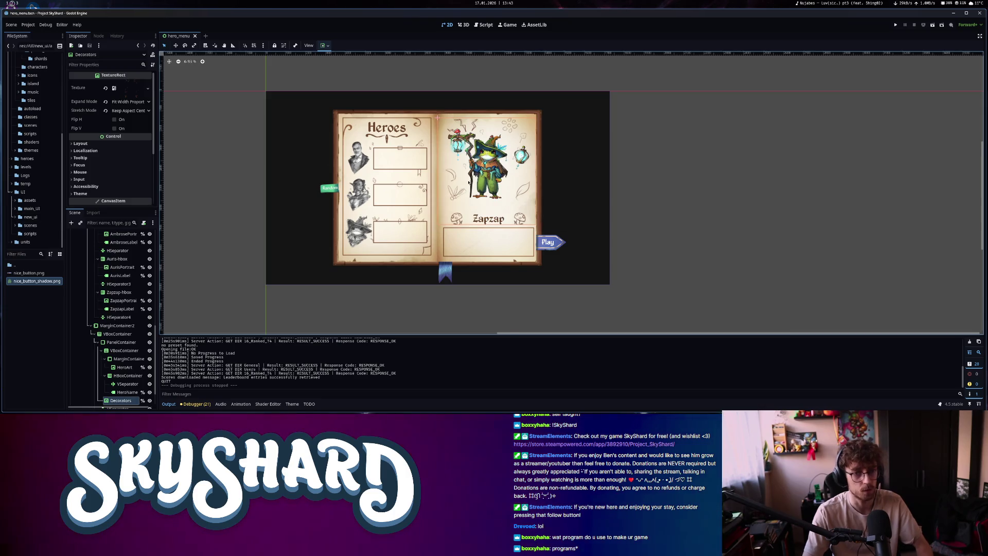
In hero_menu.gd, inspect select_hero's hero lookup and SelectedHero.Sprite on lines 101-102
key(ctrl+F3)
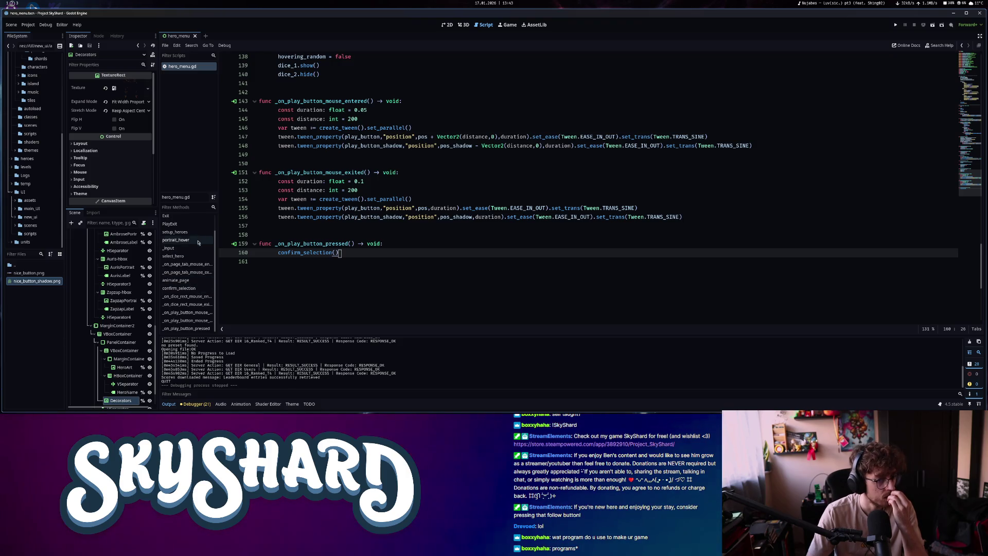
click(194, 256)
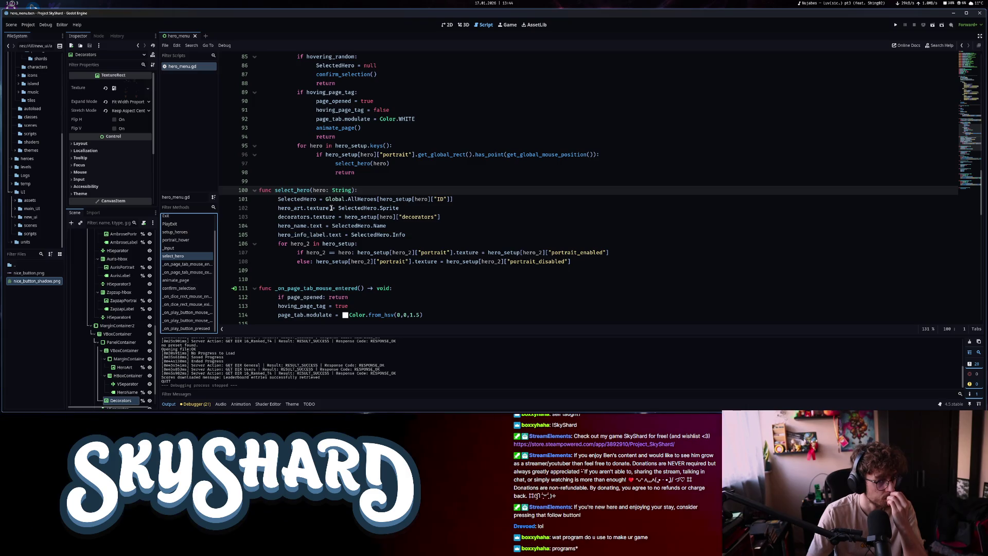
drag(342, 199, 411, 199)
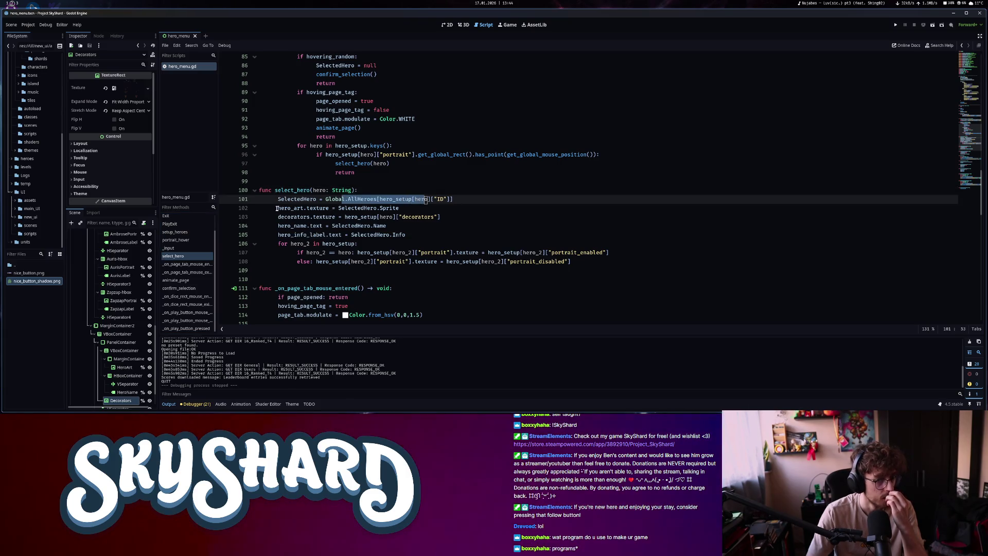
drag(276, 208, 301, 208)
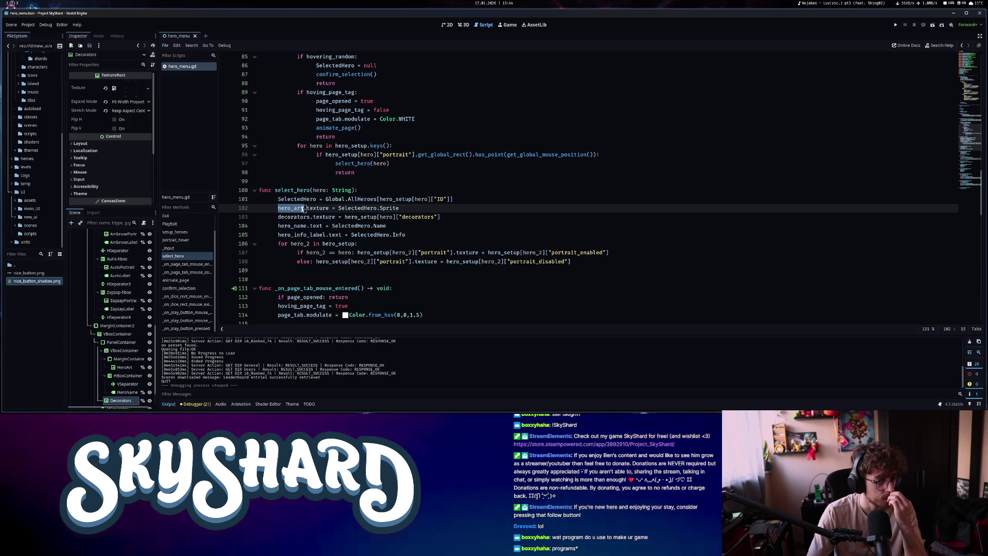
key(ctrl+Right)
key(ctrl+Right)
key(ctrl+Right)
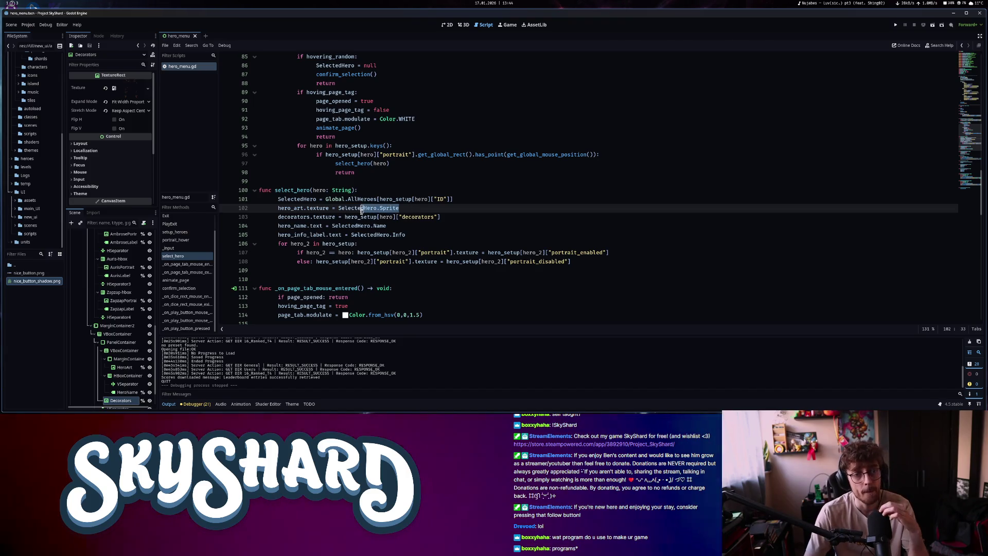
drag(362, 210, 341, 210)
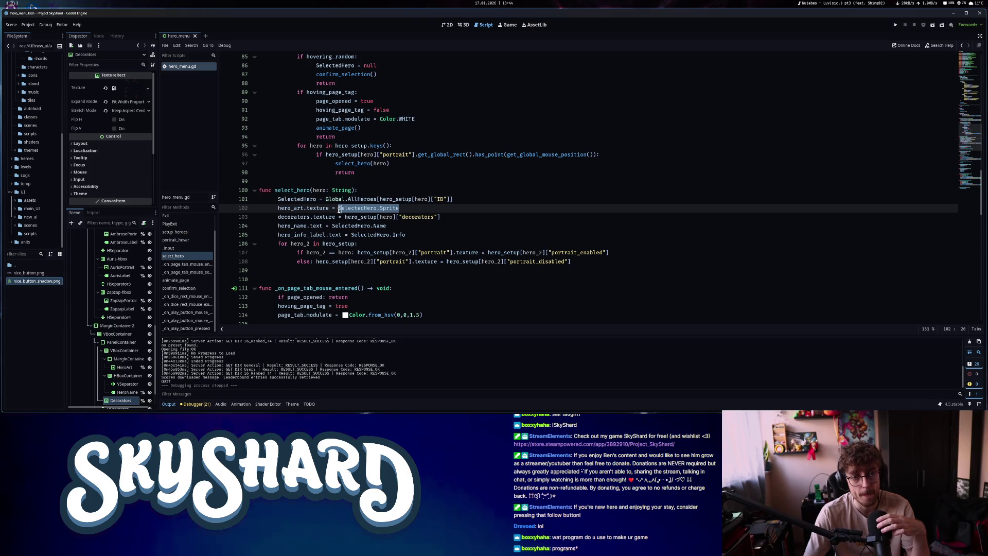
scroll(758, 310, up, 20)
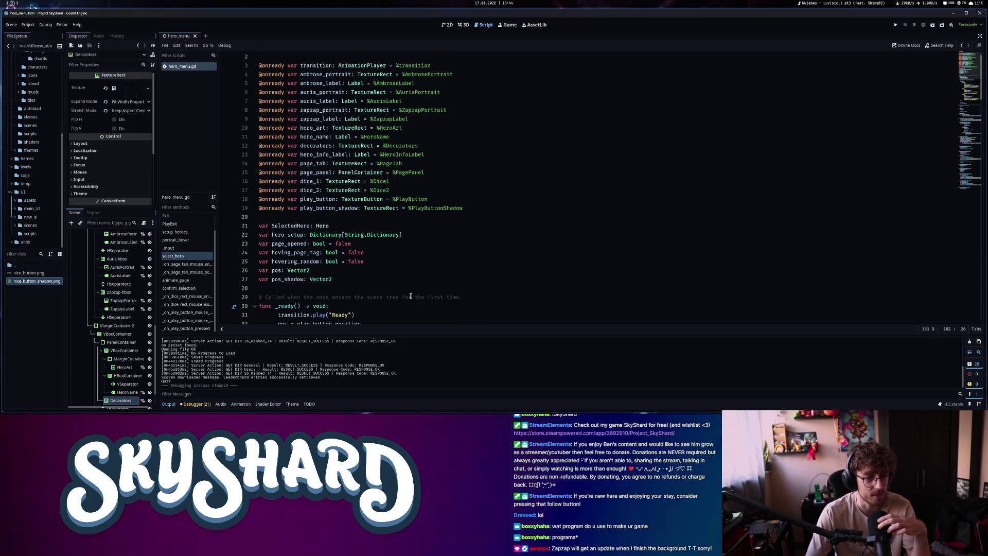
Open a new line after Ambrose's decorators entry in the hero_setup dictionary
click(381, 262)
key(Left)
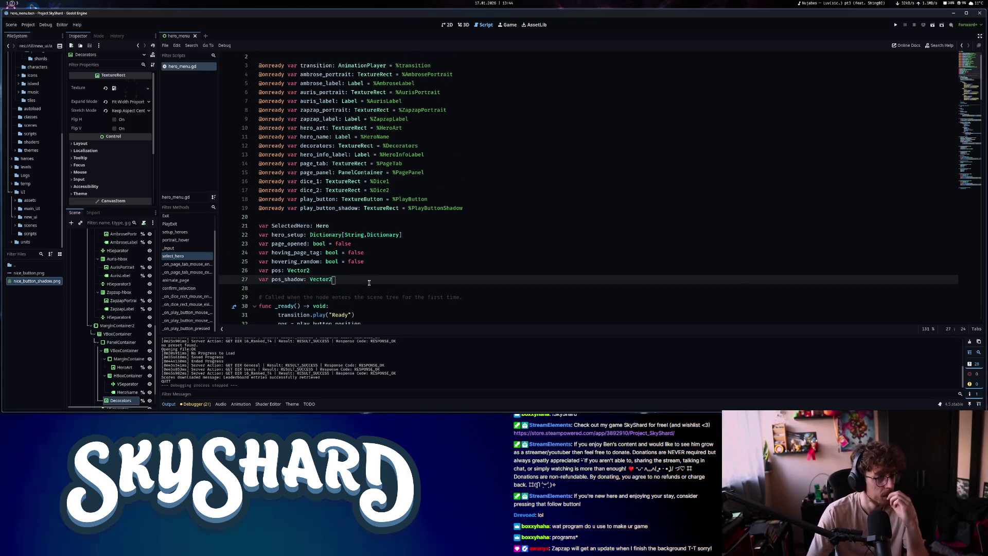
scroll(350, 242, down, 5)
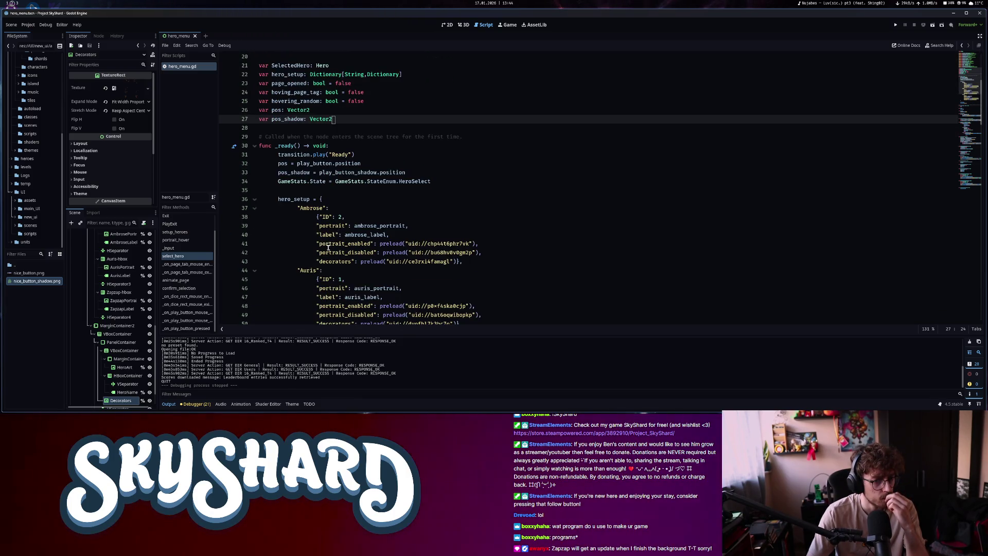
click(390, 262)
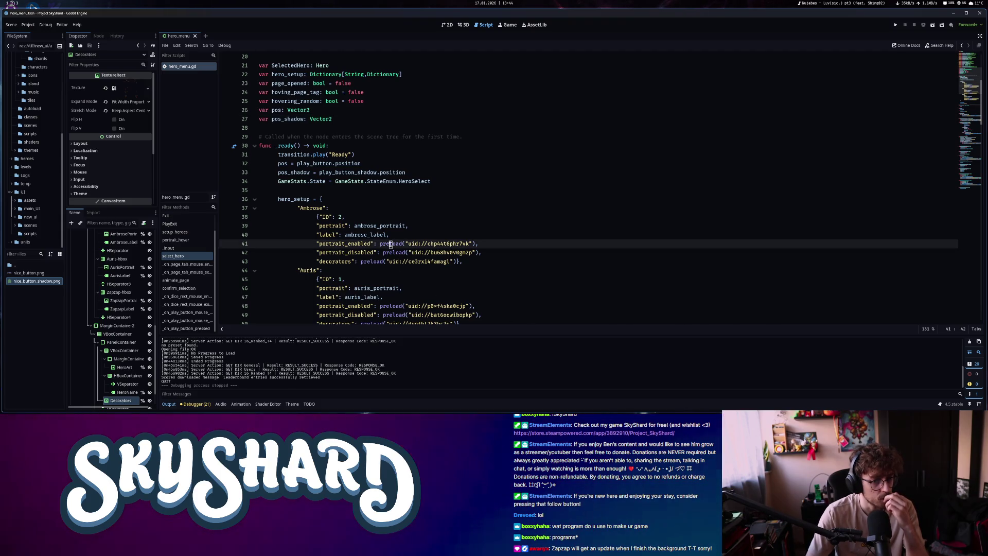
scroll(396, 305, down, 3)
click(541, 182)
scroll(541, 183, down, 1)
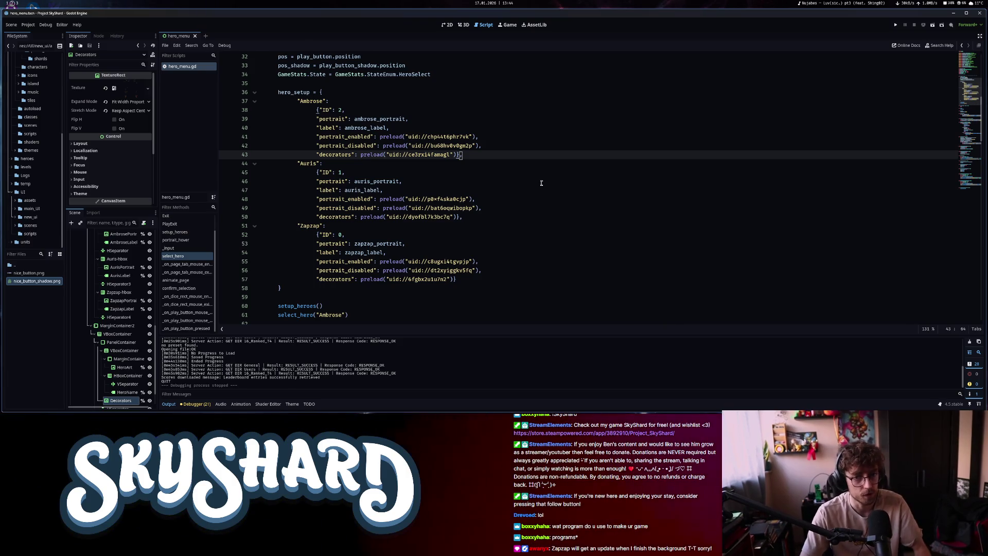
key(Return)
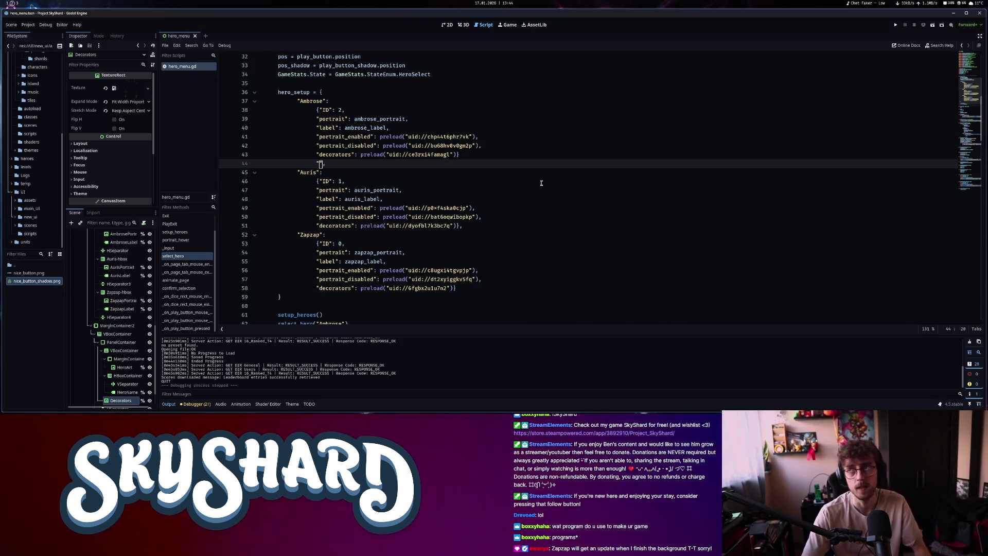
Add a "damaged": key to Ambrose preloading Ambrose-damaged.png from the FileSystem dock
text(damaged":)
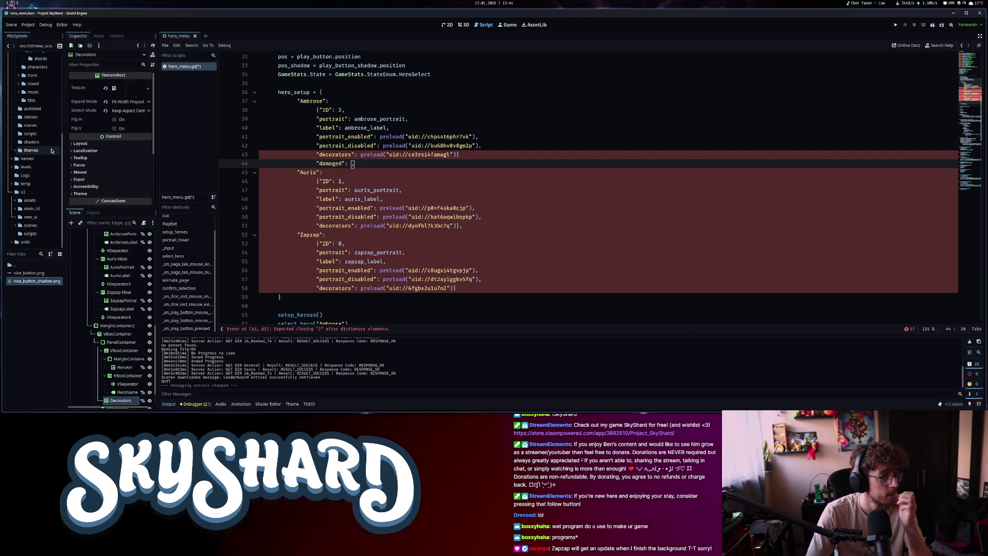
scroll(46, 155, up, 3)
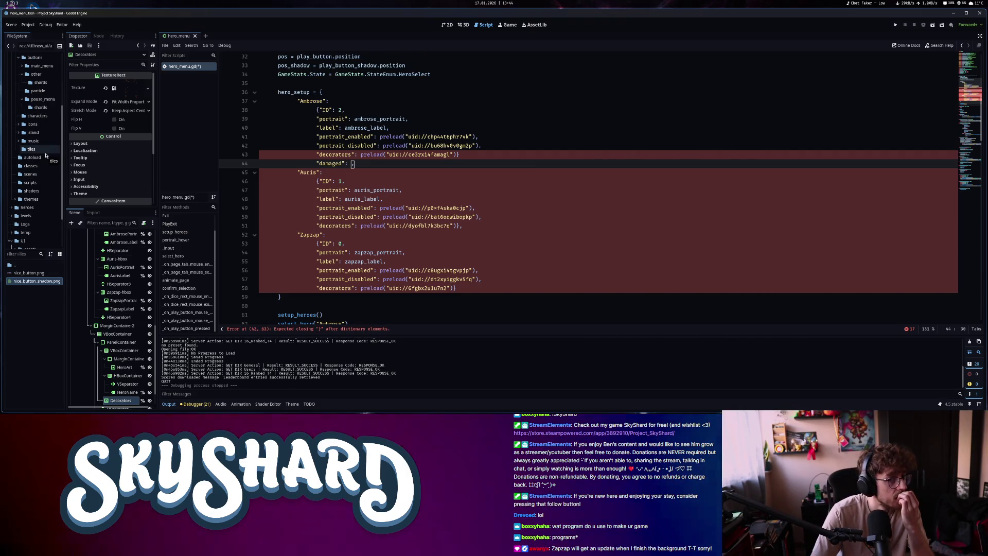
scroll(45, 150, up, 4)
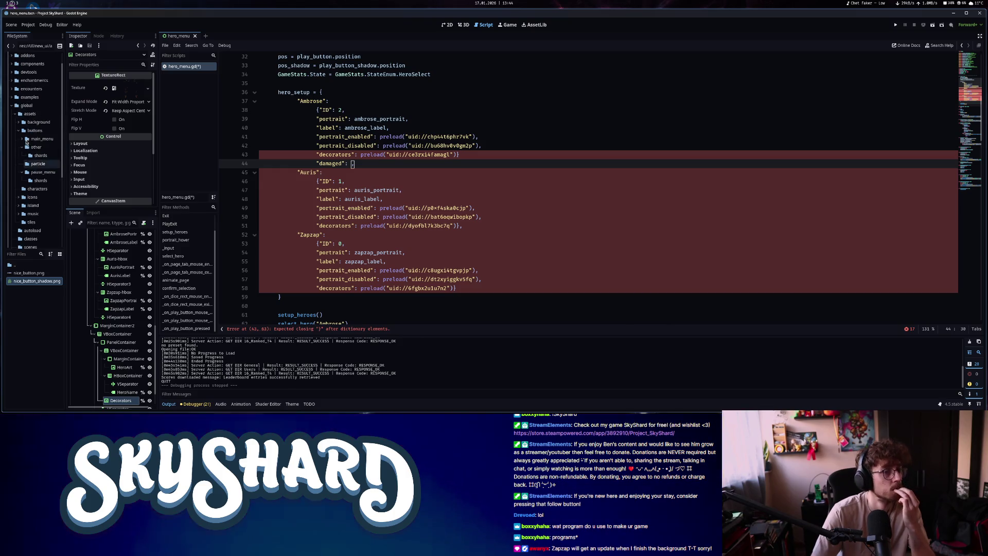
click(13, 107)
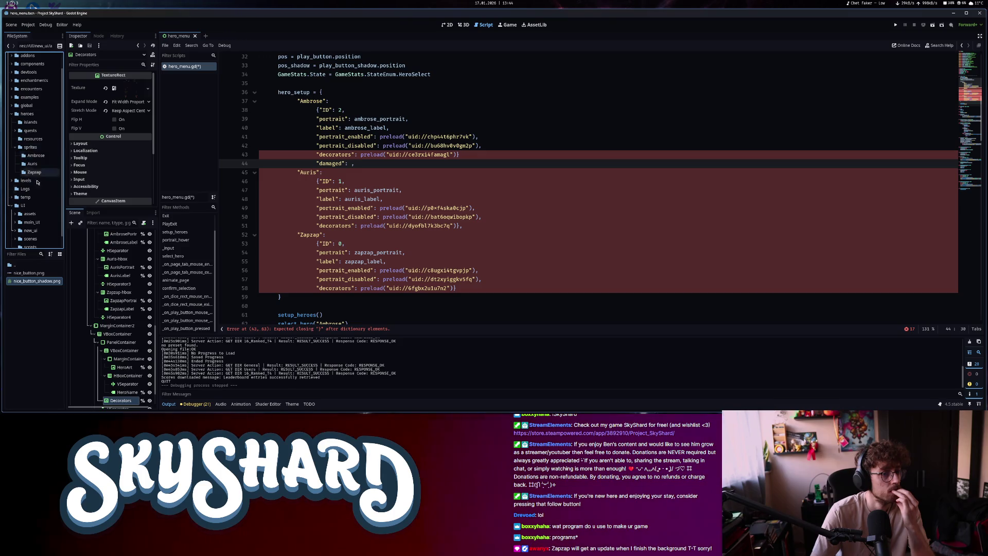
click(44, 157)
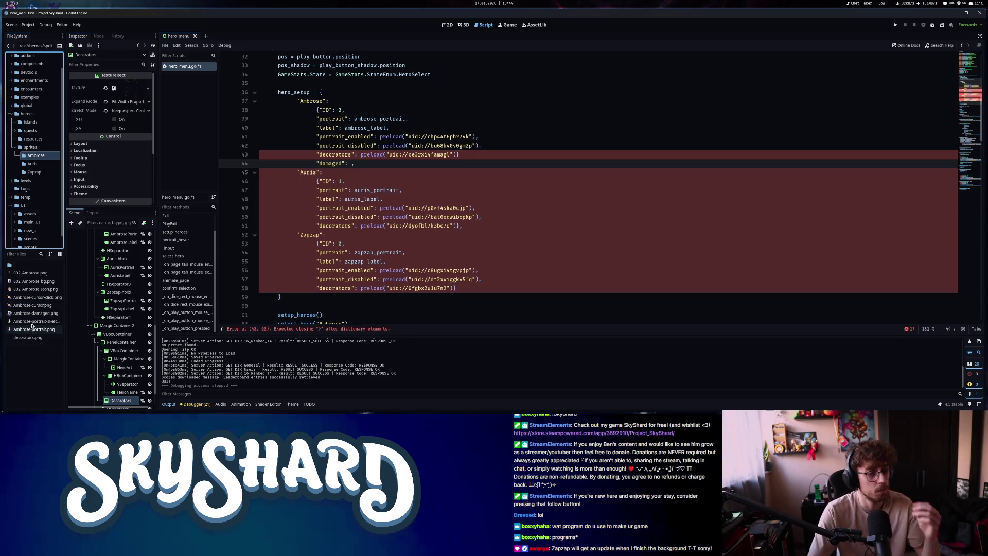
mouse_move(36, 313)
mouse_down()
mouse_move(381, 176)
mouse_move(353, 168)
mouse_up()
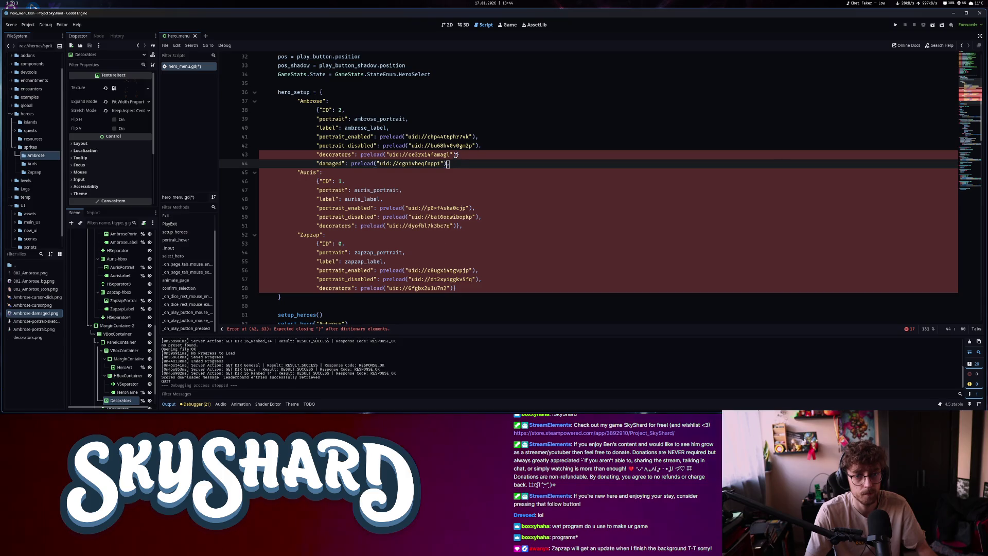
Fix the commas and closing brace around Ambrose's entry to clear the syntax error
text(,)
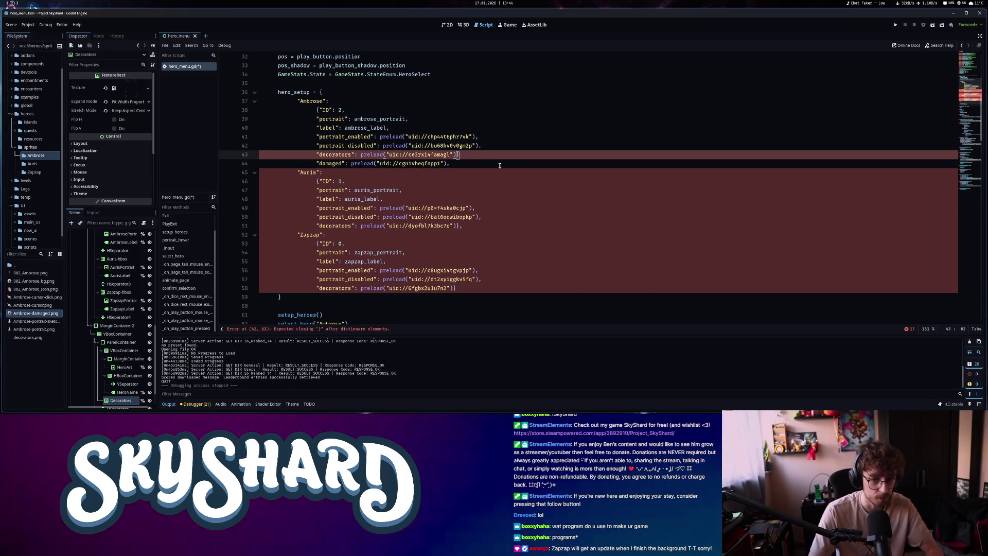
key(BackSpace)
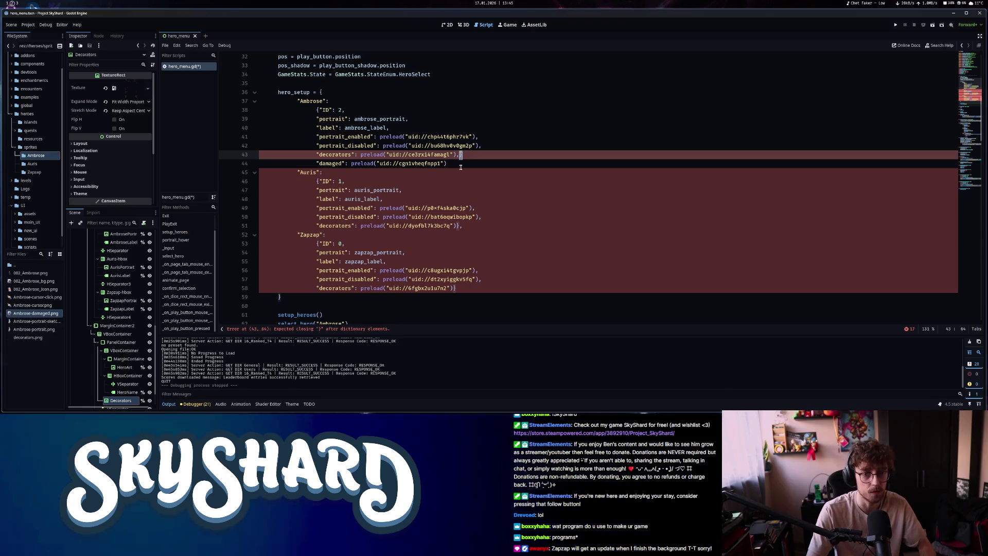
text(})
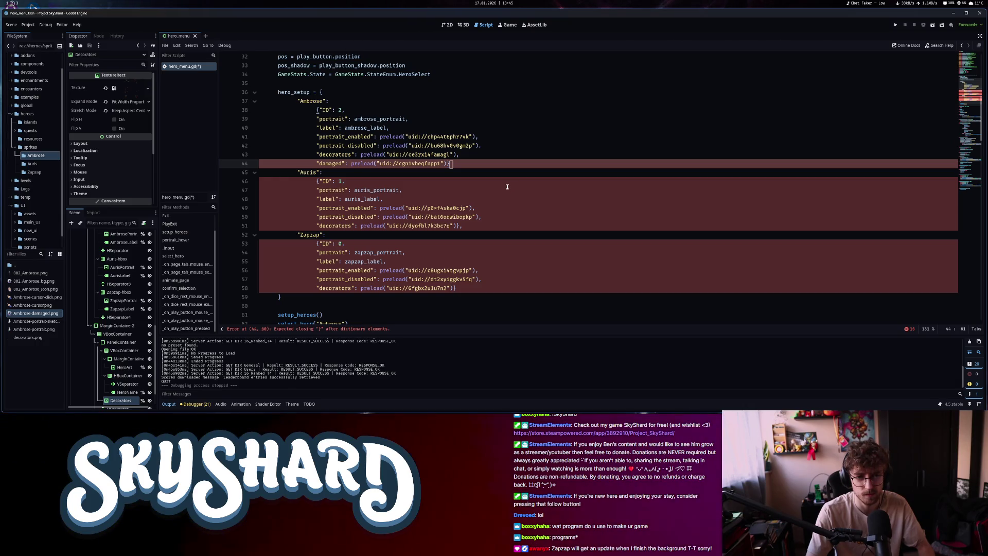
click(494, 174)
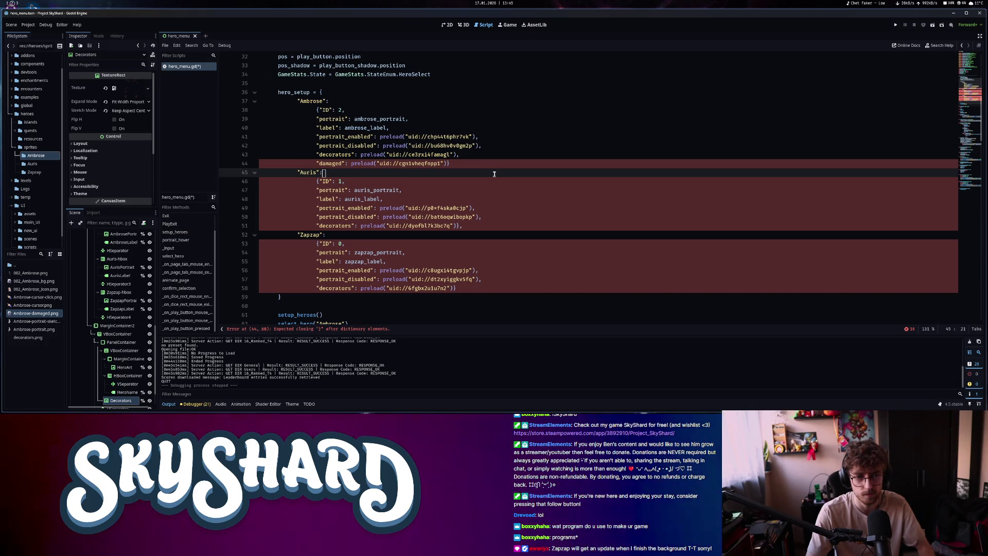
click(491, 163)
text(,)
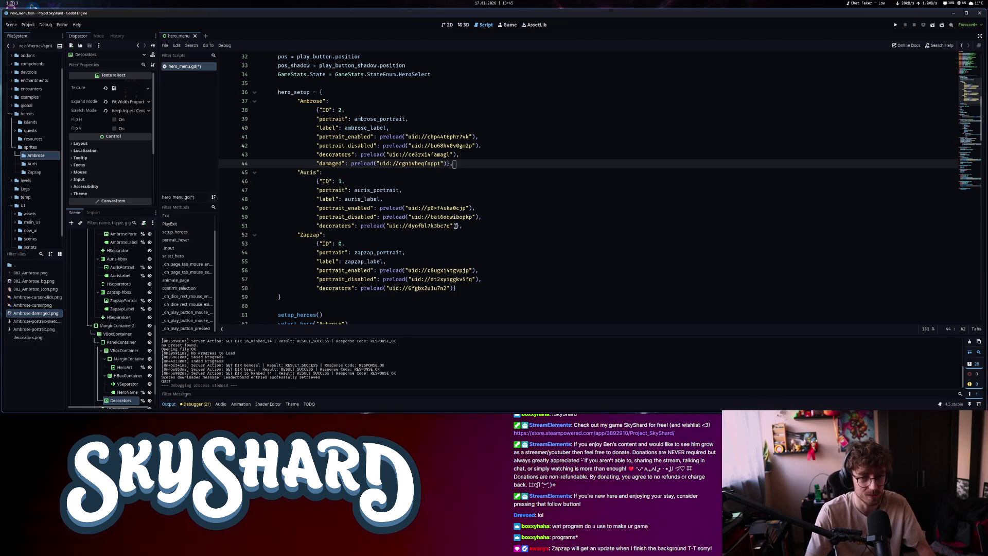
Add a "damaged": entry to Auris preloading Auris-damaged.png
click(455, 226)
key(Return)
text("damage)
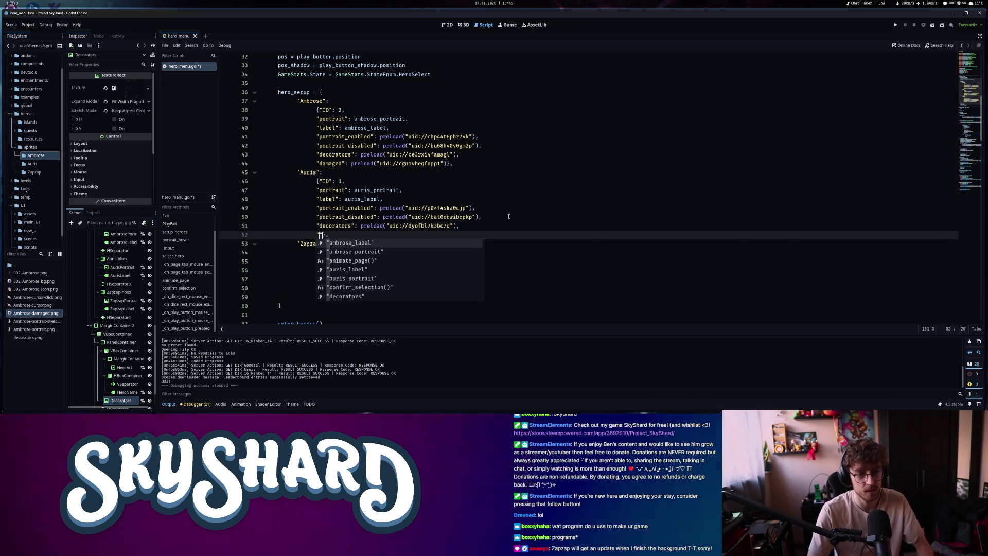
text(d")
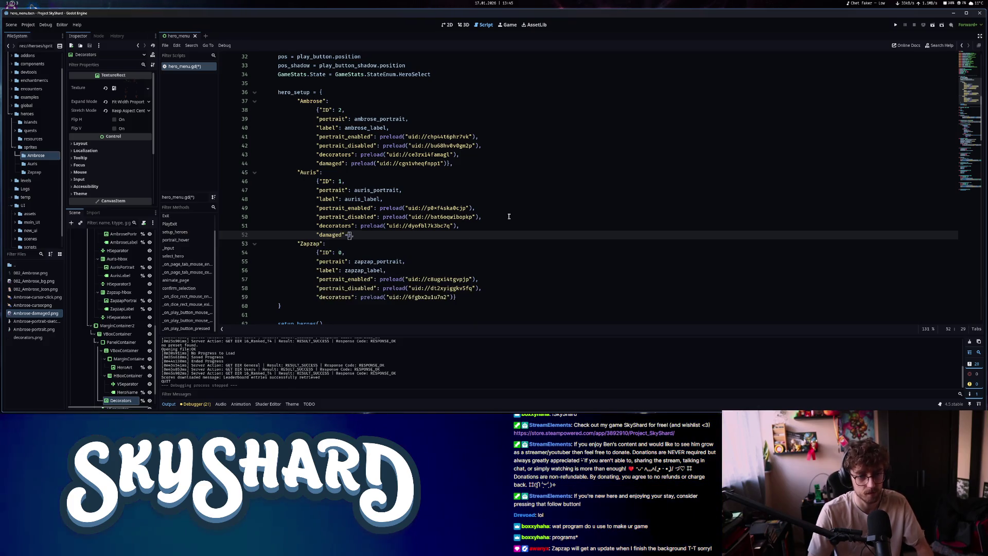
text(:)
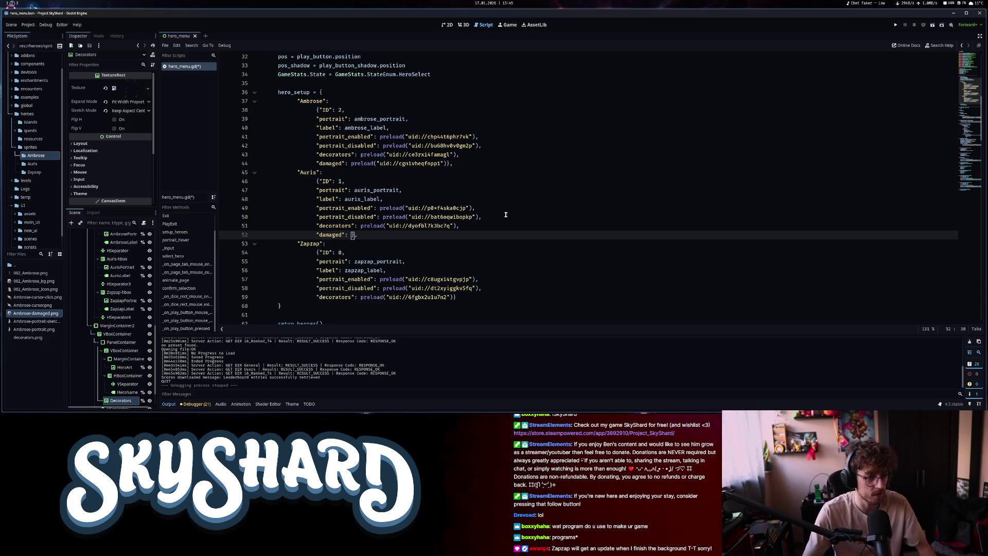
click(32, 163)
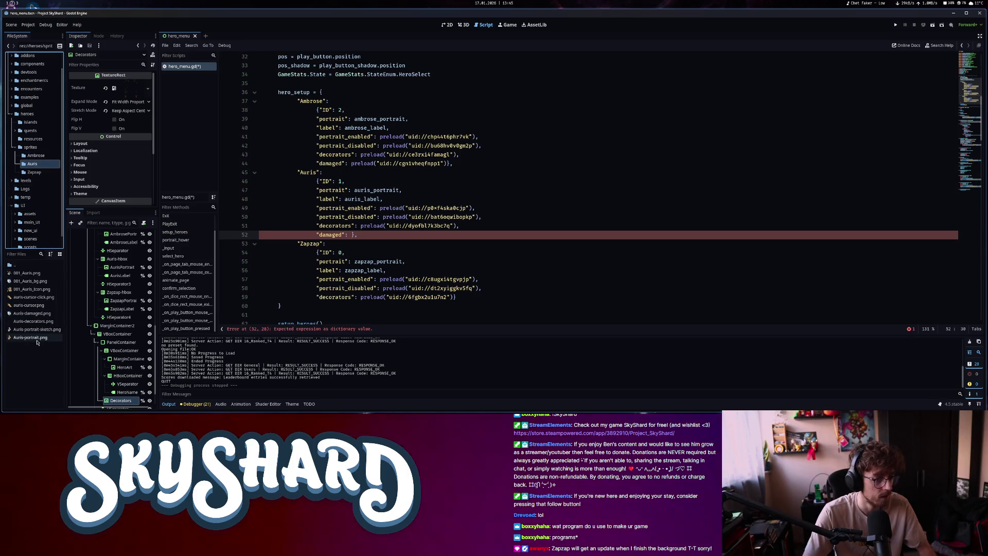
mouse_move(32, 313)
mouse_down()
mouse_move(155, 273)
mouse_move(348, 238)
mouse_up()
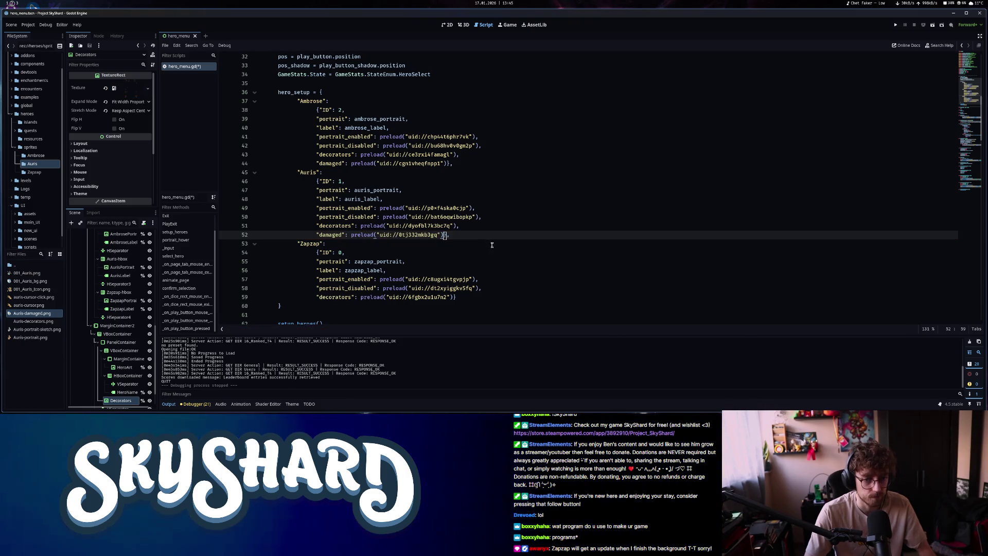
Add a "damaged" entry to Zapzap preloading 000_Zapzap.png
click(452, 297)
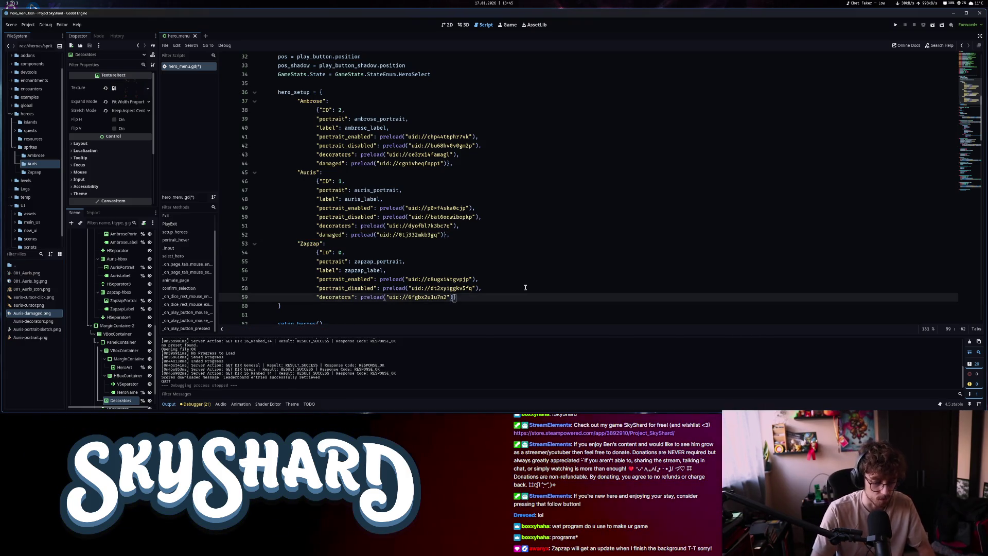
text(,)
key(Return)
text("s)
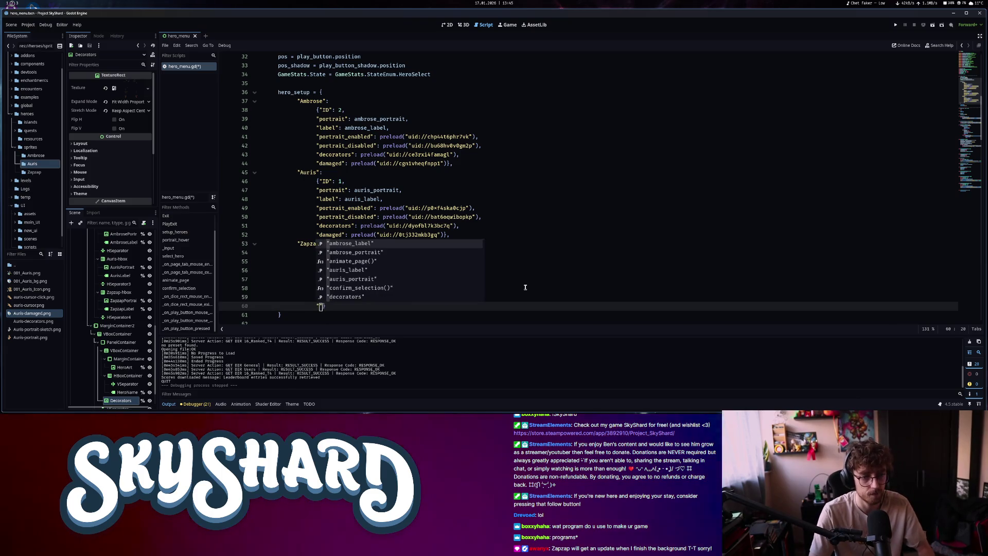
text(damaged")
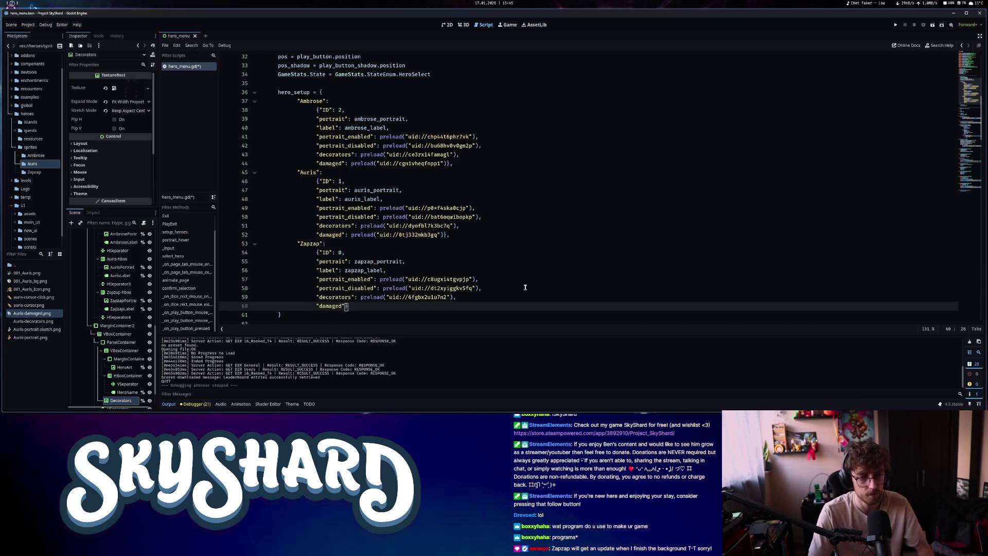
text(:)
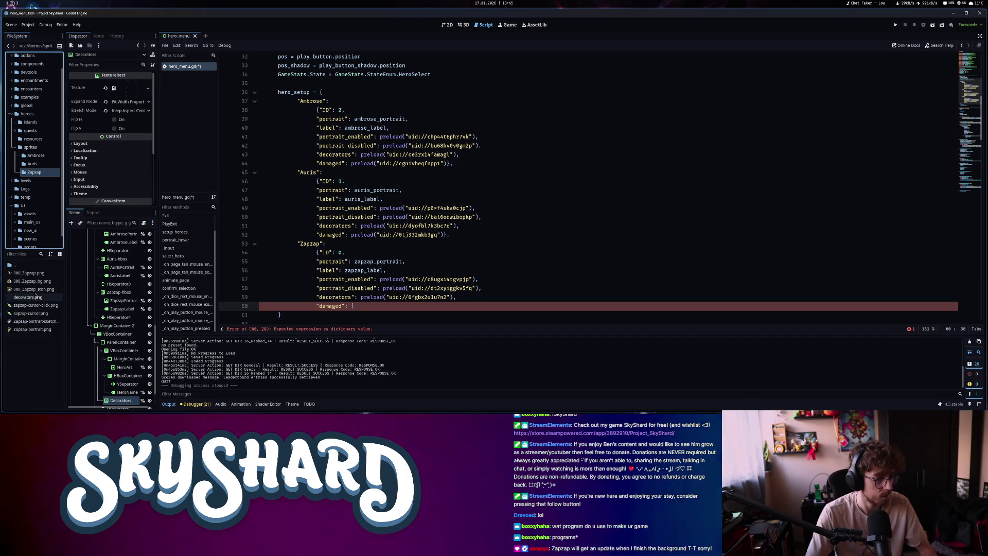
mouse_move(44, 275)
mouse_down()
mouse_move(377, 280)
mouse_move(354, 308)
mouse_up()
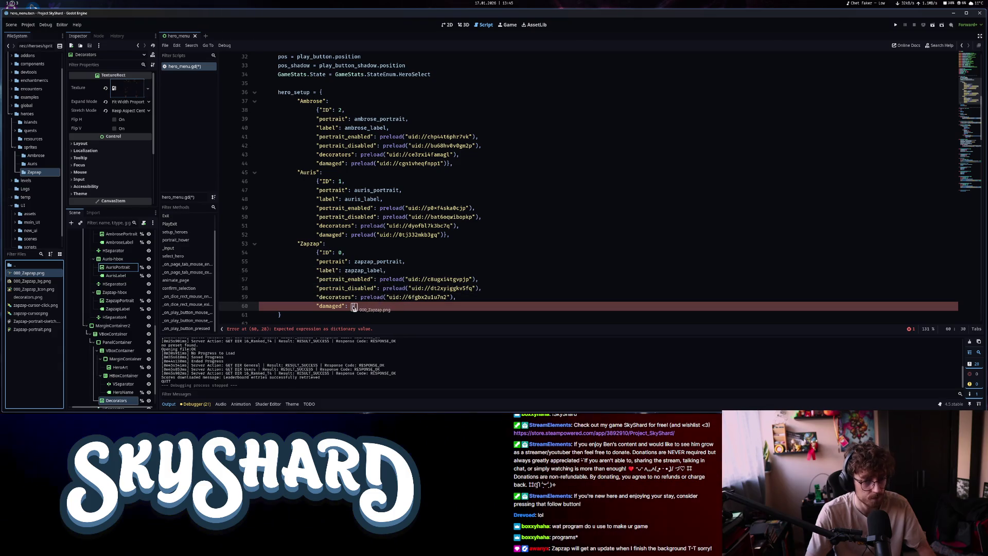
In select_hero, select SelectedHero on the hero_art texture line
scroll(463, 308, down, 10)
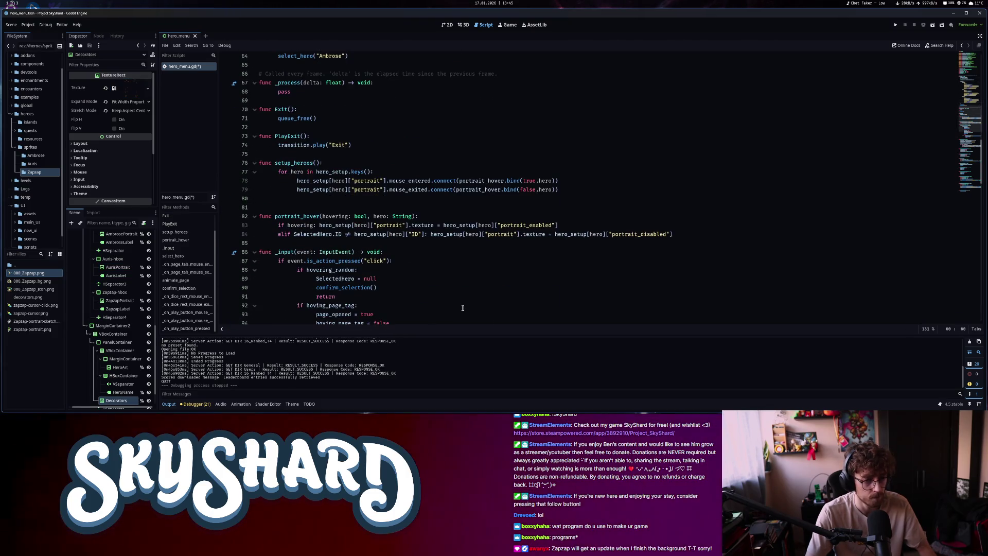
scroll(463, 308, down, 9)
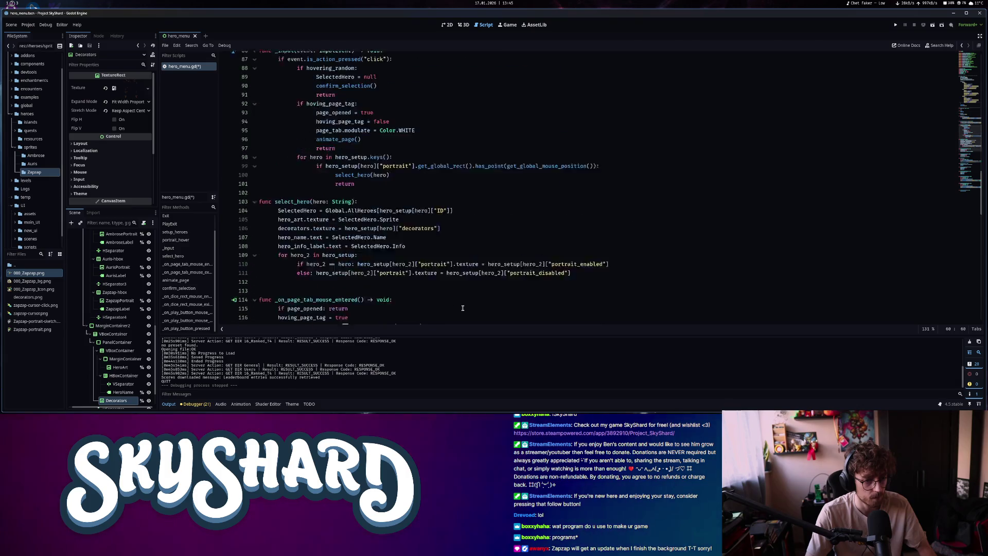
click(450, 190)
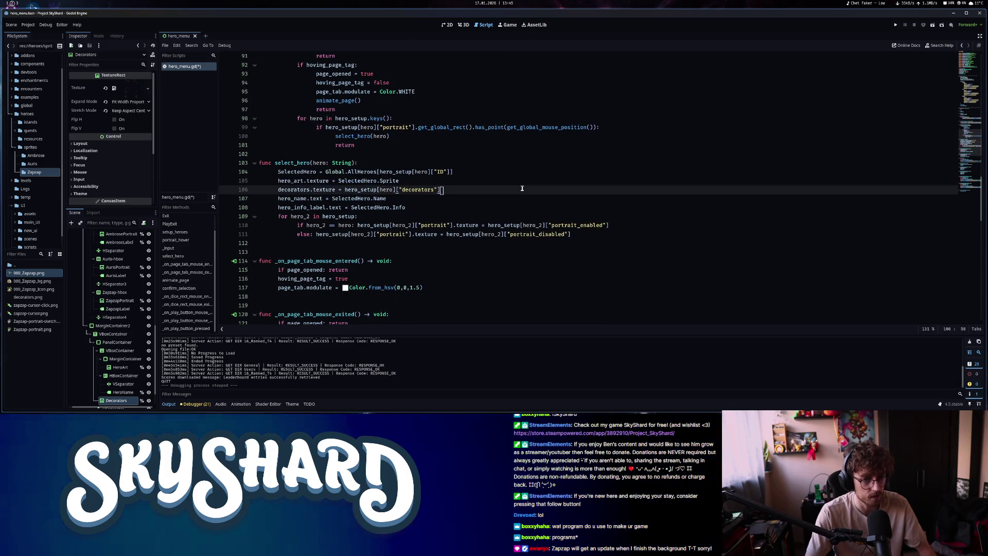
double_click(348, 181)
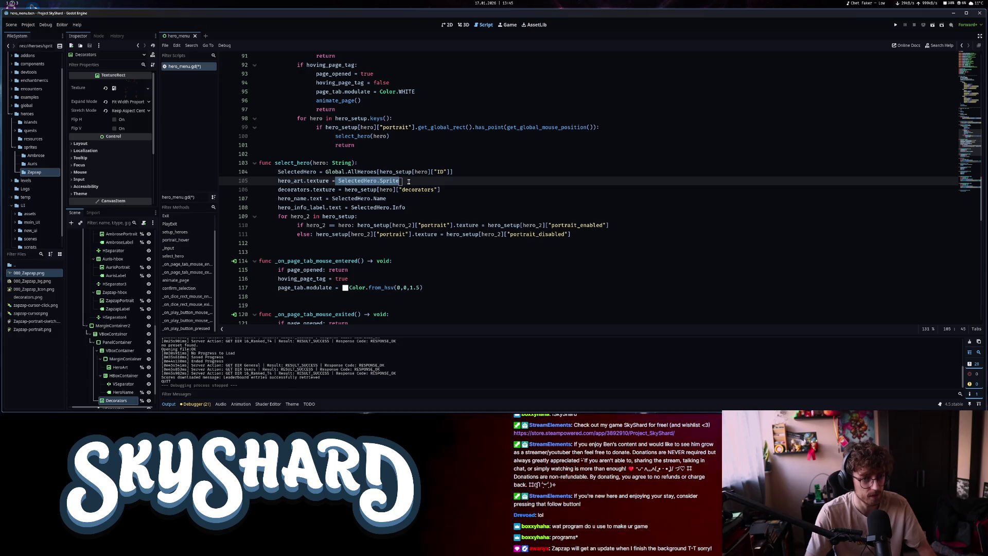
Change the hero_art texture to hero_setup[hero]["damaged"], save the script, and run the game
click(279, 175)
drag(398, 181, 339, 184)
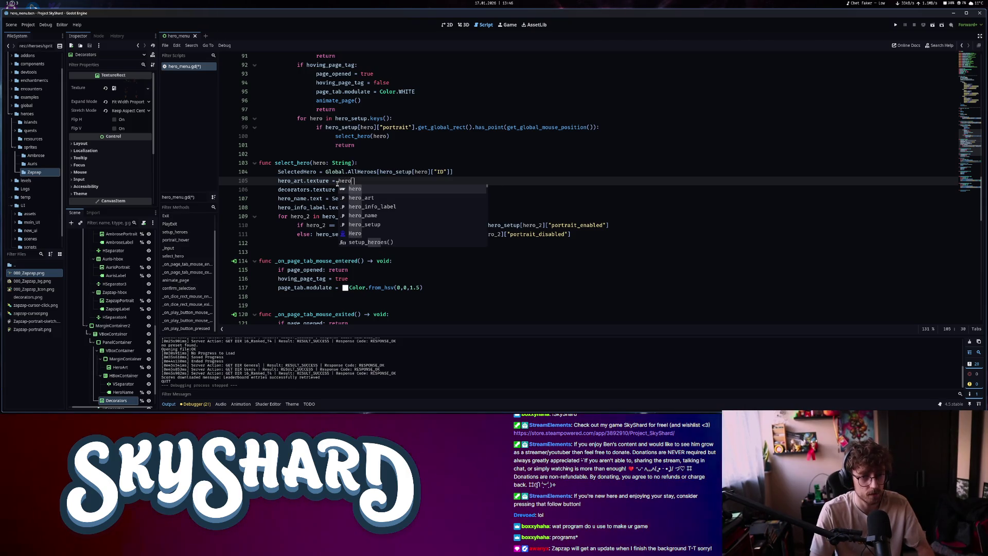
text(_setup)
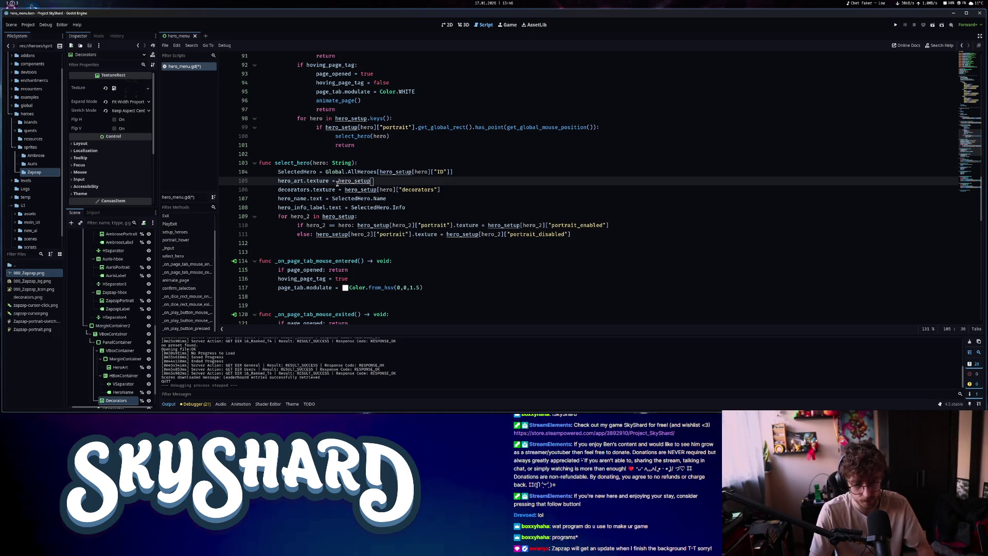
text([hero)
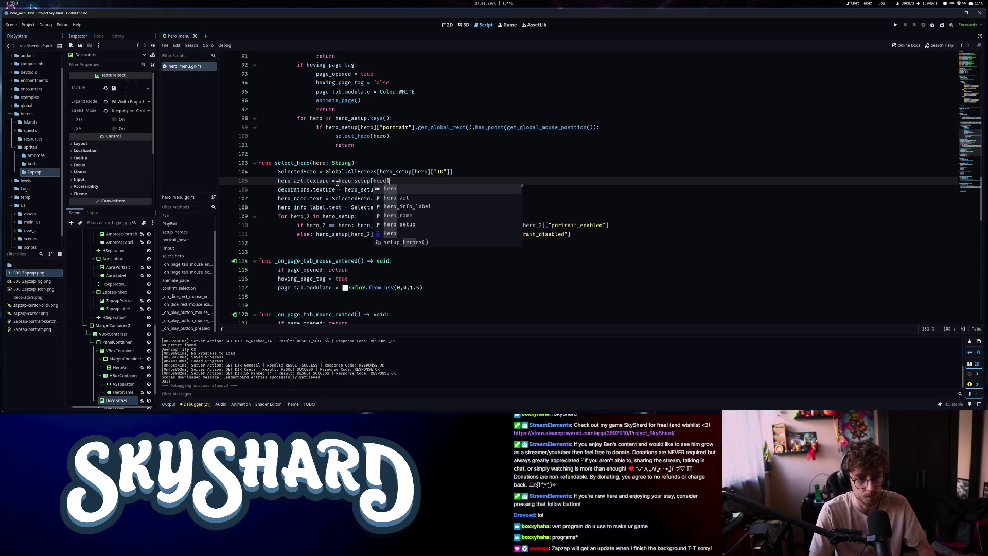
text(][)
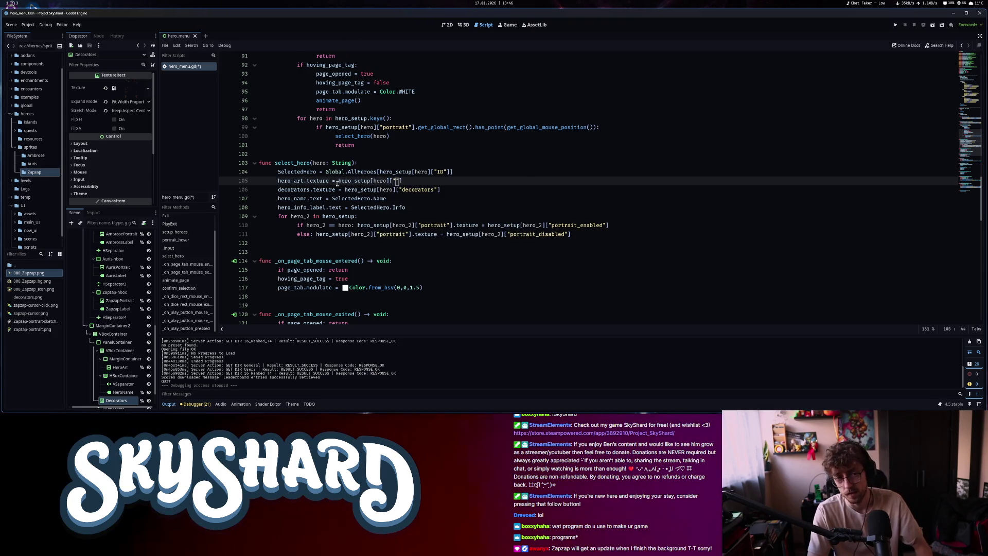
text("damaged"])
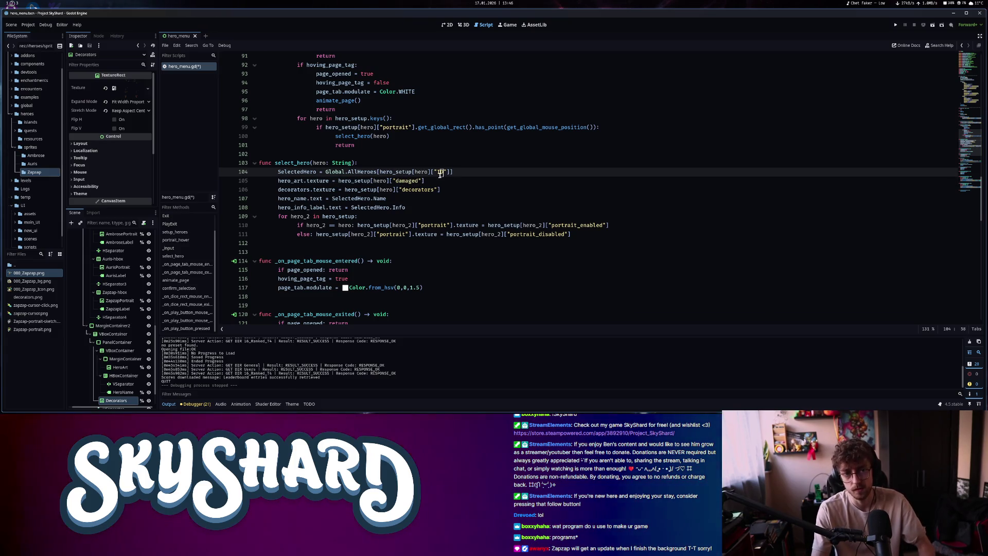
key(ctrl+s)
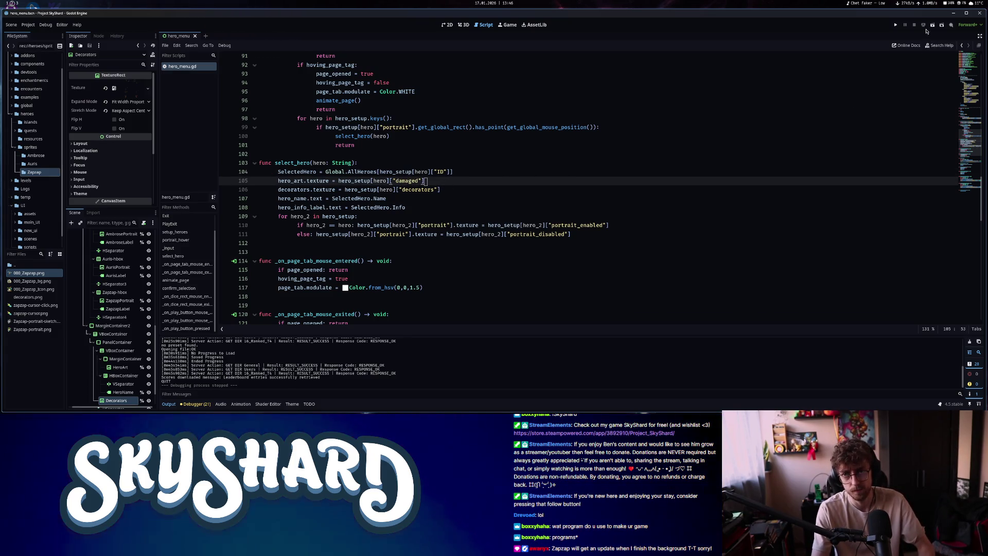
key(F5)
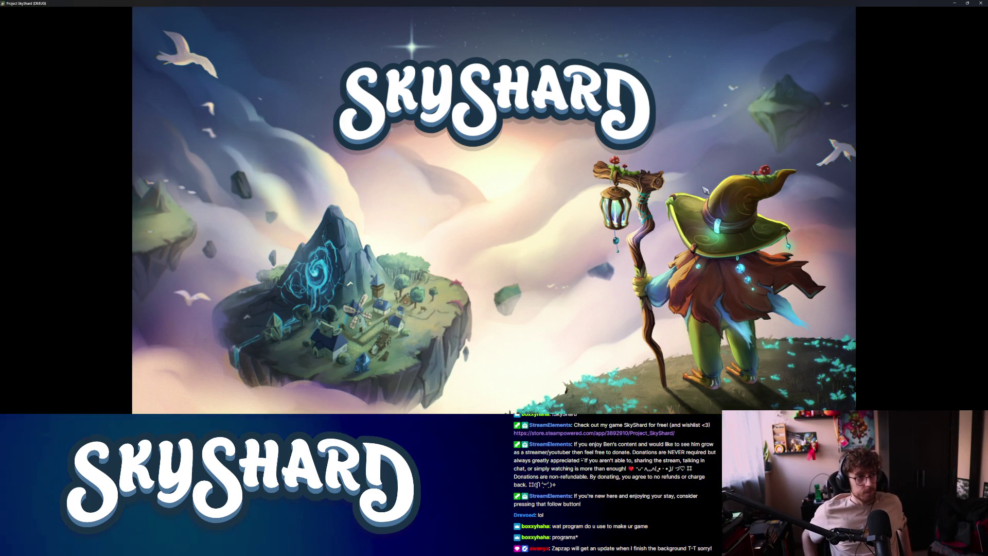
Test-play the game from the hero-select screen, close it, and return to hero_menu's 2D view
key(super+Right)
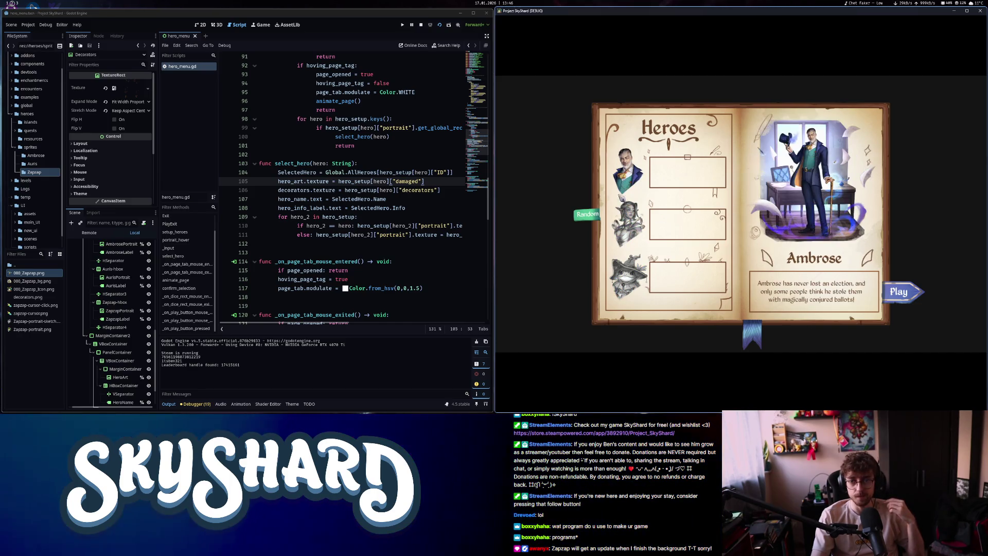
click(909, 295)
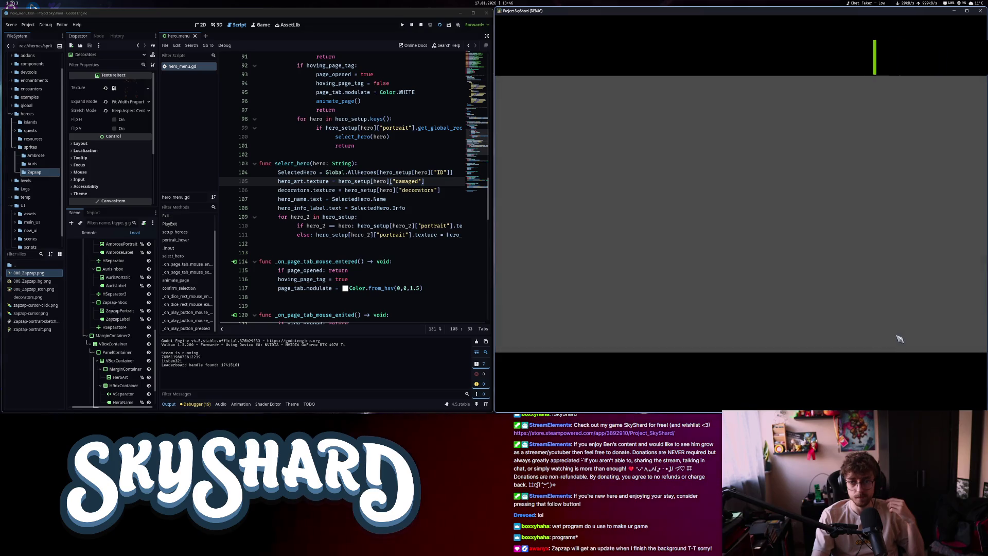
click(982, 13)
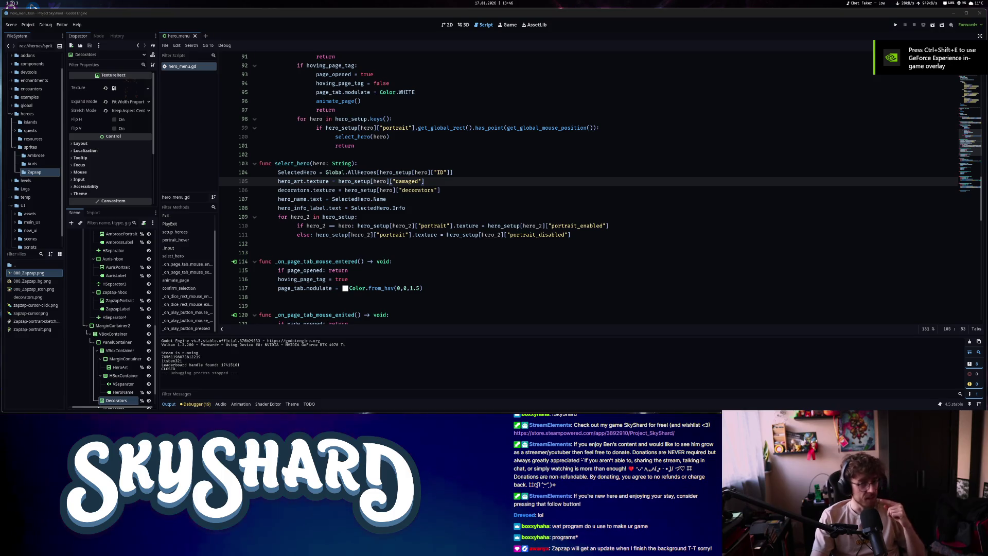
click(447, 24)
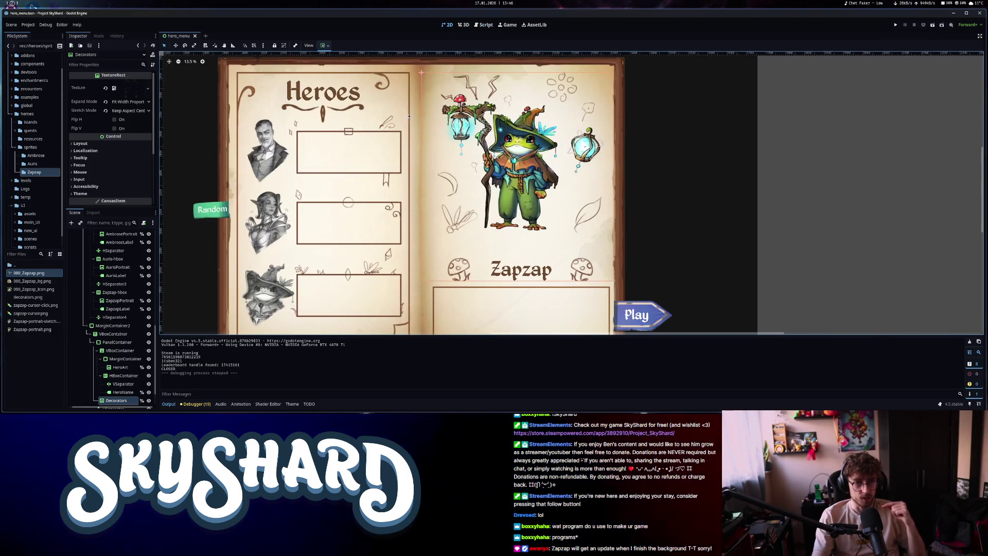
scroll(407, 117, down, 2)
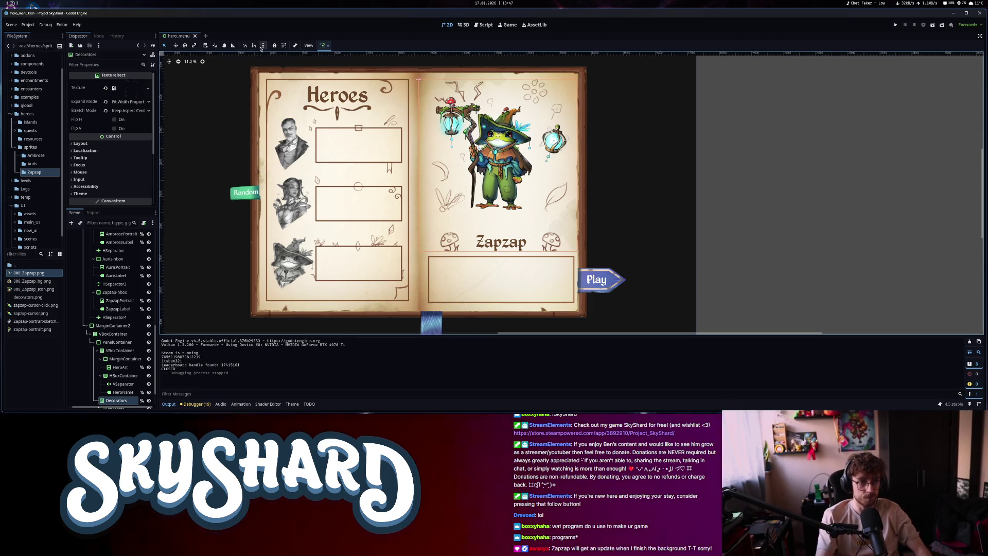
click(195, 36)
Open Report_UI.tscn through Quick Open by searching 'report'
key(ctrl+shift+o)
text(report)
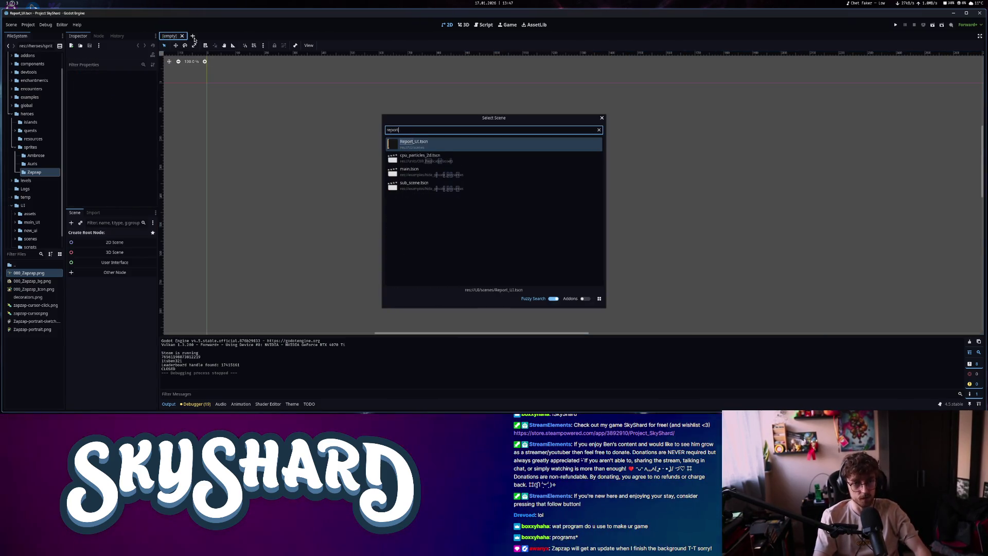
key(Return)
scroll(439, 166, up, 2)
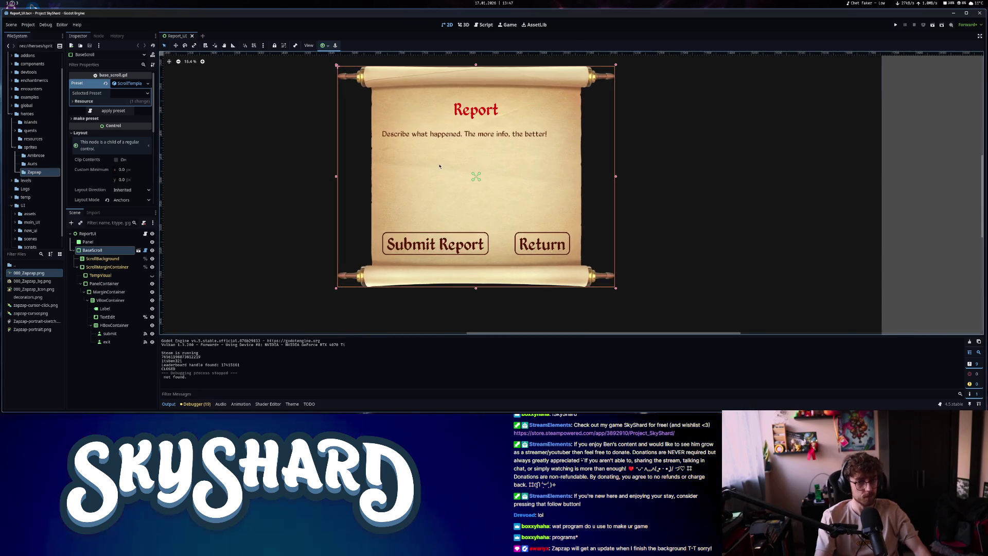
Select the report's TextEdit box and expand its Theme Overrides group
click(462, 143)
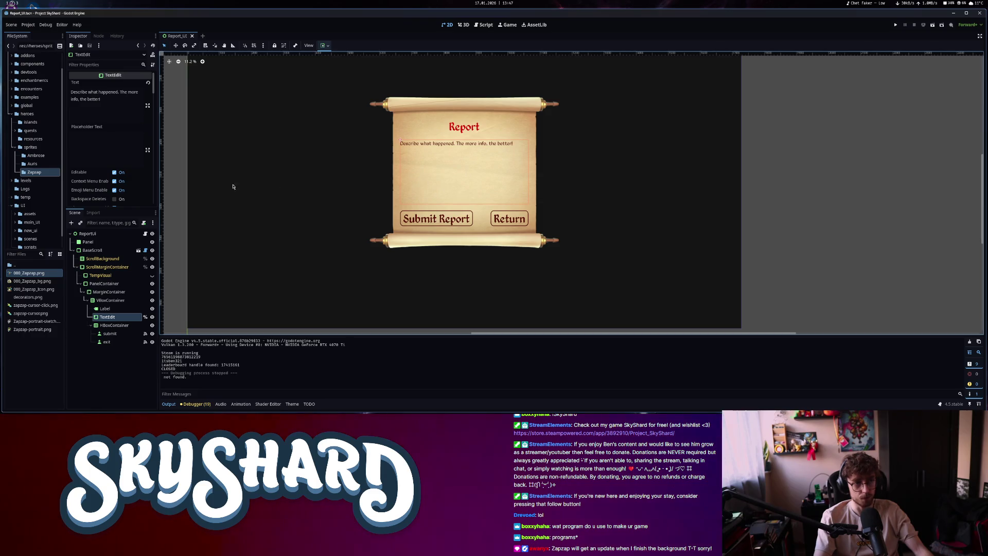
scroll(83, 159, down, 3)
scroll(94, 198, down, 10)
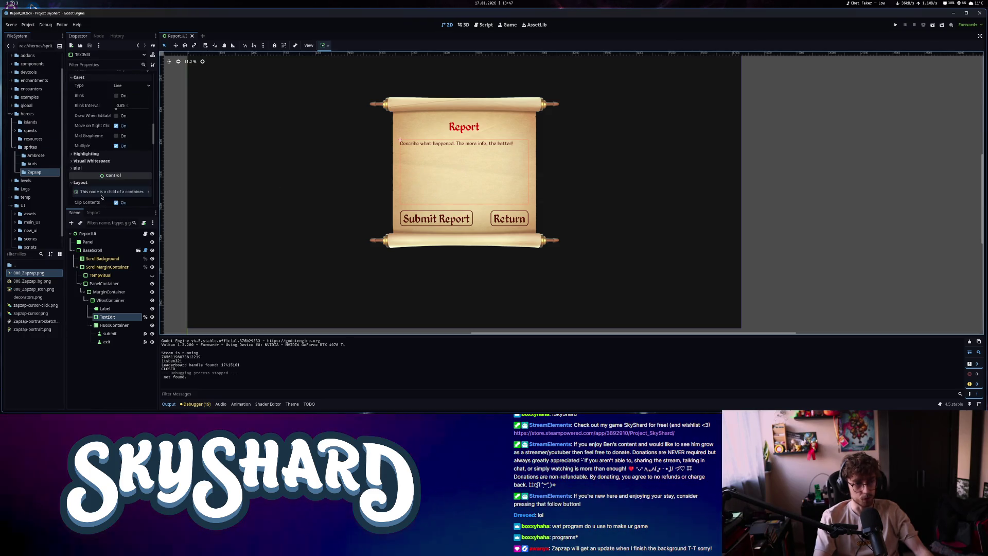
scroll(103, 188, down, 3)
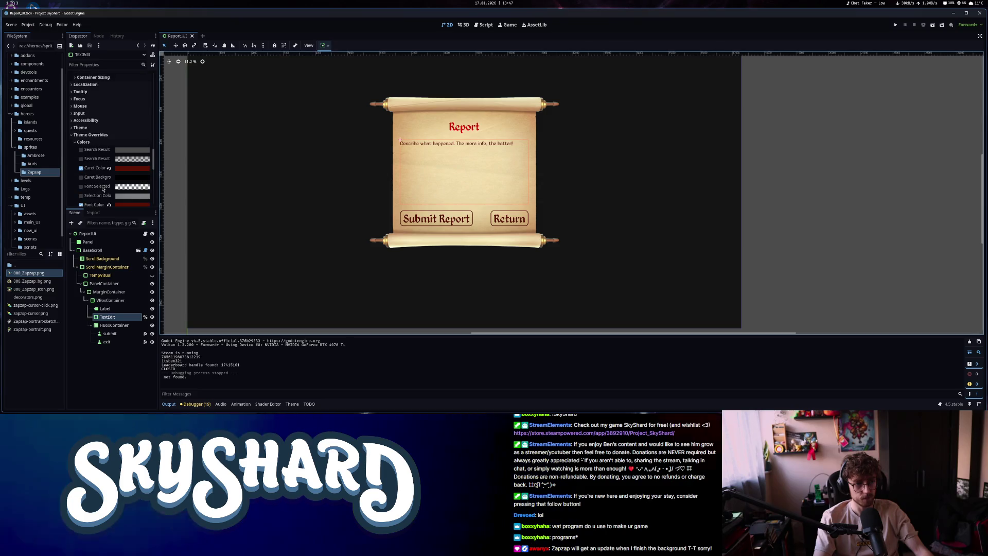
click(90, 135)
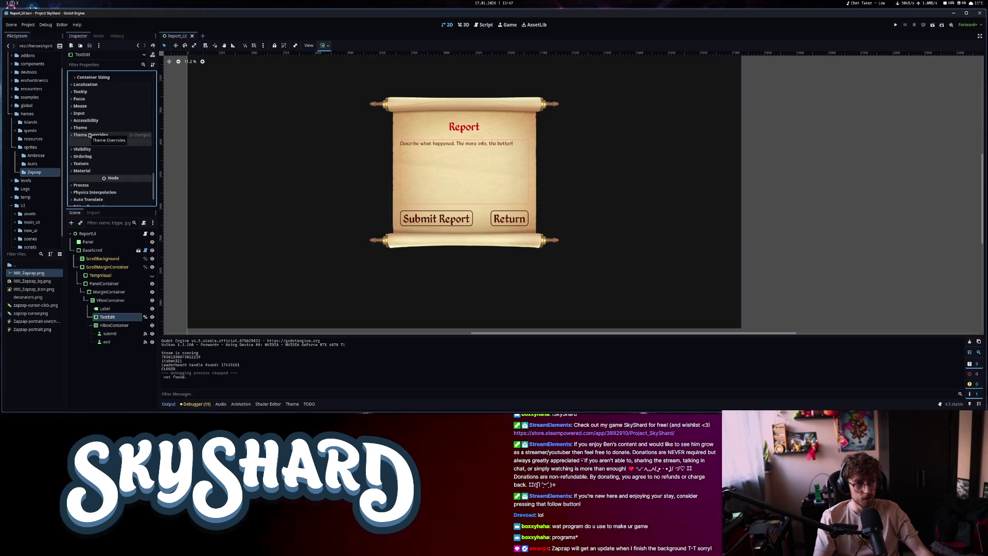
click(90, 135)
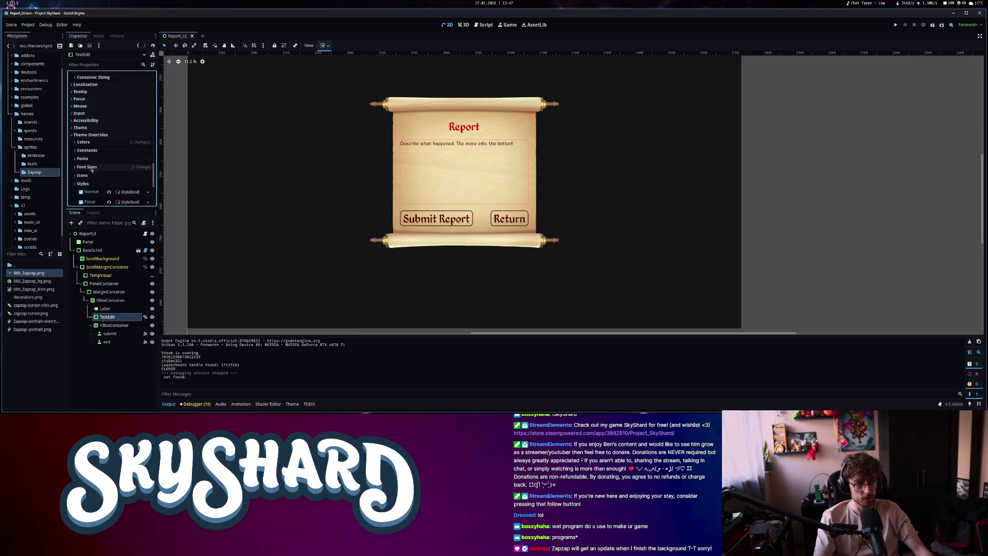
scroll(95, 168, down, 3)
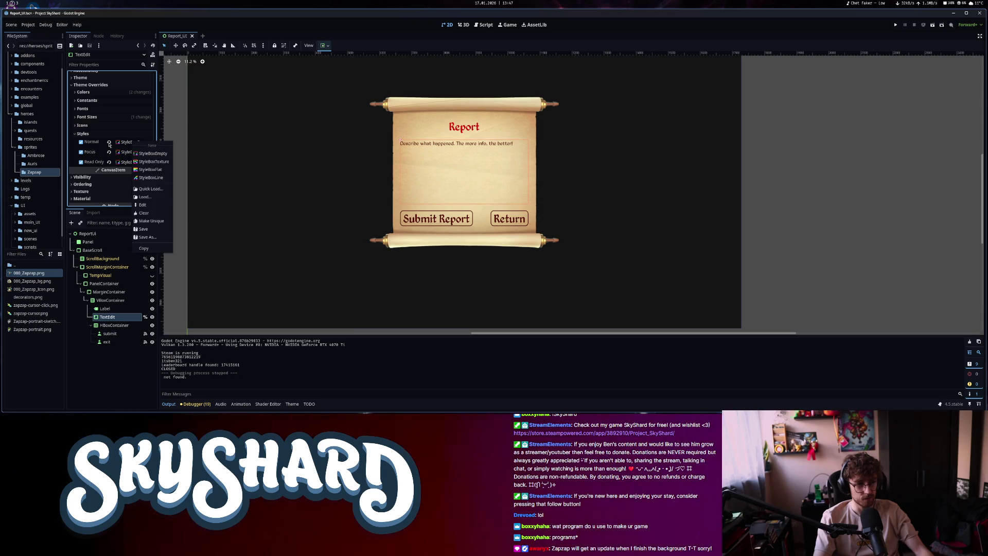
Give the TextEdit a new StyleBoxFlat normal style with a fully transparent background
key(Down)
key(Down)
key(Down)
key(Return)
click(146, 170)
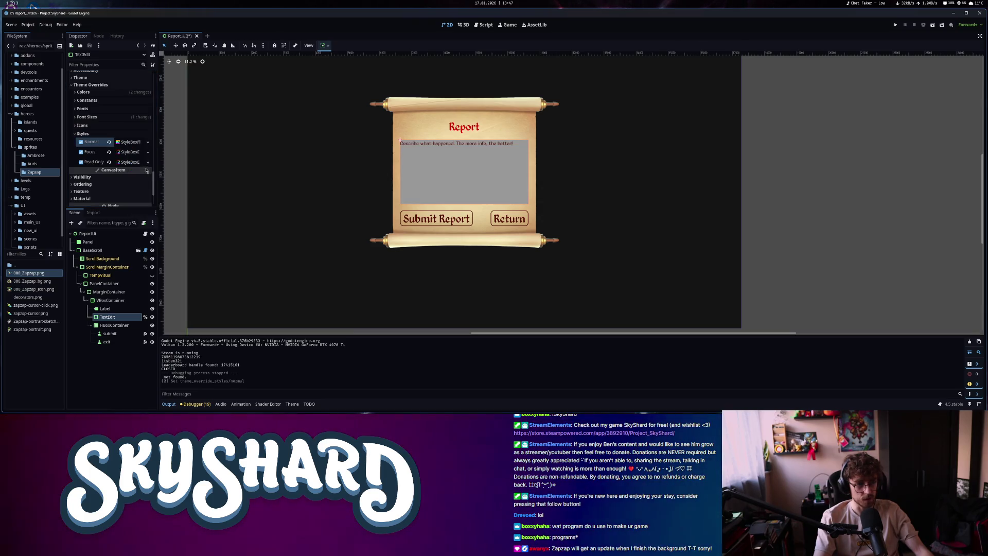
click(132, 143)
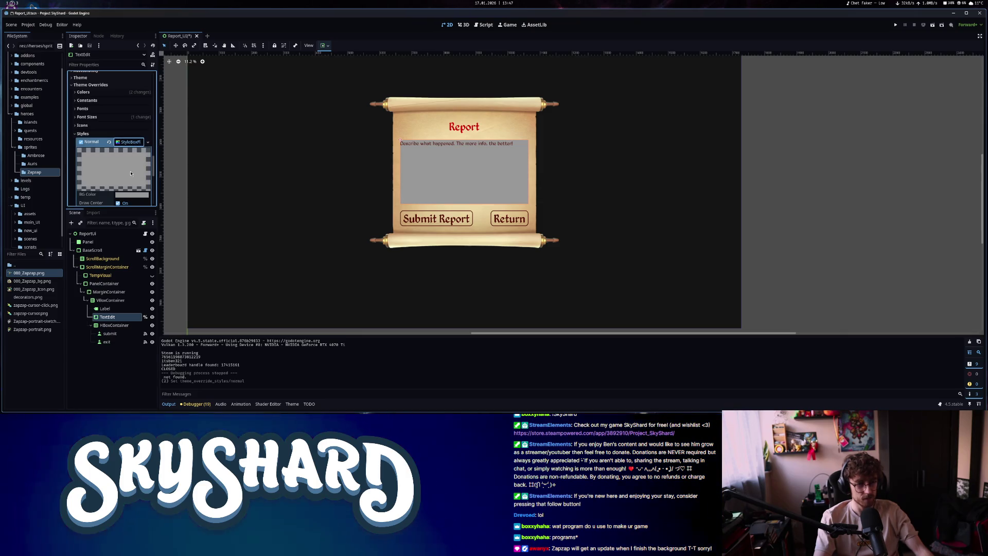
click(134, 163)
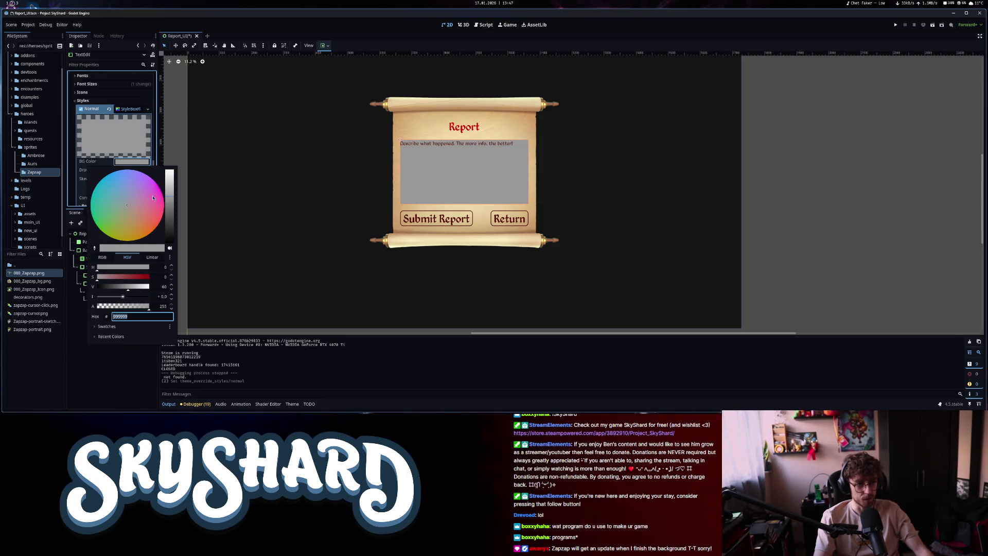
mouse_move(133, 308)
mouse_down()
mouse_move(55, 301)
mouse_move(103, 310)
mouse_move(94, 311)
mouse_up()
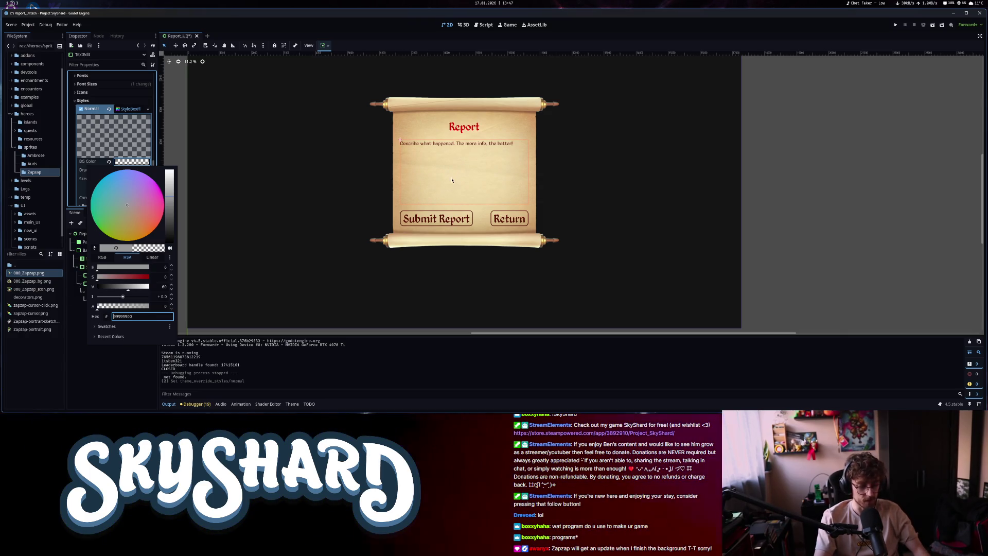
Sample the scroll's parchment colour with an external picker and paste it as the background colour
key(super+shift+c)
click(423, 202)
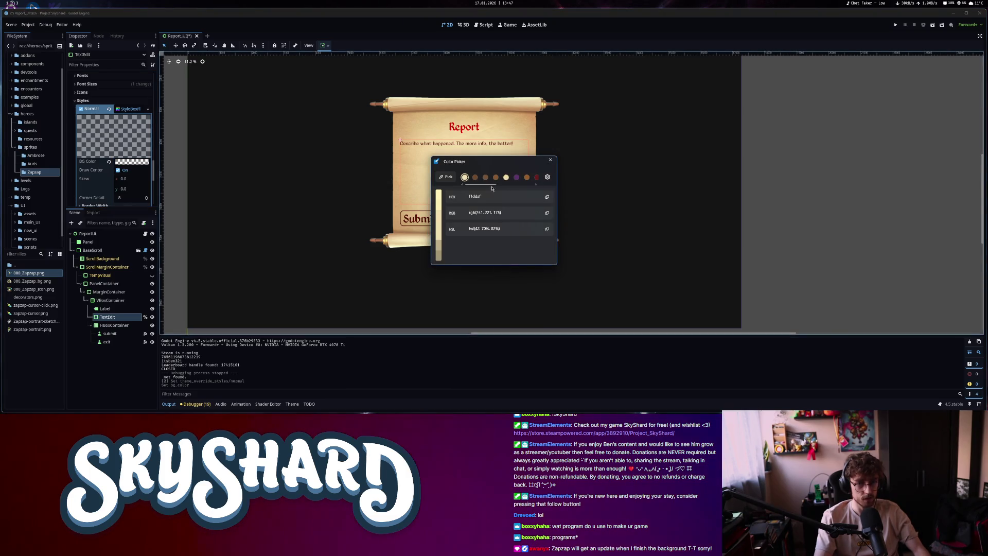
click(547, 197)
click(124, 162)
key(ctrl+v)
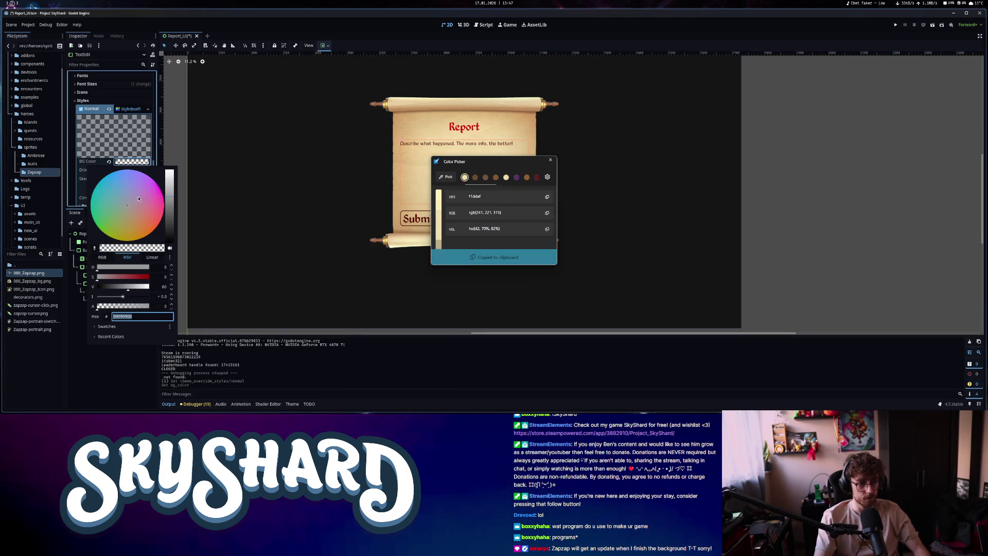
key(Return)
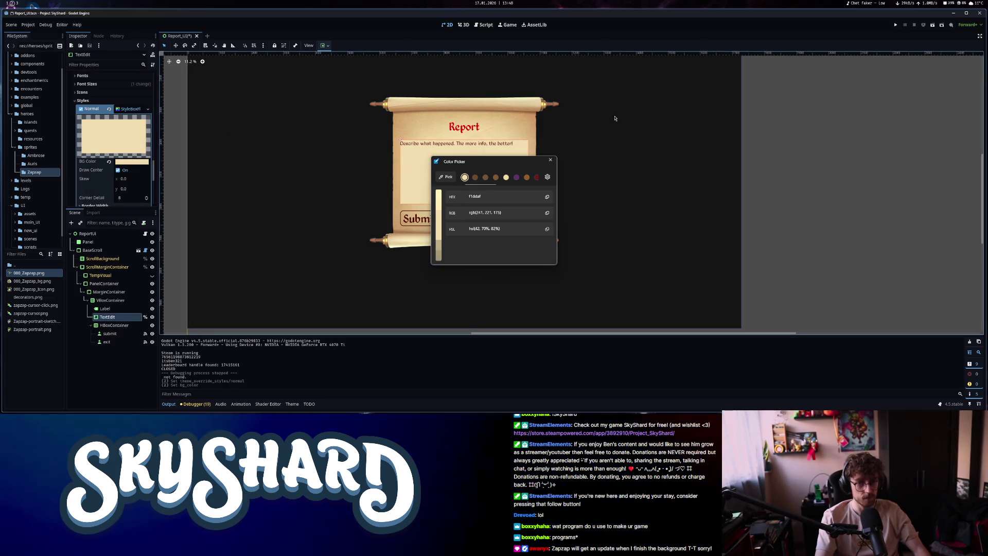
click(552, 161)
Set the background colour to 6e5a28 with alpha around 45, then sample the Submit Report red
click(131, 161)
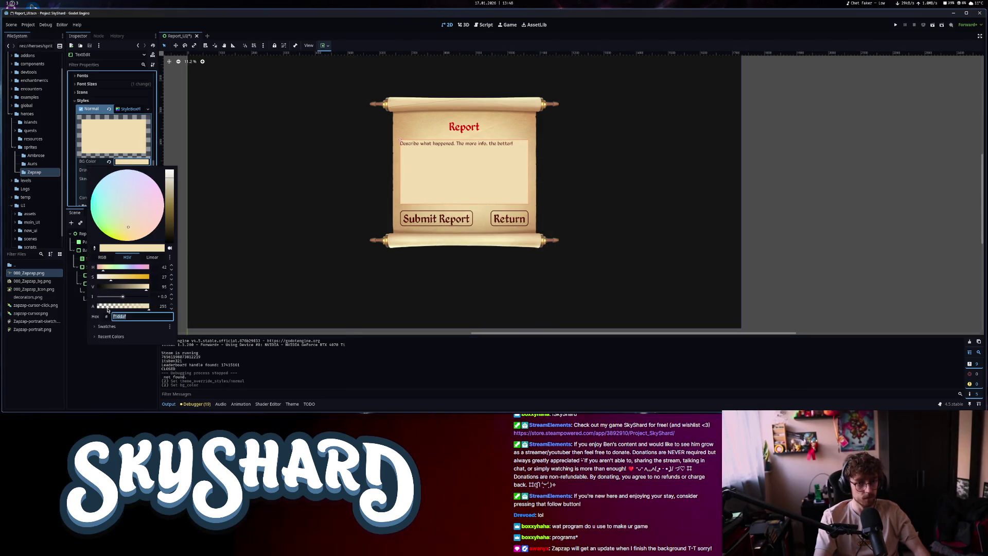
text(6e5a28)
key(Return)
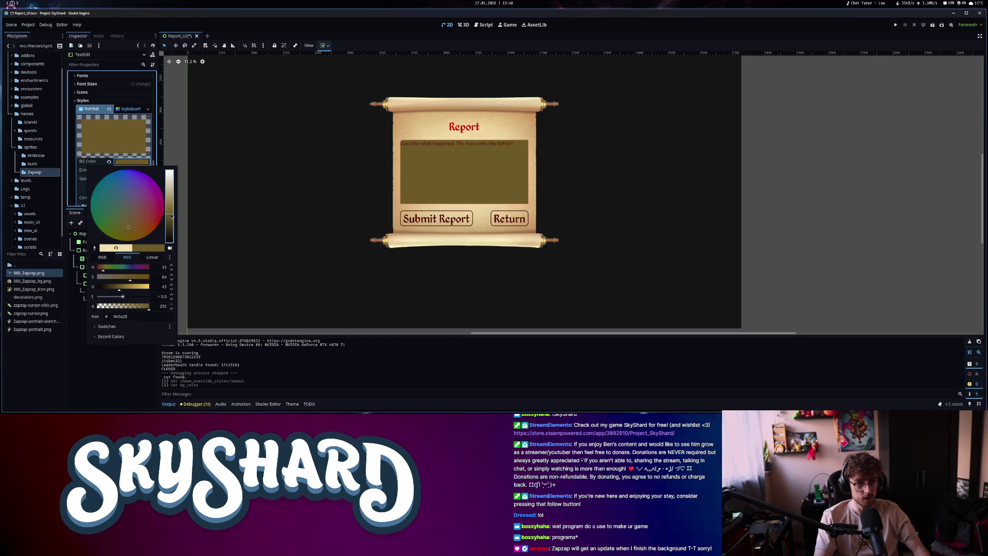
drag(98, 306, 107, 307)
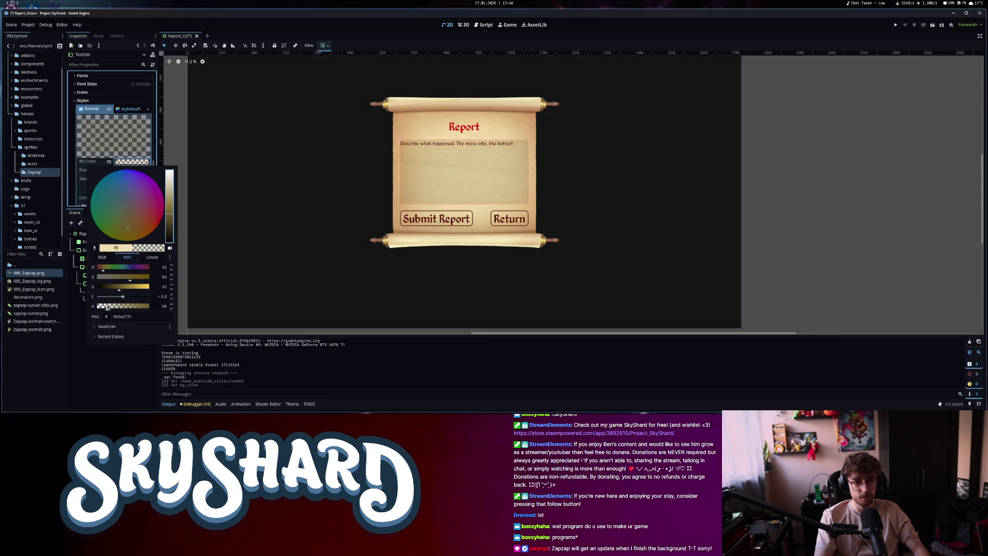
scroll(86, 190, down, 3)
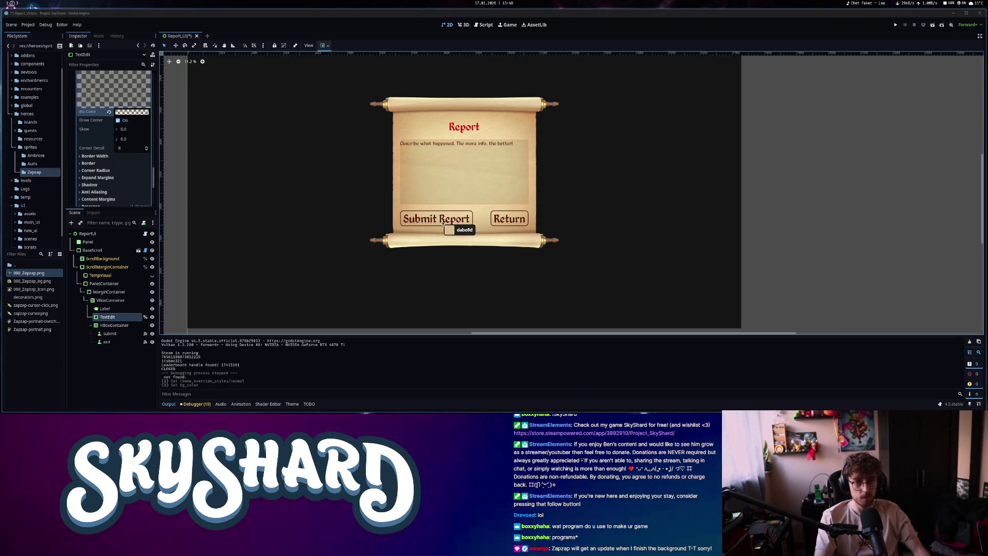
click(441, 220)
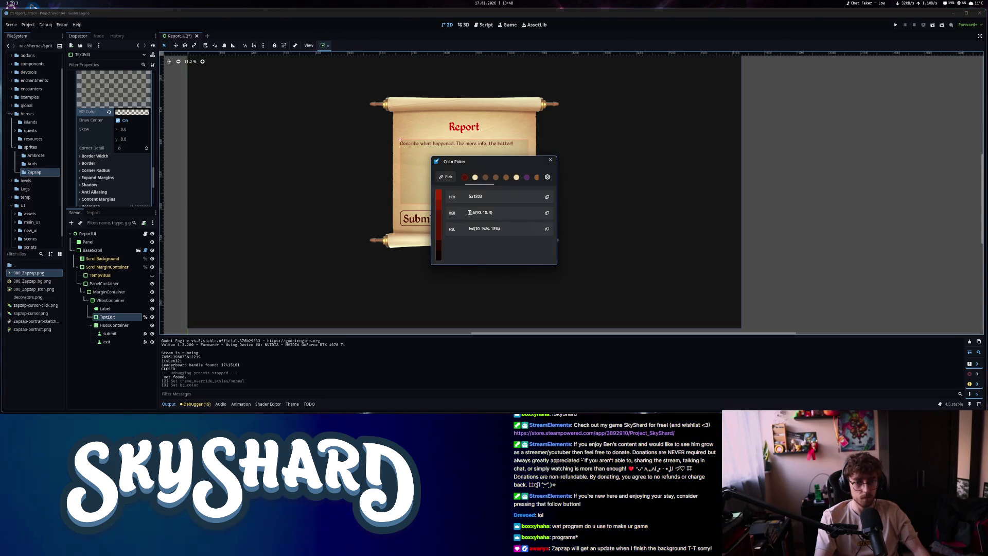
Set the text box style's border colour to the sampled dark red
click(549, 160)
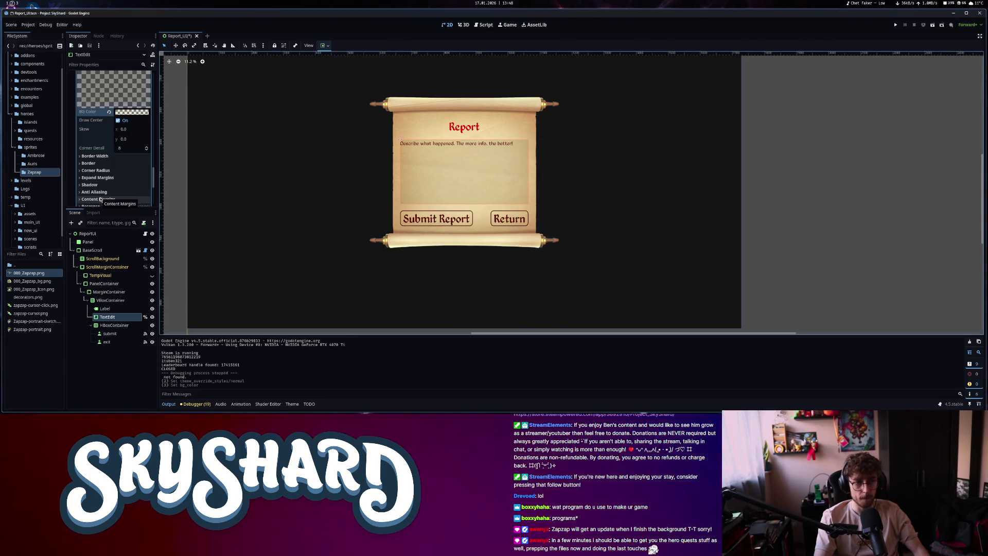
click(88, 163)
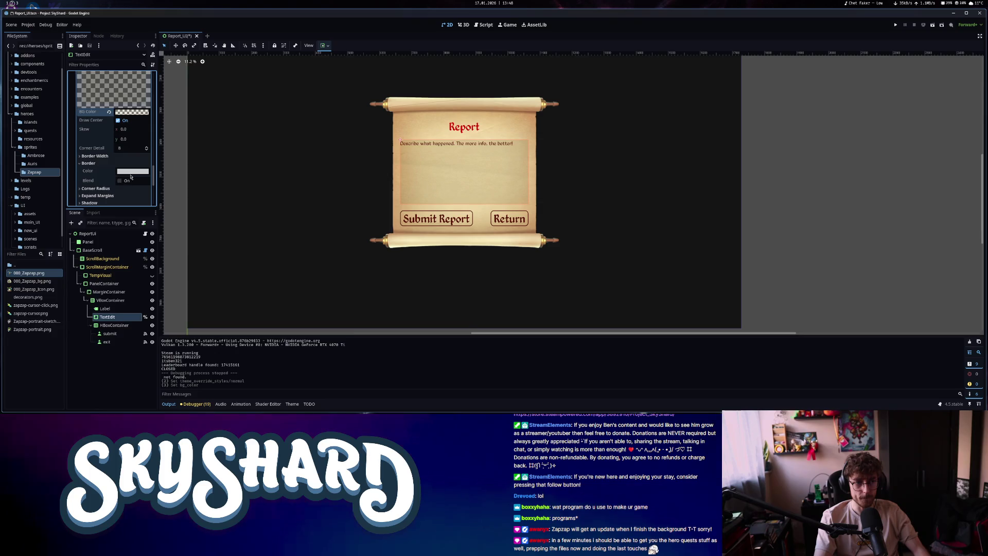
click(131, 173)
click(119, 189)
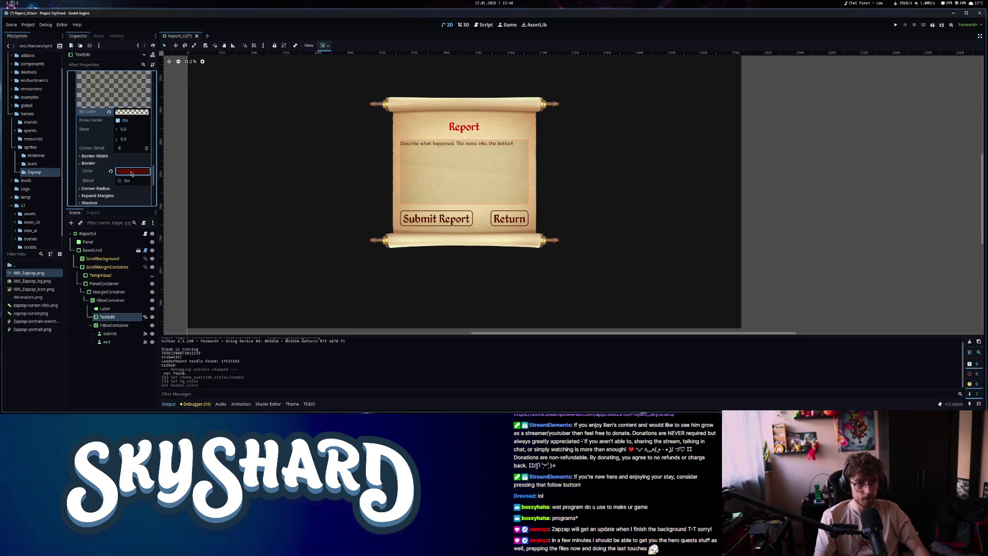
click(118, 196)
scroll(117, 197, down, 1)
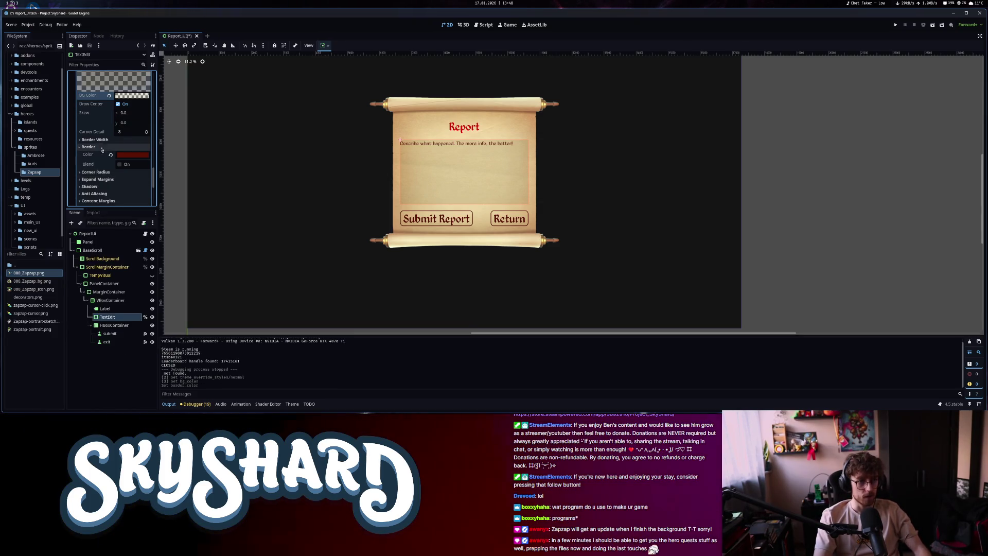
Set the border width to 20 on all four sides
click(131, 148)
text(20)
key(Return)
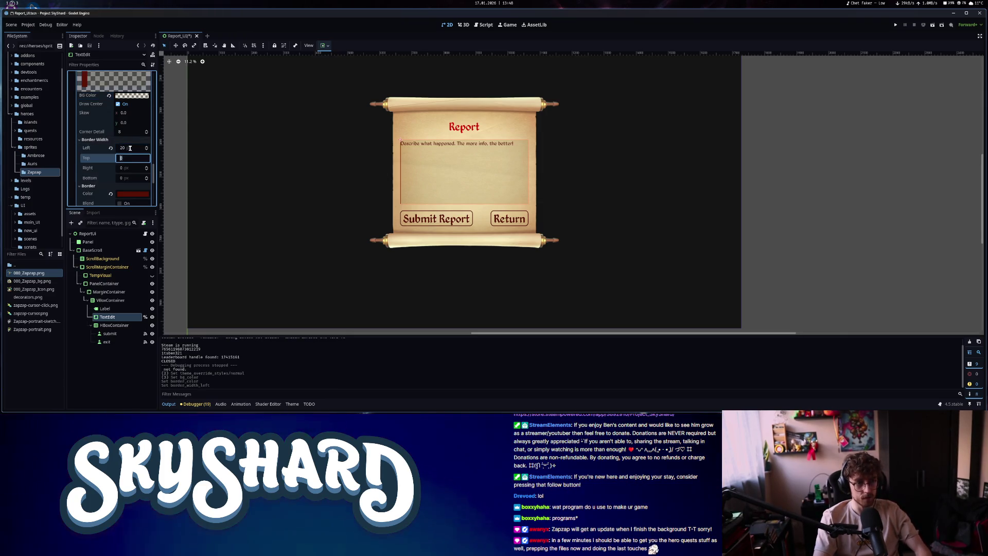
key(Tab)
text(20)
key(Tab)
text(20)
key(Tab)
text(20)
key(Return)
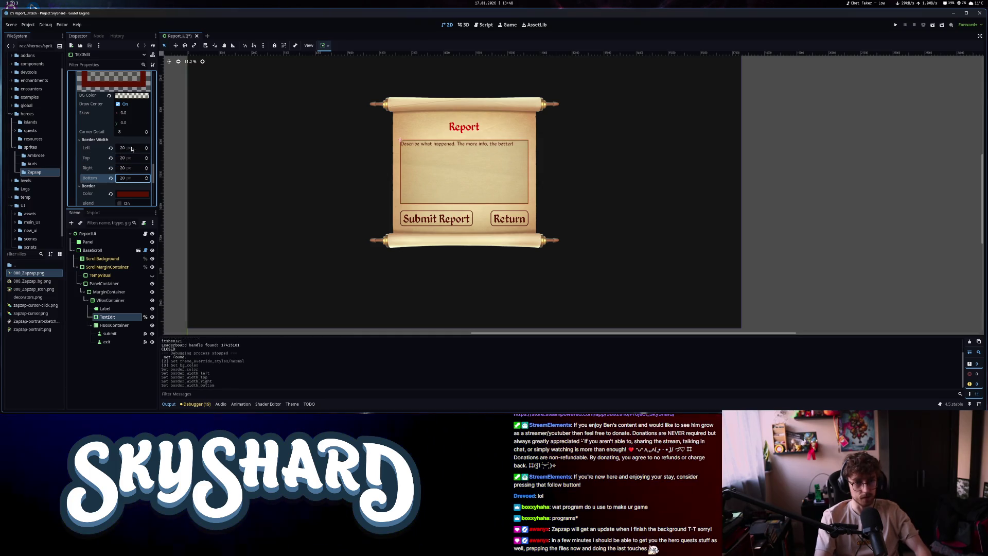
scroll(442, 209, up, 5)
scroll(101, 186, down, 4)
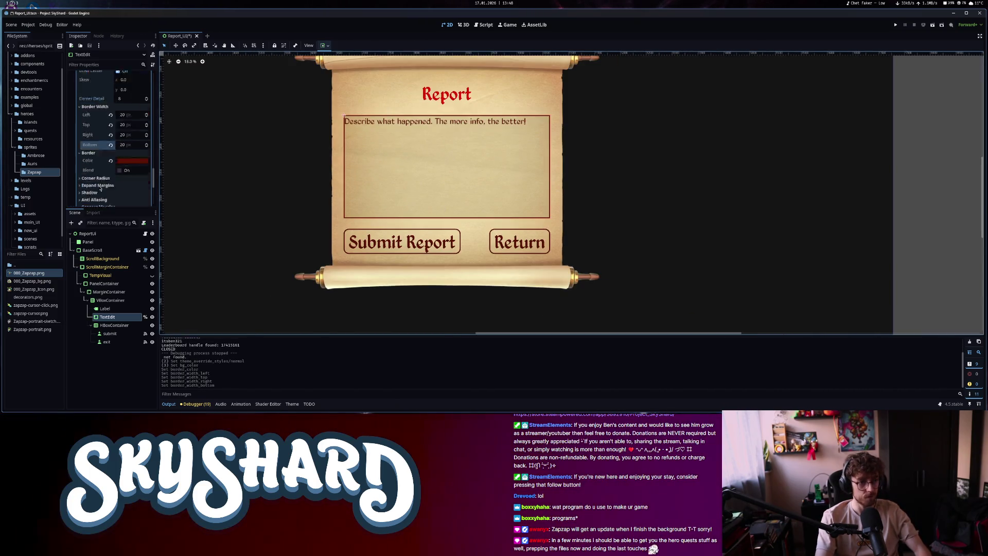
Adjust Expand Margins, keeping left at 50 and resetting top and right to 0
click(98, 134)
click(126, 144)
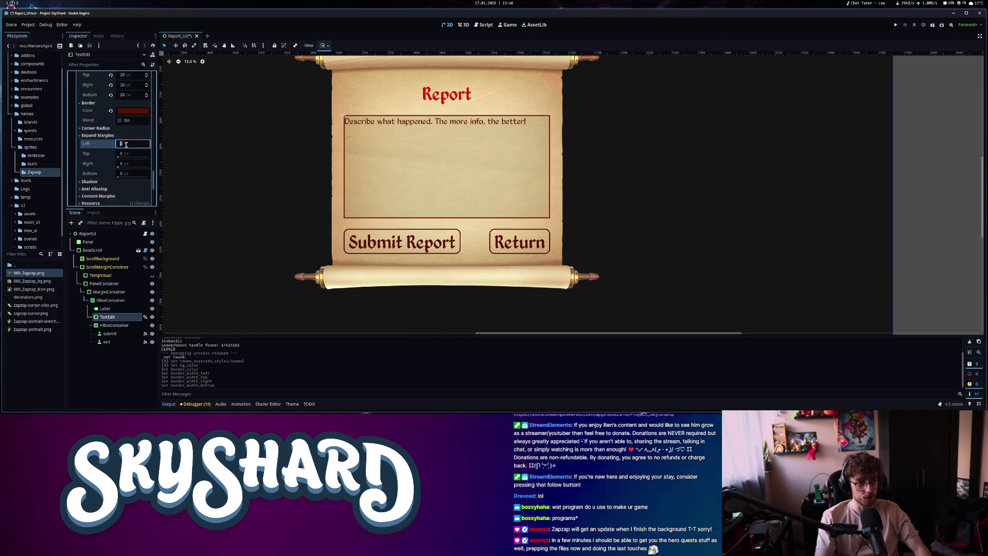
text(50)
key(Tab)
text(50)
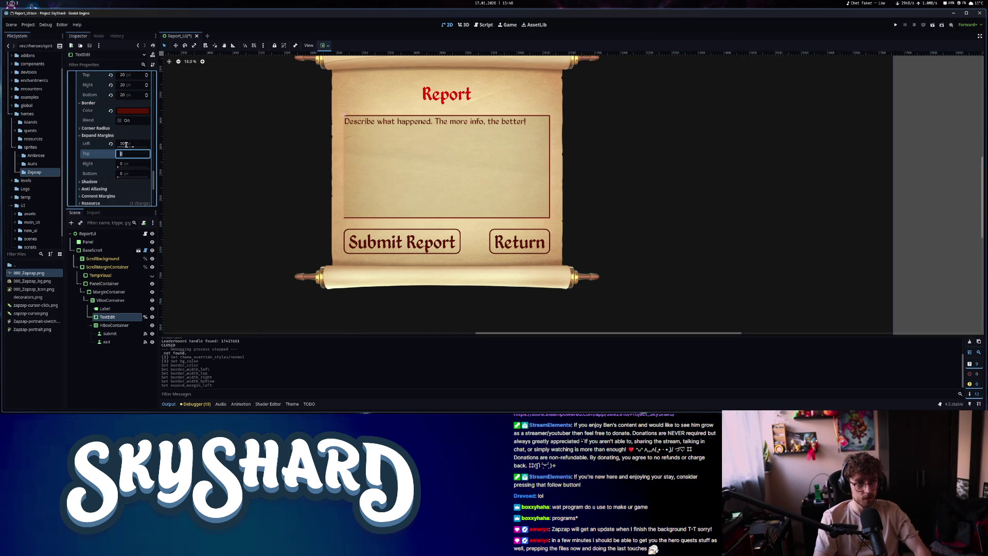
key(Tab)
text(50)
key(Tab)
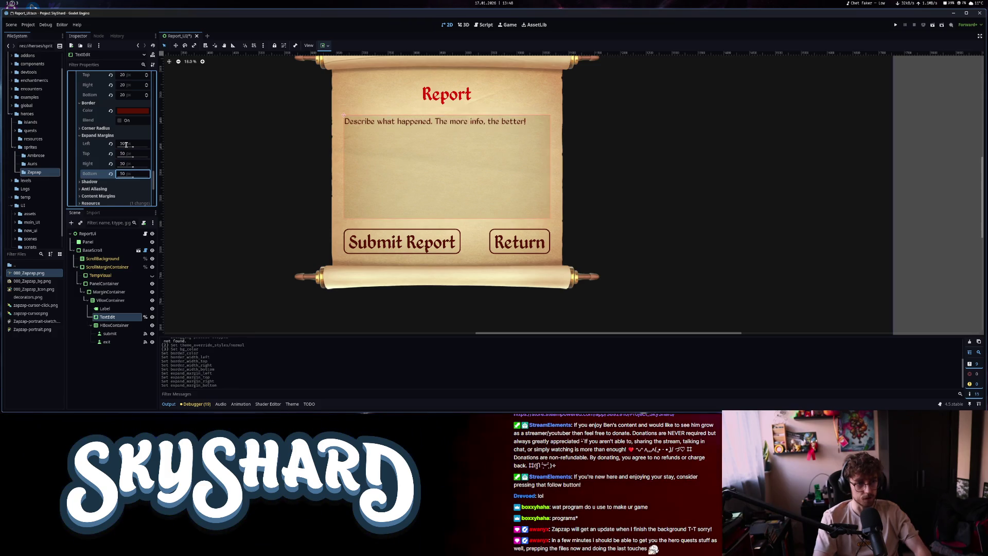
click(110, 154)
click(111, 164)
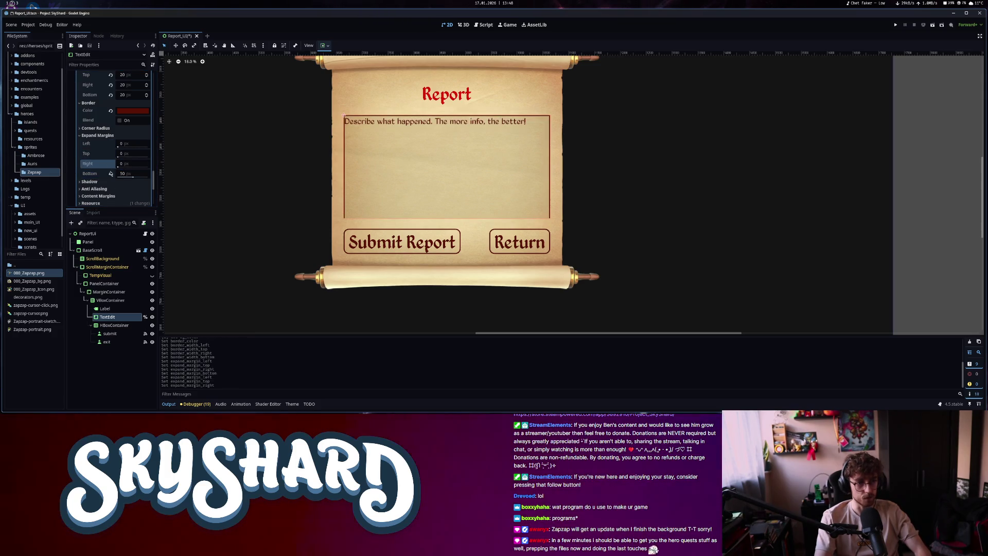
click(97, 136)
Set the content margins to 50 on left, top, right and bottom
click(98, 157)
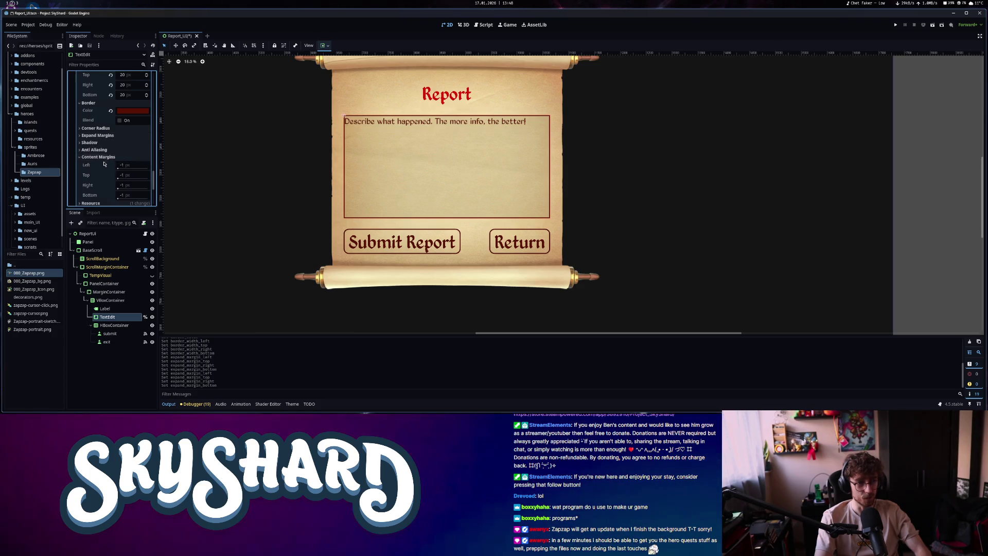
click(122, 164)
text(50)
key(Tab)
text(50)
key(Tab)
text(50)
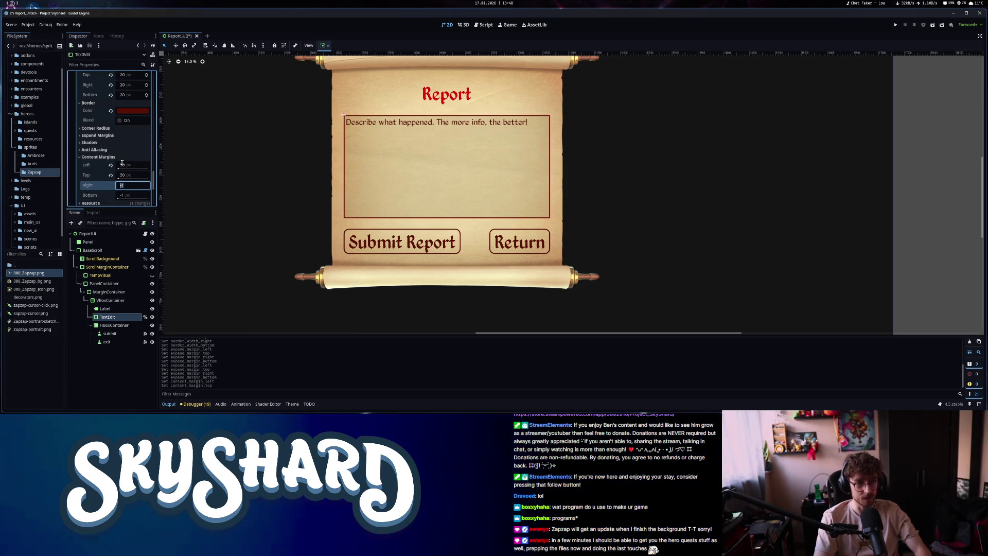
key(Tab)
text(50)
key(Return)
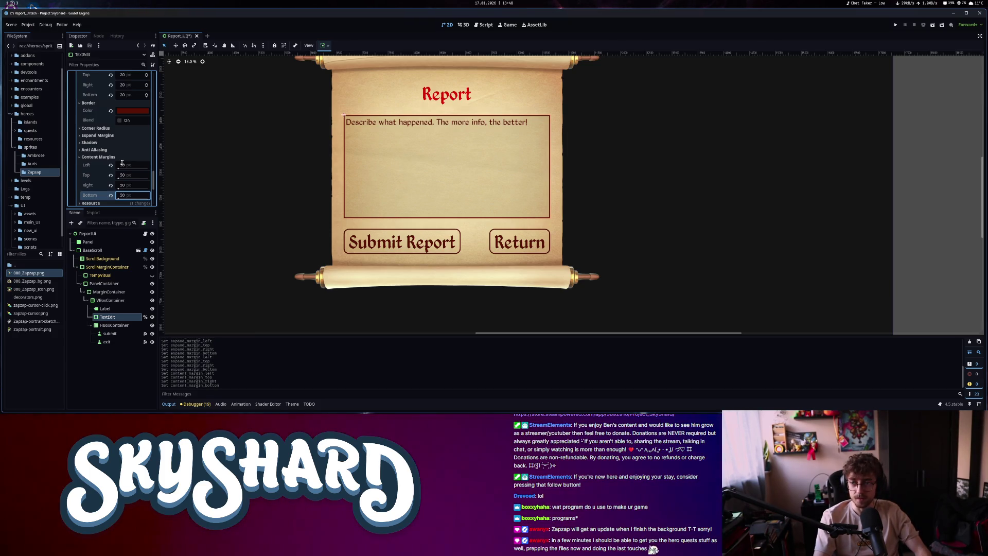
Recentre the report scroll on the canvas and check the title label and text box
click(494, 149)
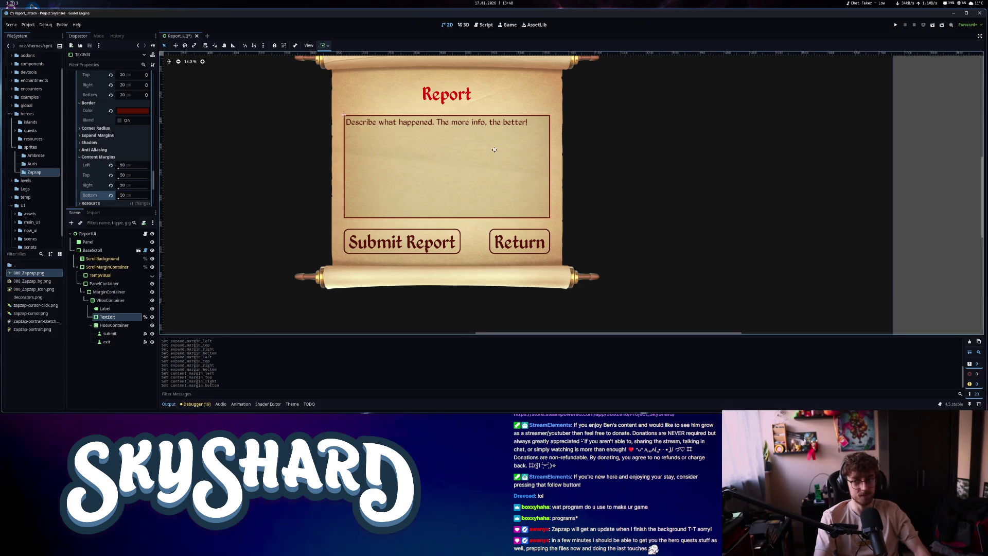
drag(494, 150, 470, 168)
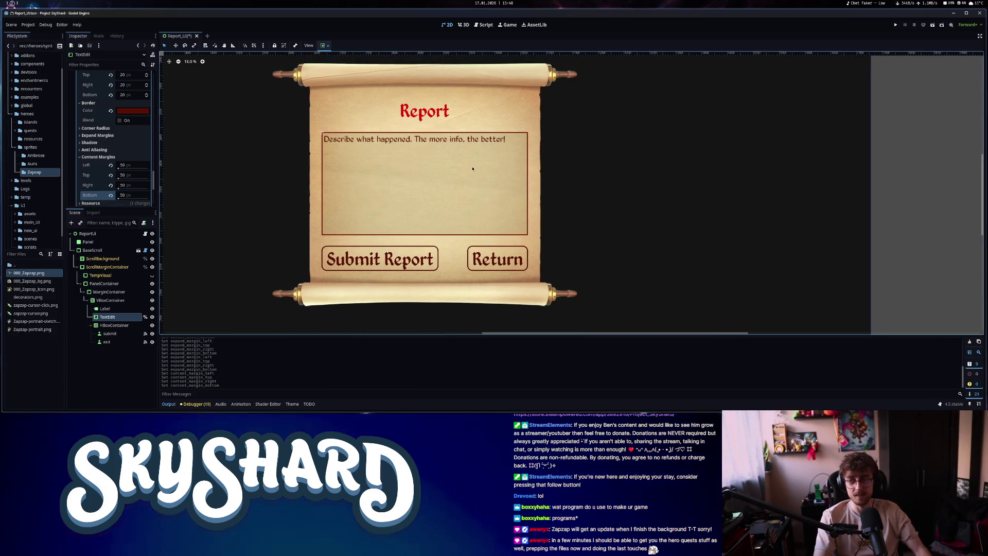
click(442, 176)
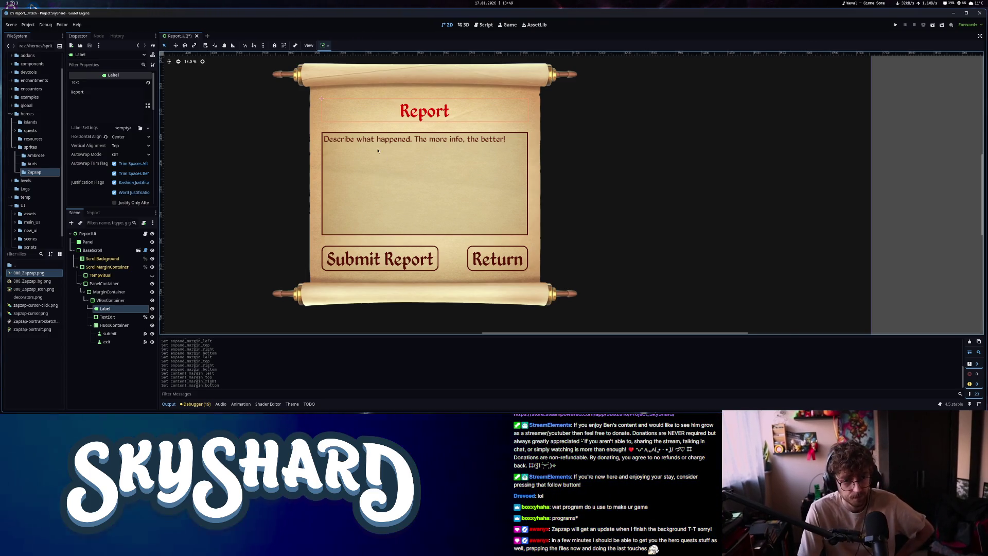
scroll(494, 146, up, 4)
scroll(424, 122, down, 6)
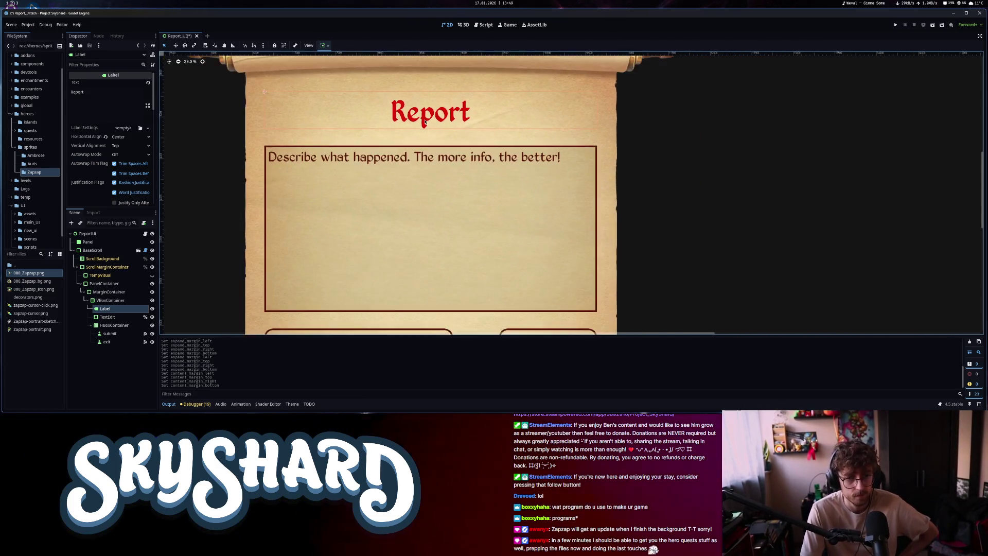
click(436, 208)
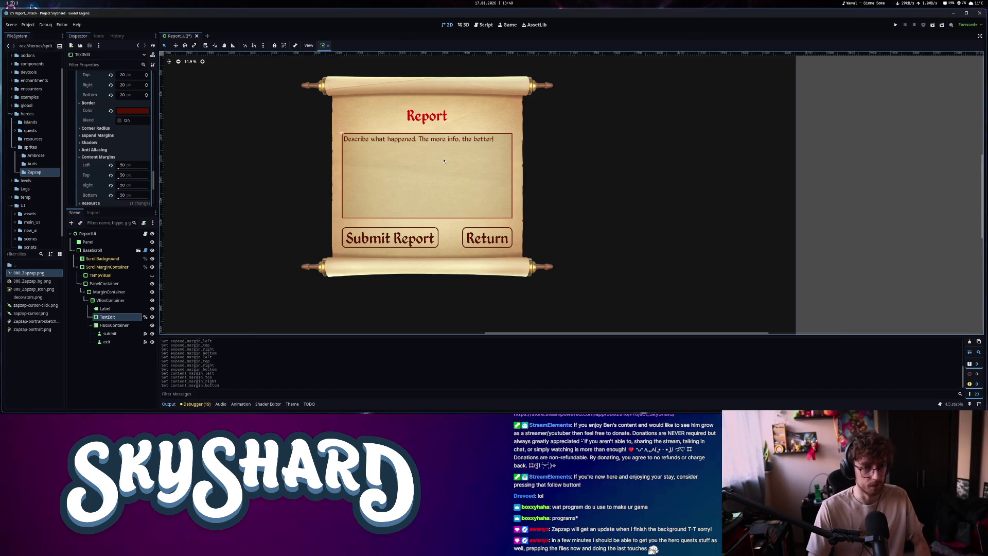
right_click(420, 199)
key(Escape)
Close Report_UI and open main_UI.tscn via Quick Open
key(ctrl+shift+w)
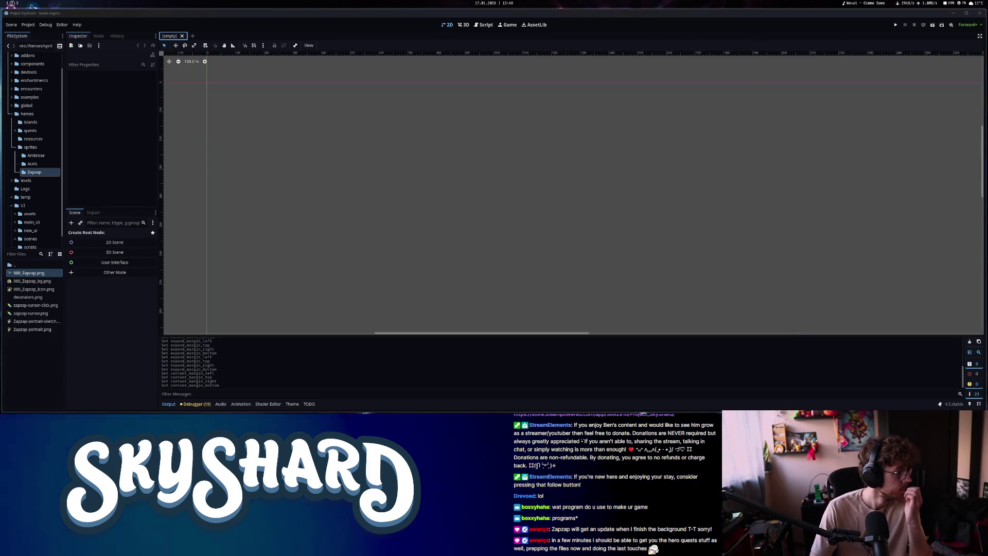
click(574, 164)
key(ctrl+shift+o)
text(stat)
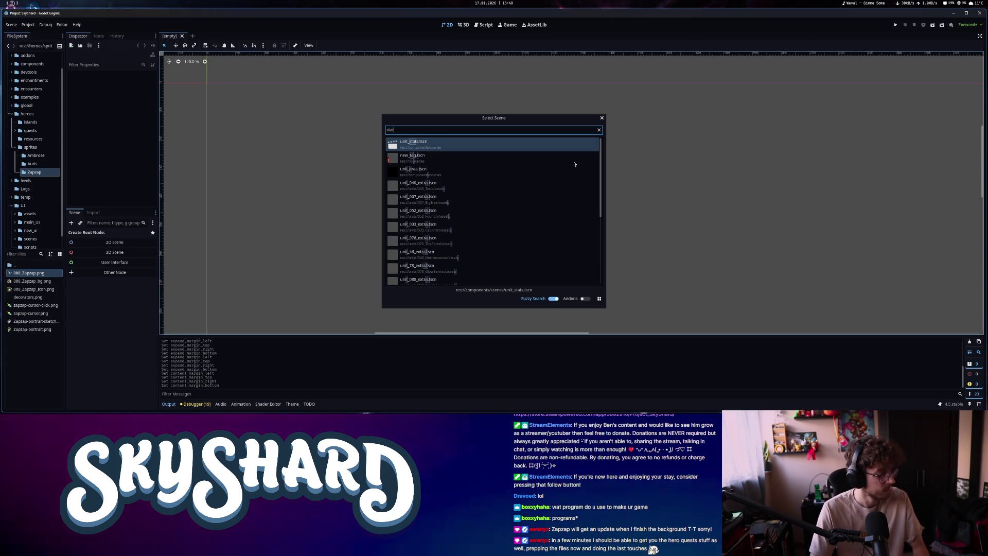
key(Escape)
key(ctrl+shift+o)
text(mua)
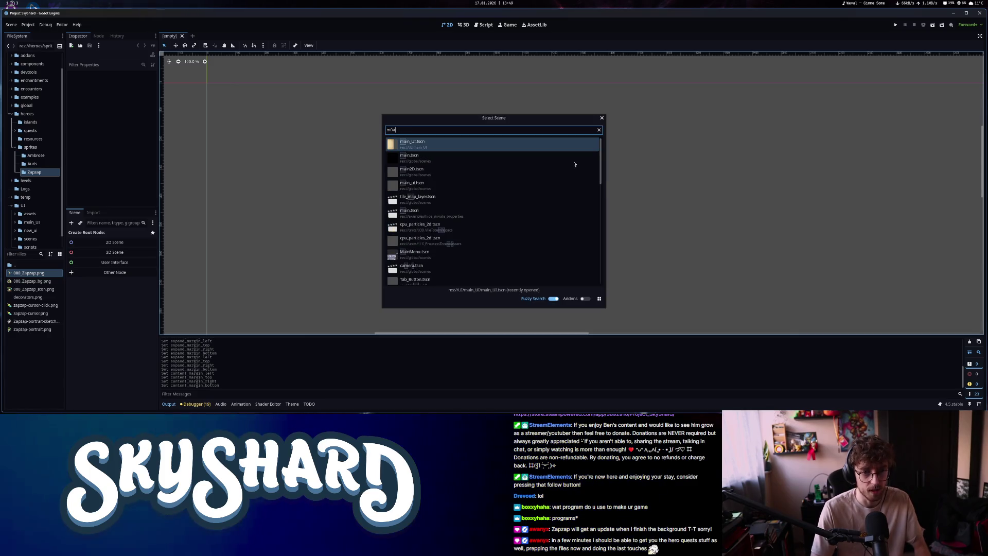
key(Return)
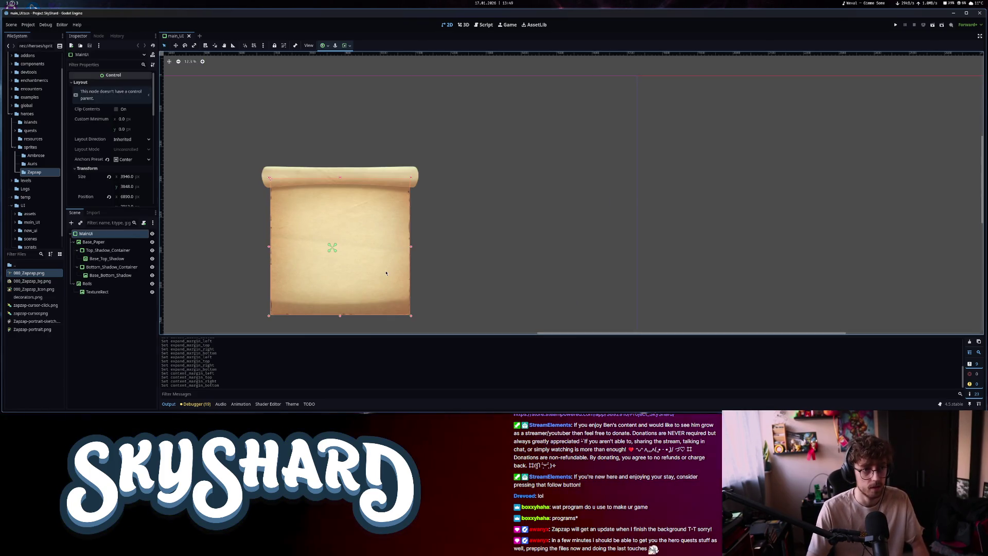
click(189, 36)
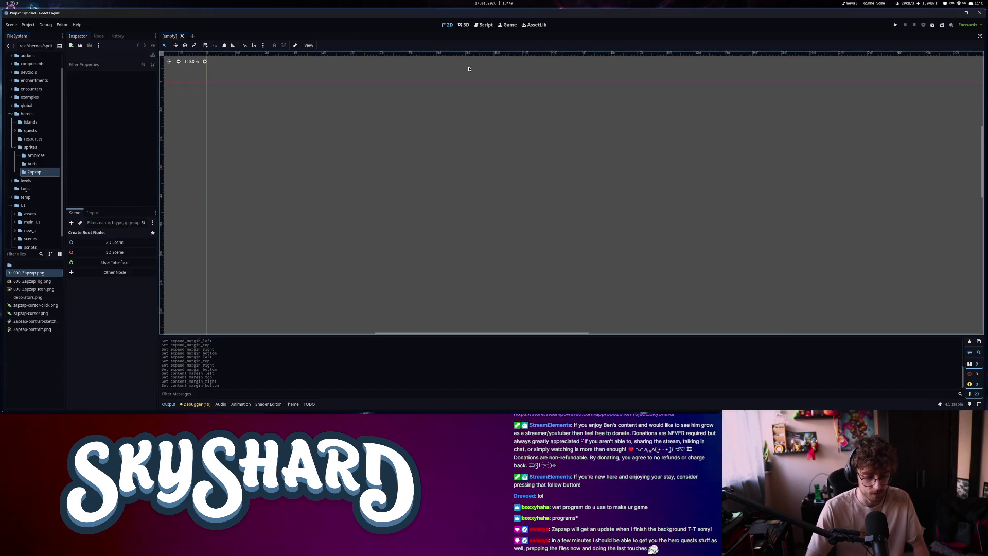
key(ctrl+shift+o)
text(main)
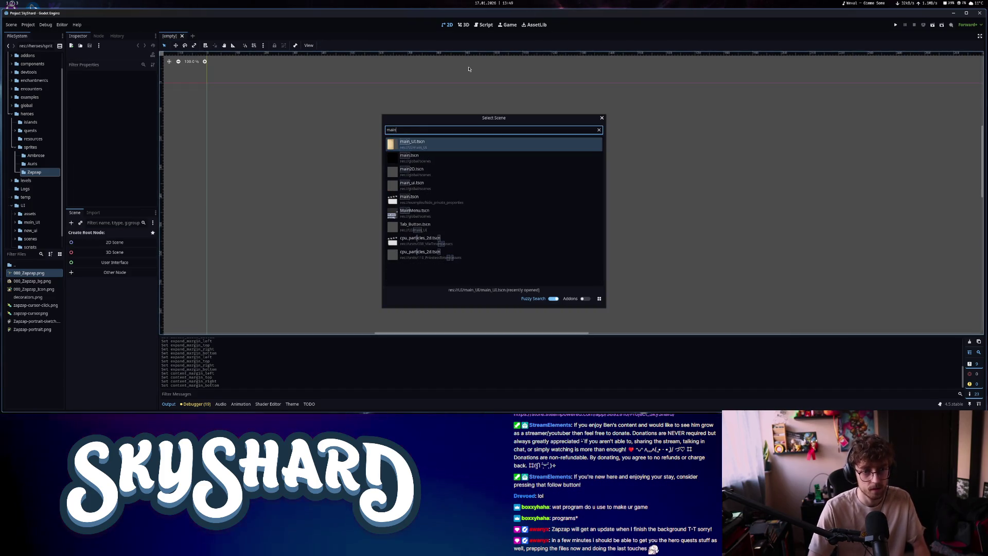
key(Return)
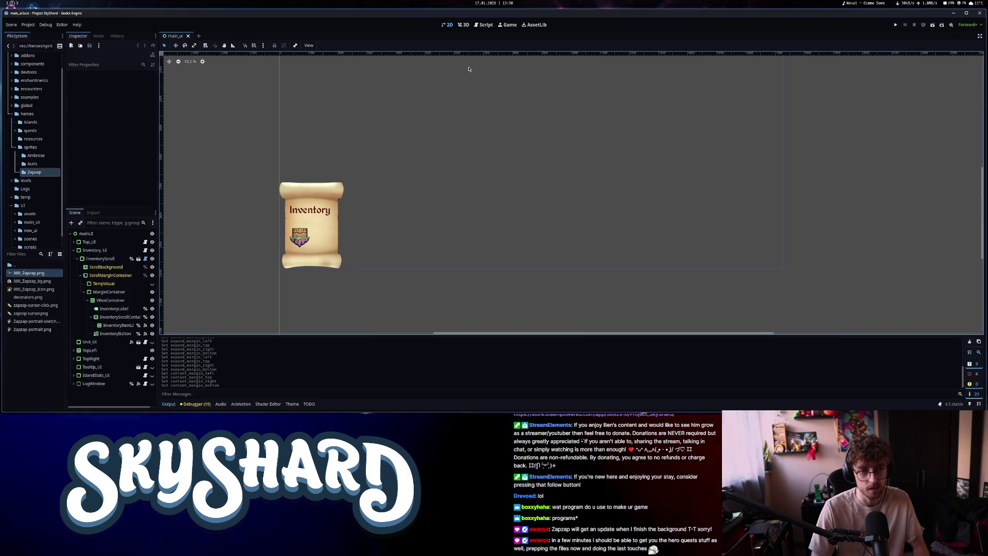
Make the LogWindow panel visible, keeping IslandStats_UI hidden
scroll(437, 175, down, 5)
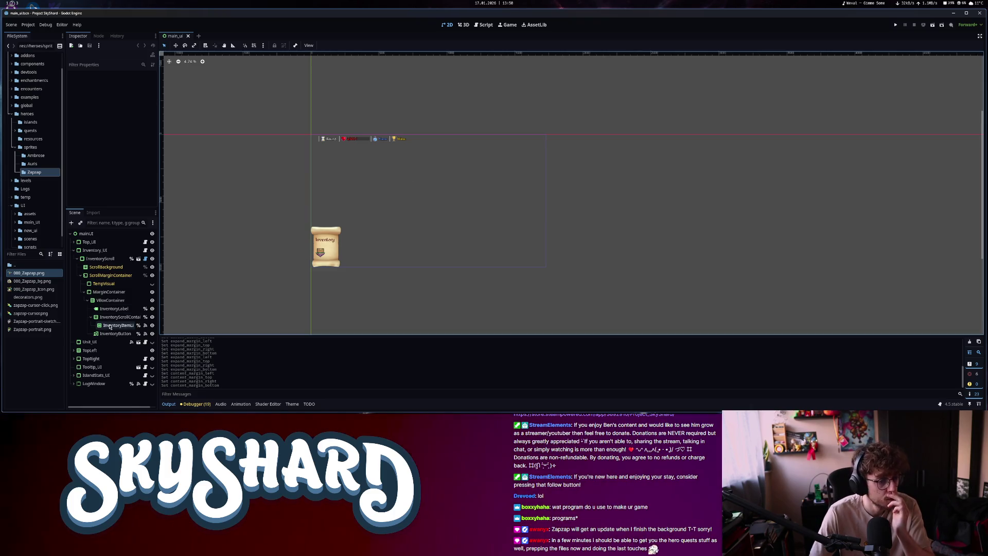
click(75, 251)
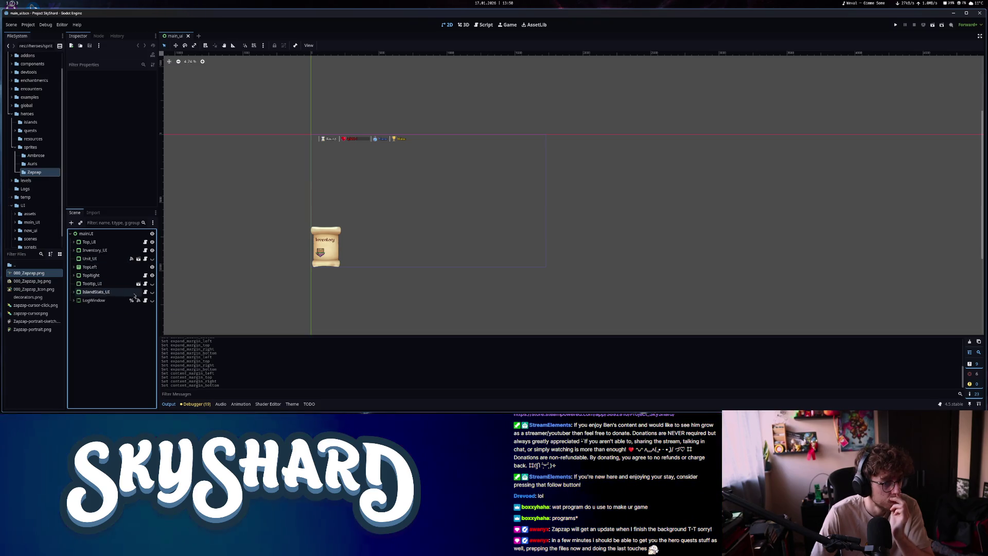
click(152, 292)
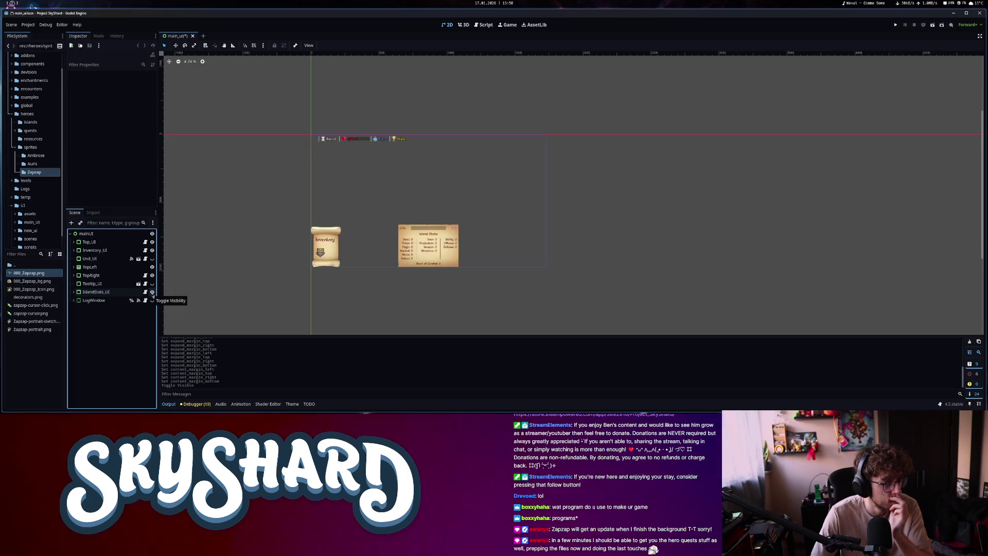
click(152, 293)
click(152, 301)
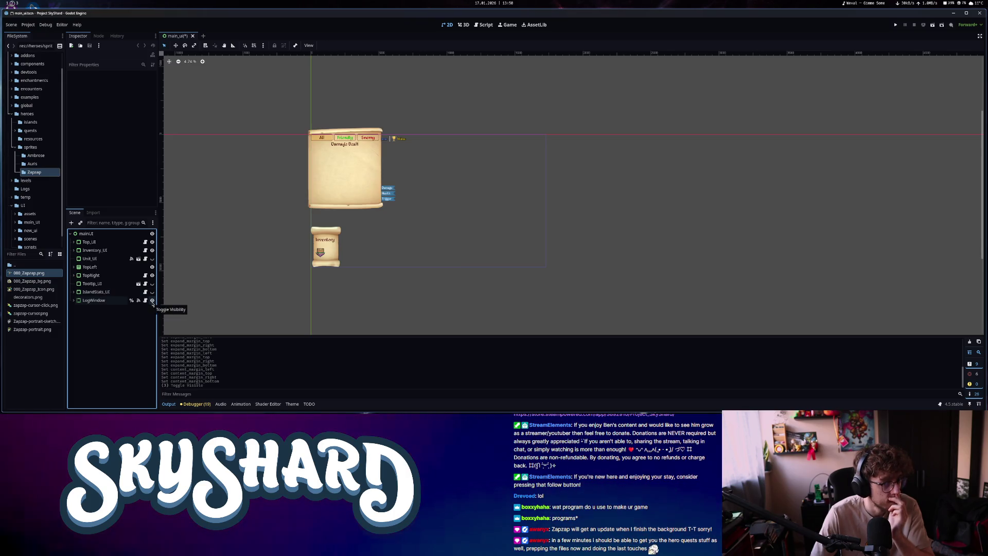
Select the Damage Dealt title, TabContainer and filter-tab HBoxContainer in the LogWindow
scroll(333, 178, up, 3)
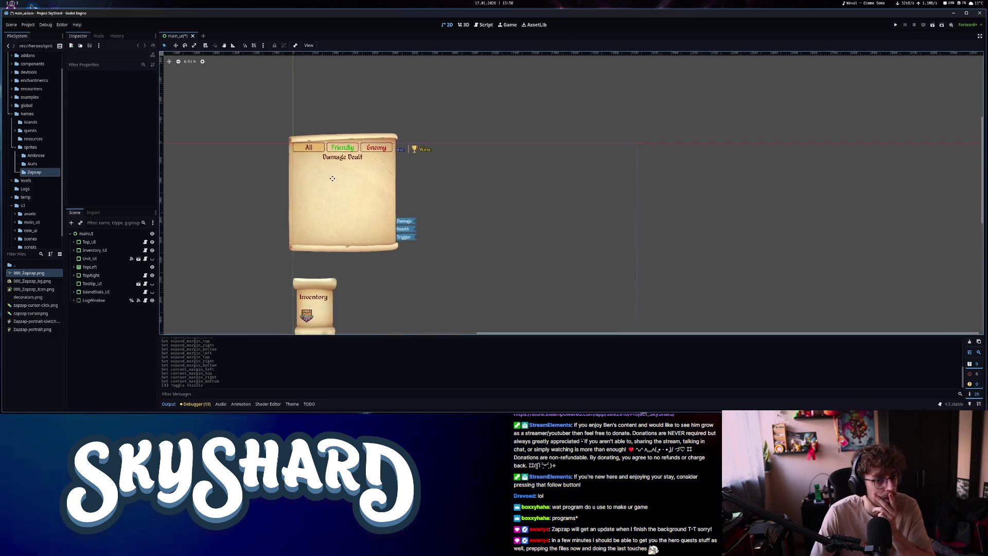
scroll(333, 179, up, 5)
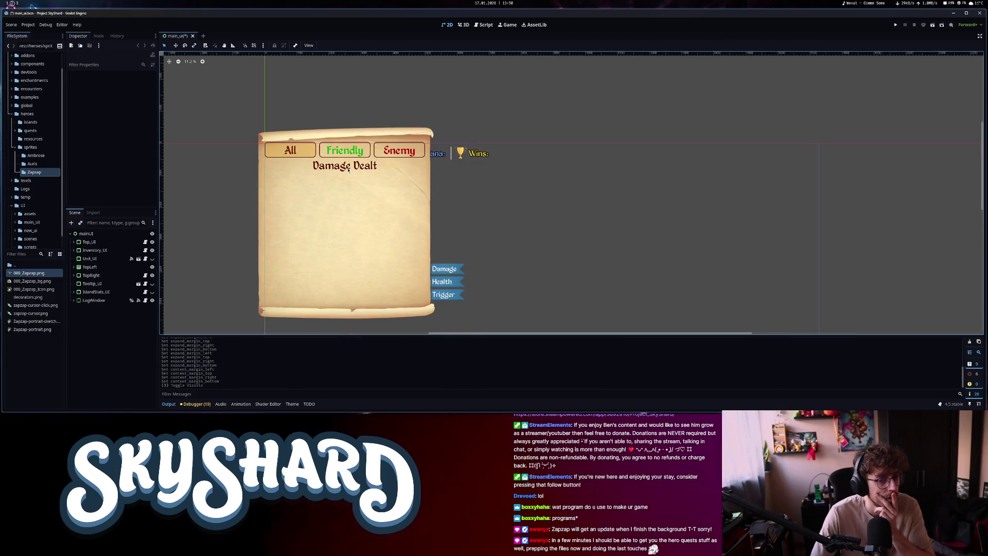
click(348, 169)
scroll(99, 359, down, 3)
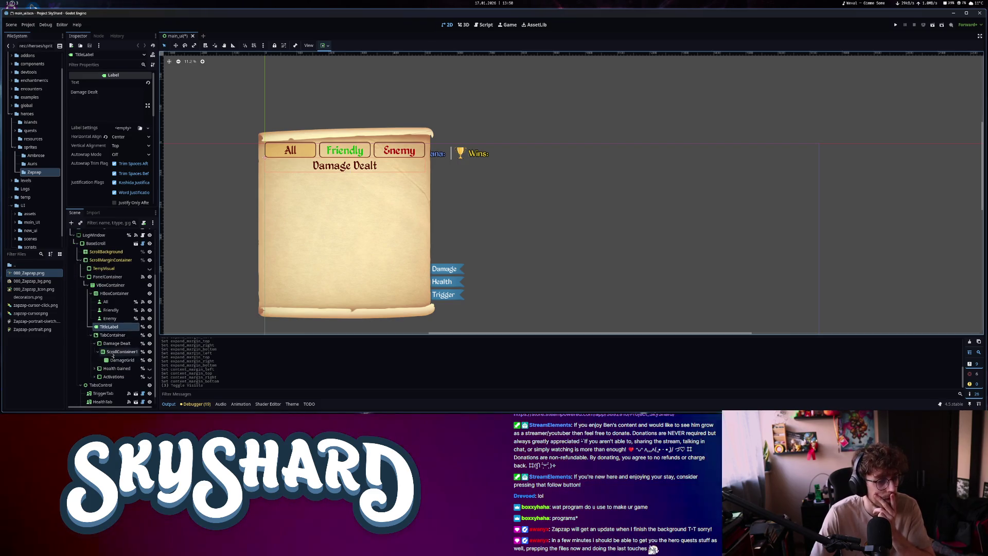
click(113, 335)
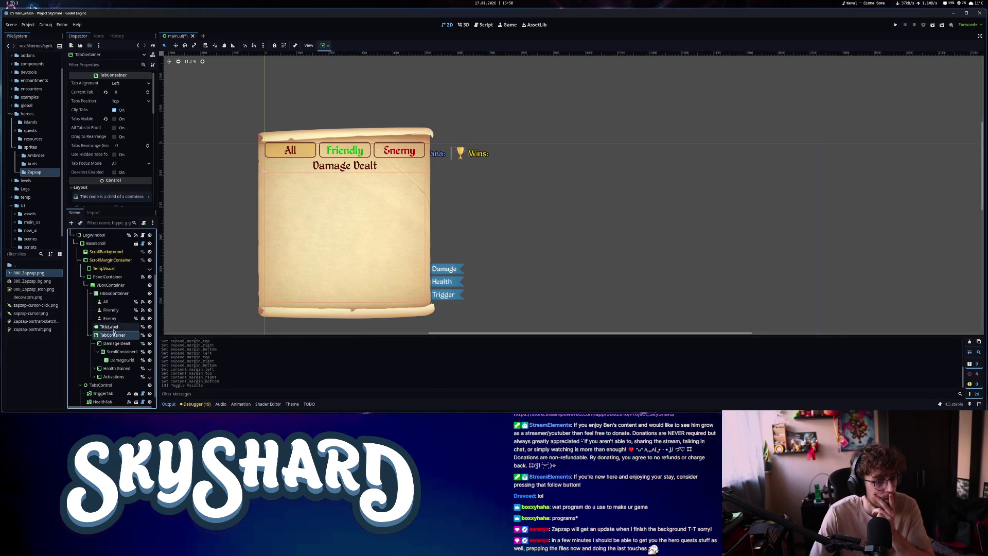
click(115, 294)
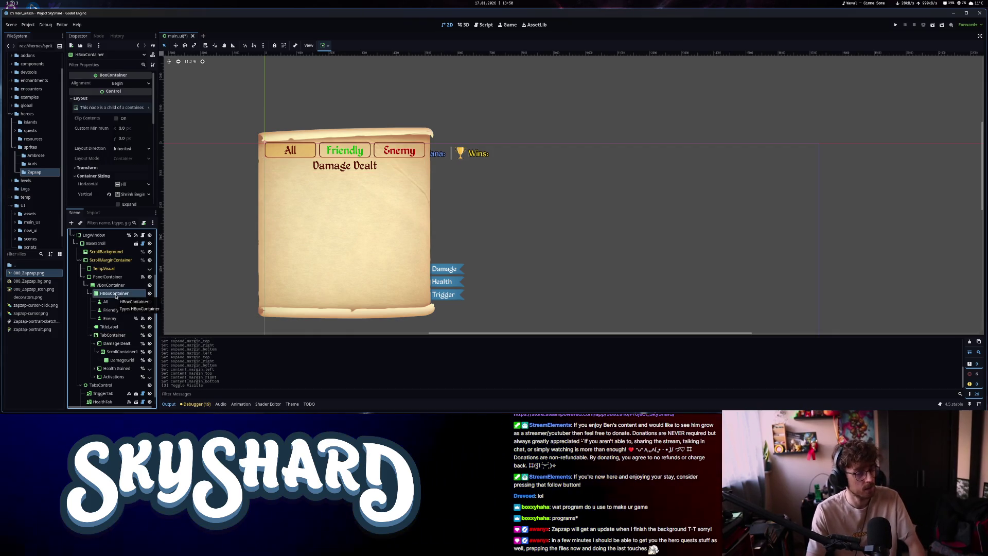
key(ctrl+a)
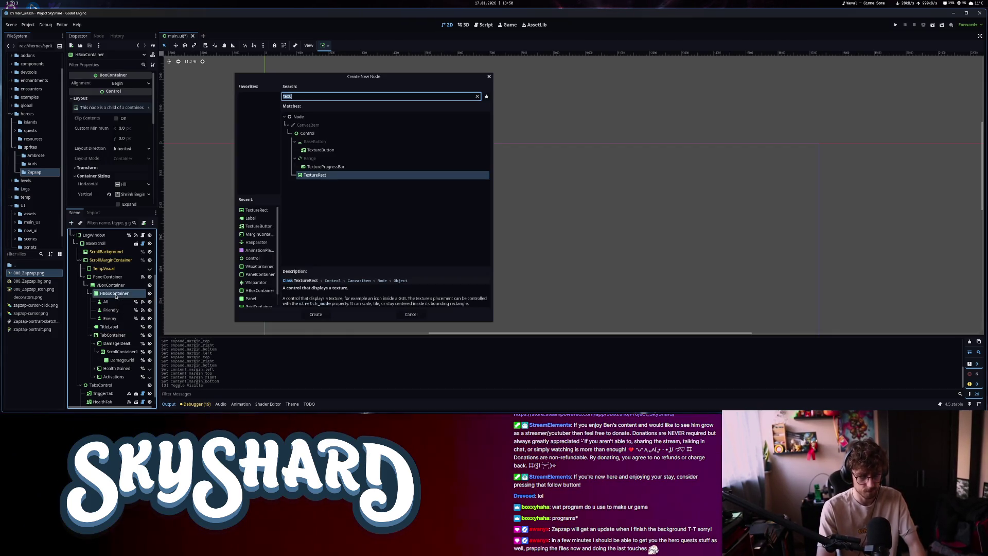
Add an HSeparator node and move it just below the Damage Dealt title label
text(sepa)
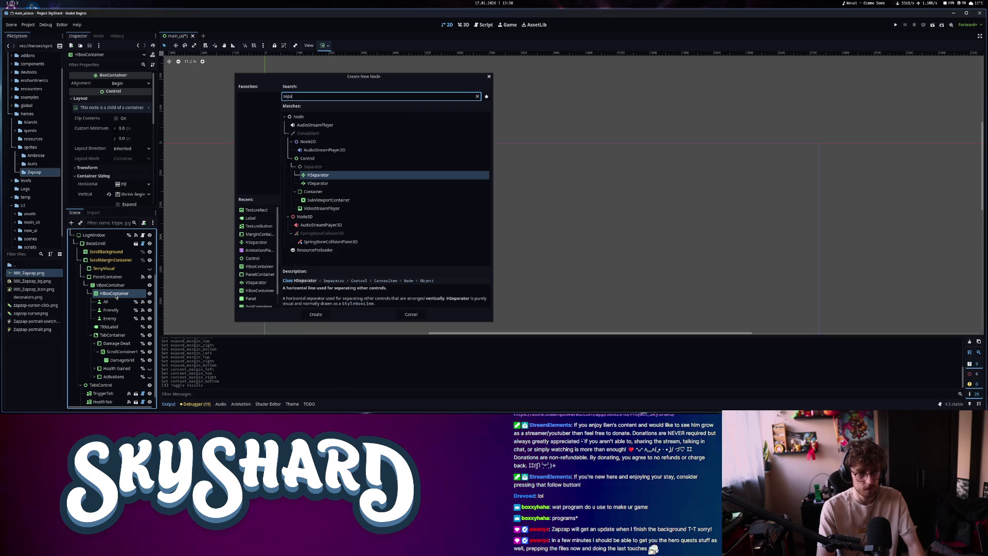
key(Return)
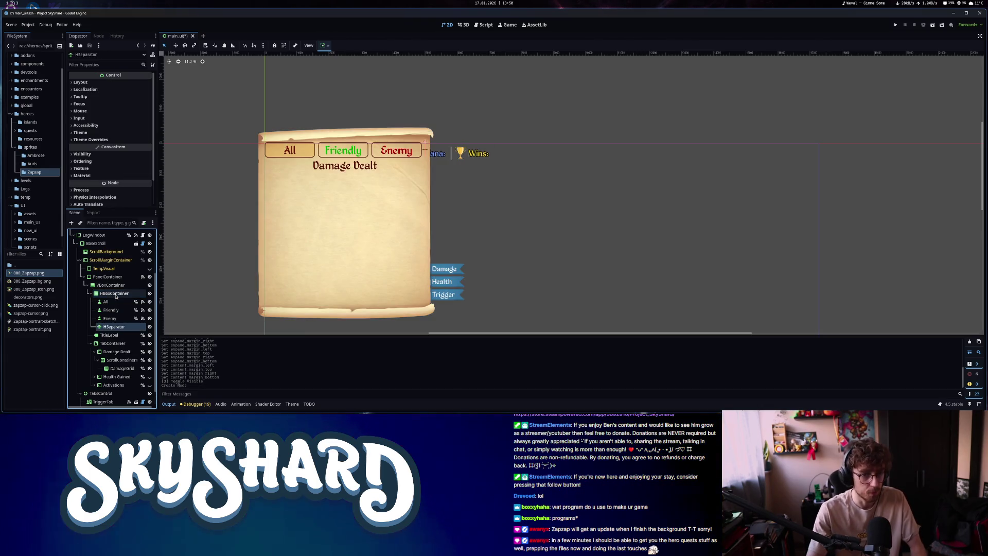
click(108, 335)
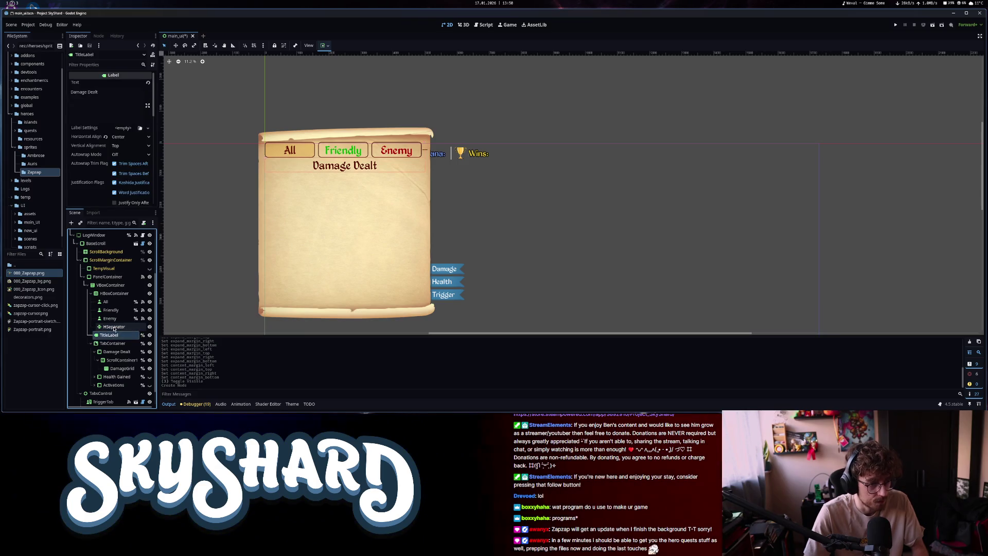
drag(114, 340, 114, 342)
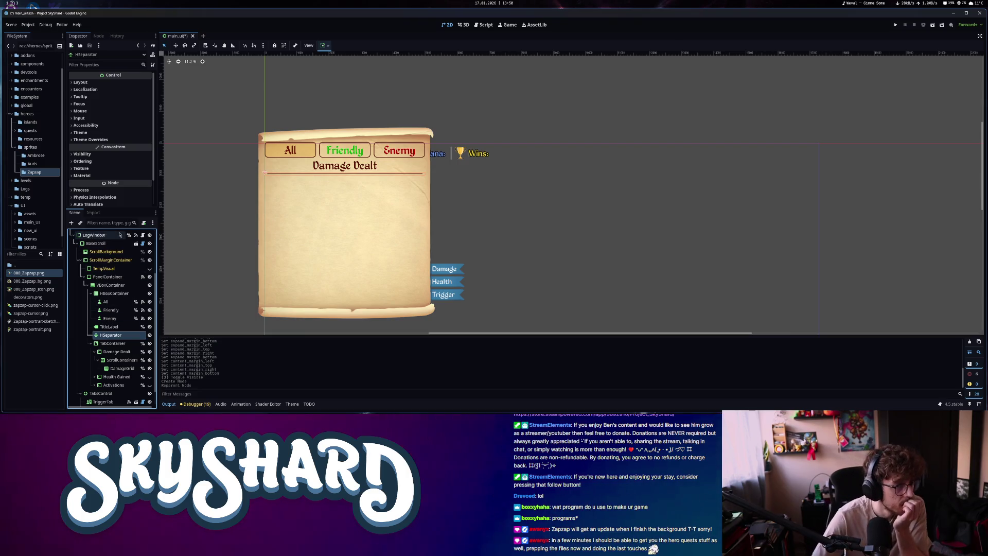
scroll(305, 177, up, 4)
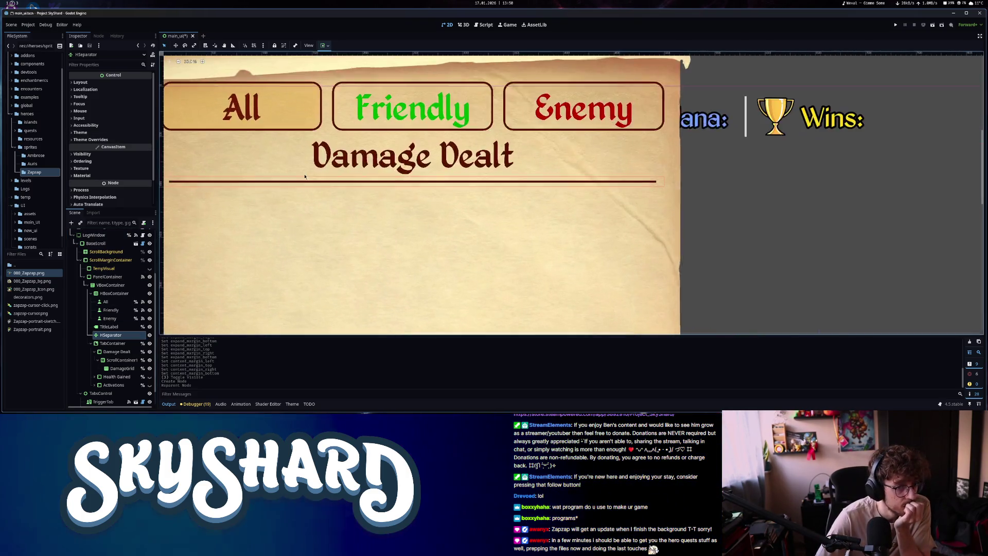
scroll(305, 176, down, 2)
Set the separator's style override to a StyleBoxTexture using separator_4.png
click(104, 140)
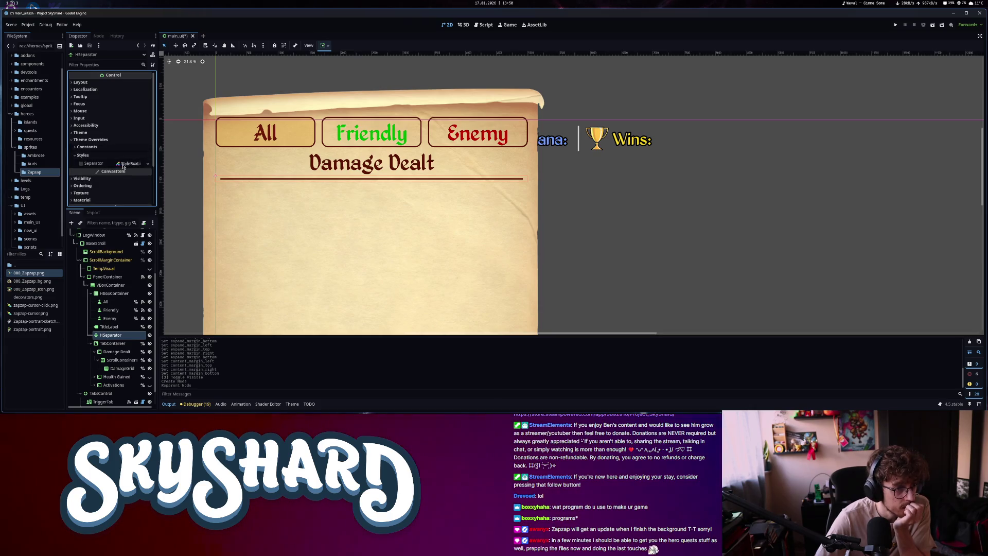
click(148, 185)
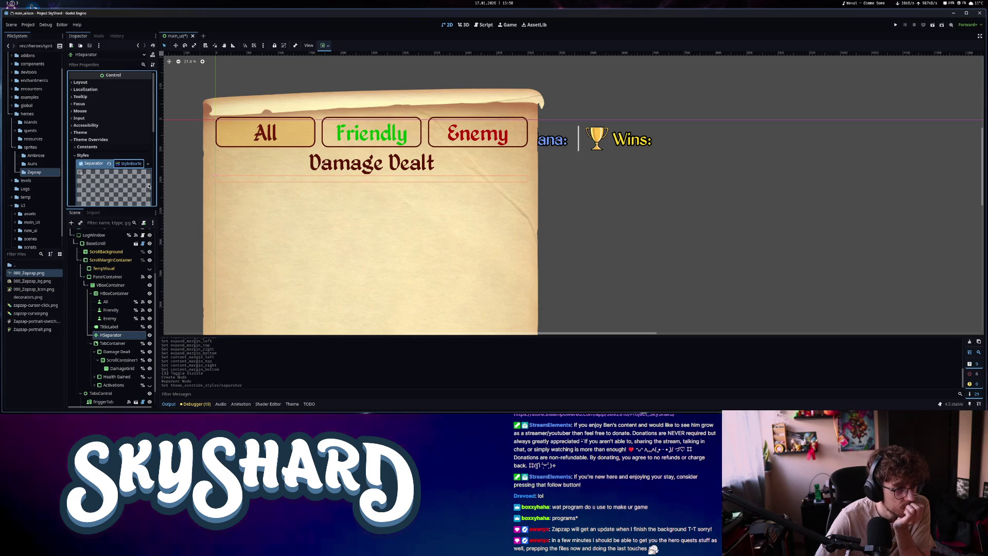
click(12, 113)
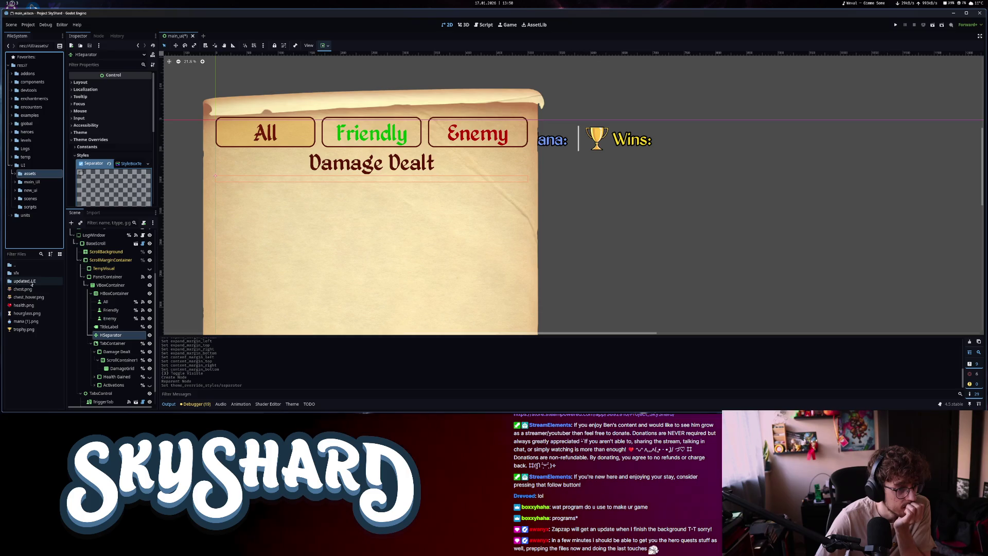
double_click(29, 275)
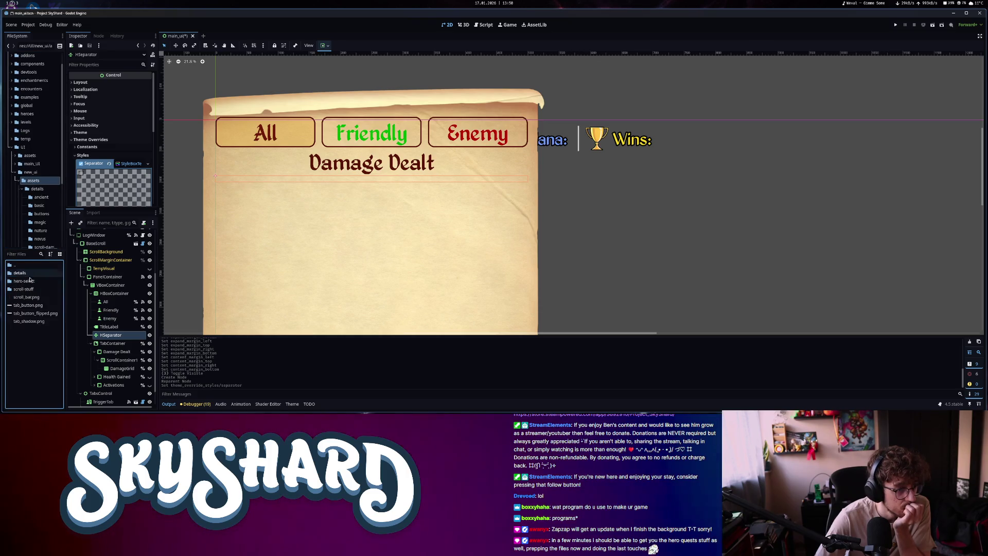
double_click(19, 273)
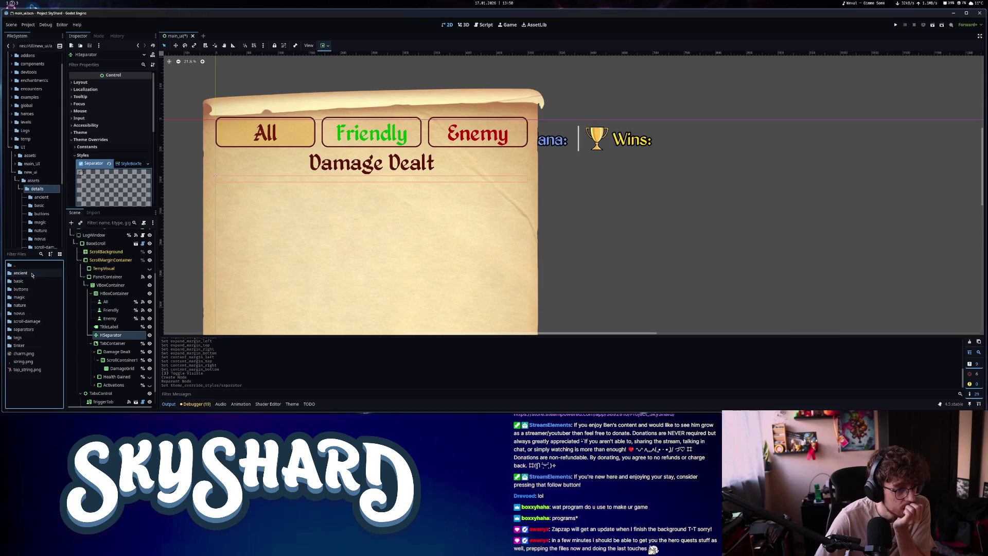
double_click(28, 329)
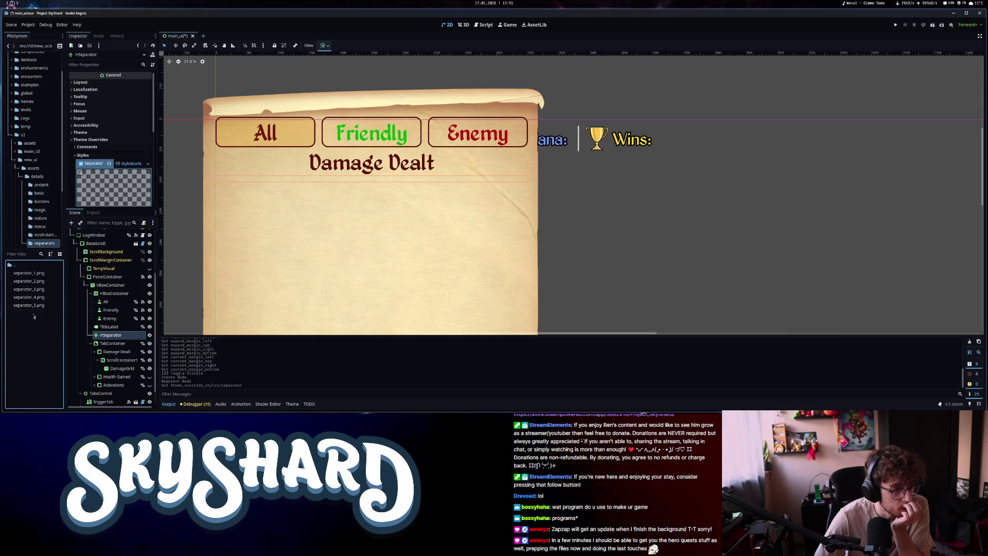
mouse_move(34, 301)
mouse_down()
mouse_move(56, 242)
mouse_move(129, 135)
mouse_up()
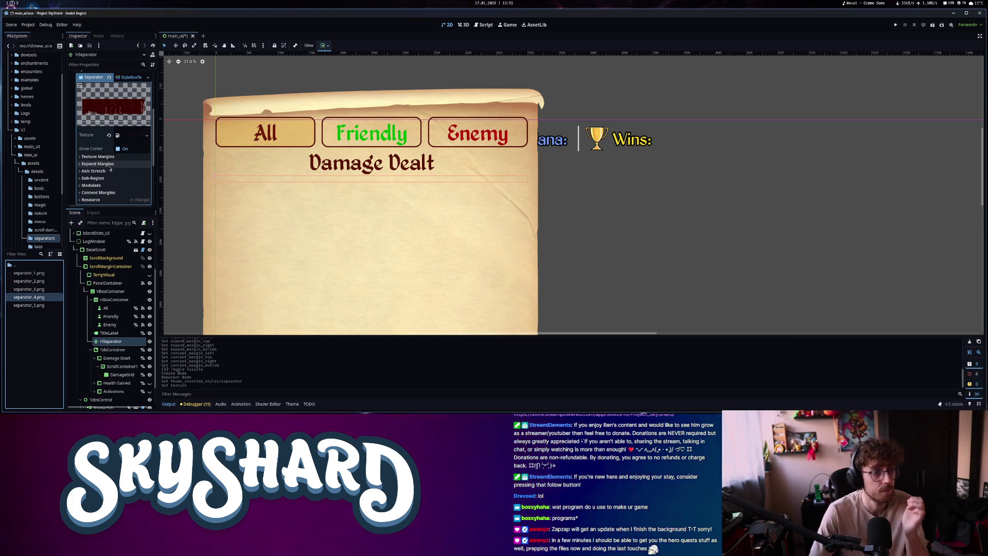
Set the separator texture's top margin to 40
click(98, 156)
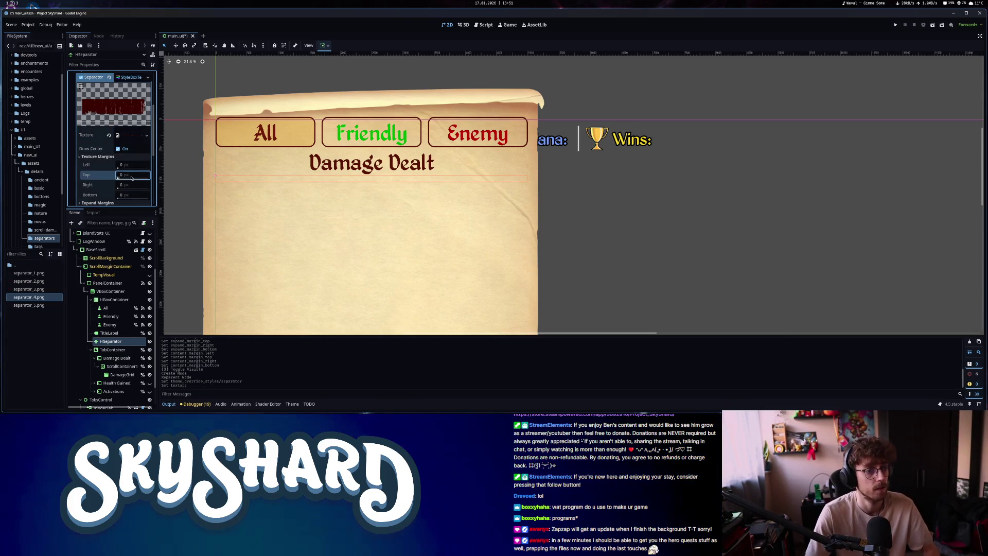
click(131, 175)
text(40)
key(Return)
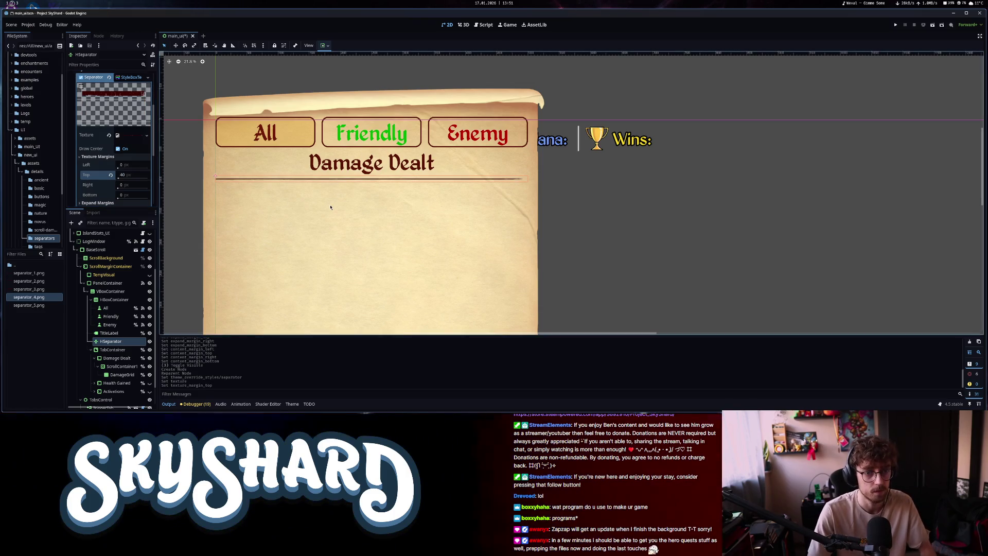
Inspect the TabContainer, Damage Dealt tab and ScrollContainer1 nodes
scroll(330, 208, down, 10)
scroll(330, 209, up, 9)
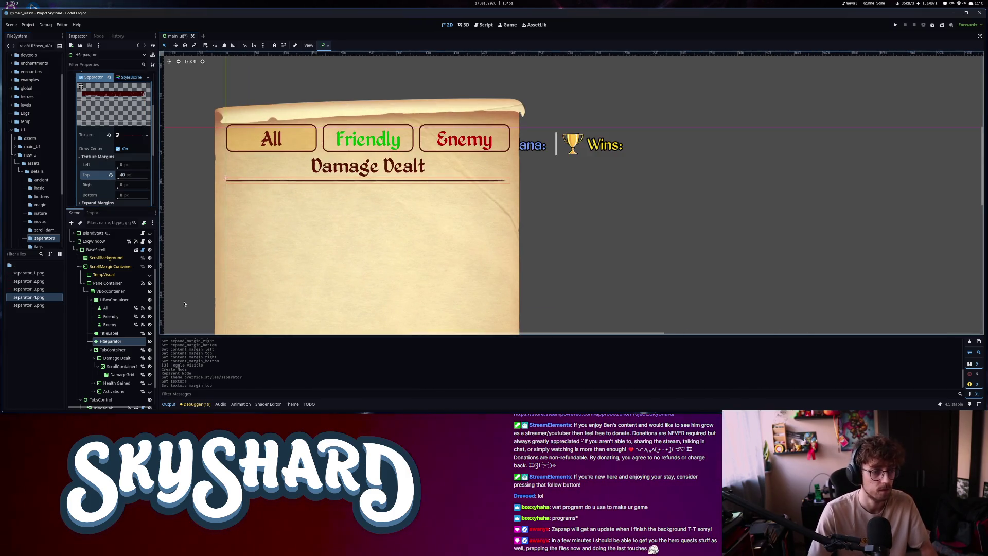
click(118, 350)
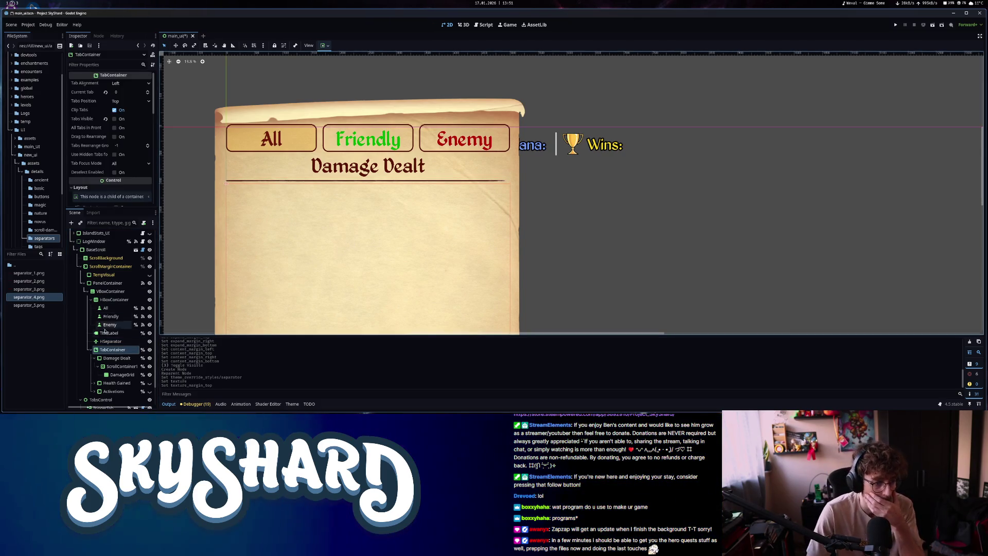
click(114, 359)
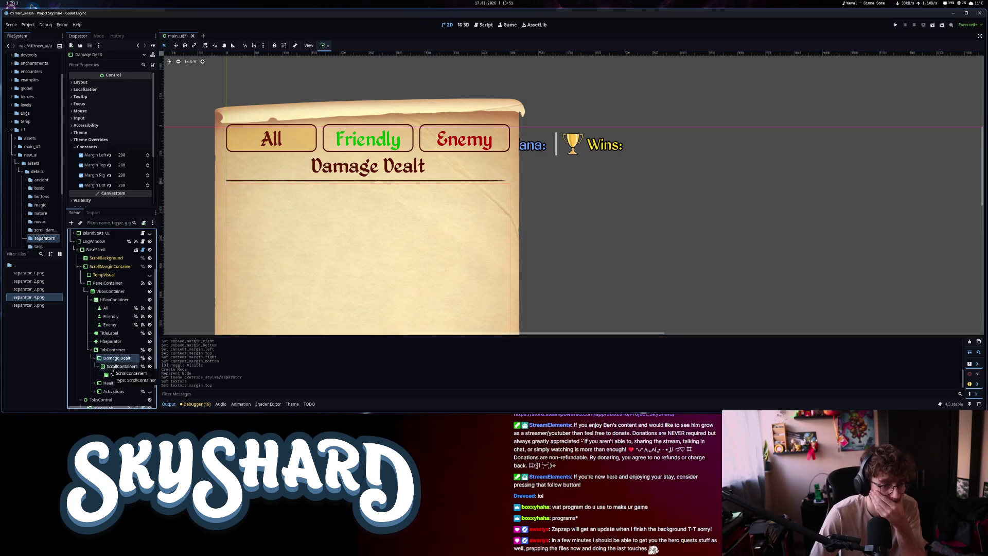
click(114, 367)
scroll(113, 370, down, 1)
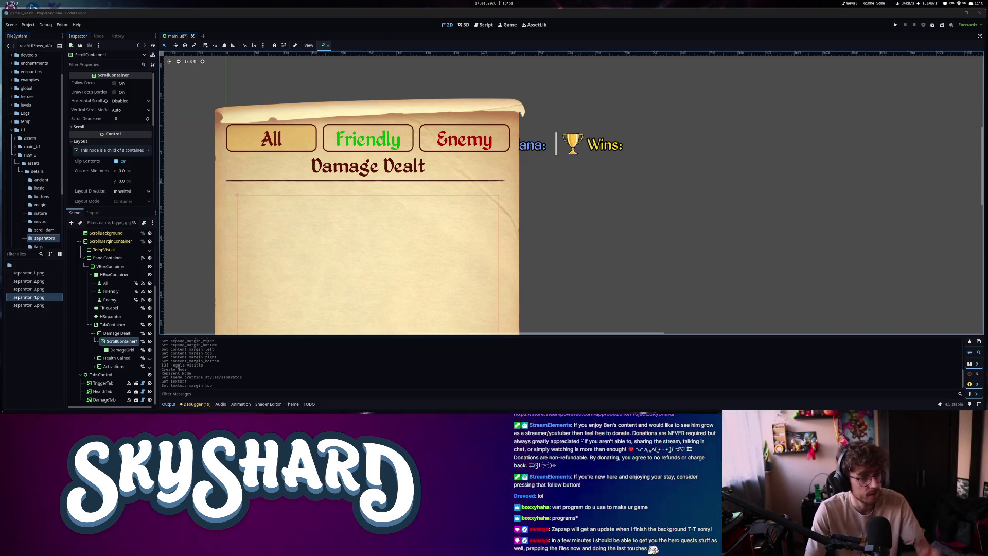
Review the HSeparator, DamageGrid and Damage Dealt nodes, then save main_ui
click(110, 316)
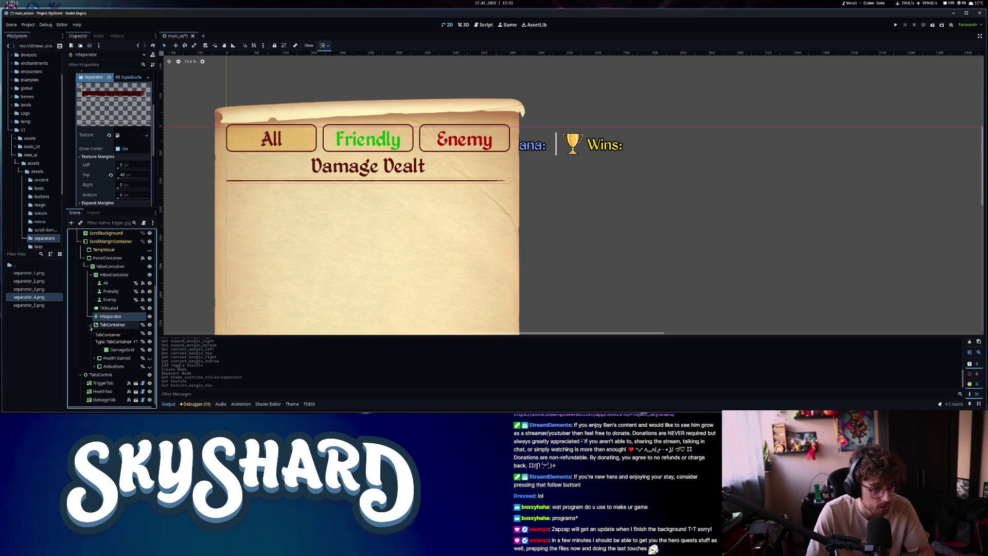
scroll(98, 345, up, 2)
scroll(100, 358, down, 2)
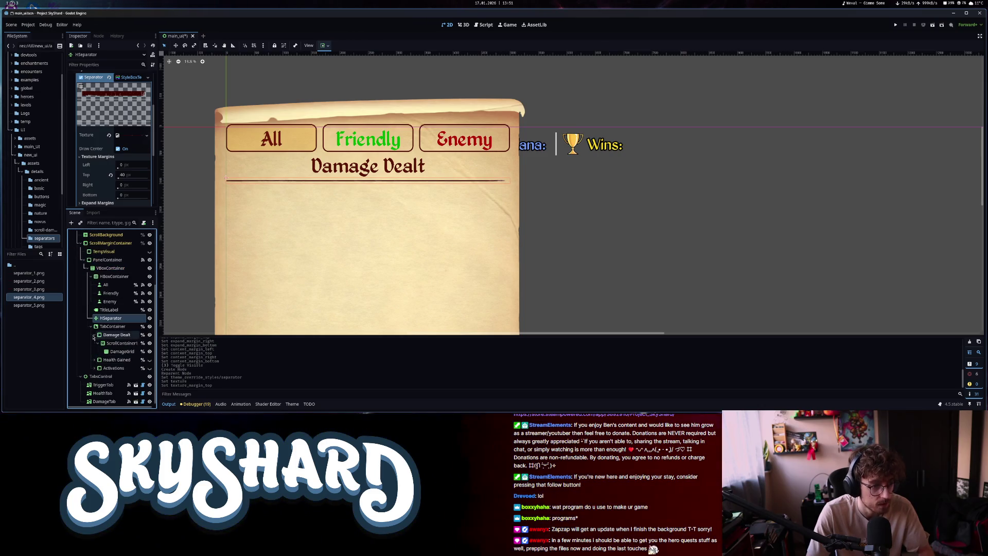
click(122, 352)
click(123, 336)
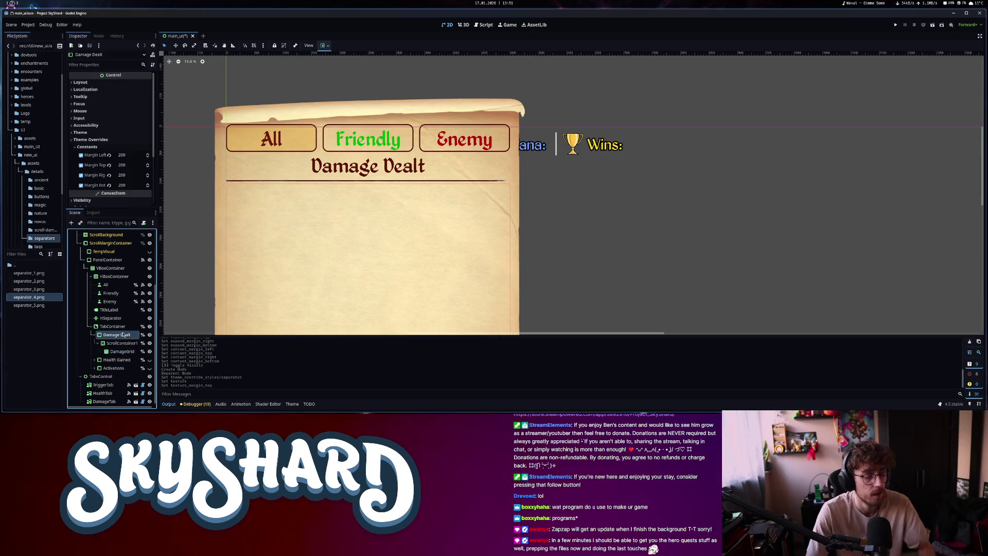
key(ctrl+s)
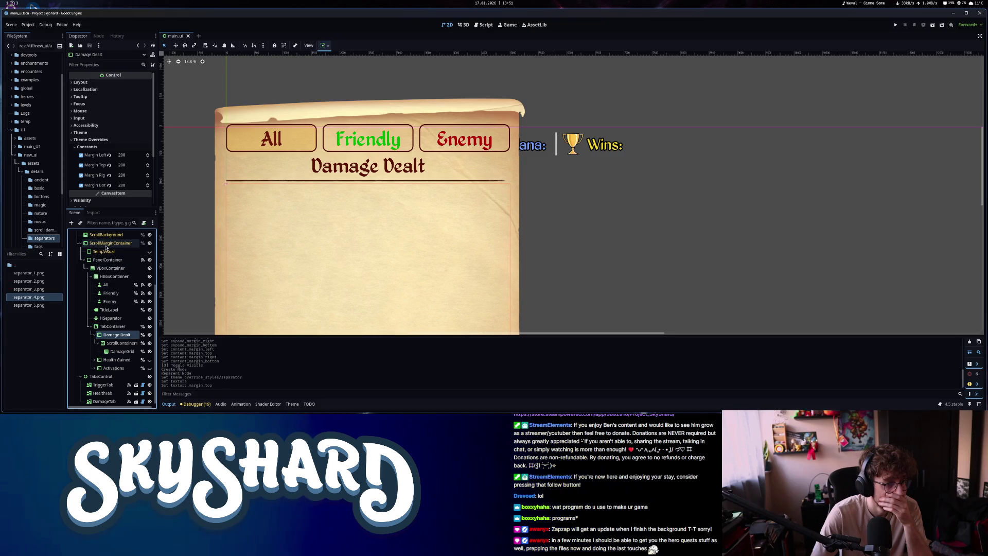
Hide the LogWindow in the editor viewport
scroll(97, 297, up, 3)
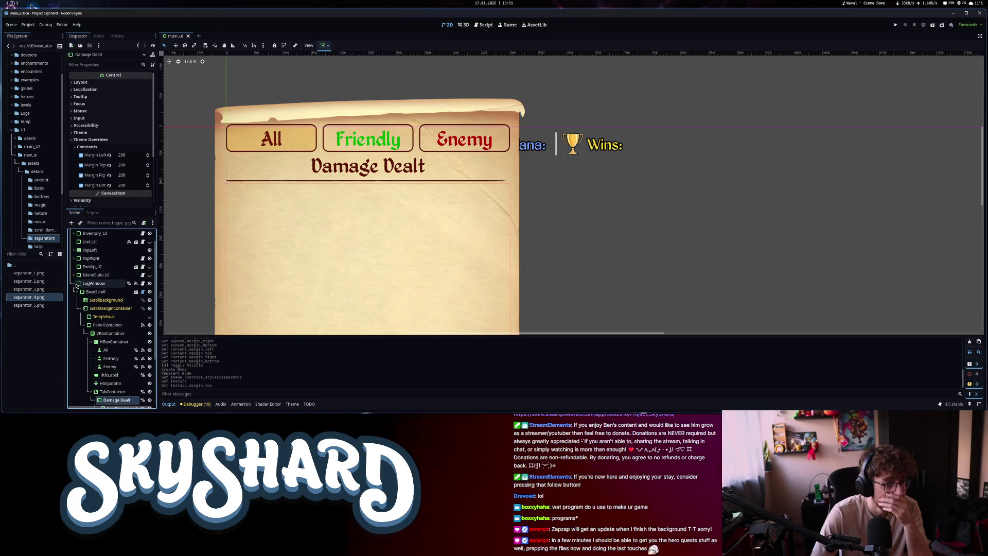
click(150, 283)
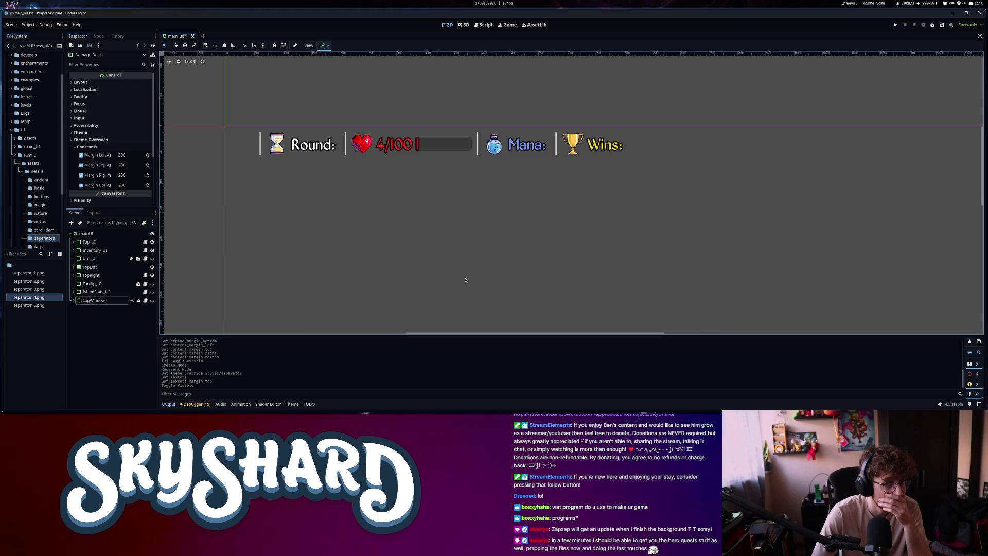
scroll(463, 278, down, 3)
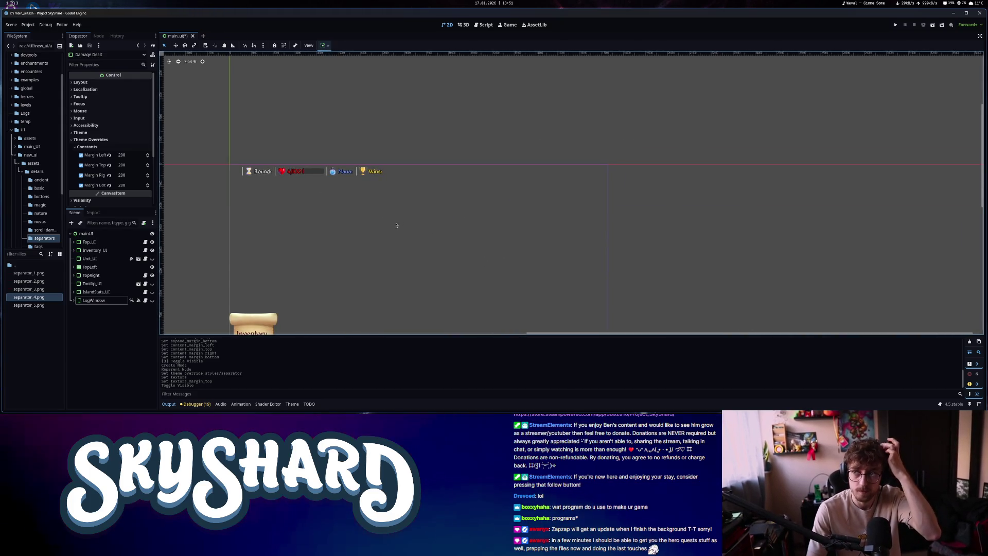
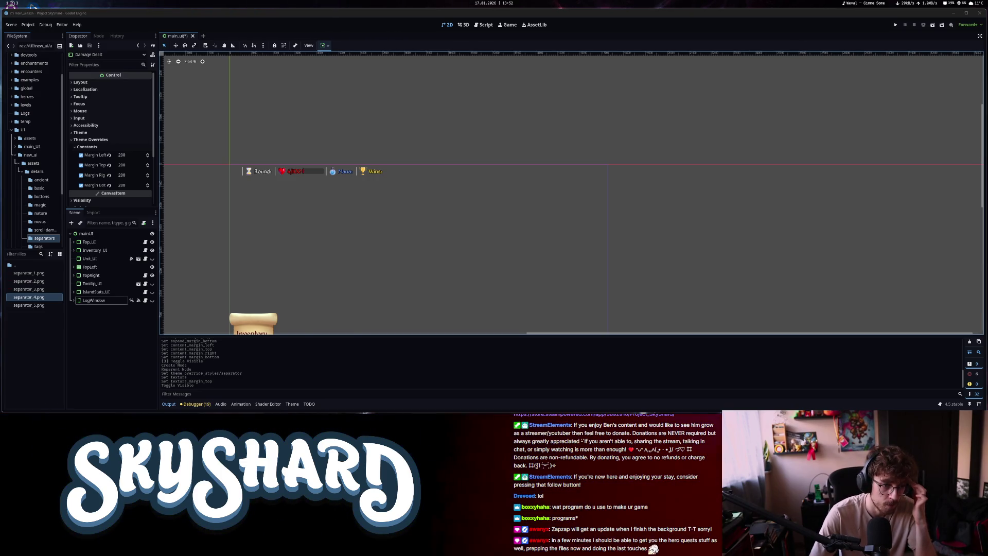
Quick-open the tooltip_ui scene by searching 'toolt'
key(ctrl+shift+o)
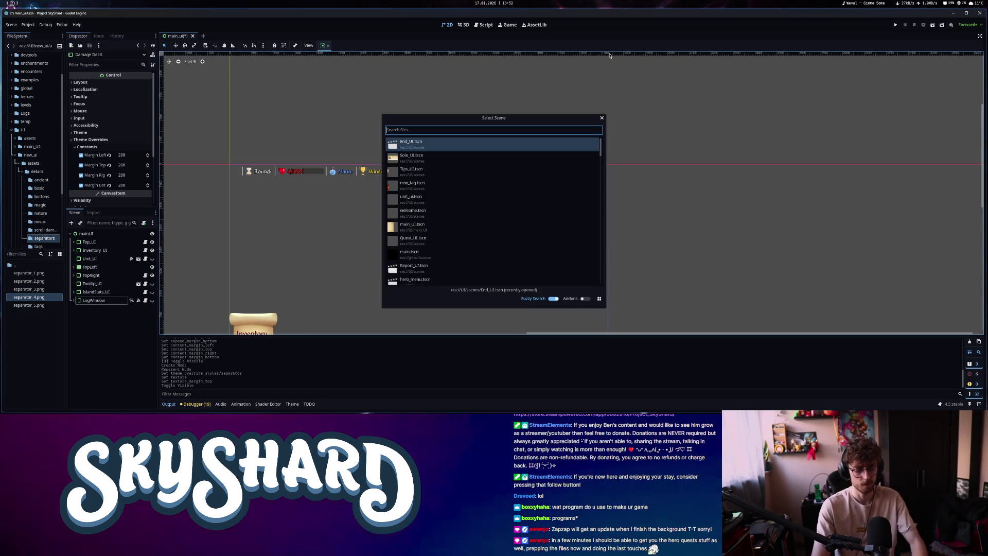
text(toolt)
key(Return)
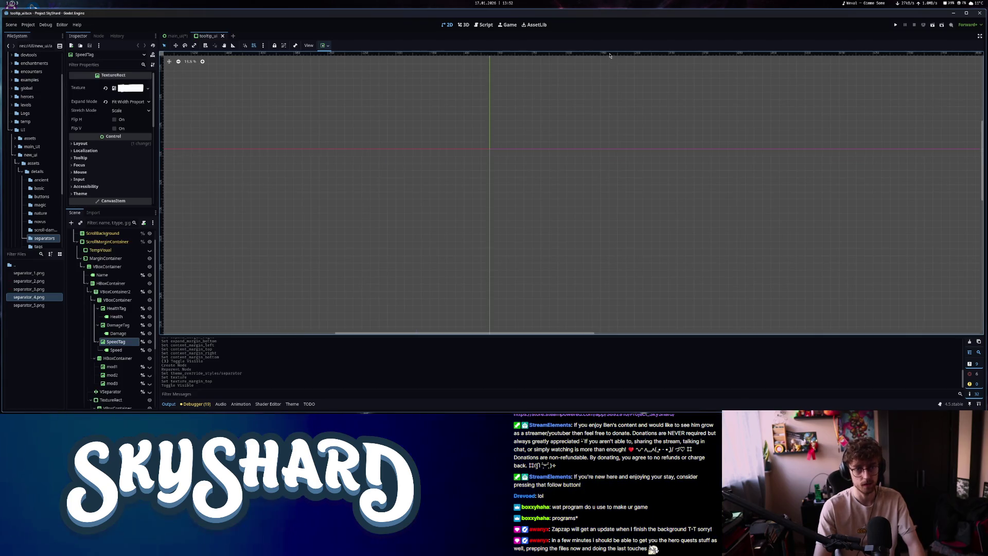
Unhide the Tooltip_UI root node and select the tooltip's Info label
scroll(427, 183, down, 2)
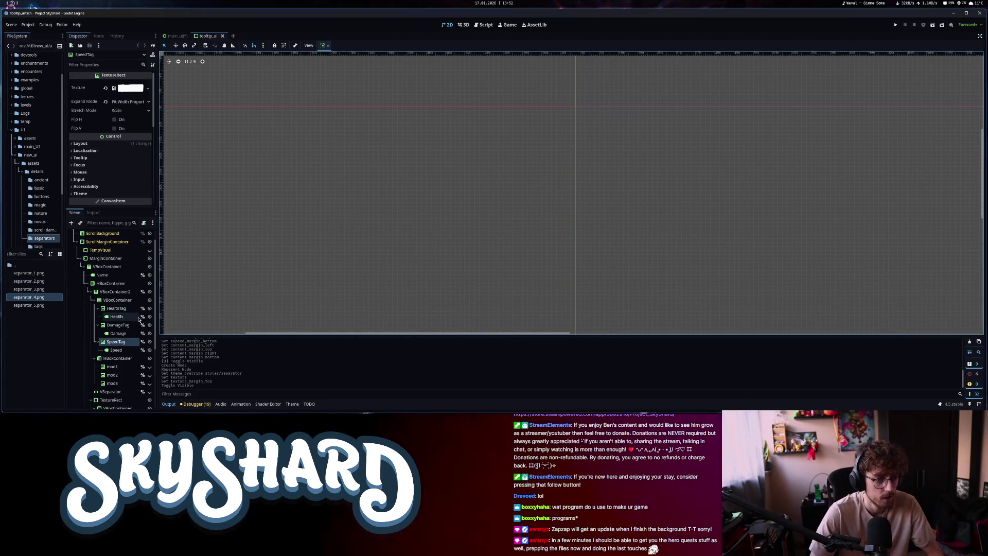
scroll(123, 335, up, 1)
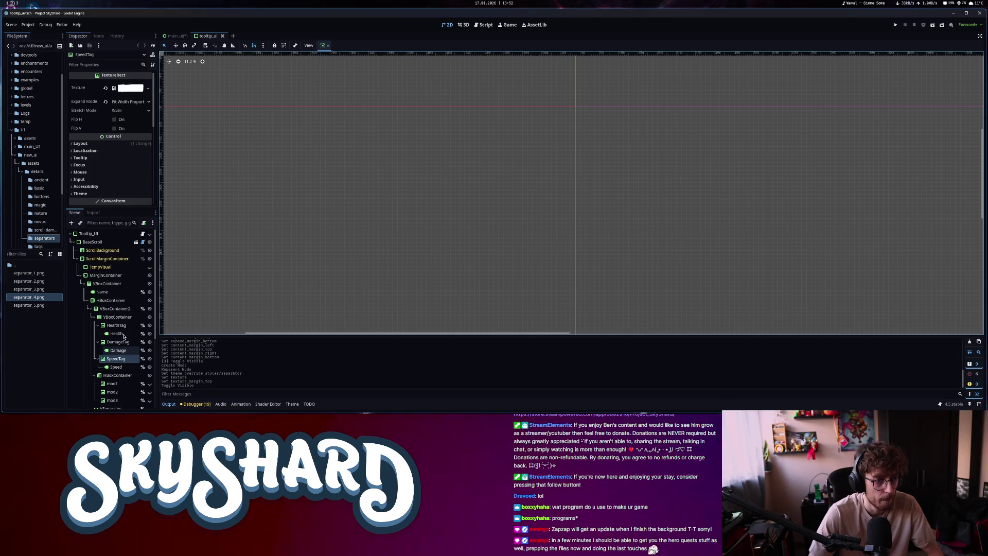
click(149, 233)
scroll(460, 205, right, 3)
scroll(460, 206, up, 2)
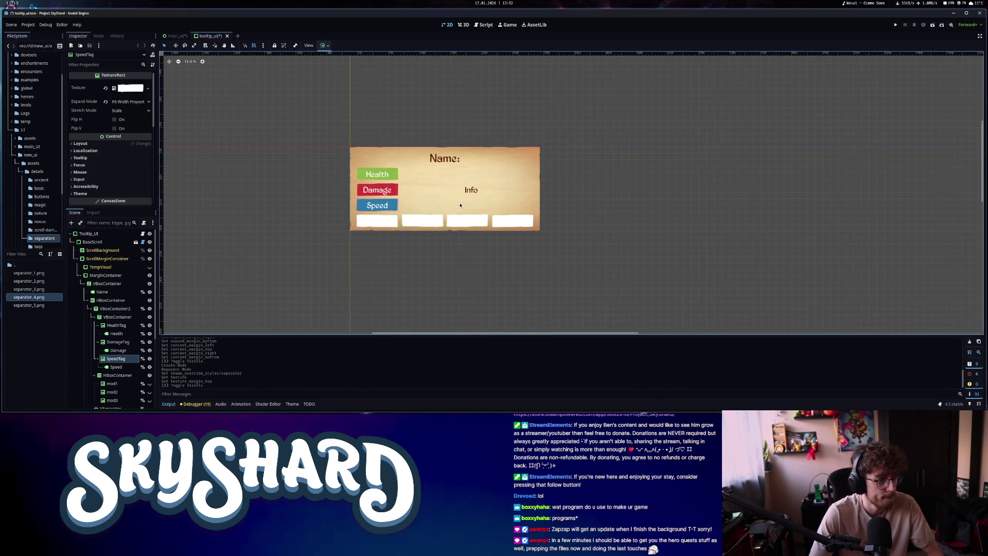
click(511, 188)
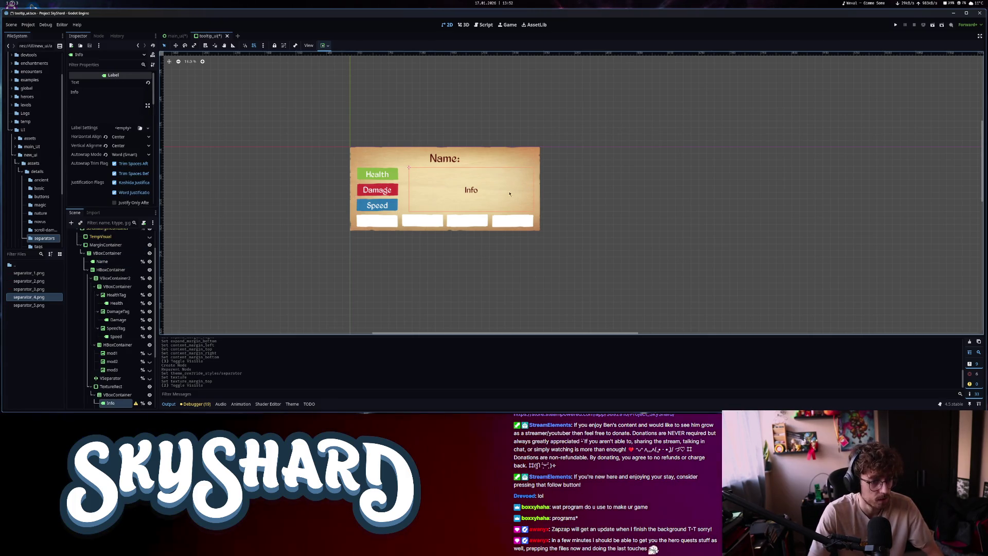
Add a PanelContainer placed directly under the tooltip's MarginContainer
scroll(123, 330, up, 3)
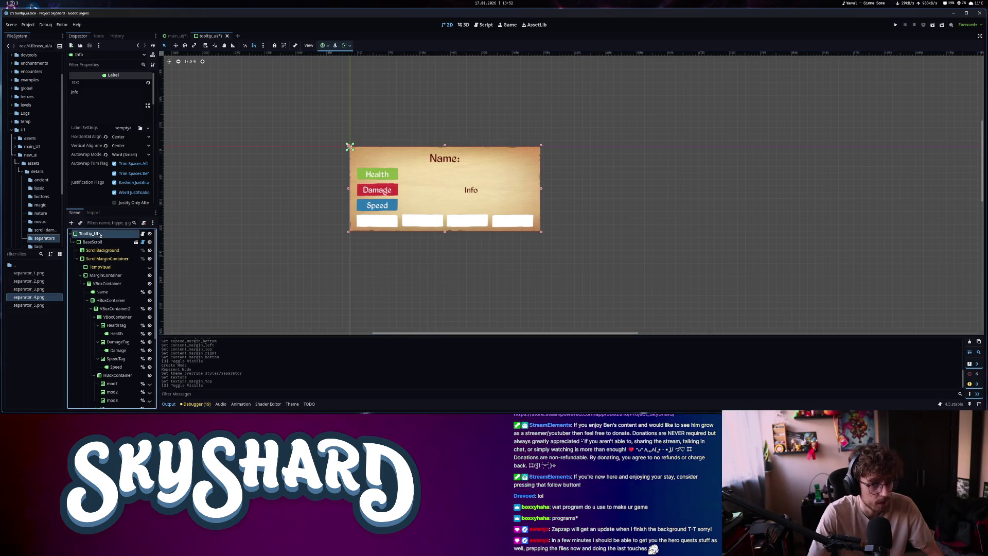
click(88, 234)
click(104, 276)
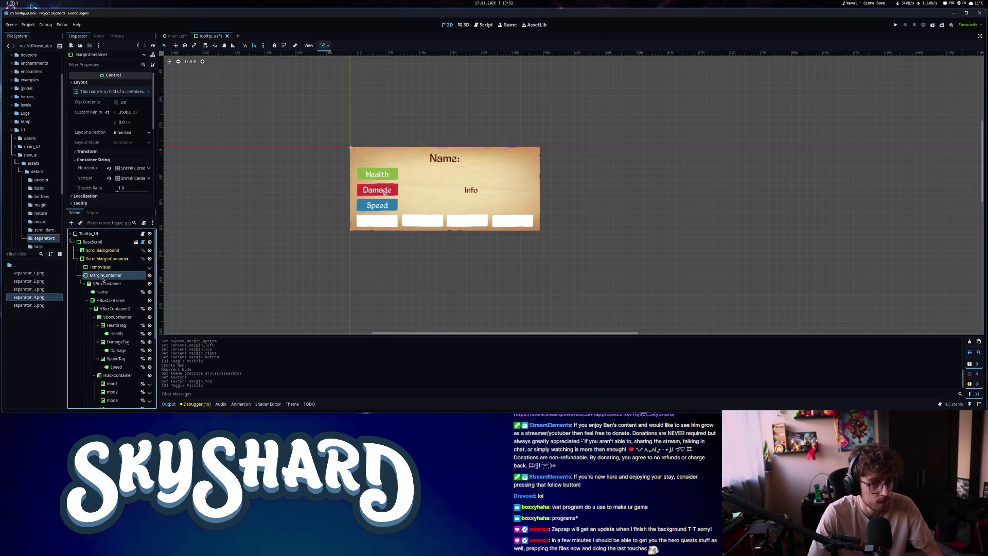
click(108, 284)
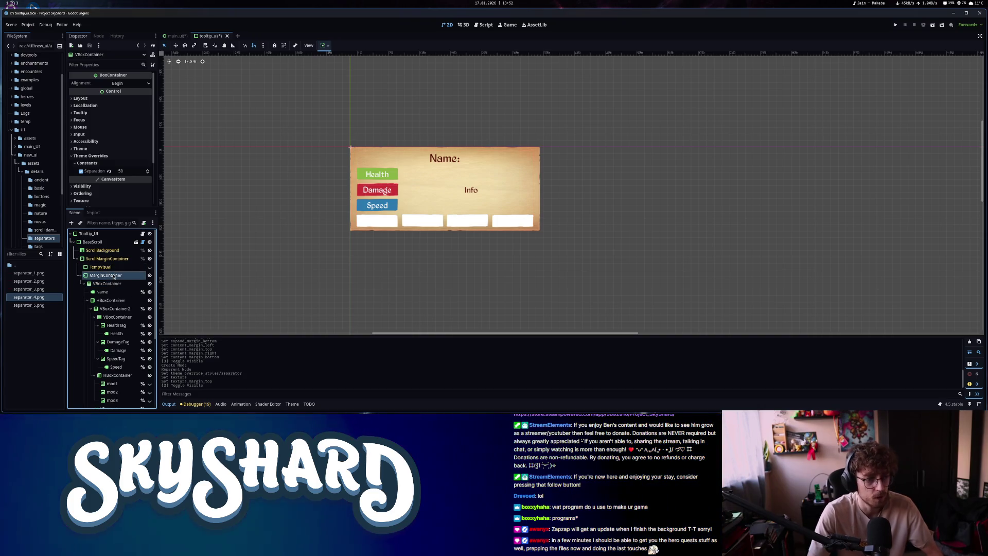
click(113, 276)
key(ctrl+a)
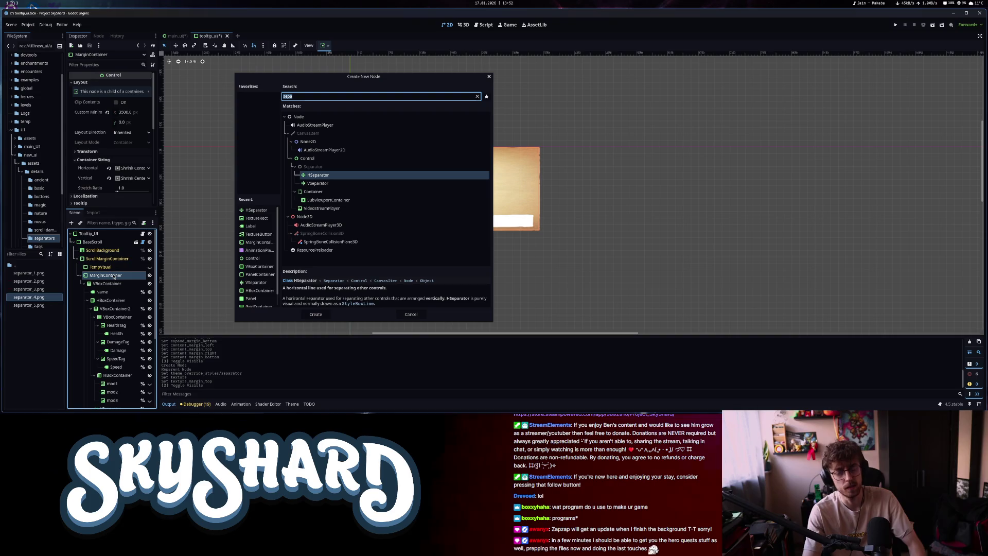
text(panel)
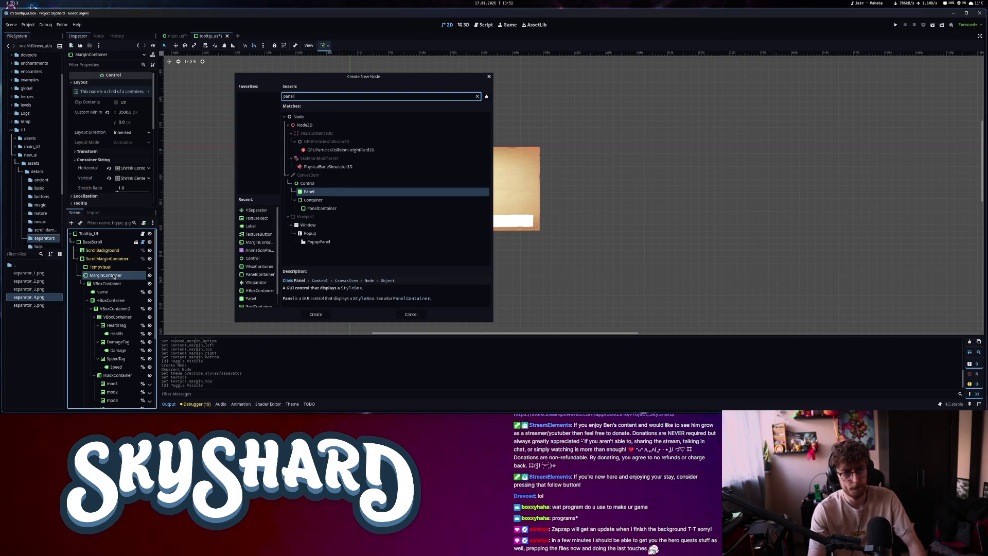
click(322, 209)
click(316, 314)
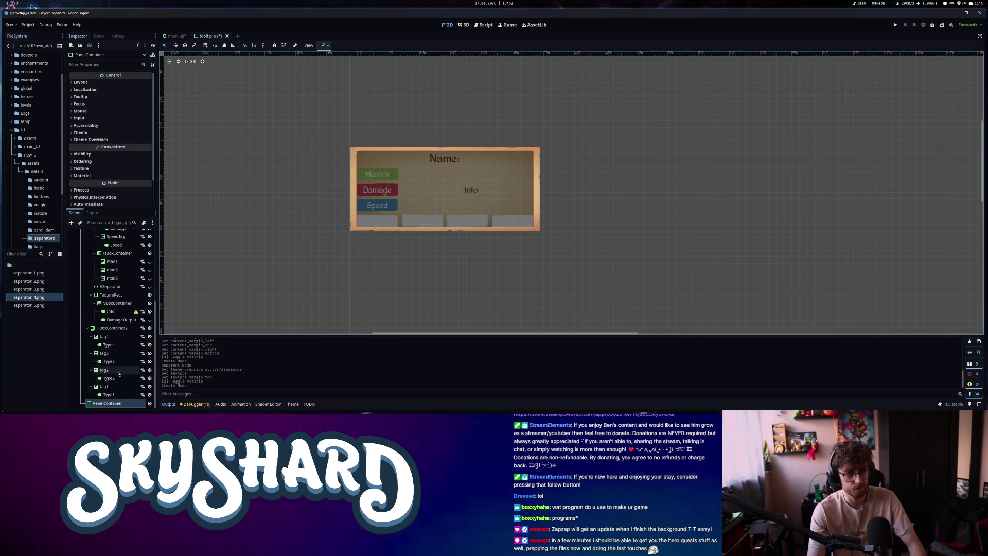
mouse_move(114, 407)
mouse_down()
mouse_move(116, 234)
mouse_move(121, 304)
mouse_move(118, 283)
mouse_up()
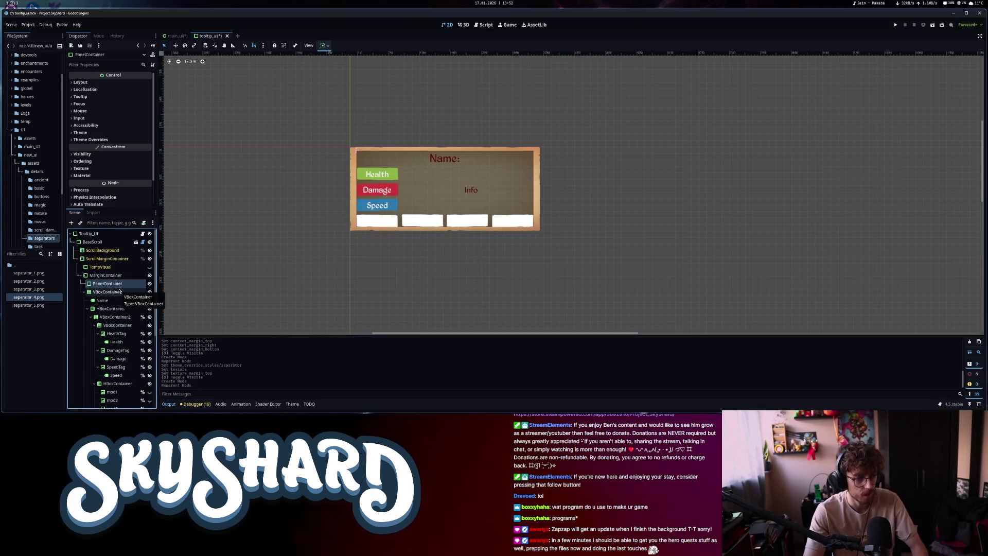
Add a MarginContainer child inside the new PanelContainer
key(ctrl+a)
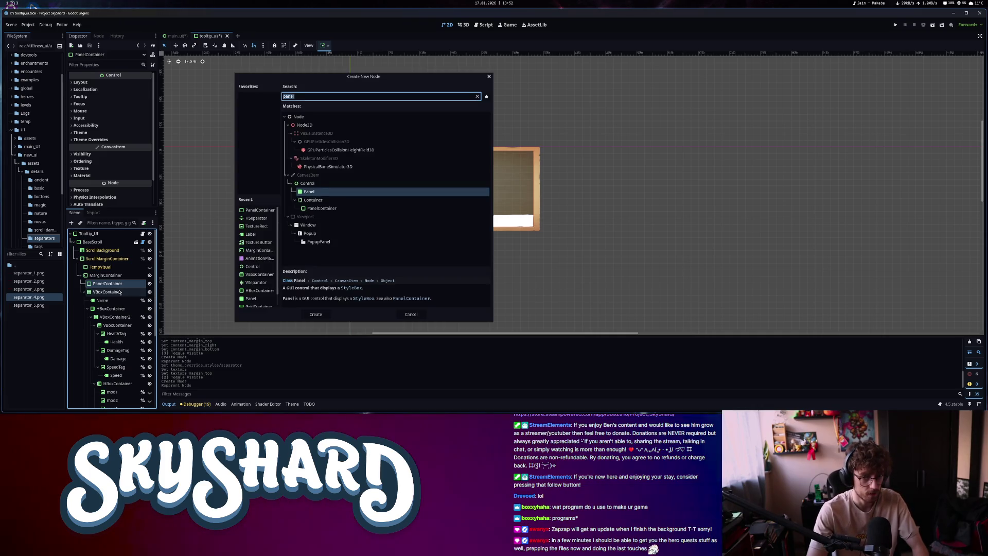
text(mar)
double_click(324, 199)
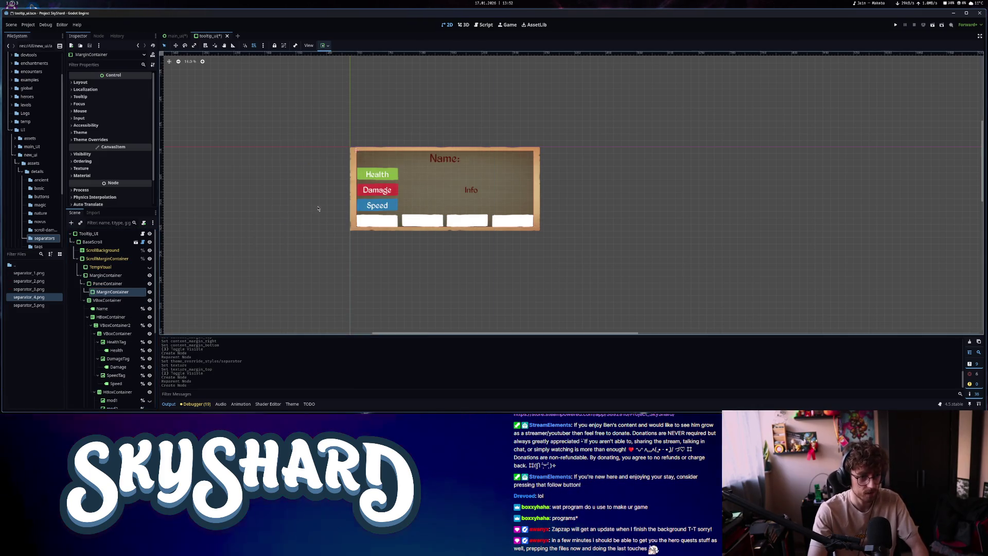
Move VBoxContainer into the new MarginContainer and give PanelContainer a New StyleBoxTexture panel override
drag(107, 300, 115, 295)
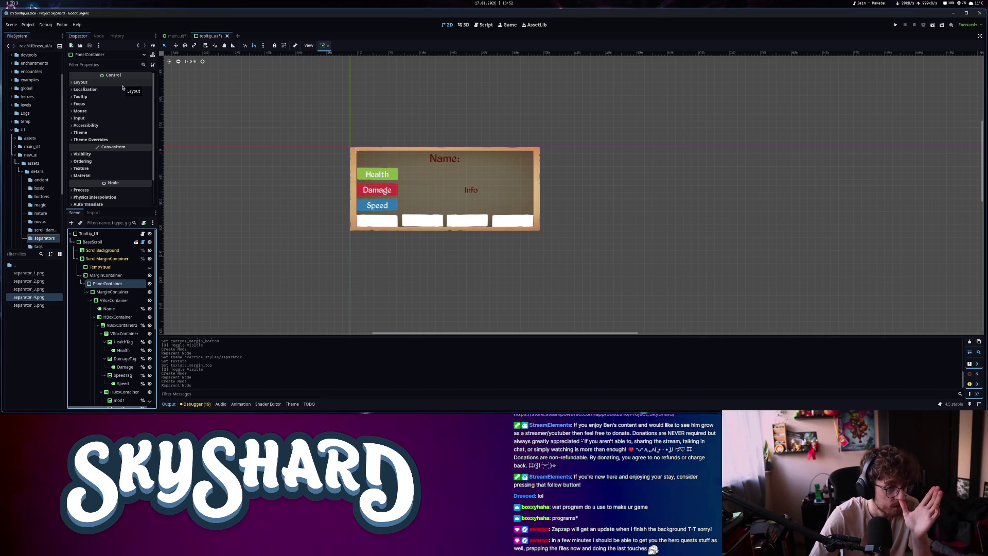
click(91, 139)
click(104, 148)
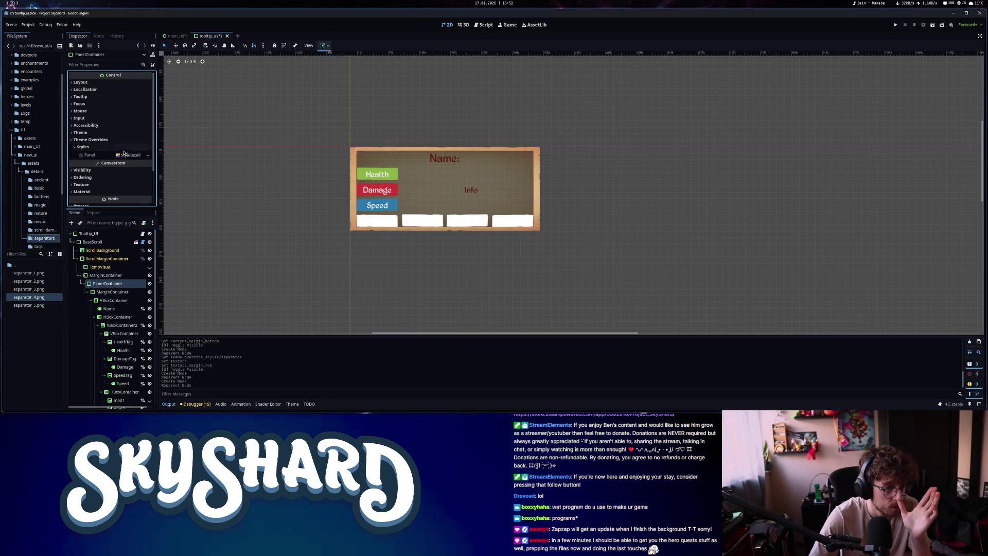
click(136, 155)
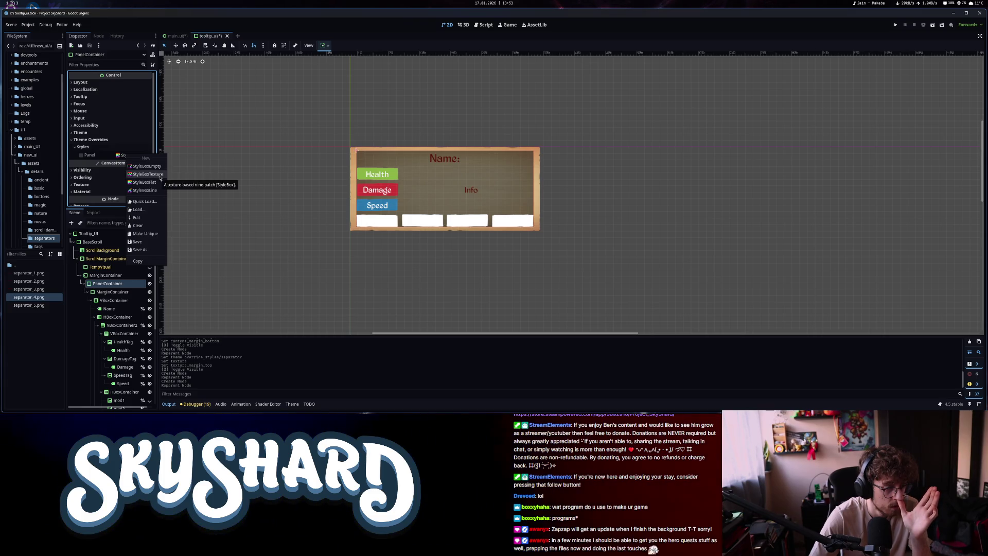
click(149, 173)
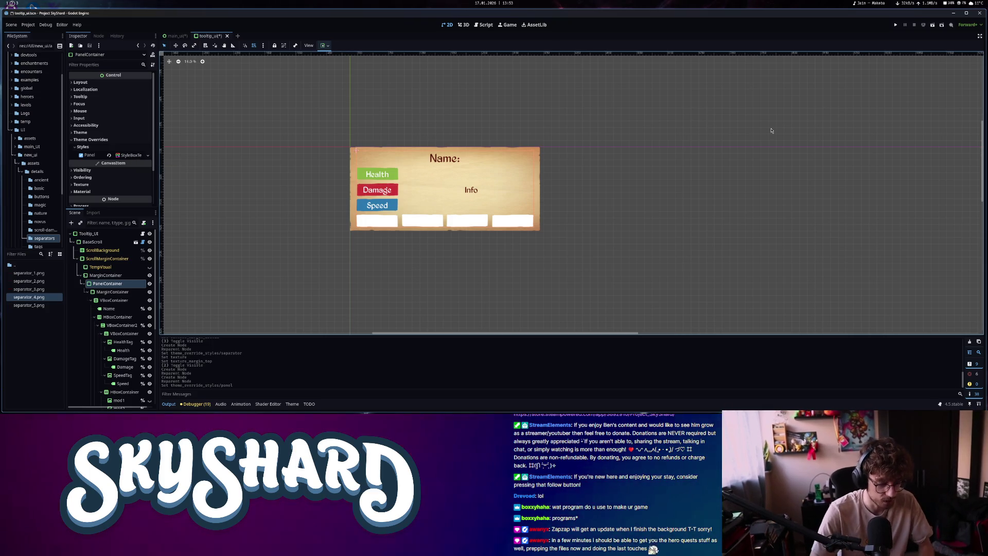
key(ctrl+shift+o)
Open unit_ui.tscn via quick search and browse its nodes
text(unit)
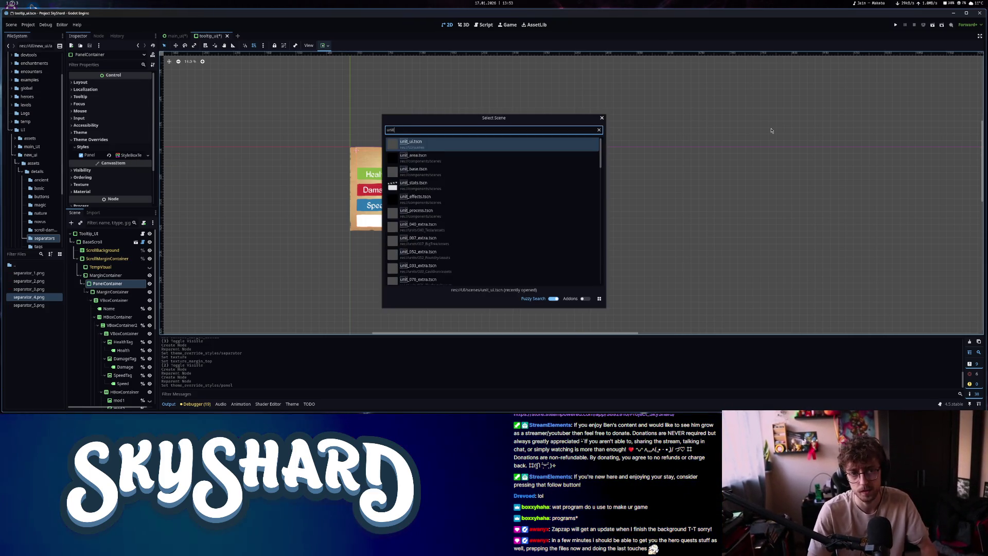
key(Return)
click(104, 276)
scroll(104, 159, down, 5)
click(104, 138)
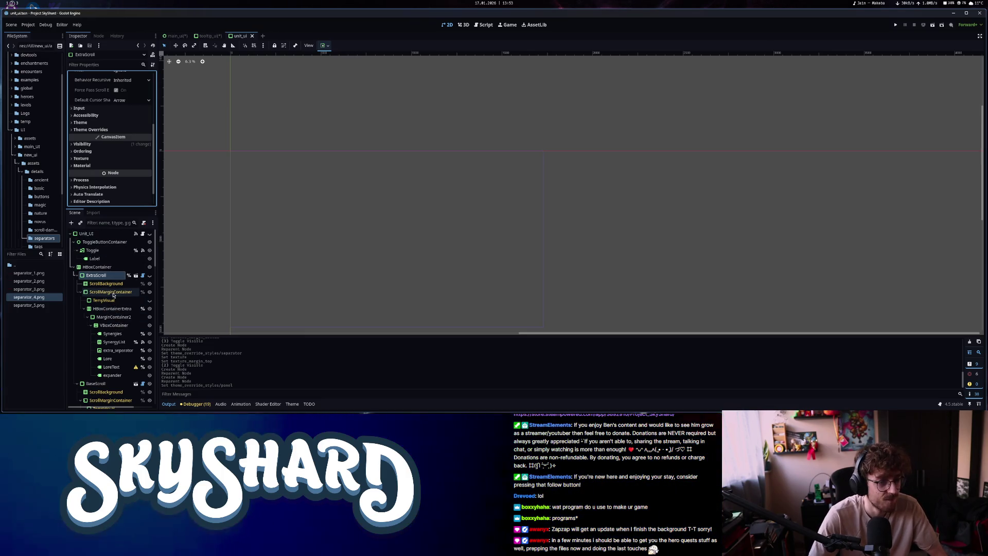
scroll(107, 277, down, 5)
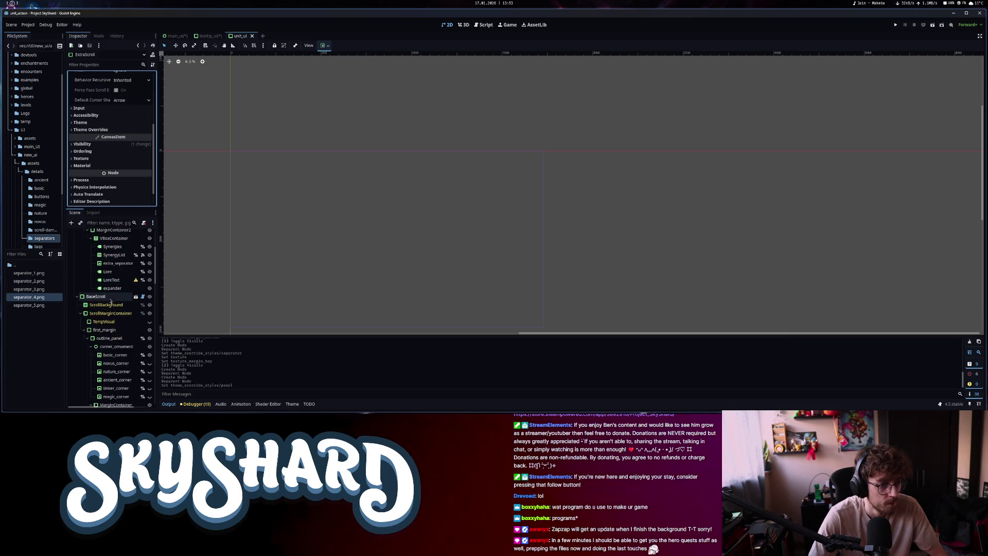
Inspect outline_panel's StyleBoxFlat Panel override, then go back to the tooltip_ui scene
click(108, 338)
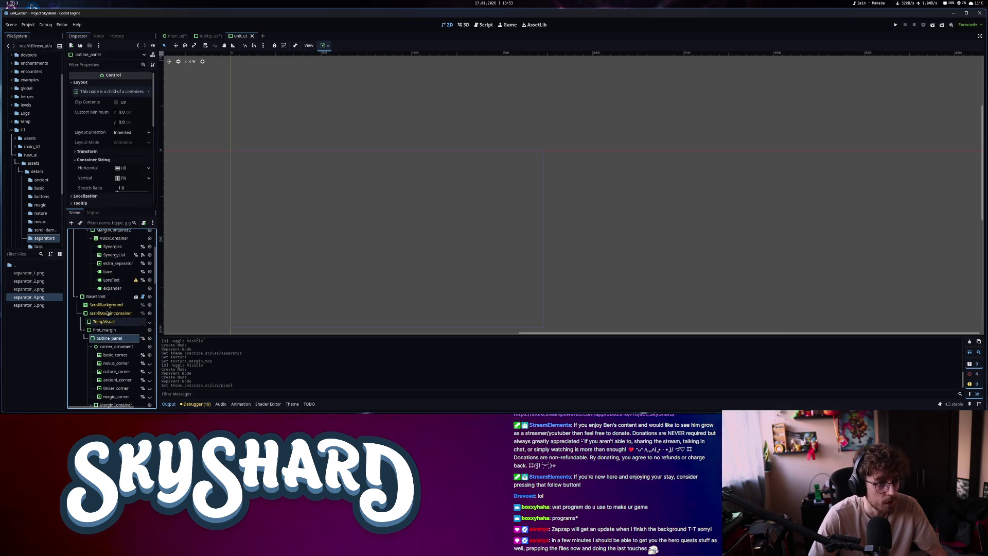
scroll(103, 154, down, 4)
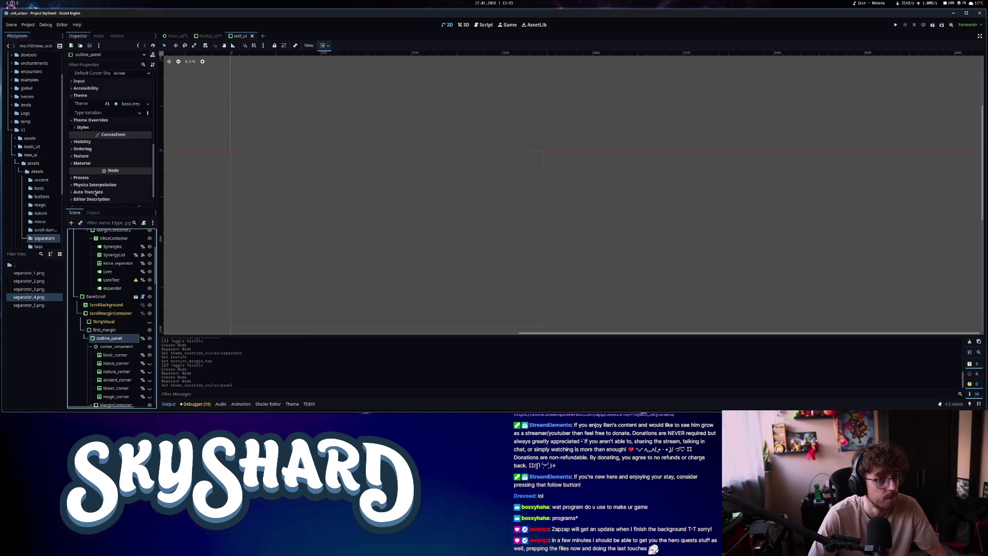
click(119, 128)
scroll(103, 144, down, 2)
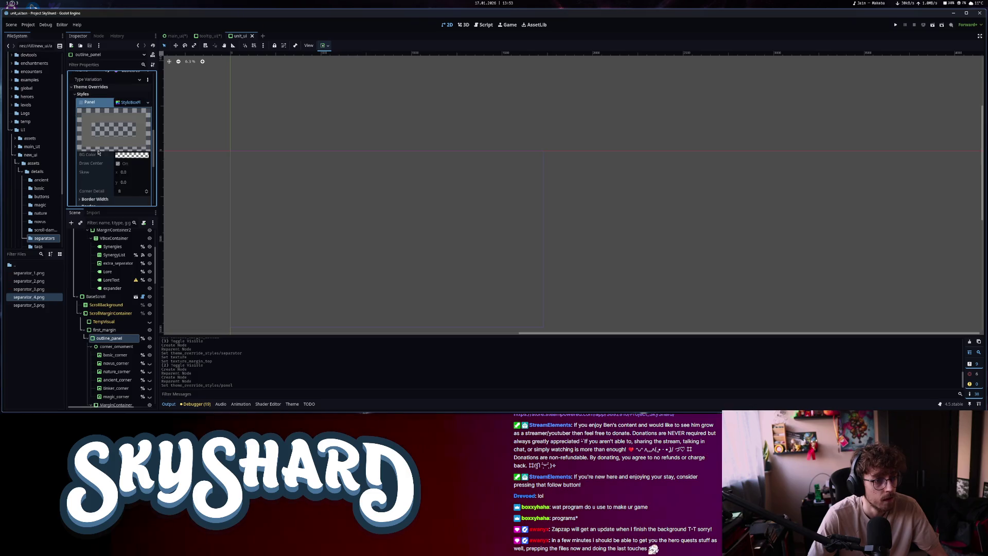
scroll(98, 150, down, 3)
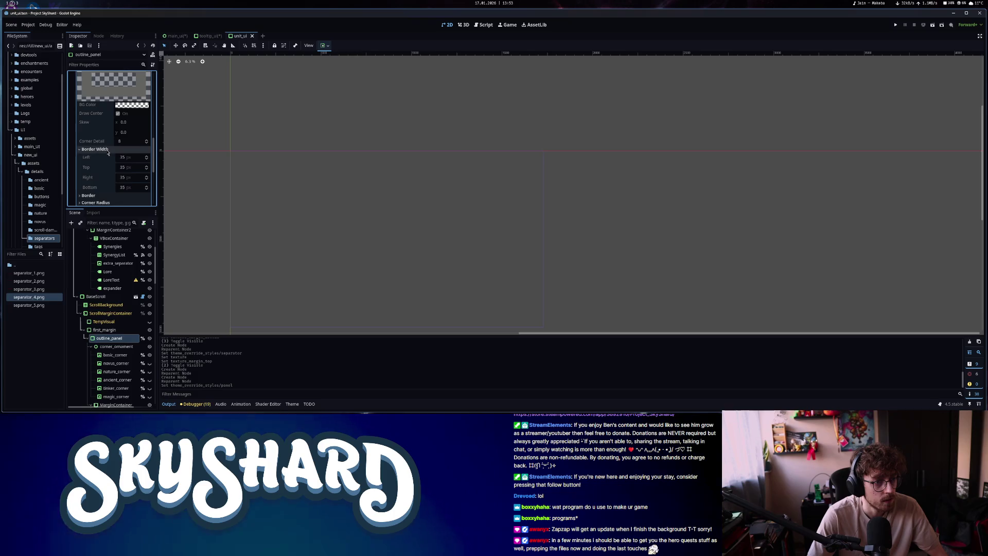
click(209, 36)
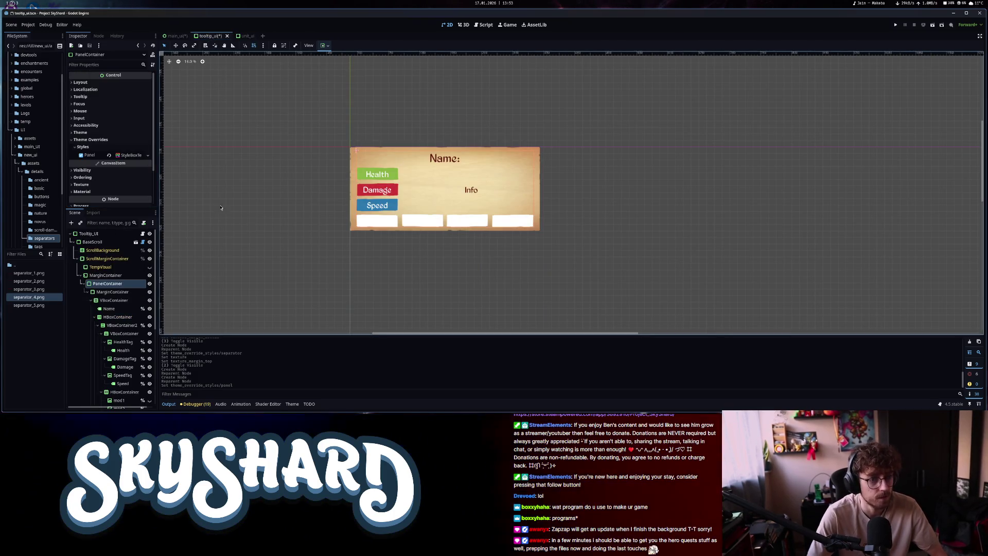
Switch the PanelContainer's Panel style to a StyleBoxFlat with a fully transparent background
scroll(97, 172, down, 2)
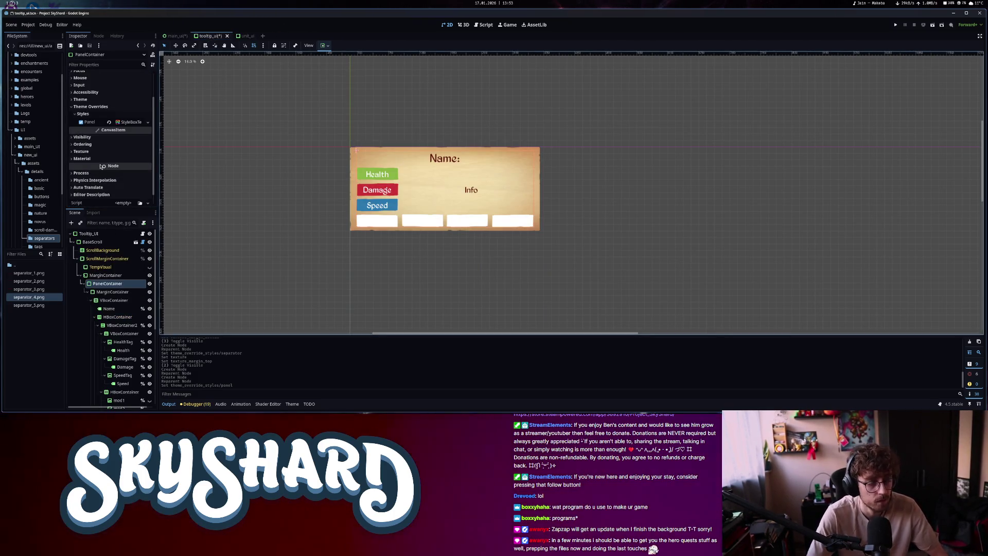
click(131, 122)
scroll(106, 189, down, 3)
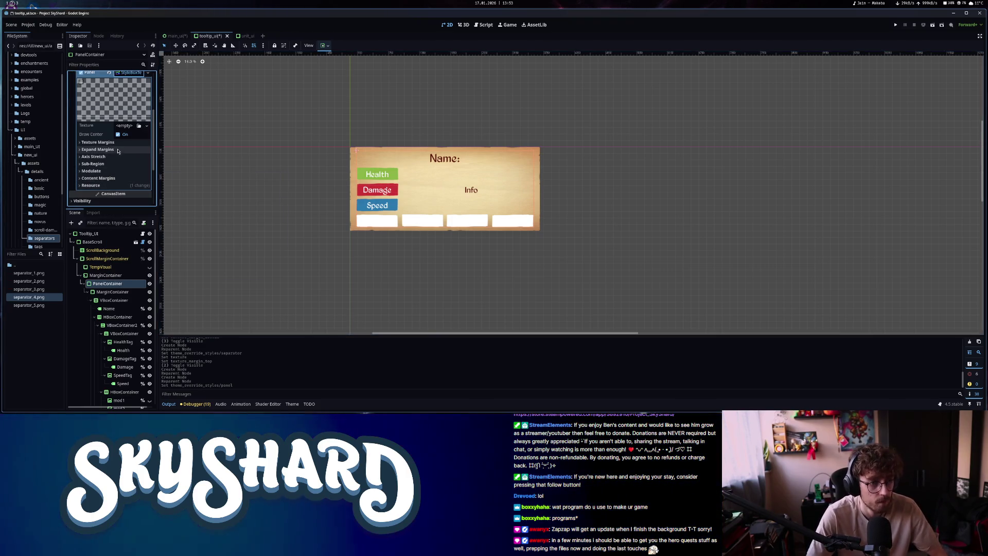
scroll(133, 112, up, 1)
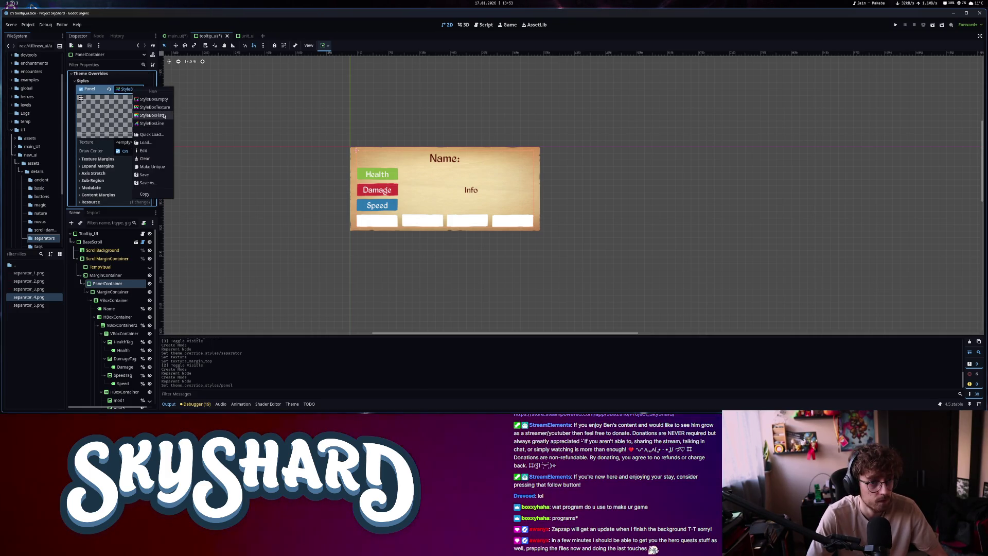
click(164, 115)
click(125, 143)
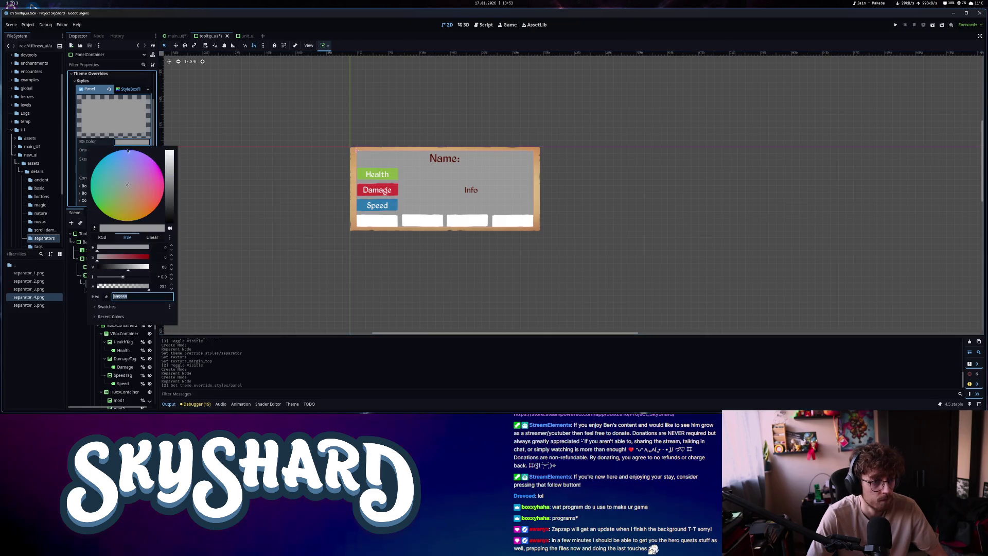
drag(129, 273, 83, 273)
click(89, 142)
Set each of the flat style's border widths to 35
scroll(98, 157, down, 1)
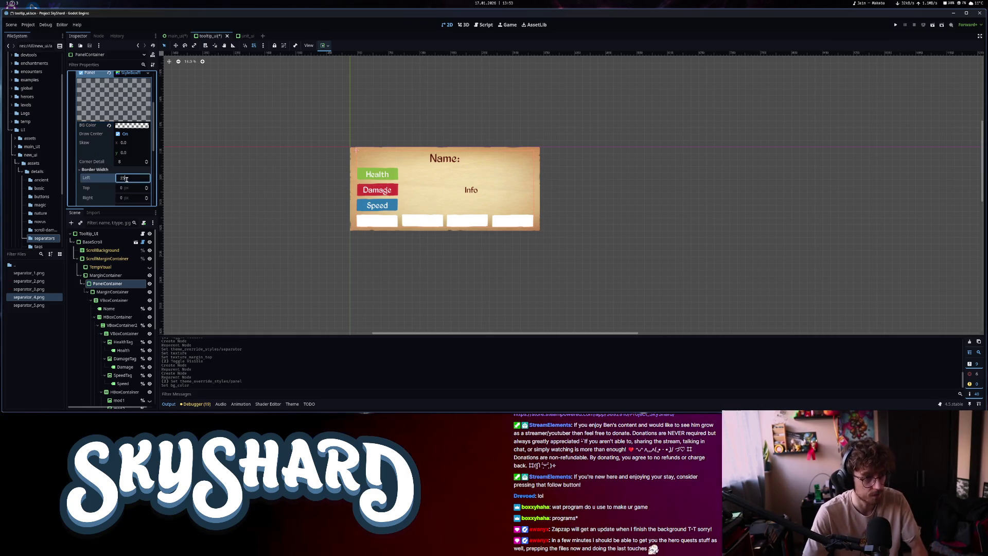
key(Tab)
text(35)
key(Tab)
text(35)
key(Tab)
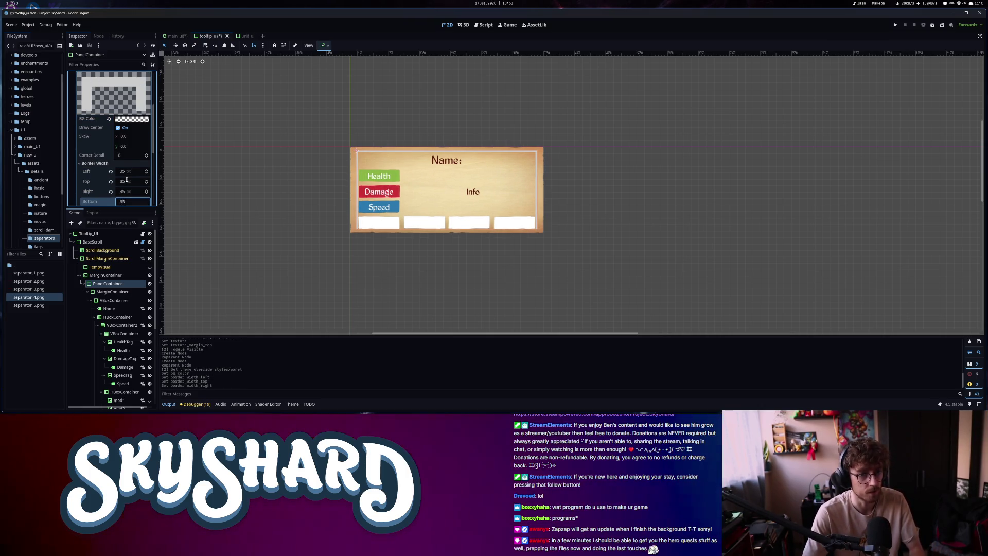
key(Return)
double_click(107, 284)
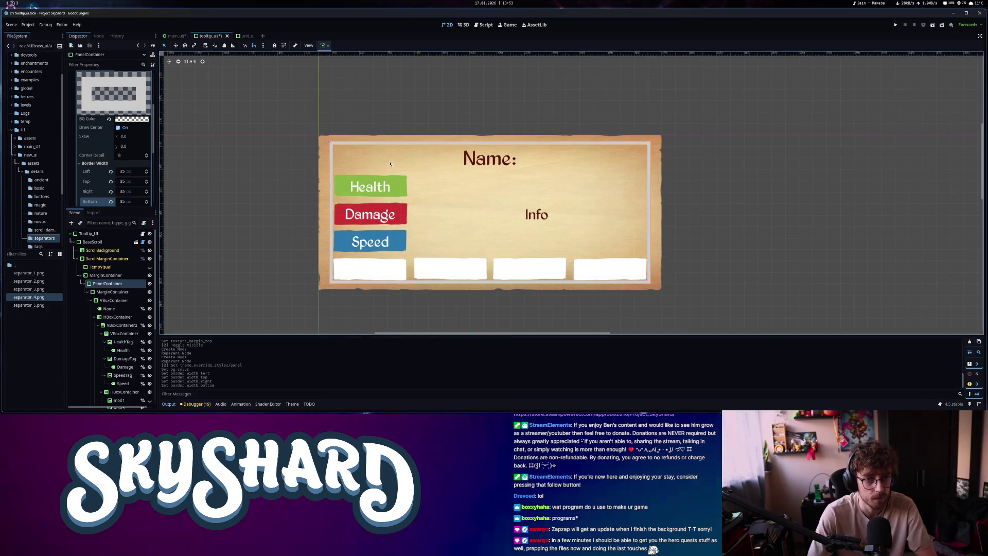
click(105, 275)
scroll(131, 185, down, 5)
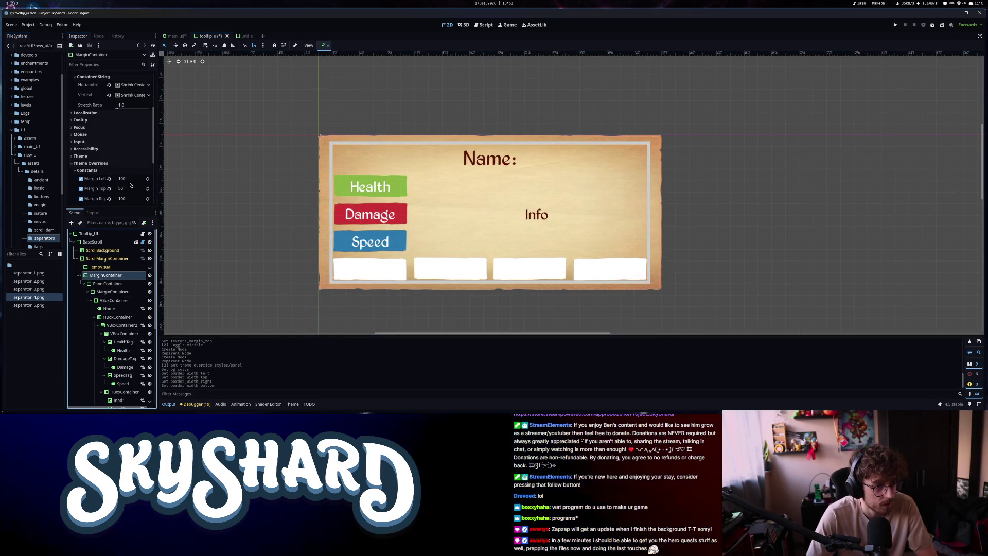
Override the outer and inner MarginContainers' margin constants to 50
text(50)
key(Return)
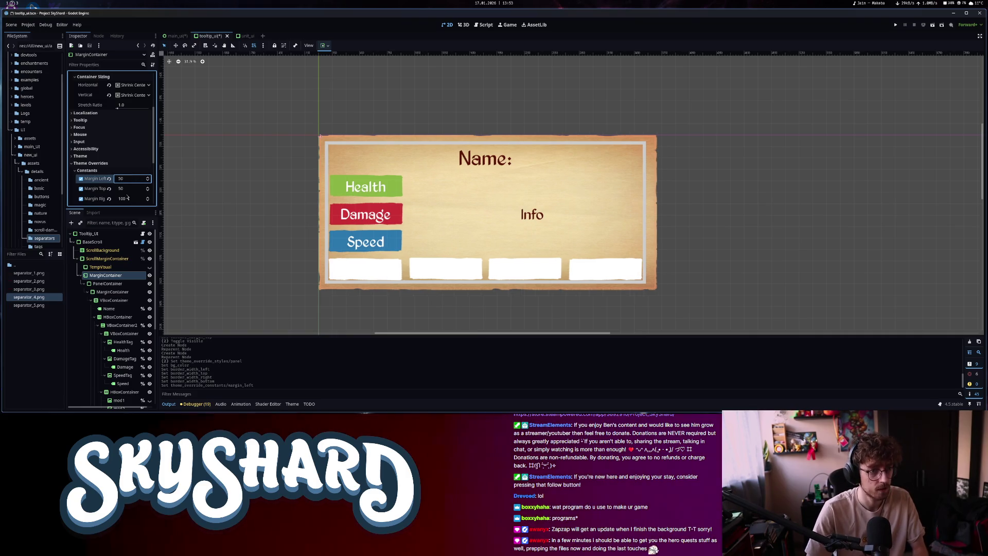
click(113, 292)
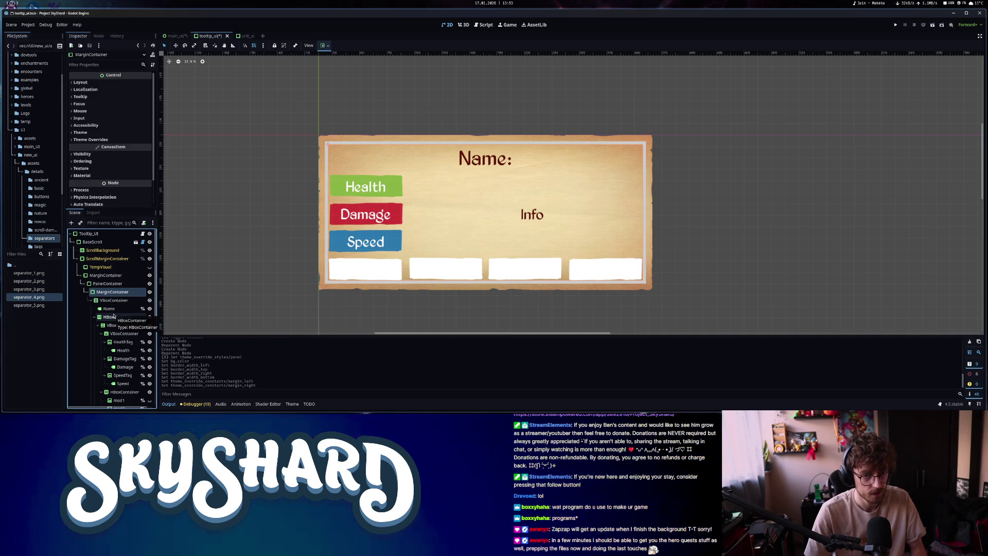
click(111, 85)
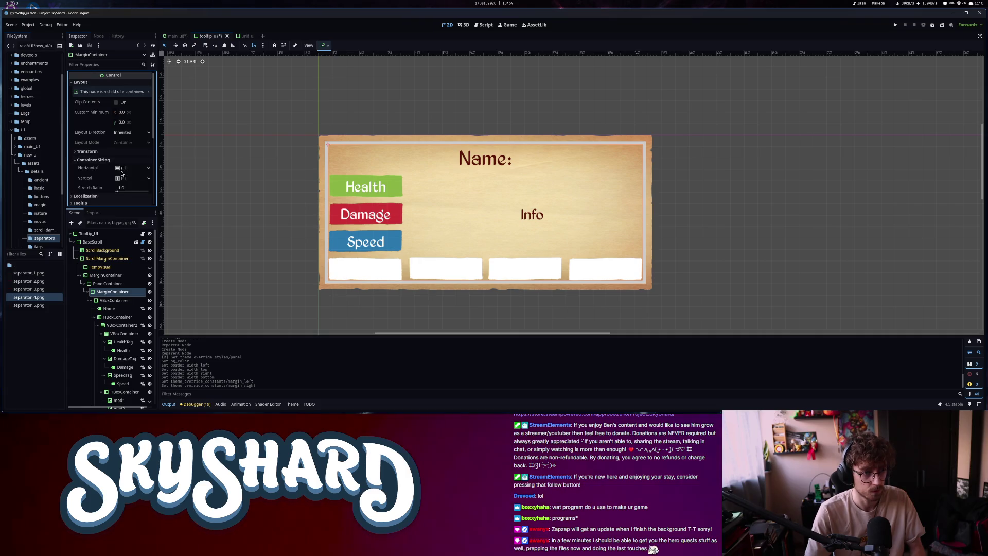
click(103, 82)
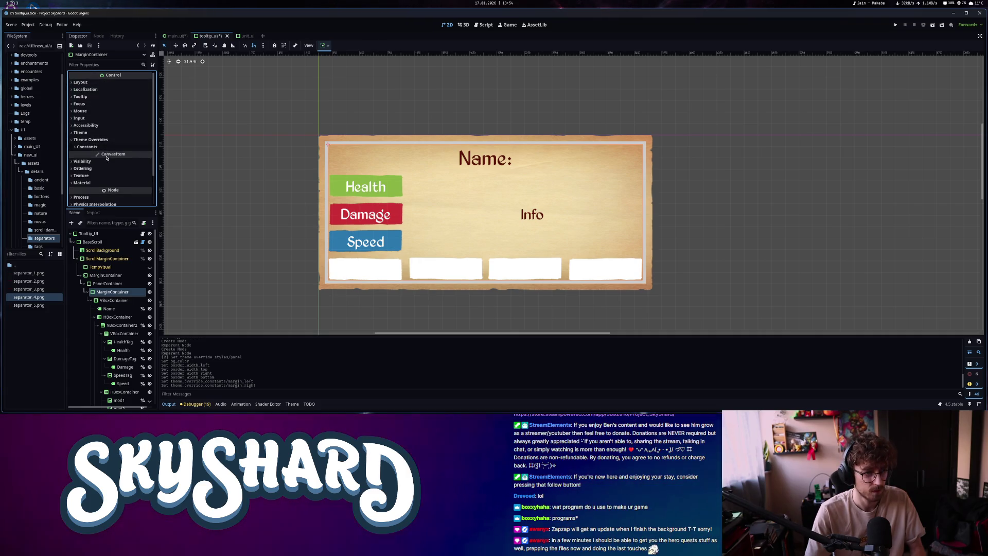
click(87, 147)
click(81, 155)
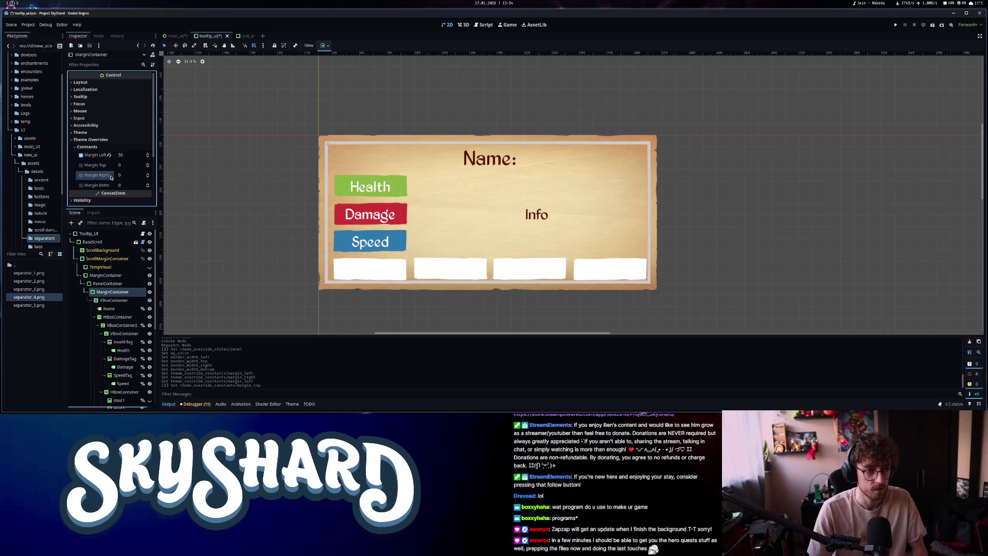
click(131, 175)
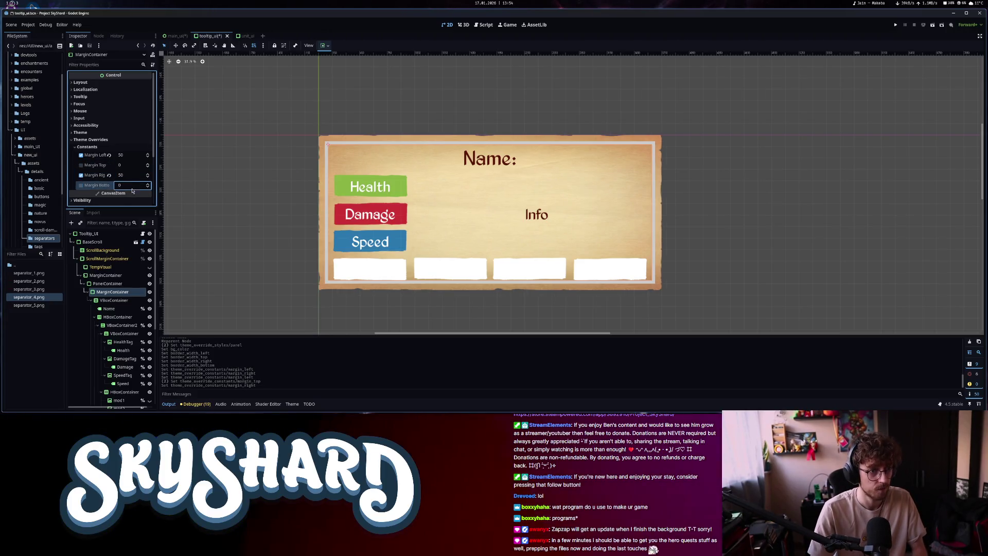
text(0)
key(Return)
Set the Name label's Theme Type Variation to header_label
click(470, 160)
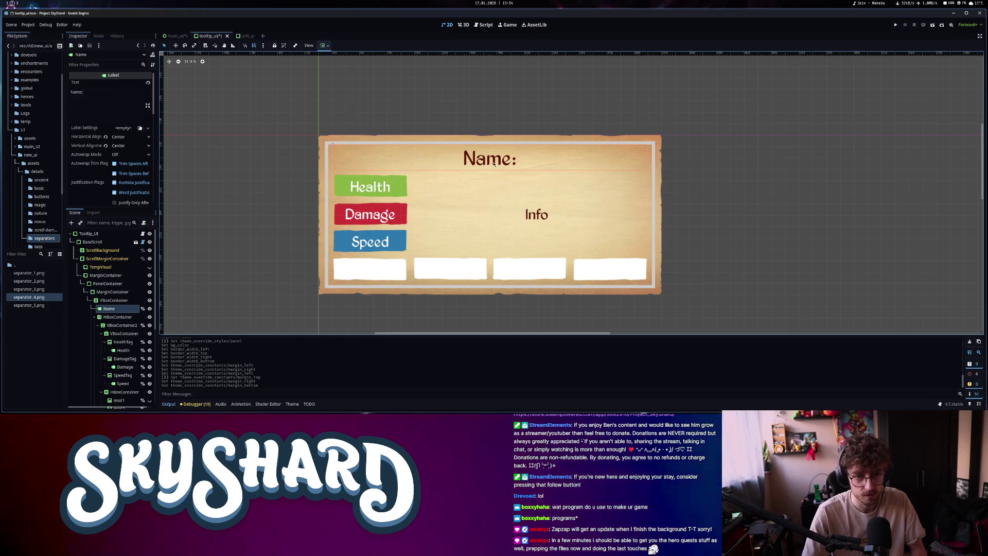
scroll(110, 156, down, 10)
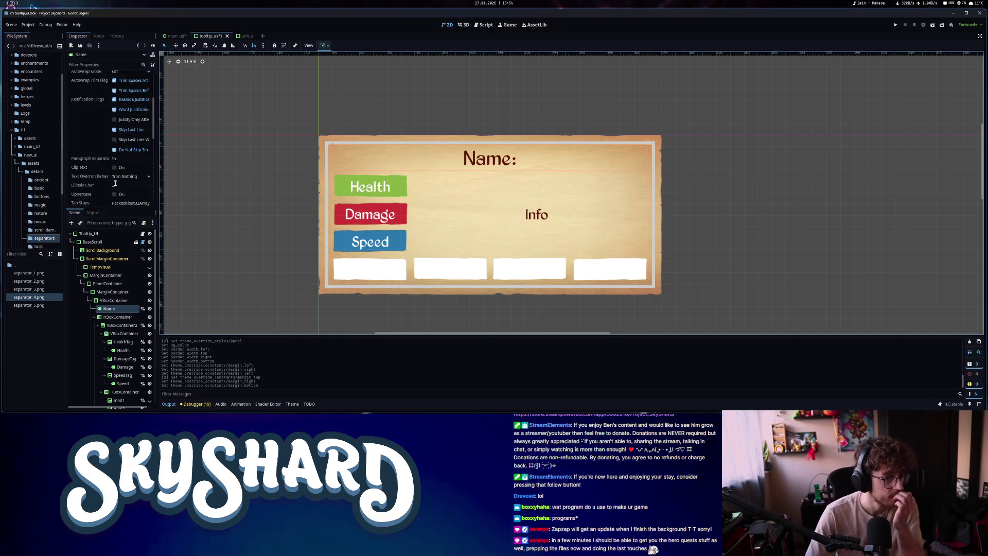
scroll(109, 156, down, 4)
click(100, 117)
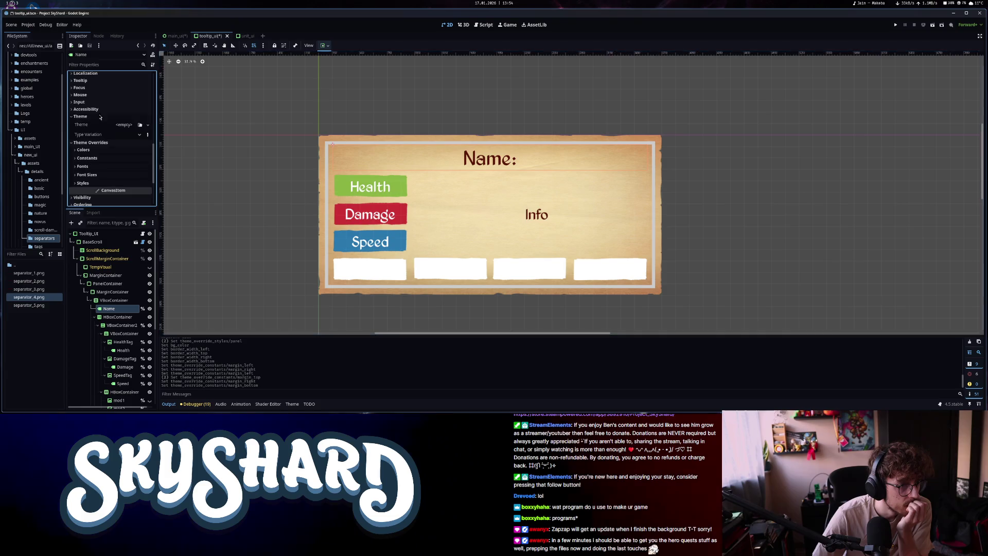
click(131, 202)
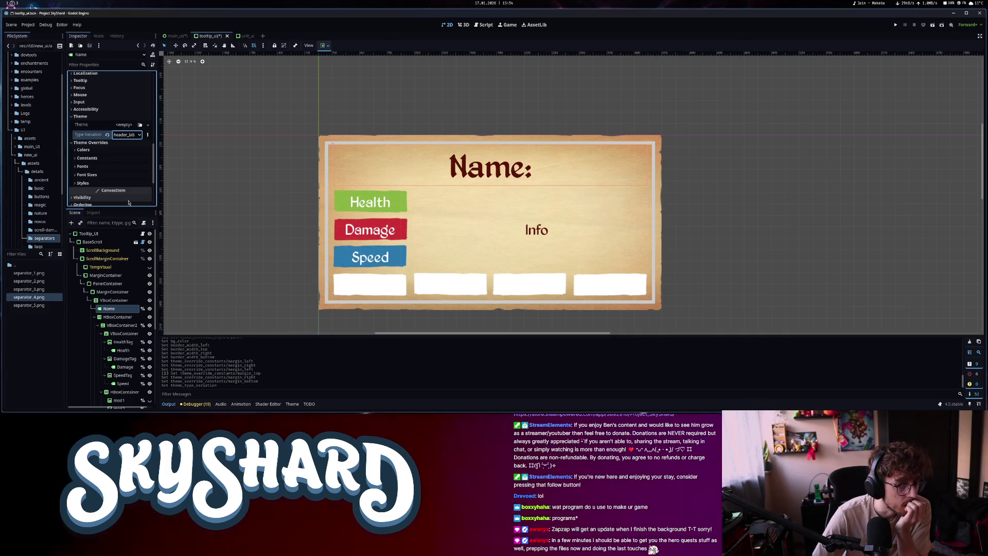
scroll(629, 193, down, 3)
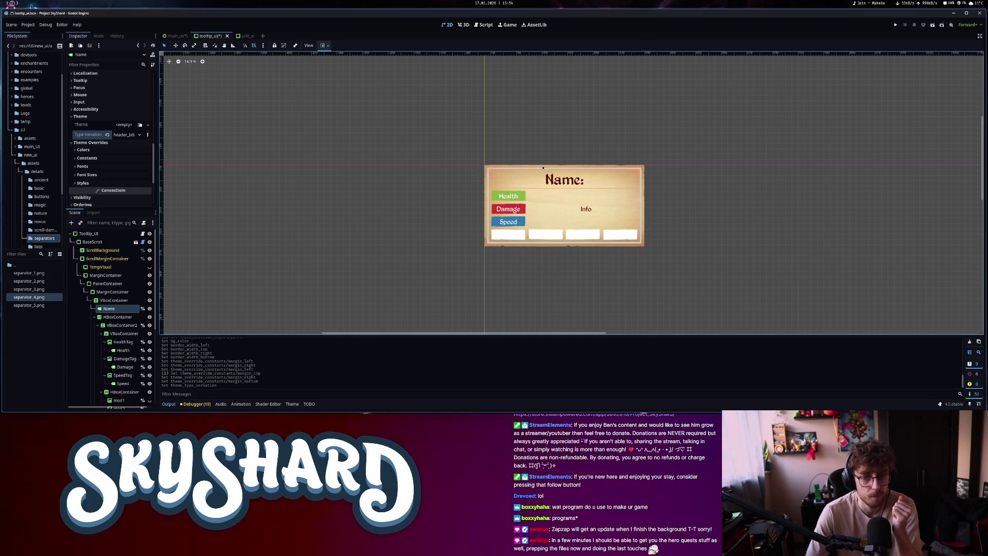
click(107, 134)
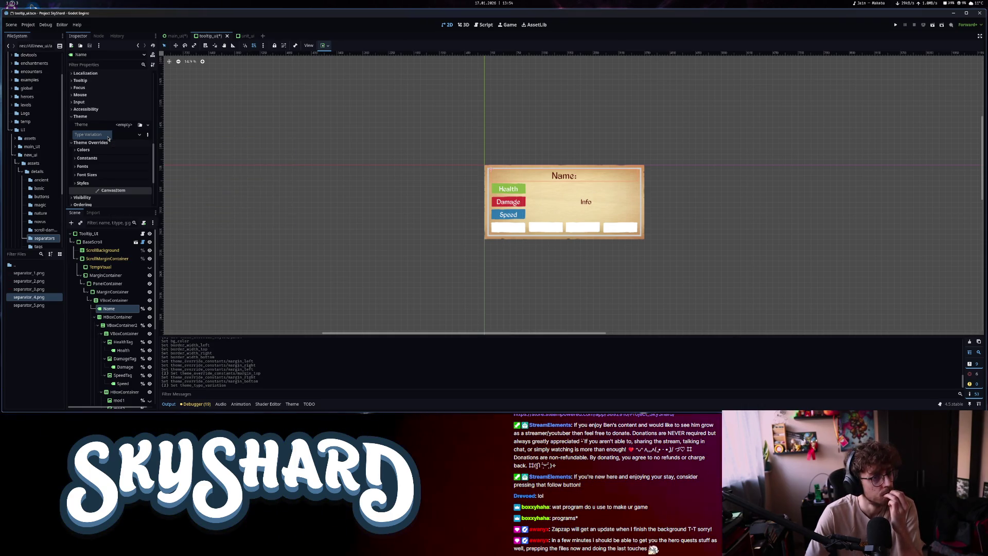
click(134, 201)
text(header_lab)
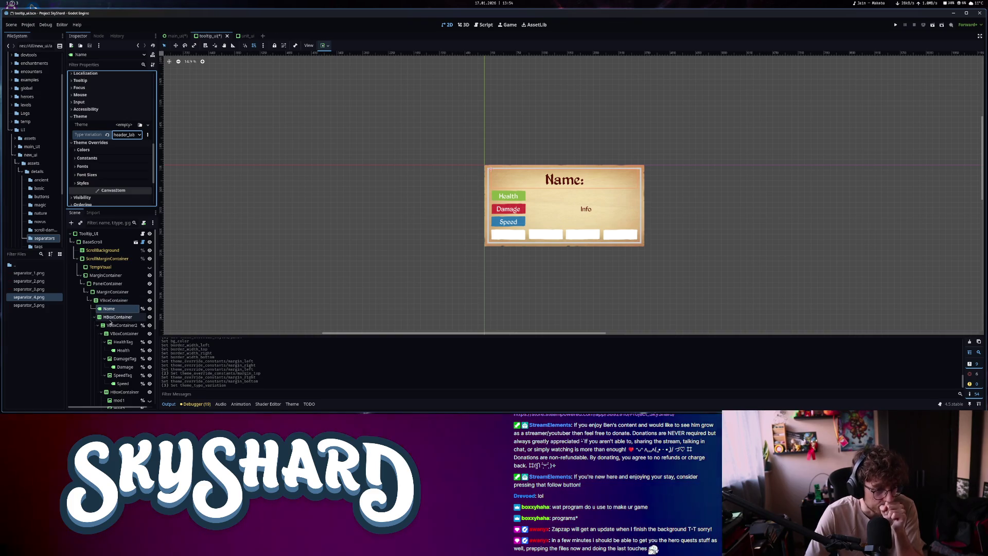
click(118, 284)
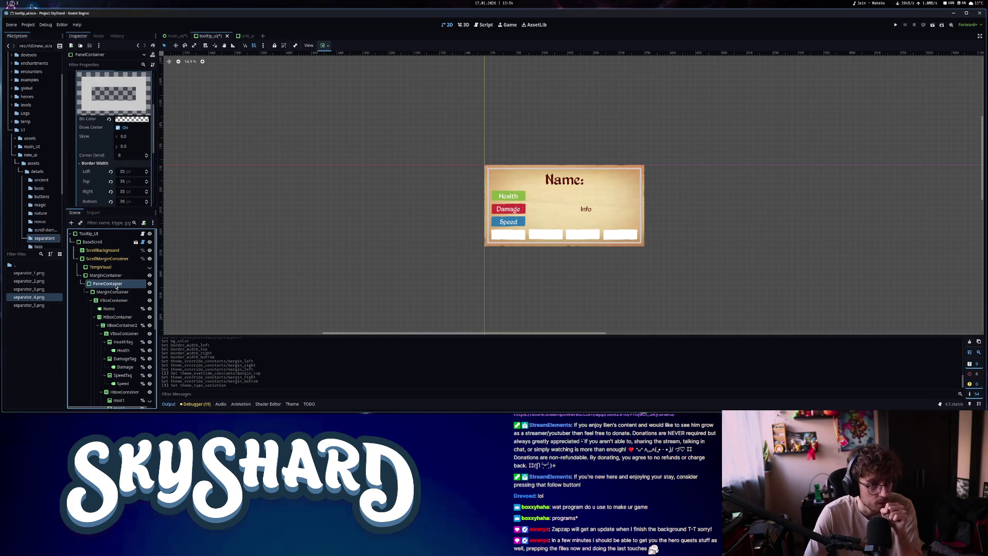
Rename the tooltip's PanelContainer node to OutlinePanel
click(115, 284)
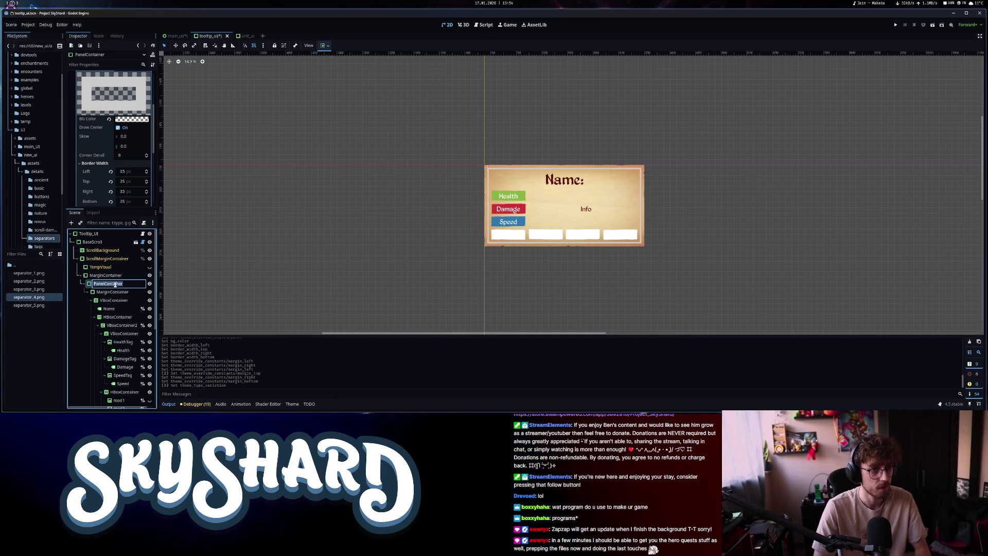
click(243, 36)
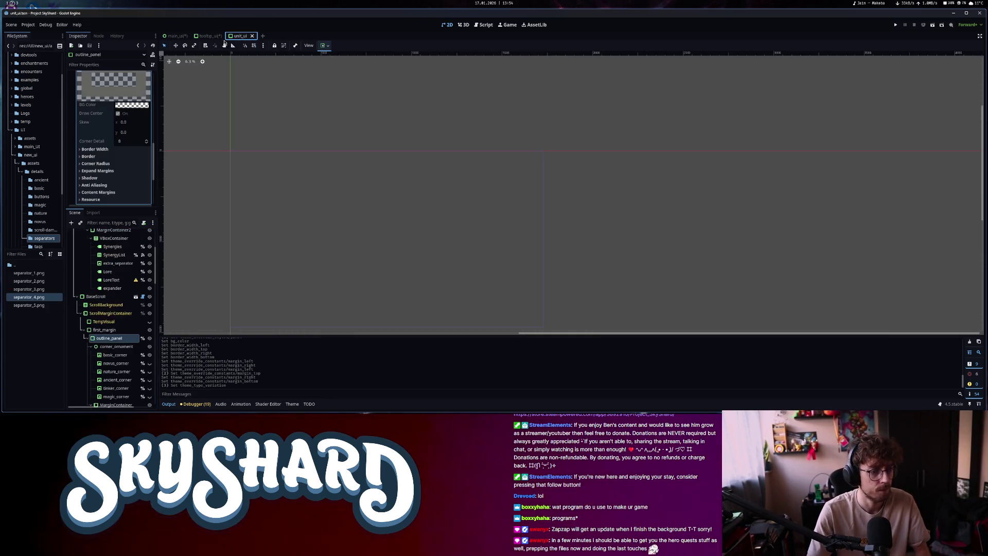
click(211, 36)
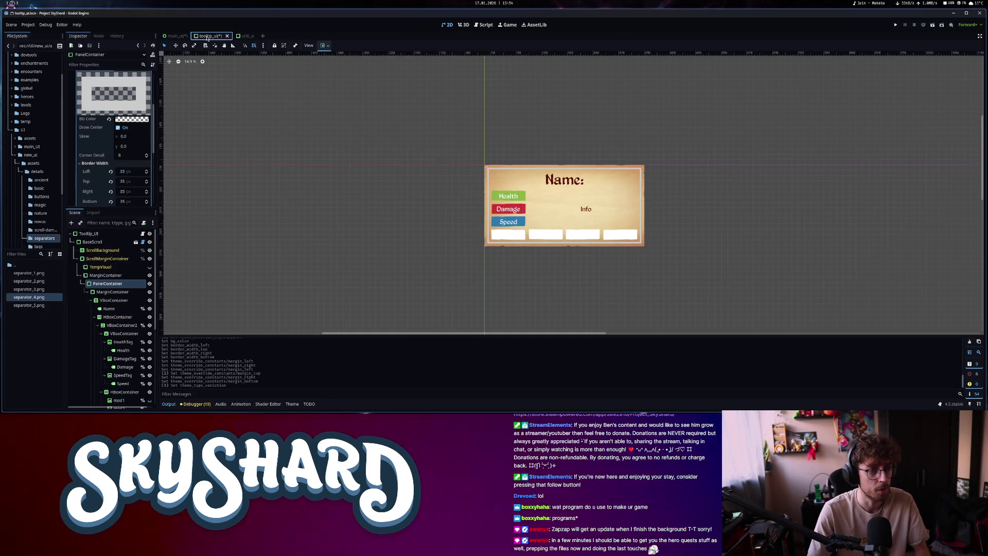
click(105, 284)
text(o)
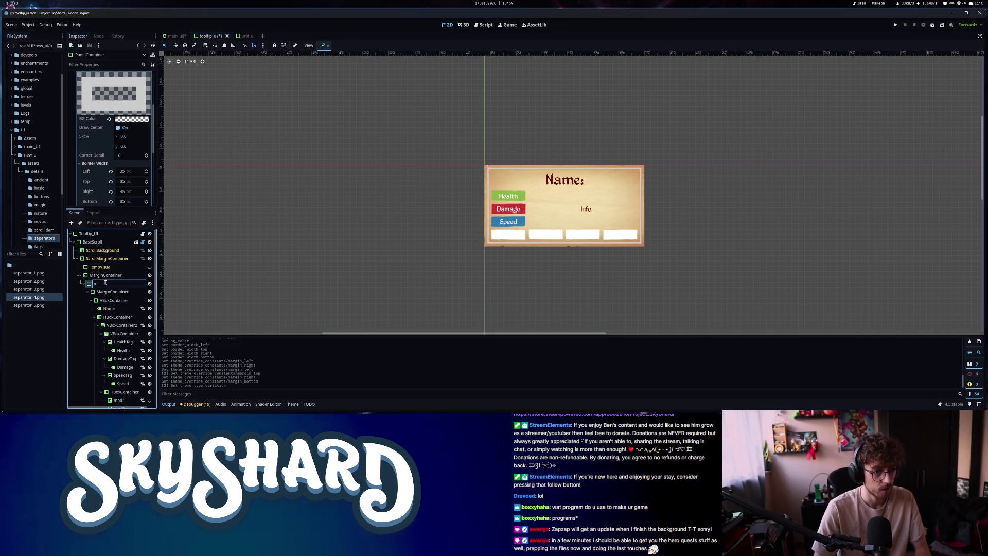
text(utlinePanel)
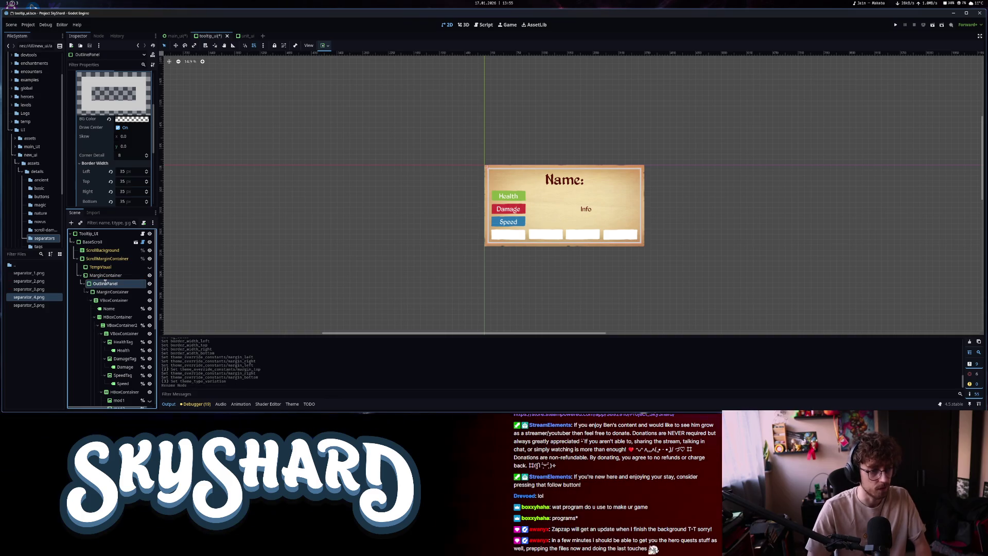
key(Return)
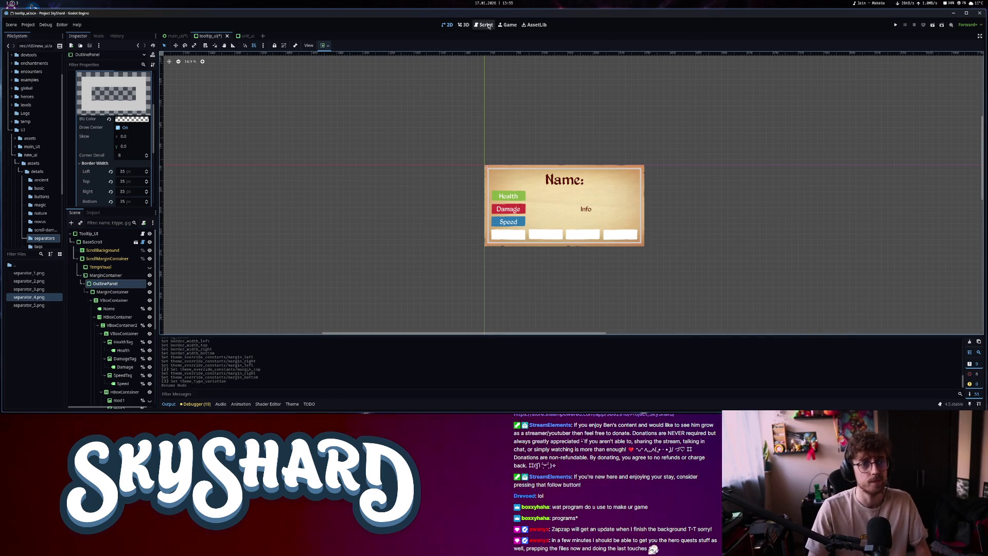
click(488, 26)
Save the scene, close hero_menu.gd and open the tooltip_ui script
key(ctrl+s)
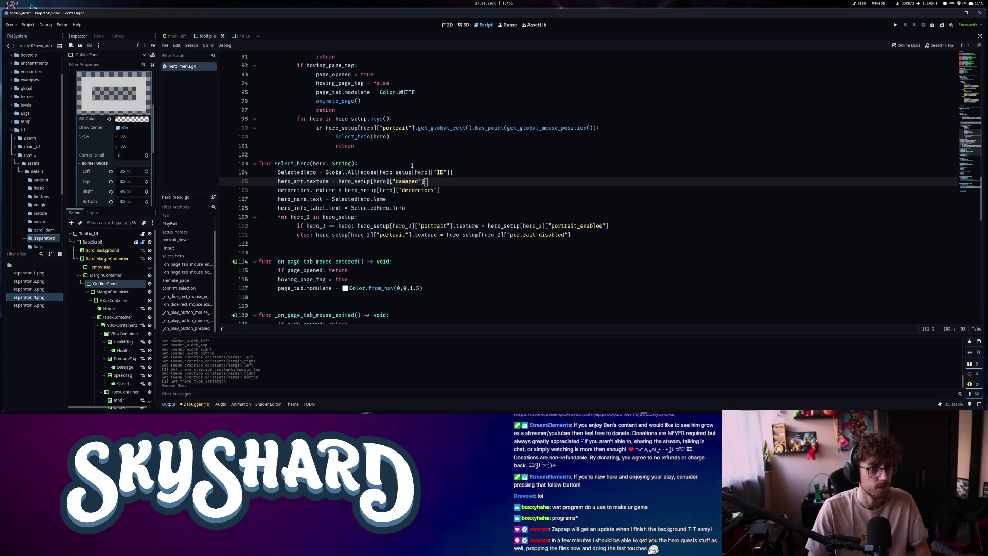
key(ctrl+w)
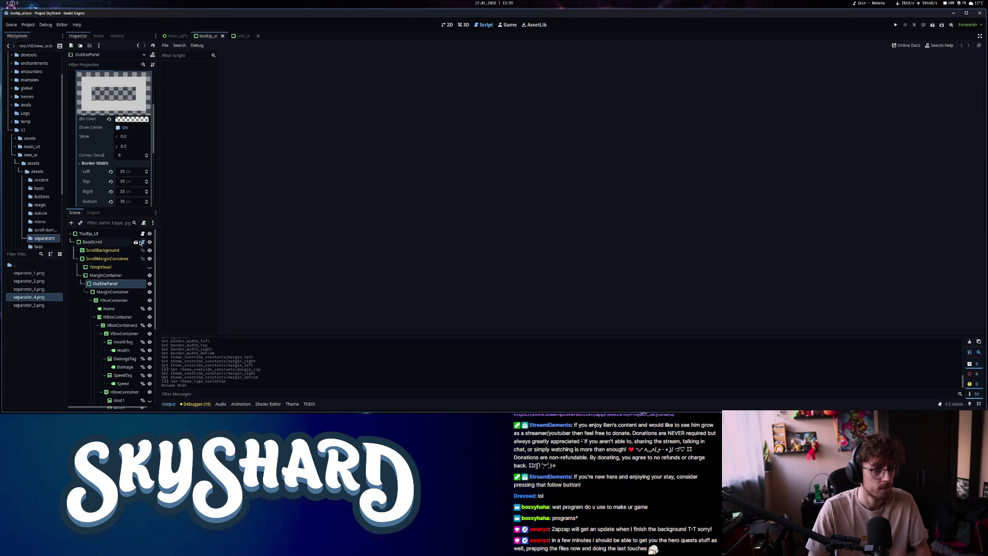
click(141, 243)
right_click(111, 285)
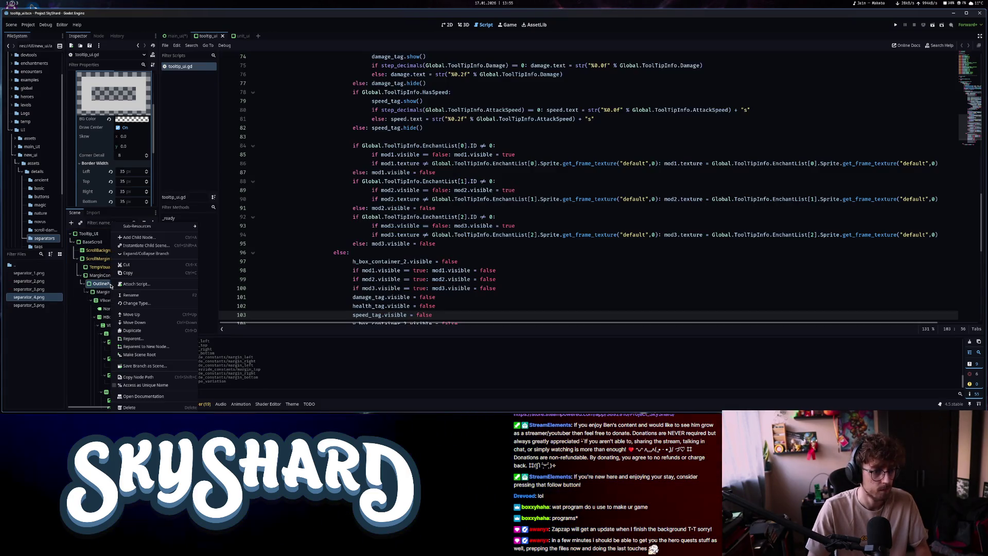
click(145, 385)
scroll(972, 70, up, 15)
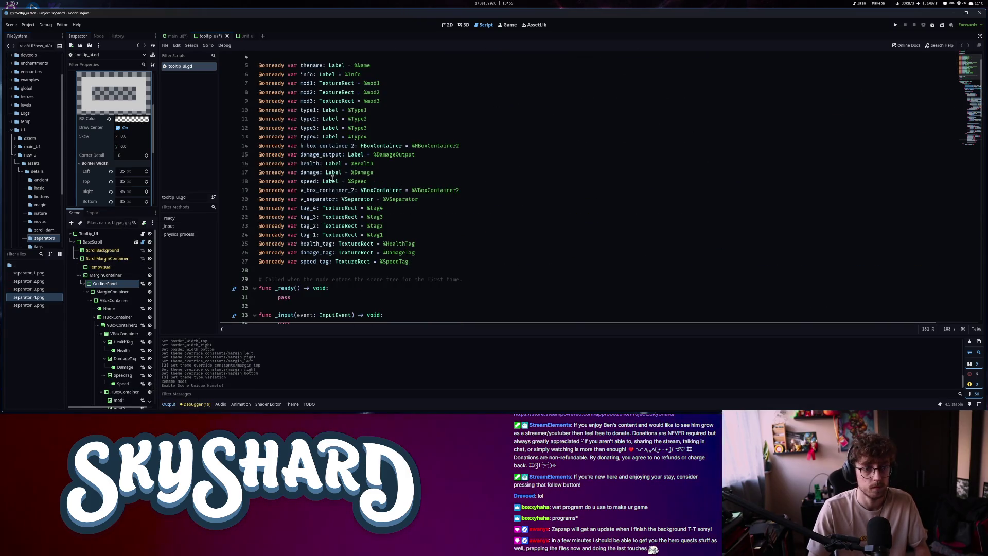
scroll(332, 178, down, 3)
drag(102, 287, 473, 229)
scroll(473, 233, down, 8)
key(ctrl+s)
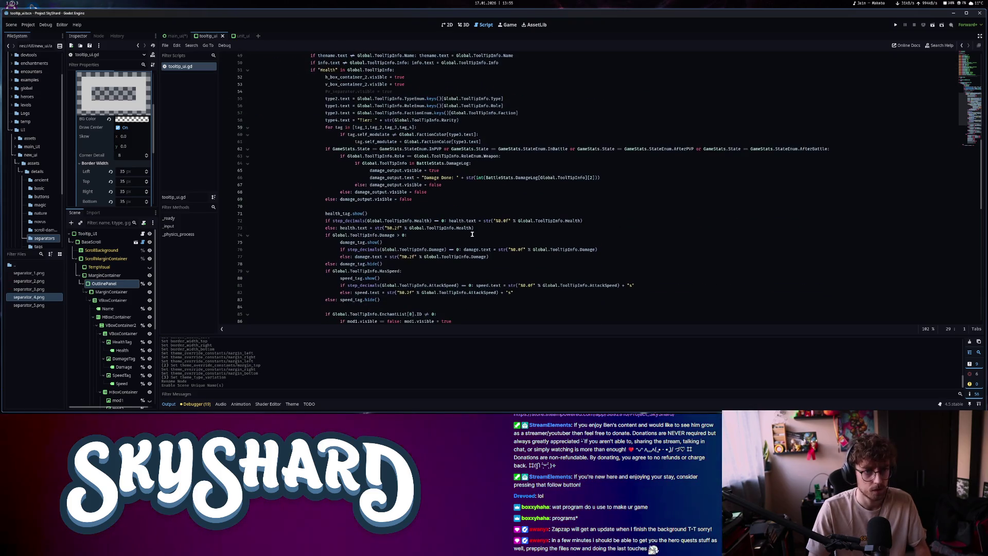
scroll(472, 235, down, 2)
click(240, 37)
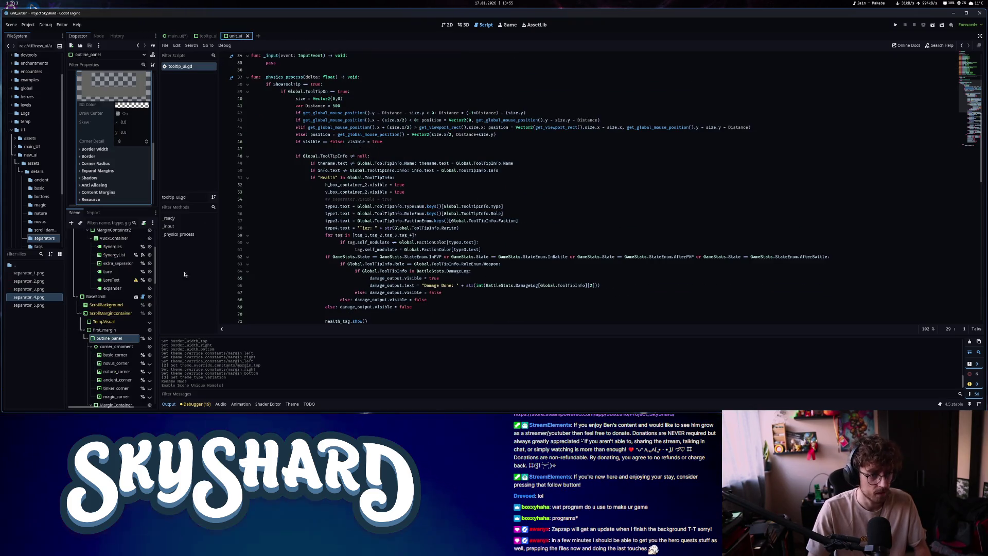
Open unit_ui.gd and scroll down to its outline_panel theme code
click(142, 233)
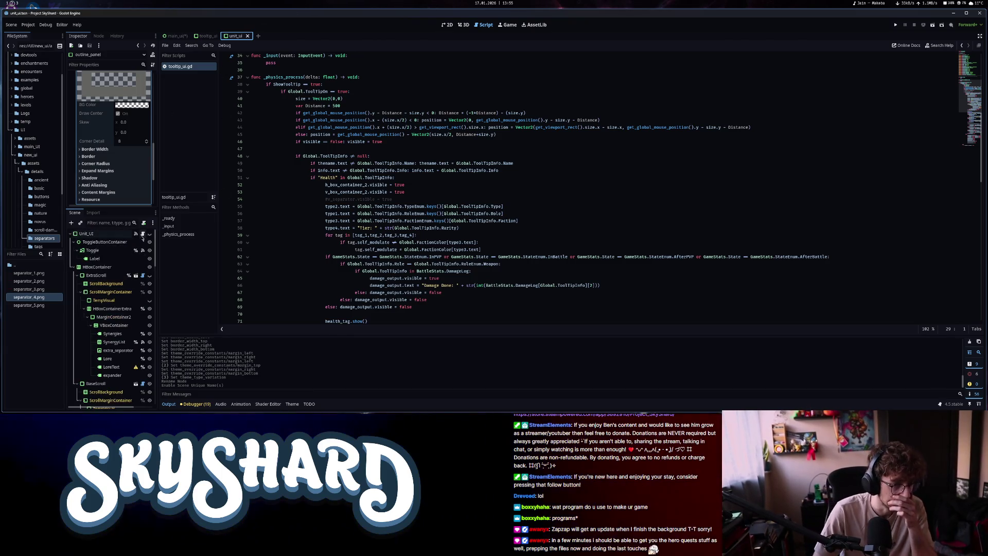
scroll(402, 190, down, 8)
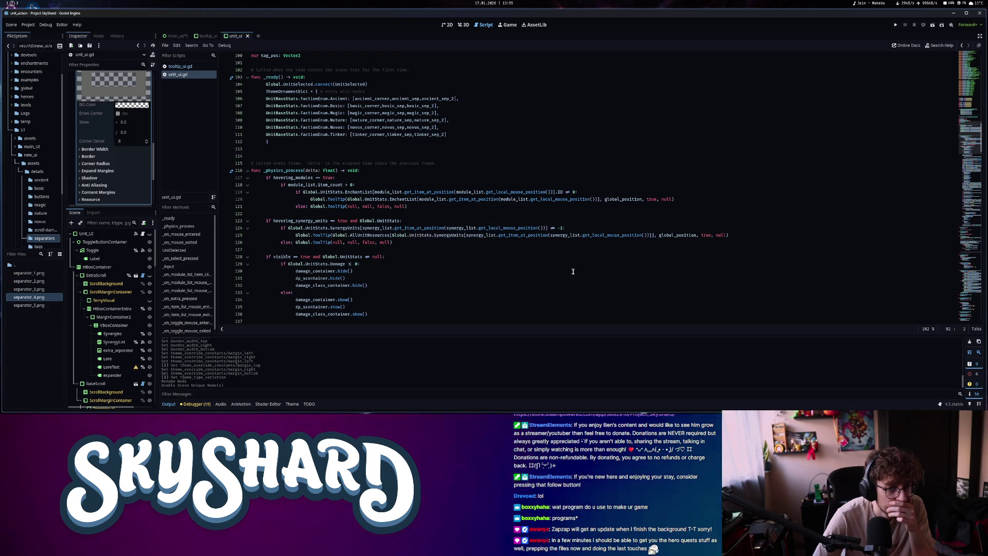
scroll(628, 180, down, 5)
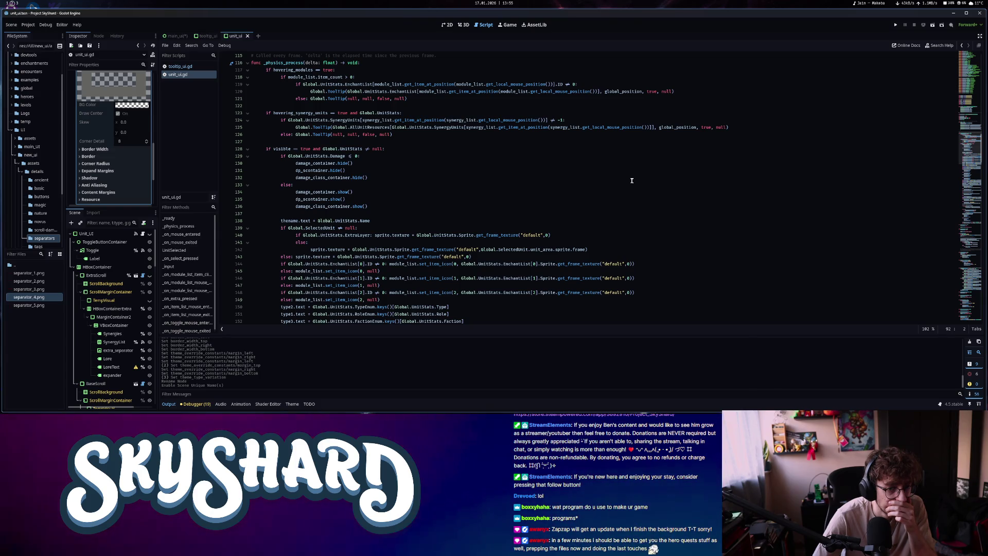
scroll(631, 181, down, 4)
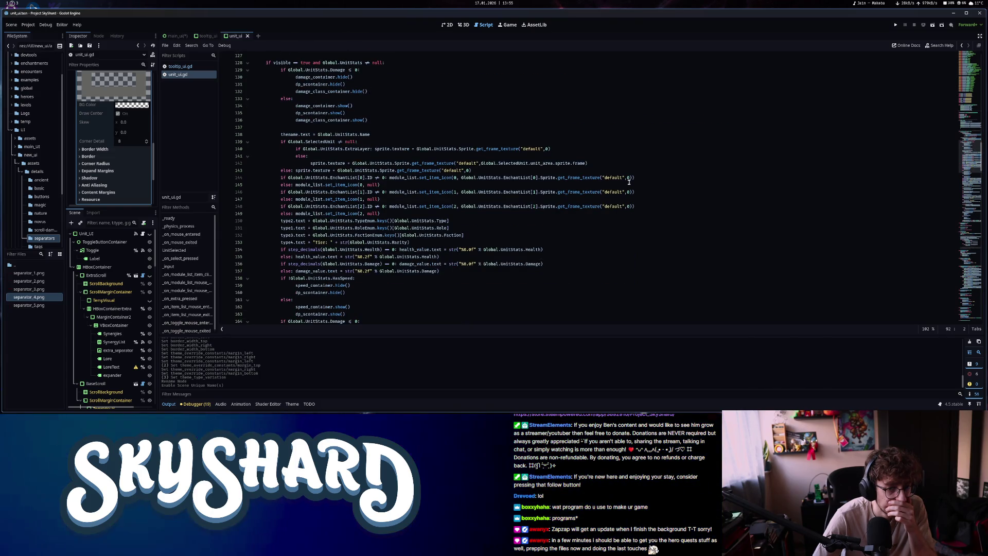
scroll(583, 259, down, 8)
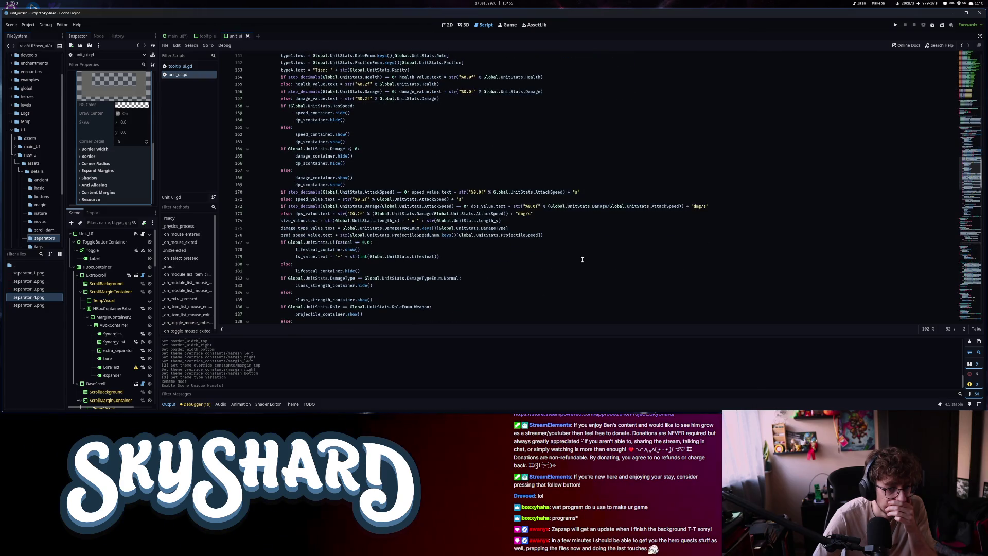
scroll(583, 259, down, 8)
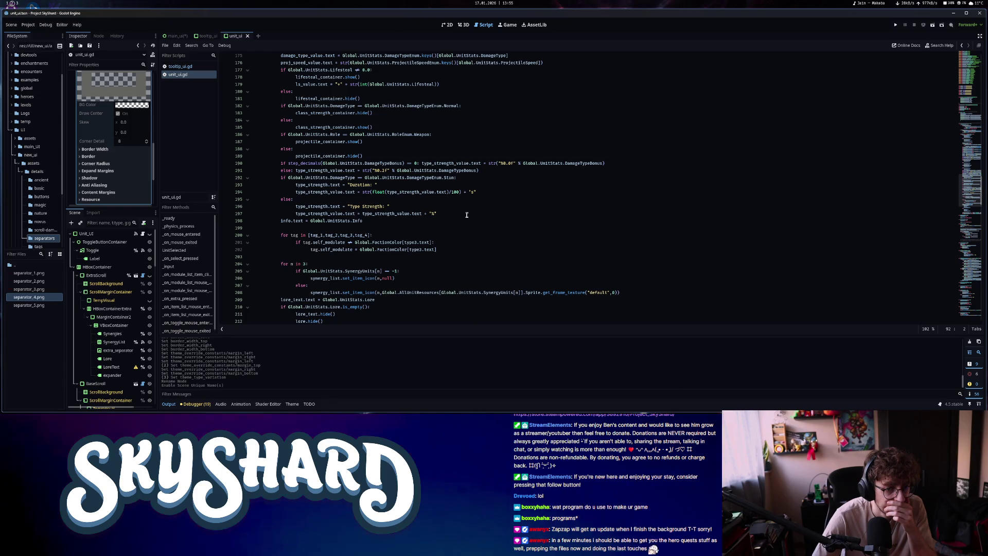
scroll(466, 215, down, 5)
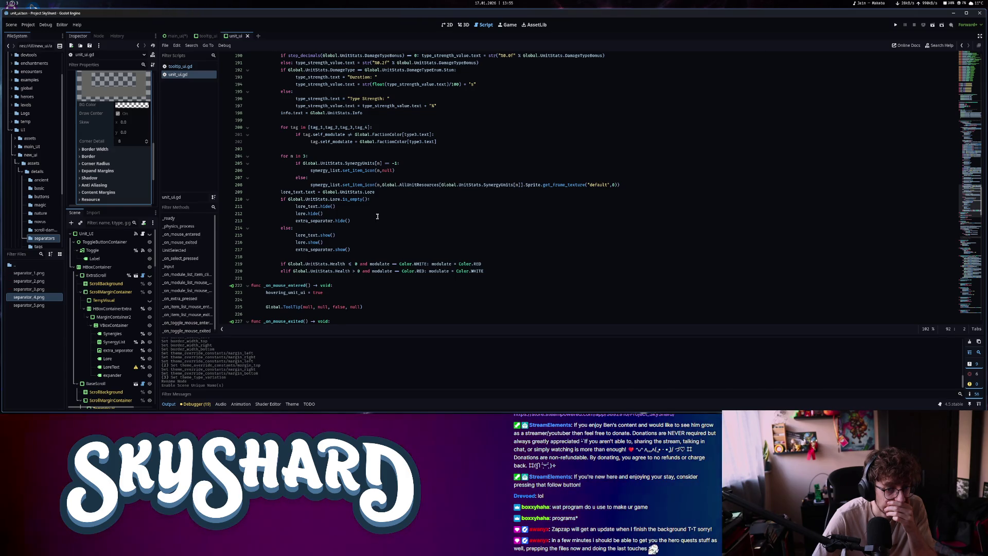
scroll(377, 216, down, 14)
scroll(263, 194, up, 4)
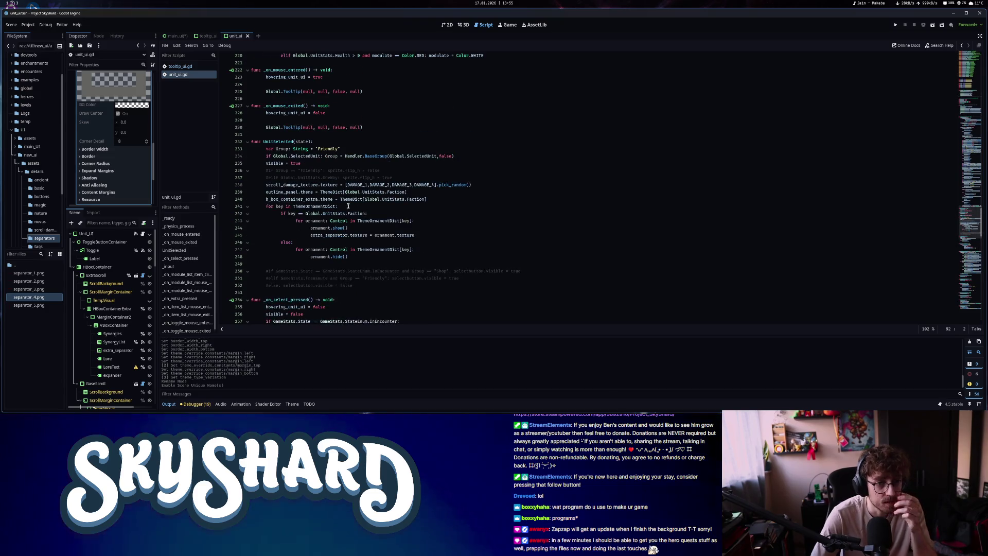
Select the DAMAGE and faction preload constants through the ThemeDict dictionary in unit_ui.gd
click(266, 193)
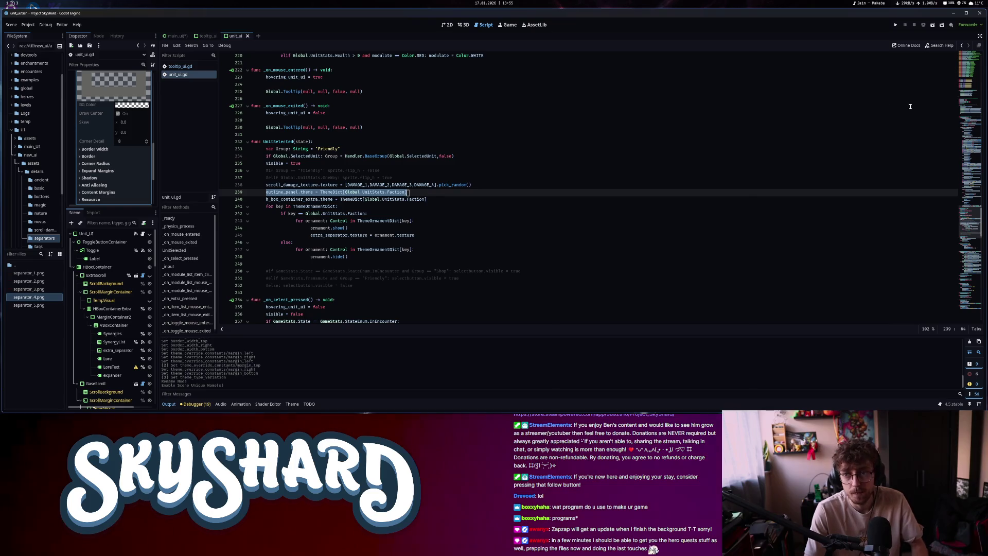
click(976, 109)
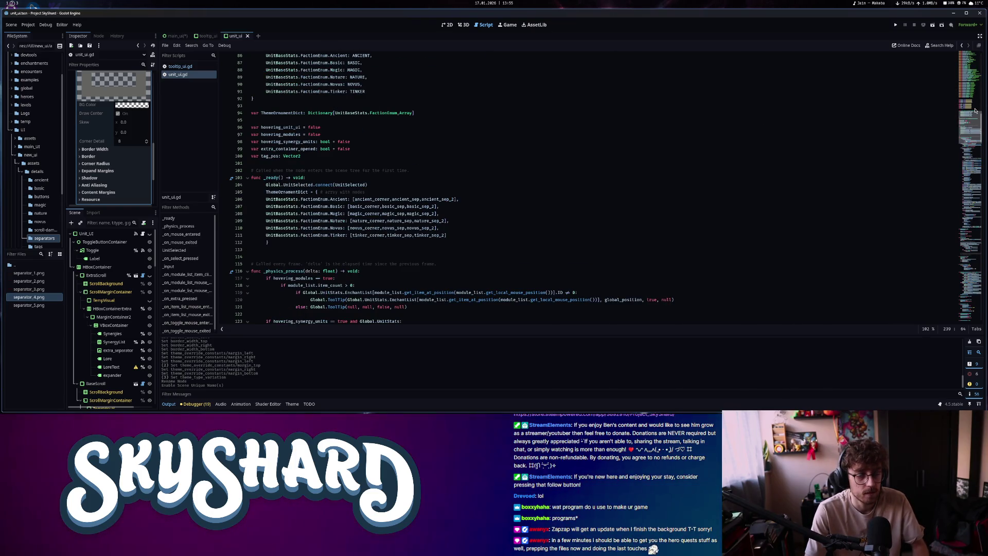
drag(438, 228, 265, 185)
click(365, 221)
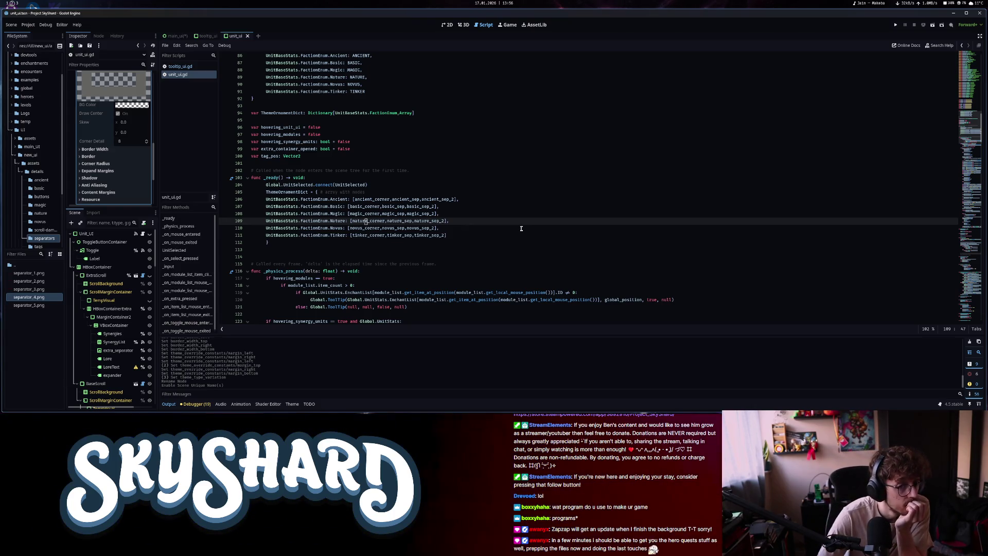
scroll(340, 225, up, 7)
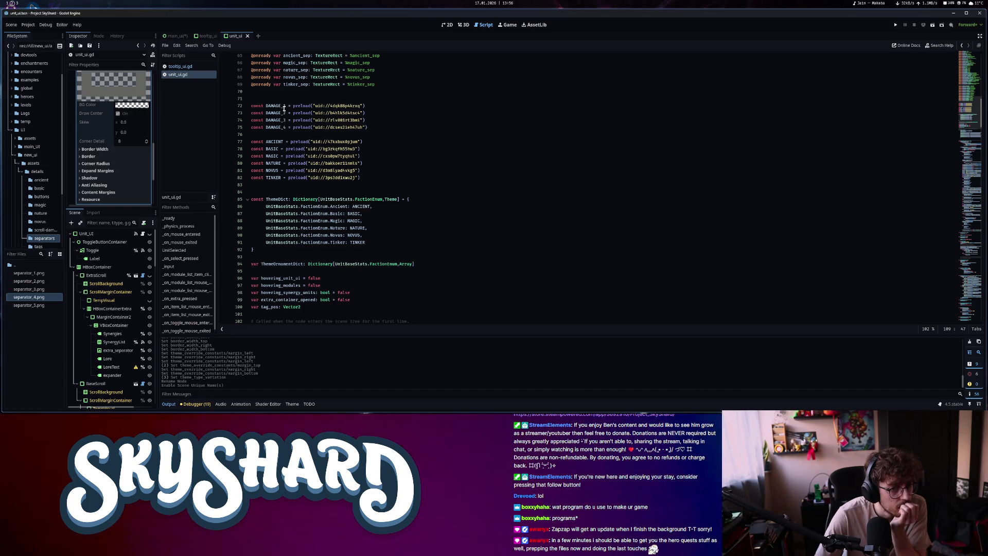
drag(253, 250, 252, 106)
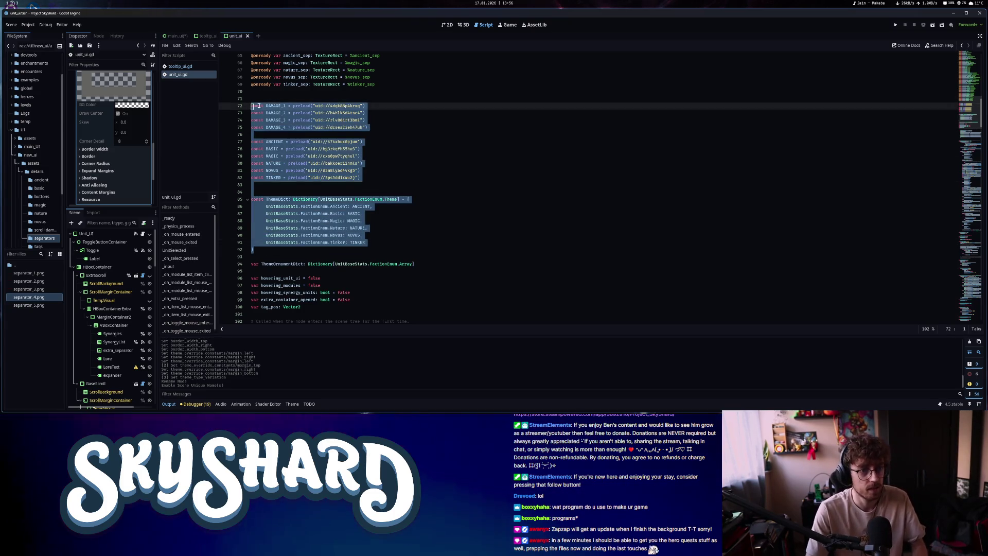
Paste the constants and ThemeDict below the variable declarations in tooltip_ui.gd
click(180, 66)
scroll(377, 263, up, 10)
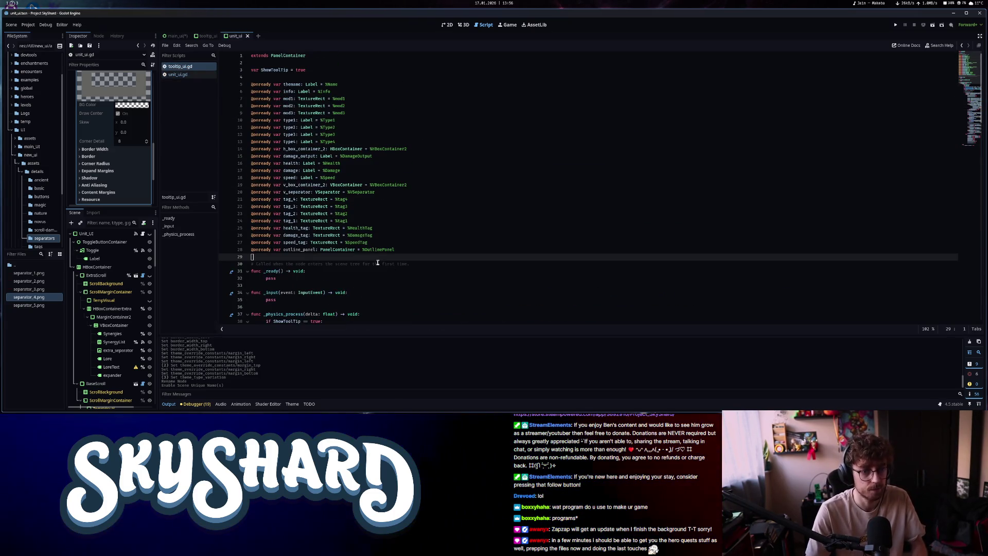
key(Return)
key(Return)
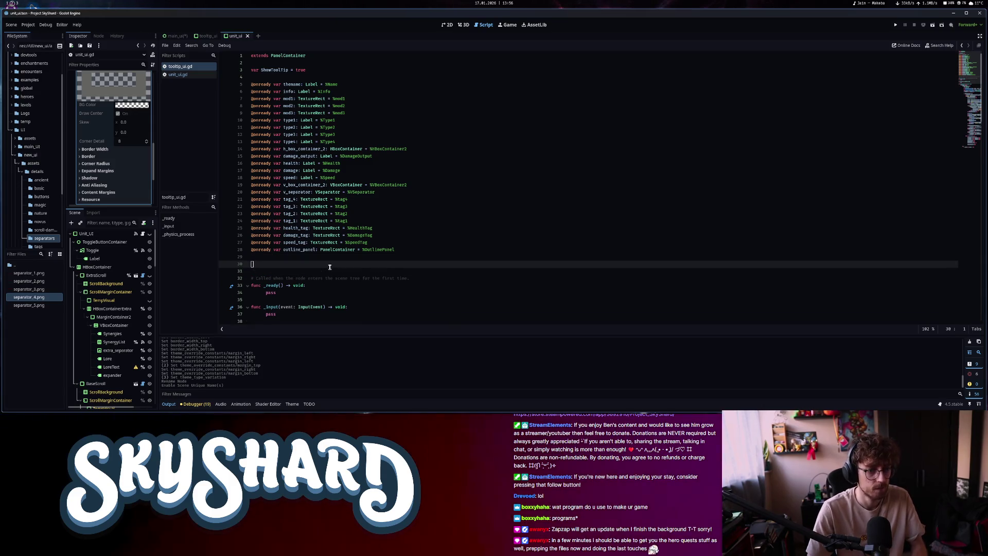
key(ctrl+v)
Select the outline_panel.theme assignment line in unit_ui.gd's UnitSelected function
click(177, 74)
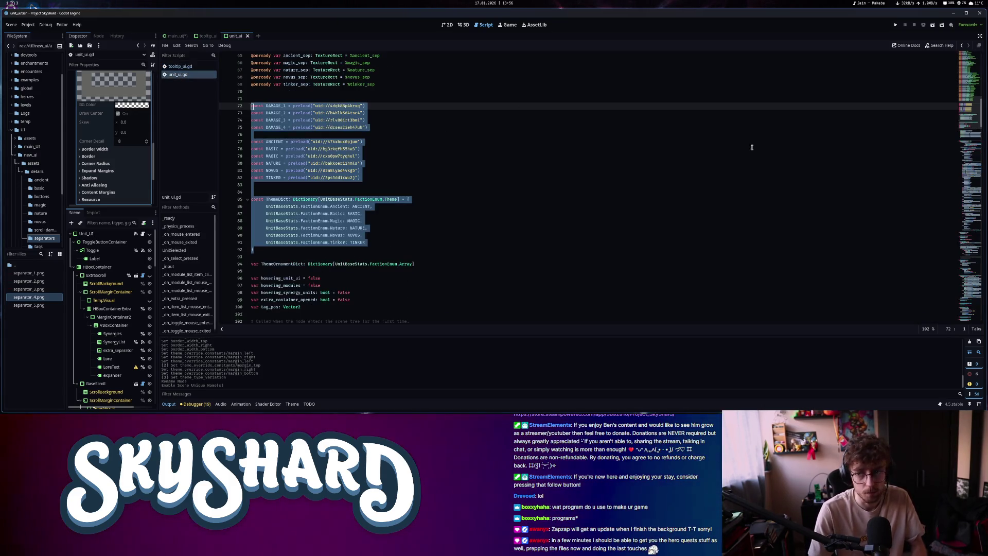
click(967, 300)
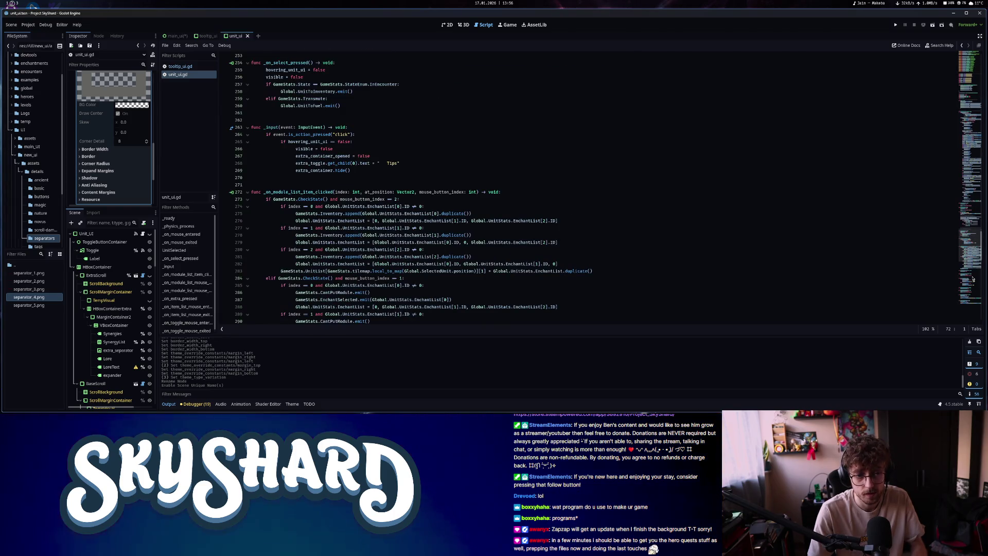
scroll(684, 267, up, 10)
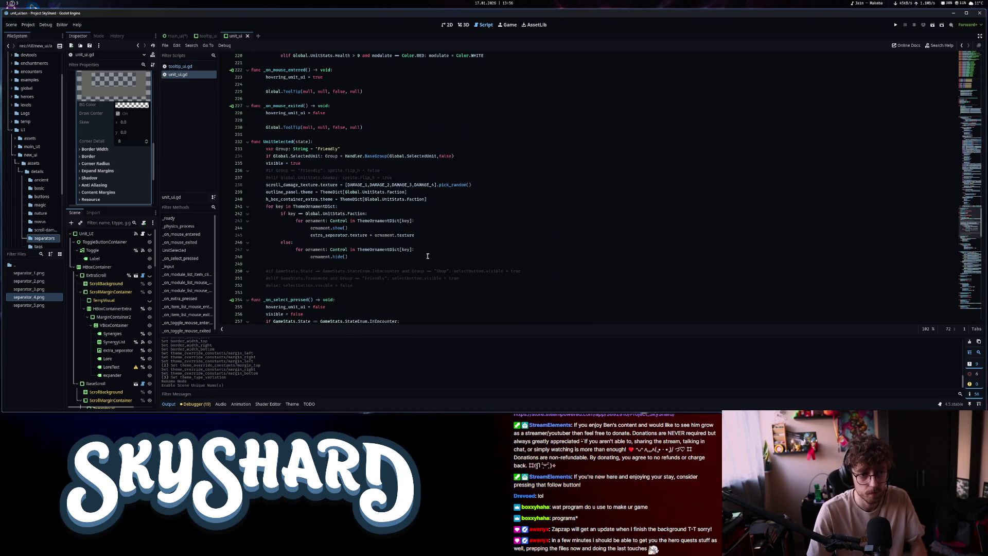
drag(422, 192, 277, 192)
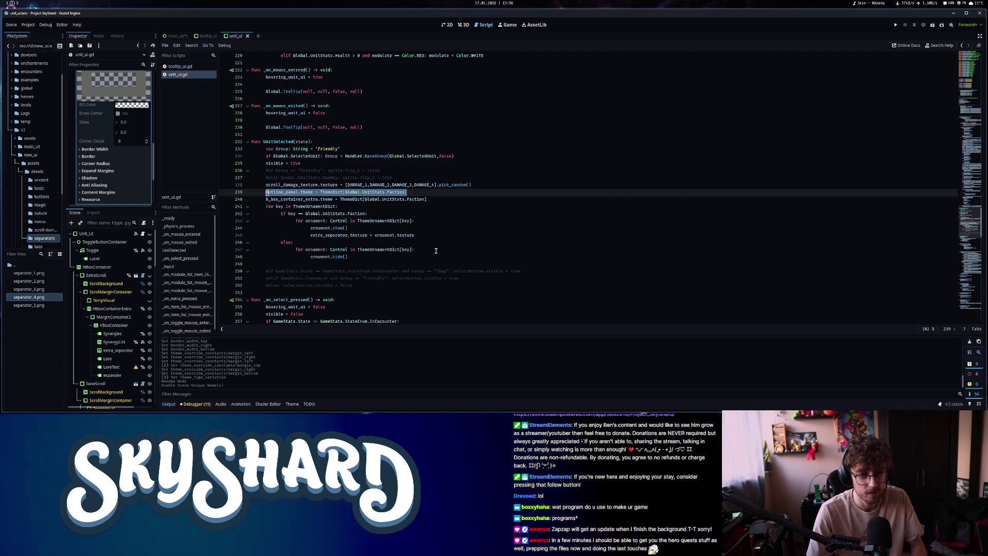
In tooltip_ui.gd, paste the outline_panel.theme assignment on a new line after line 72
click(182, 67)
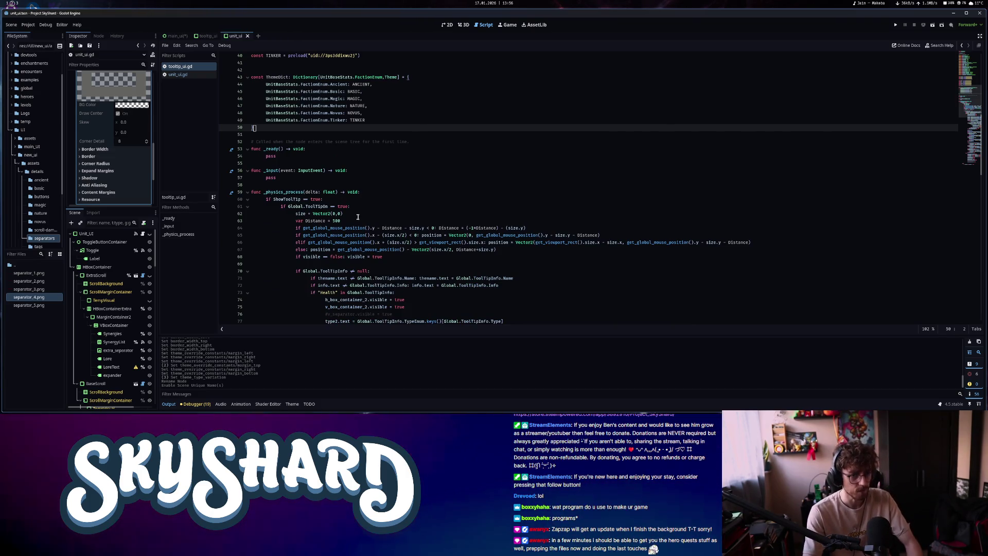
scroll(363, 201, down, 20)
scroll(359, 211, up, 5)
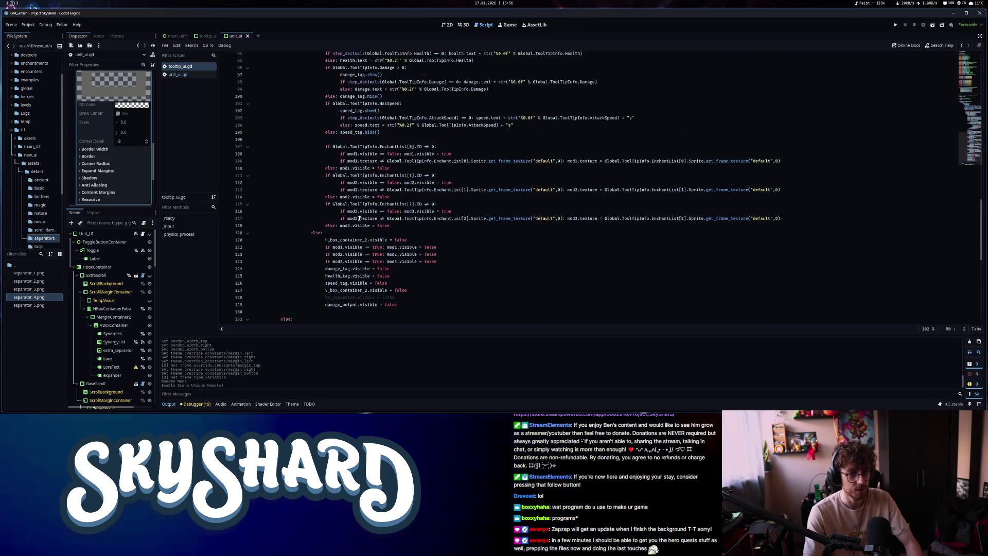
scroll(359, 214, down, 5)
scroll(359, 222, up, 8)
scroll(360, 222, up, 12)
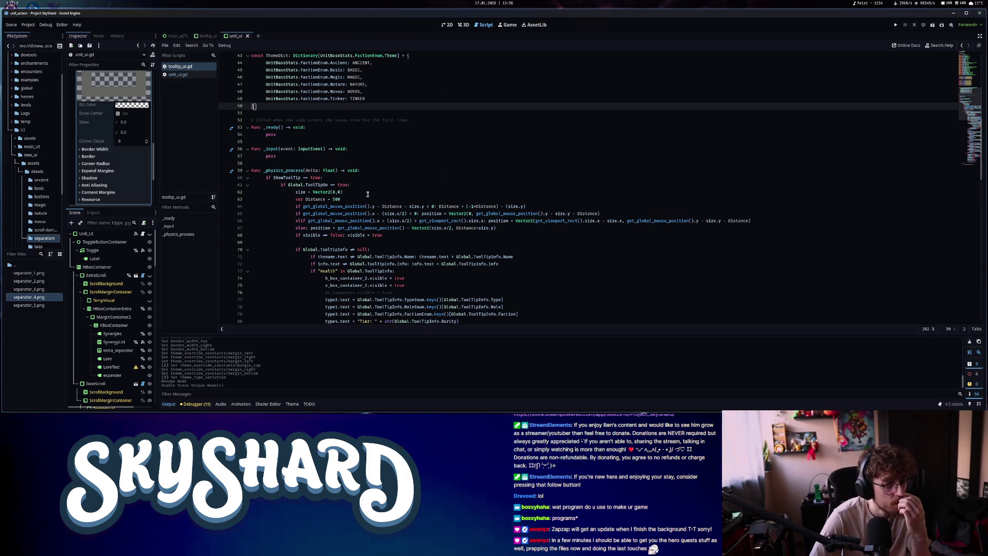
scroll(367, 194, down, 3)
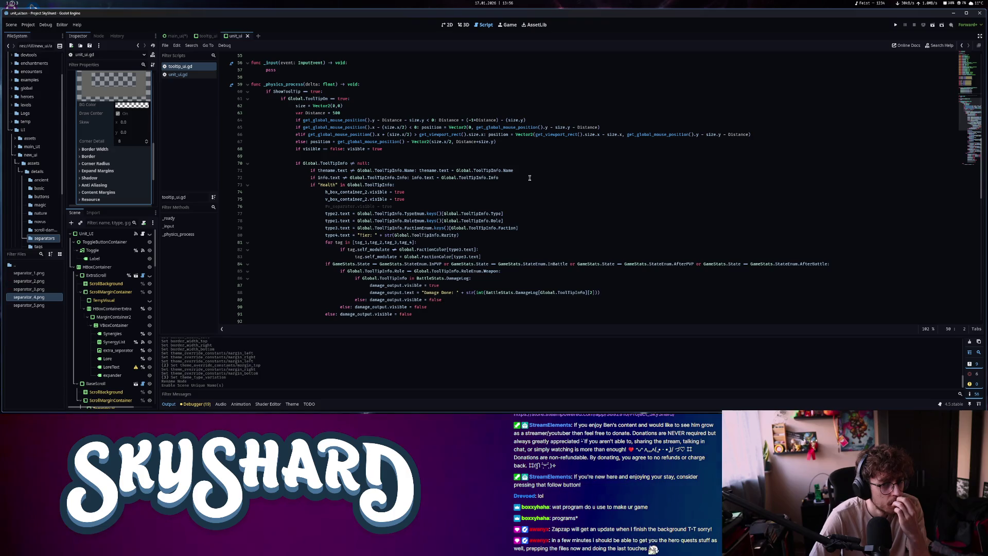
click(500, 177)
key(Return)
text(outline_panel.theme = ThemeDict[Global.UnitStats.Faction])
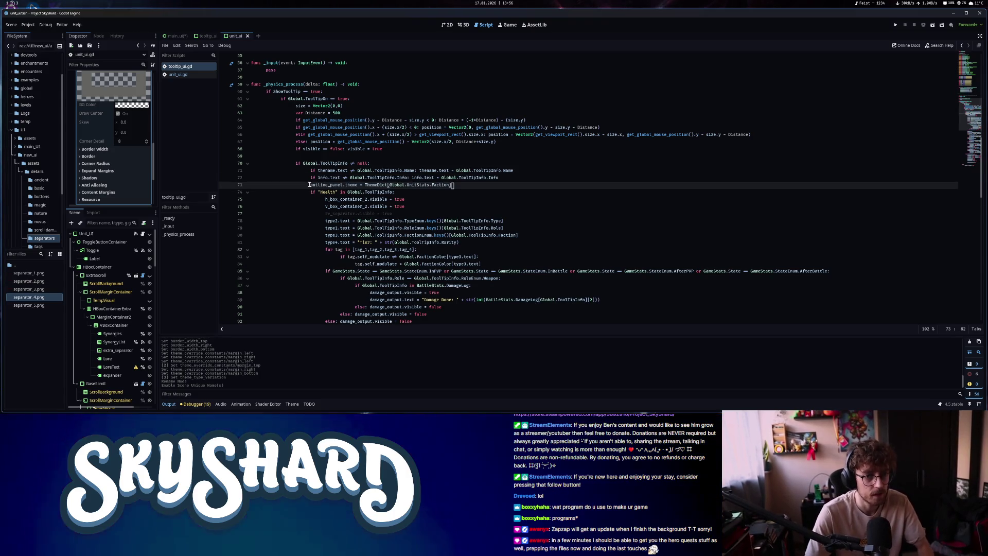
Wrap the theme line in an if check, save, and show the tooltip_ui scene in 2D
click(311, 184)
text(if)
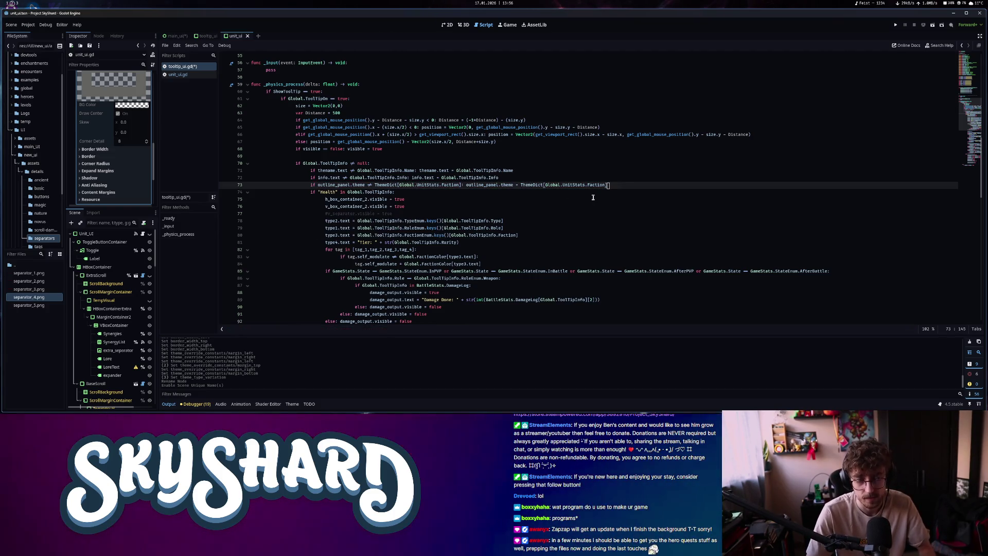
key(ctrl+s)
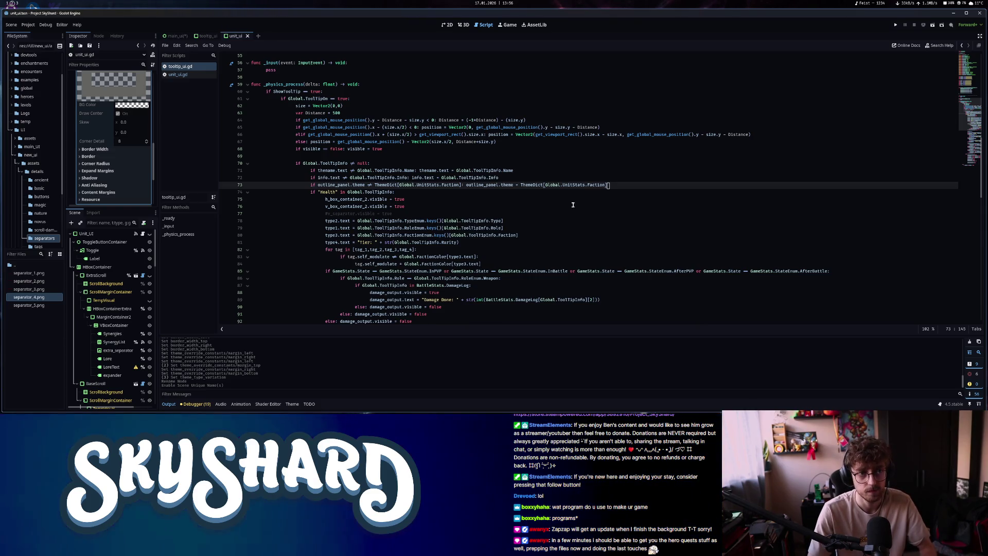
click(206, 37)
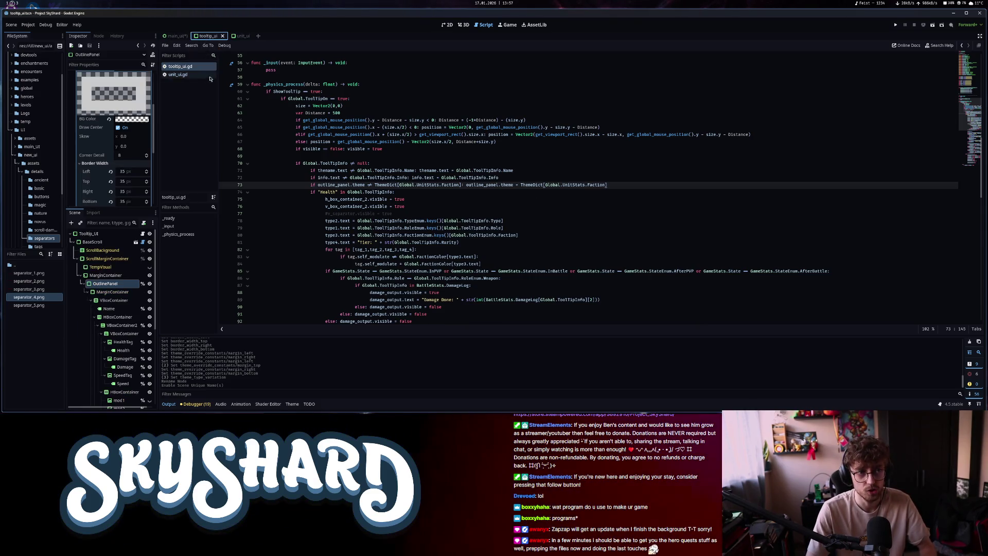
click(448, 26)
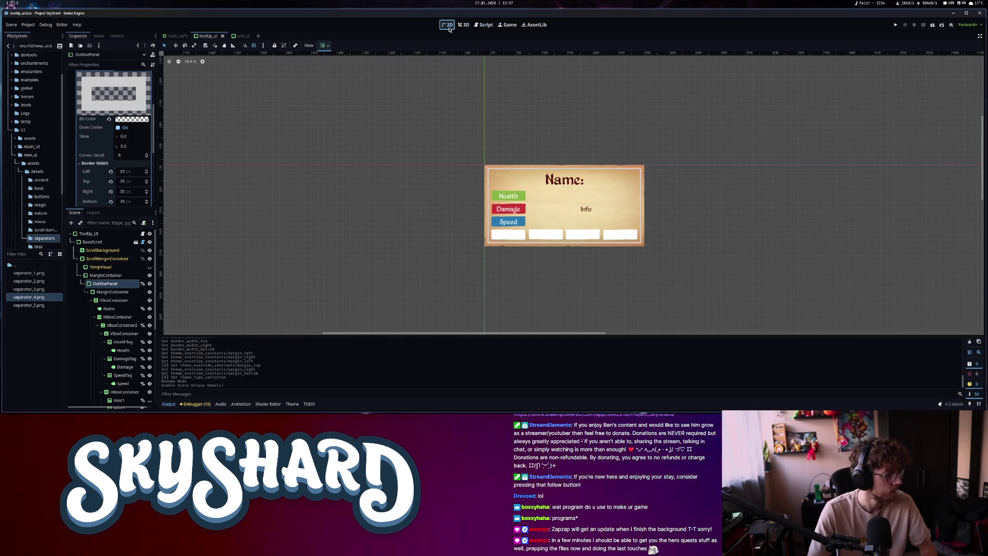
Hide the tooltip panel node with its eye icon, then save and run the game with F5
click(150, 284)
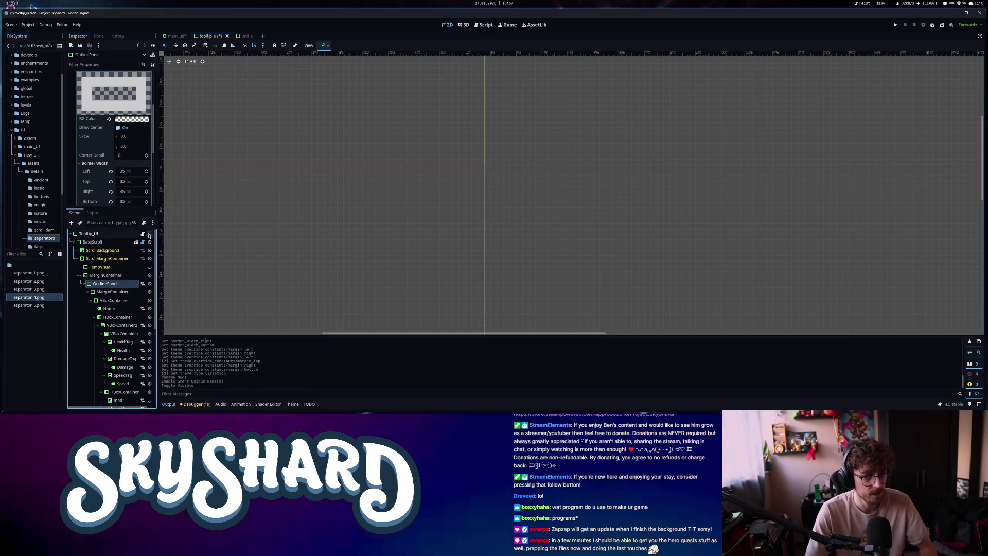
key(F5)
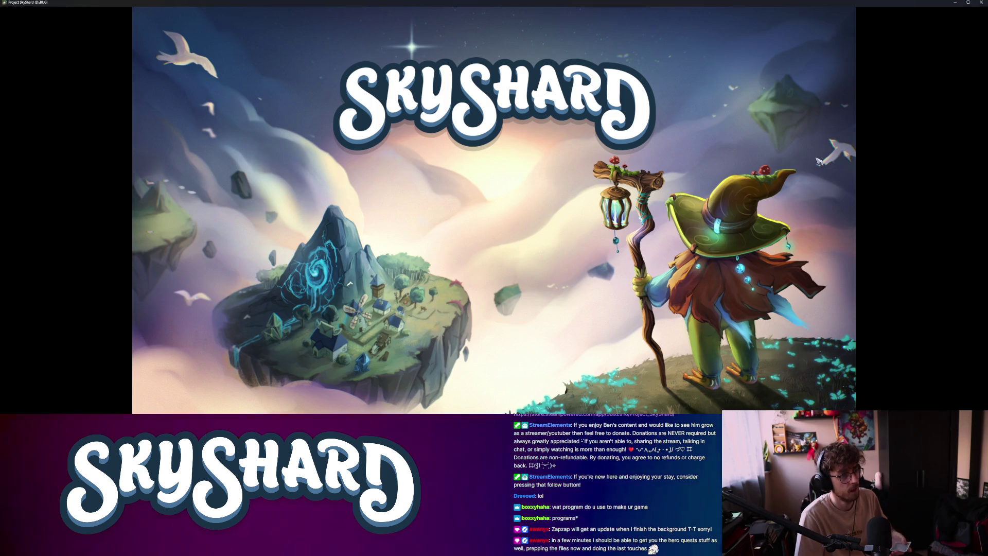
Snap the game window to the right and place a Big Laser Pointer on the island
key(super+Right)
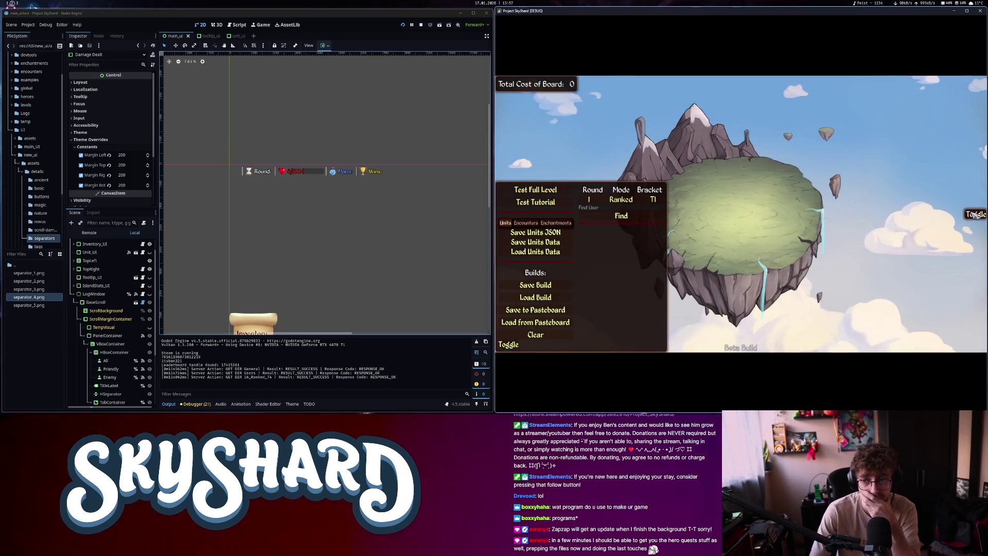
click(976, 215)
drag(939, 168, 702, 216)
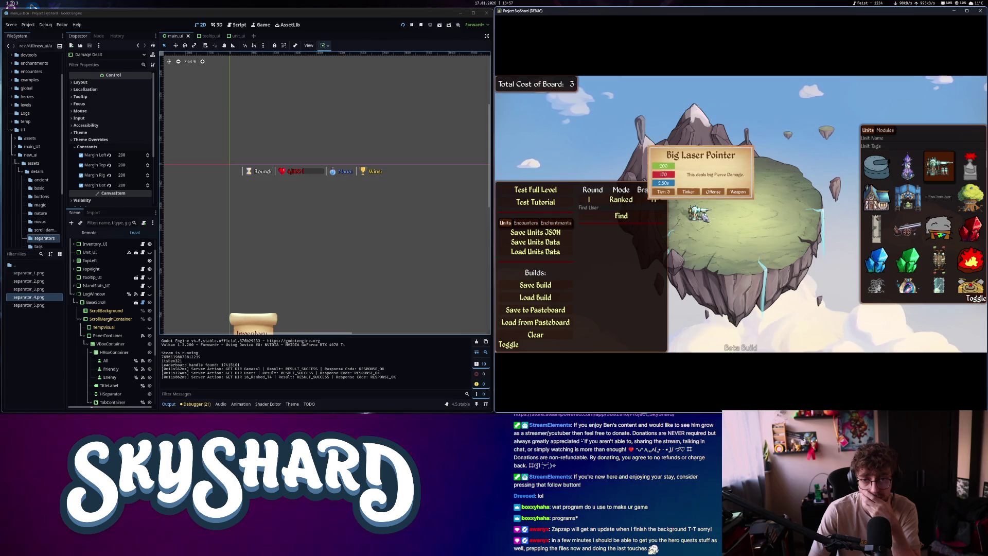
mouse_move(704, 217)
mouse_down()
mouse_move(743, 212)
mouse_move(735, 233)
mouse_up()
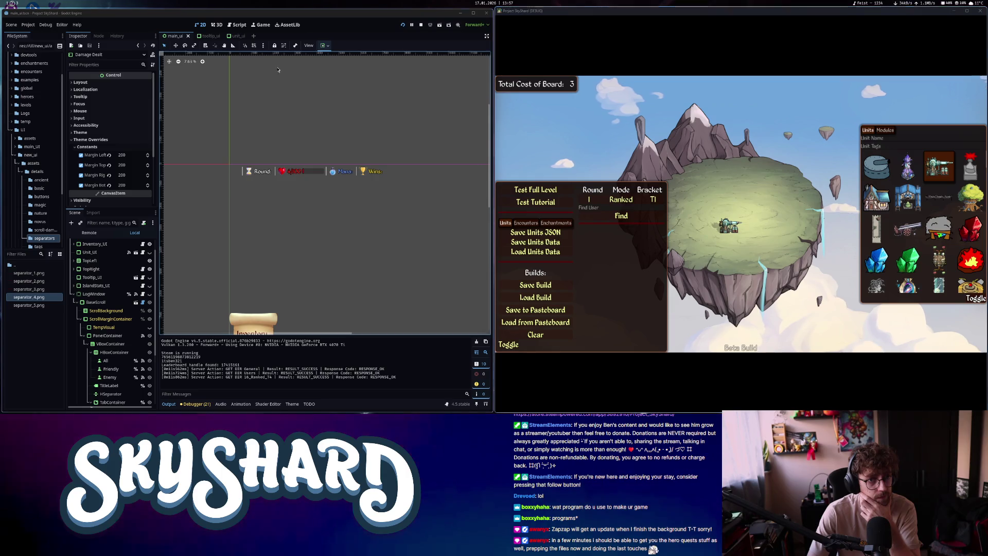
click(236, 25)
Go back to the outline panel theme assignment on line 239 of unit_ui.gd
key(alt+Left)
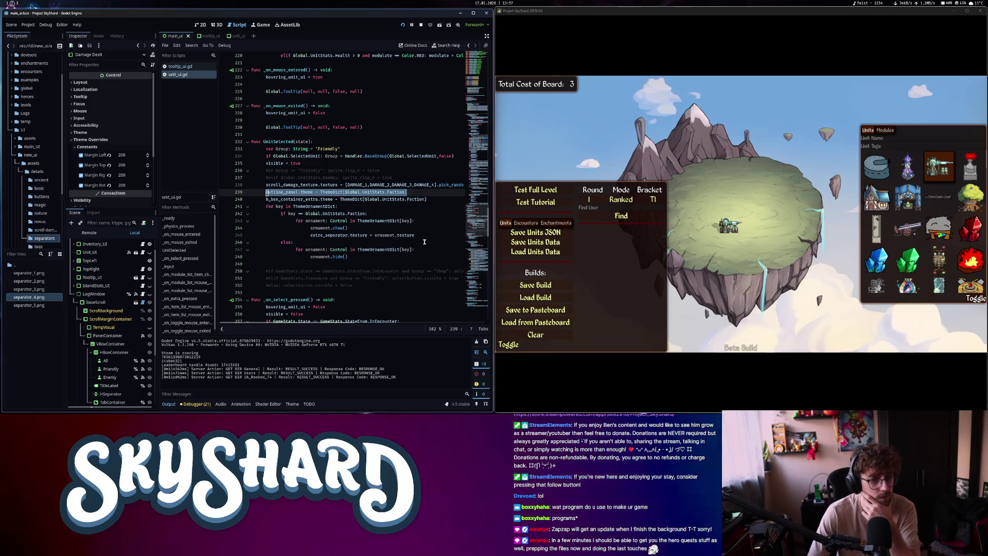
drag(268, 191, 400, 192)
click(412, 193)
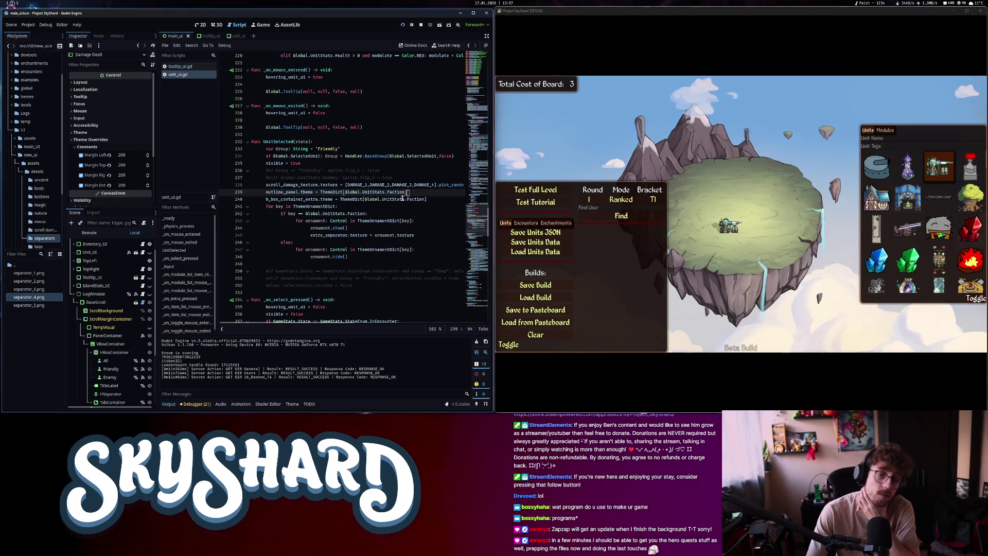
mouse_move(396, 198)
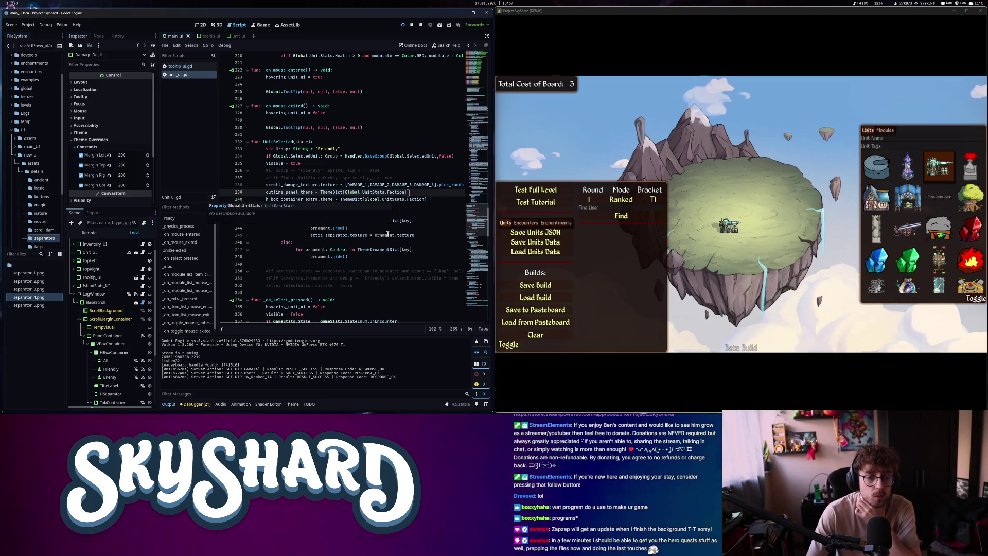
scroll(384, 241, up, 15)
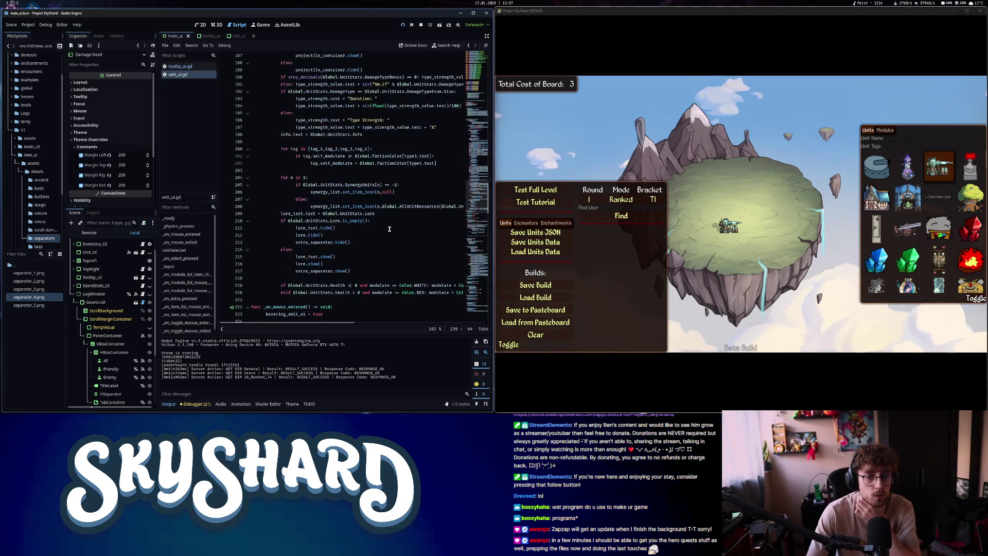
scroll(388, 234, up, 5)
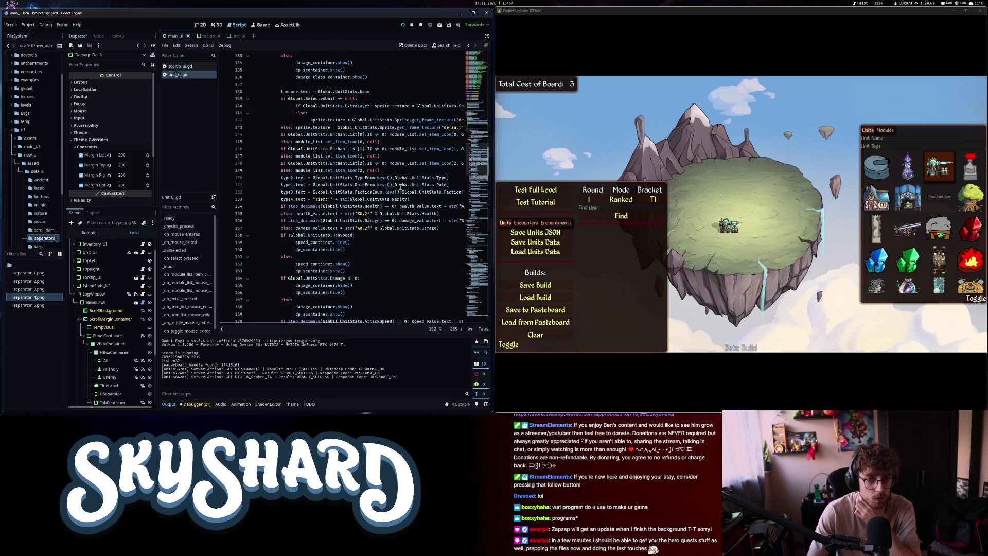
Search unit_ui.gd for 'color' and step through the matches
key(ctrl+f)
text(color)
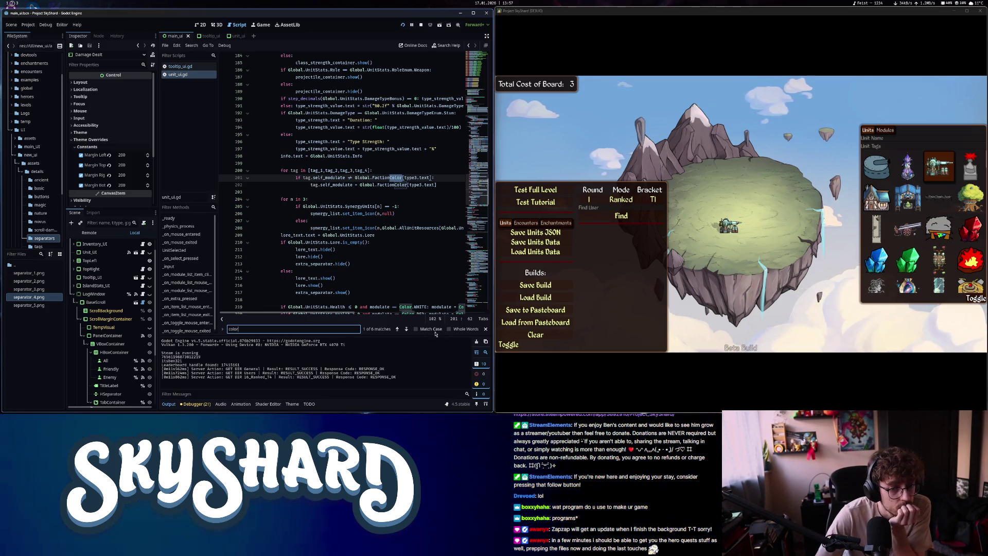
click(406, 329)
click(406, 328)
click(406, 329)
click(406, 329)
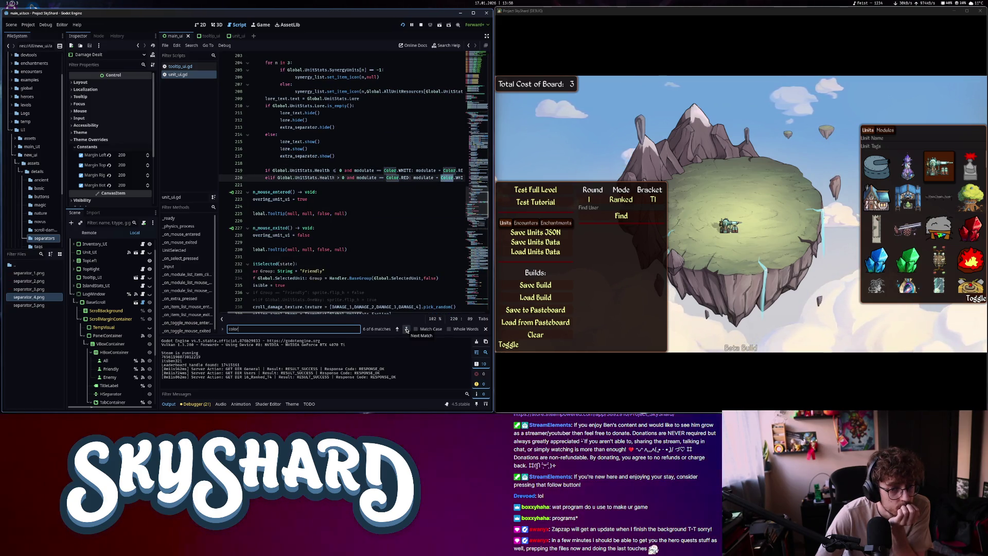
click(358, 286)
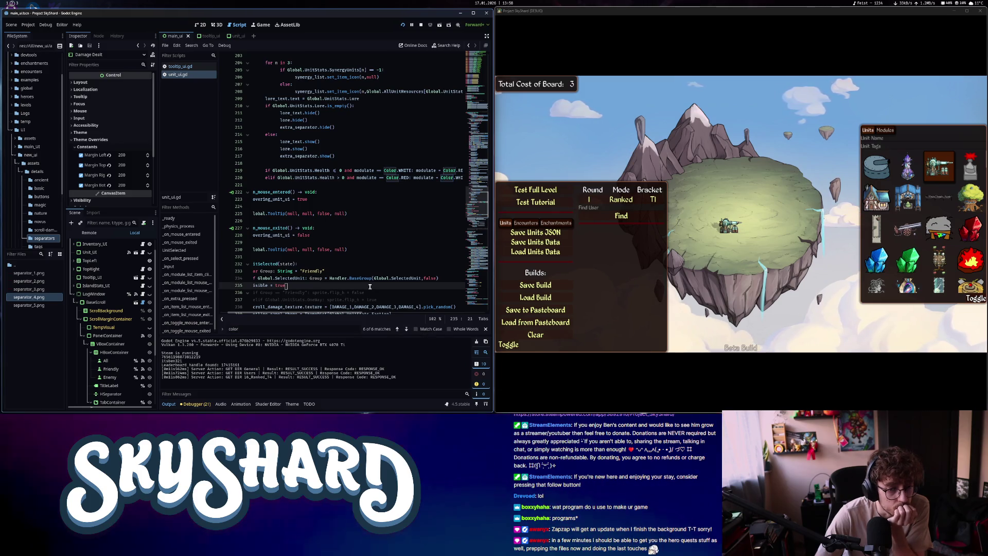
scroll(358, 288, down, 4)
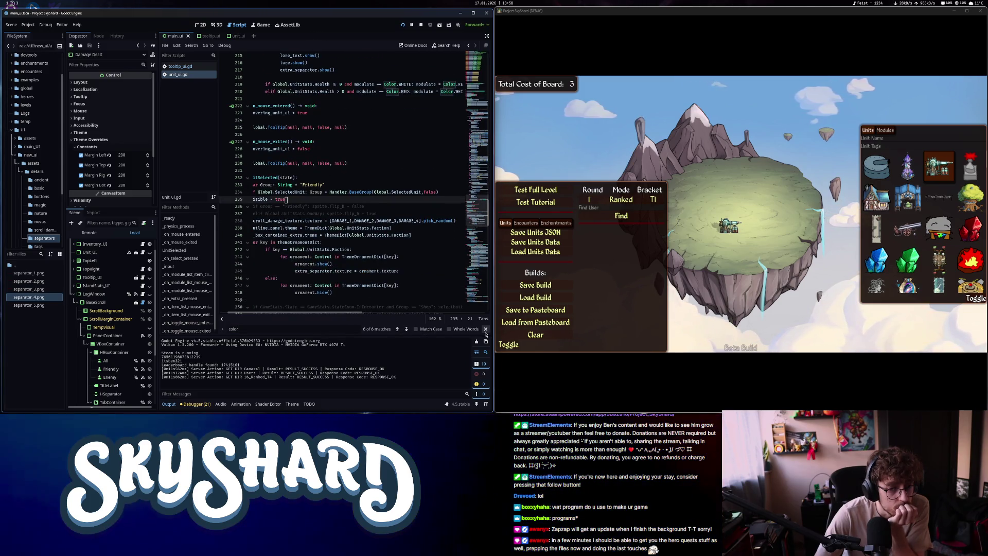
key(Escape)
Place Velmir the Wizard on the island in the game, then close the units panel
mouse_move(729, 230)
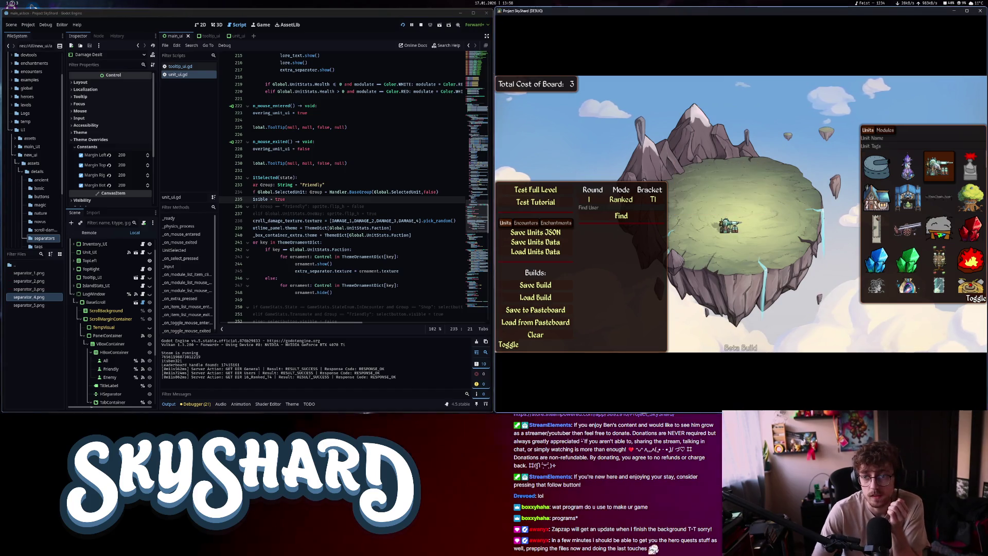
drag(908, 165, 708, 210)
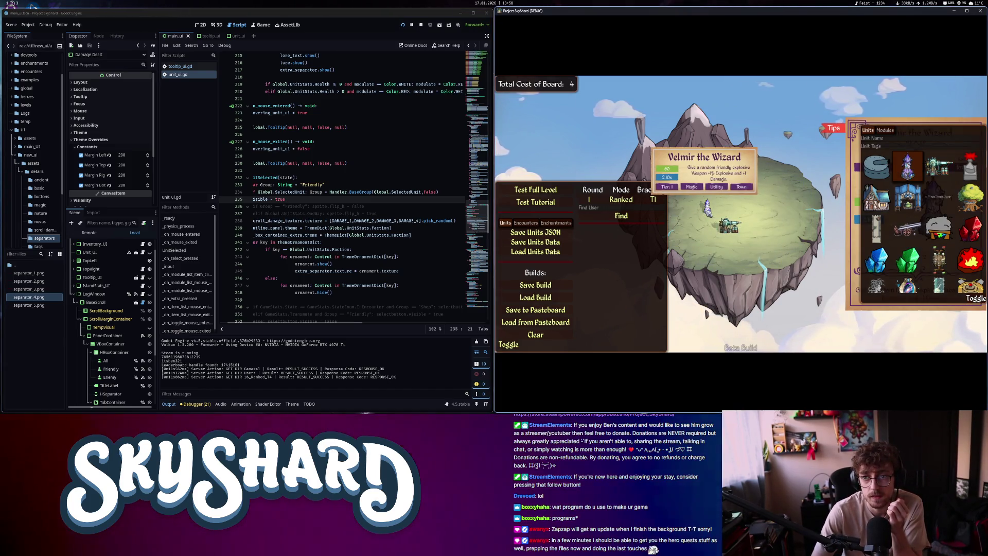
mouse_move(741, 214)
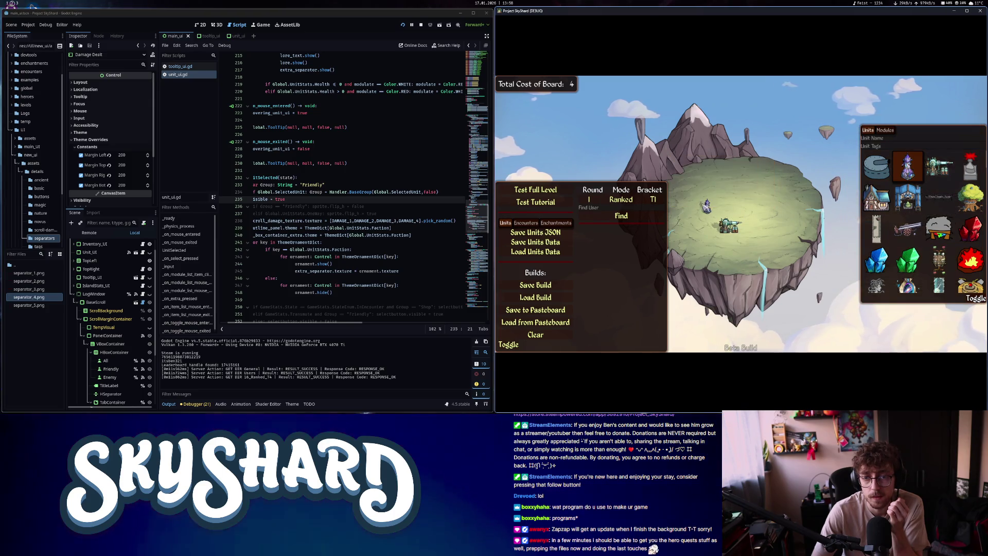
mouse_move(709, 207)
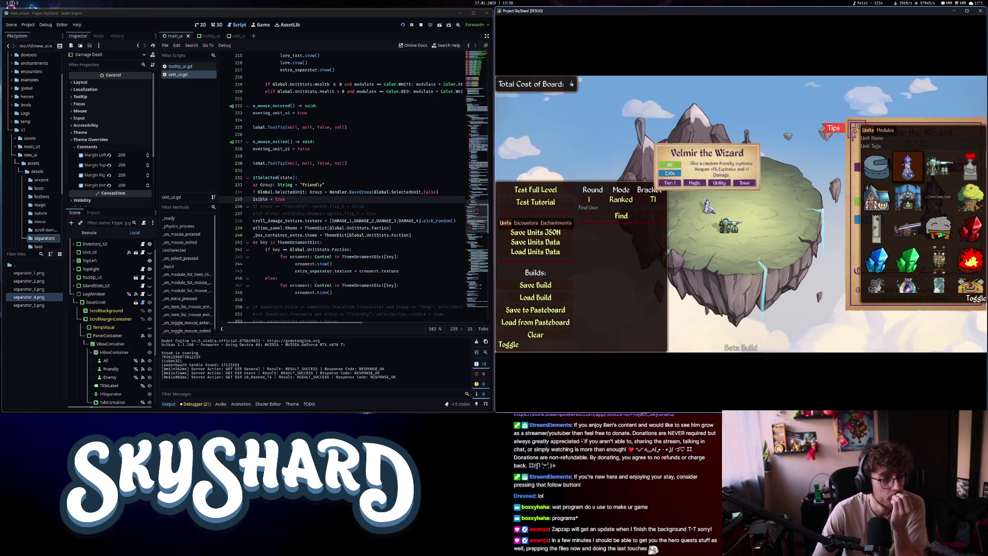
drag(300, 325, 291, 324)
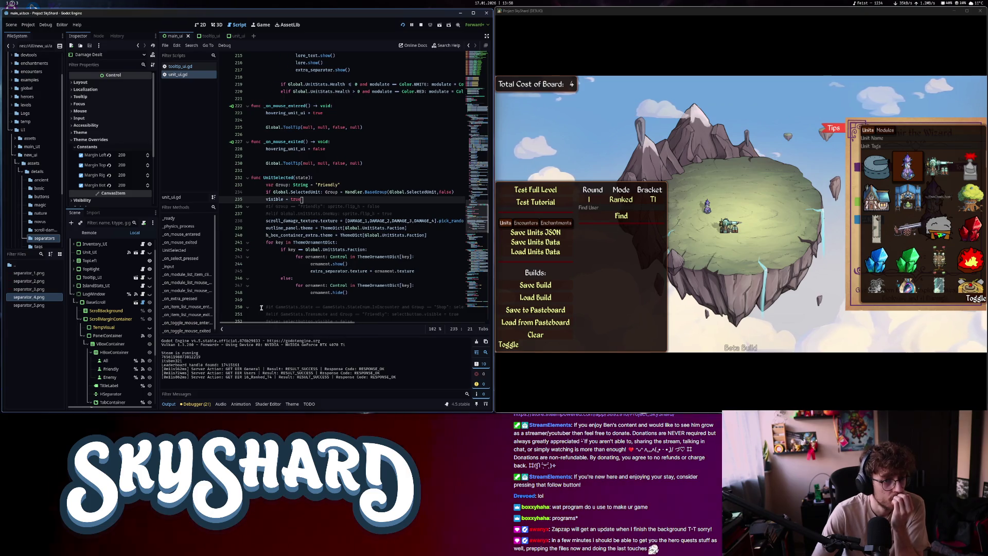
click(331, 243)
click(976, 302)
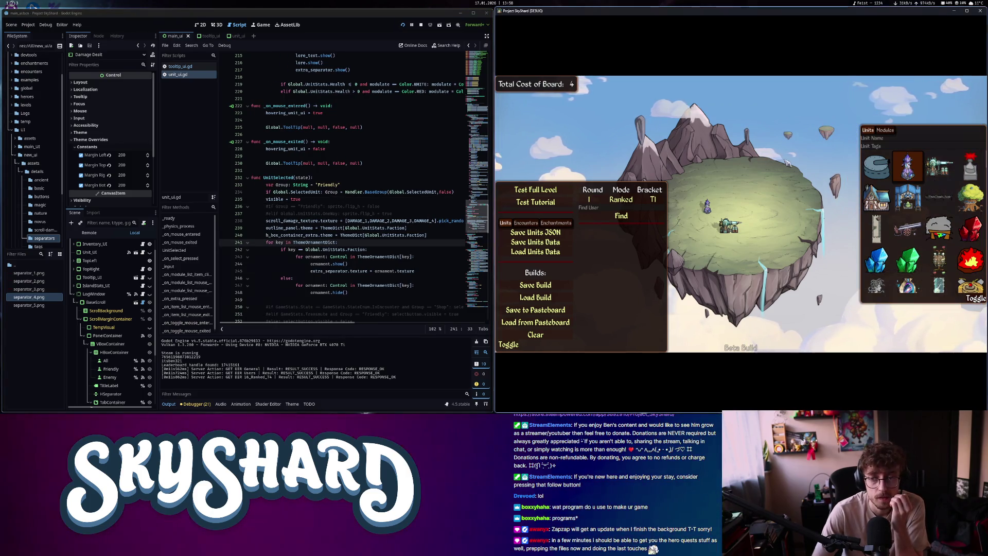
click(976, 301)
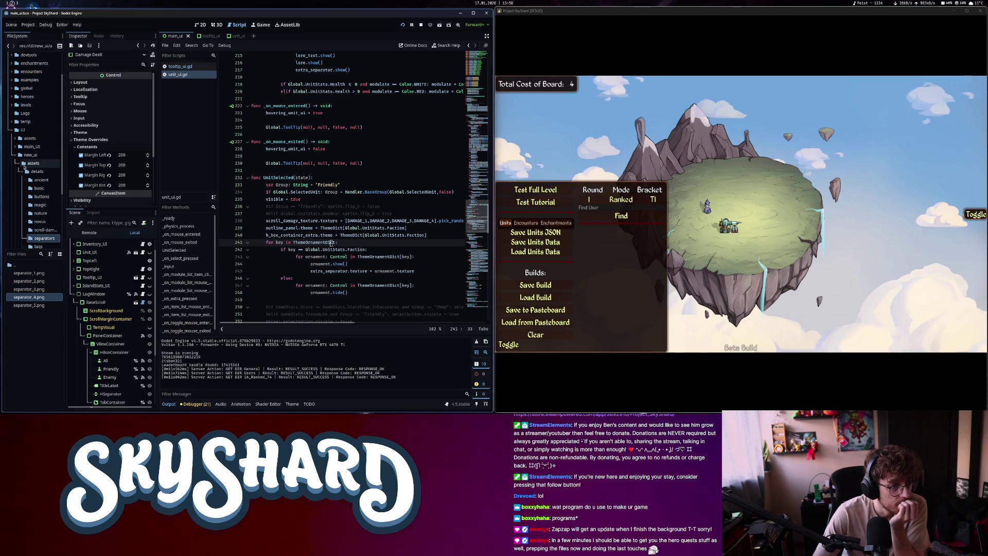
Open the novus.tres theme from the novus folder and inspect its PanelContainer styles
click(39, 198)
scroll(36, 154, down, 2)
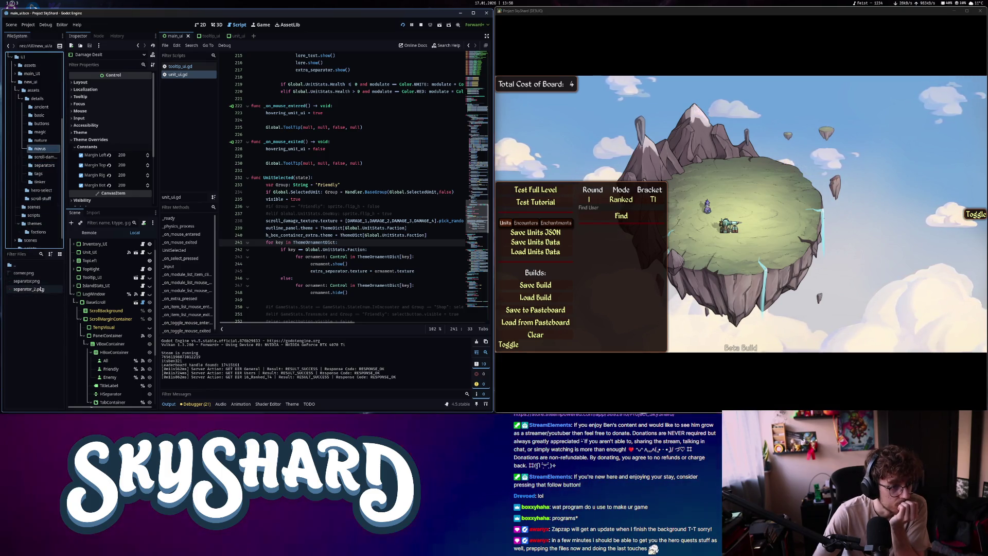
click(33, 90)
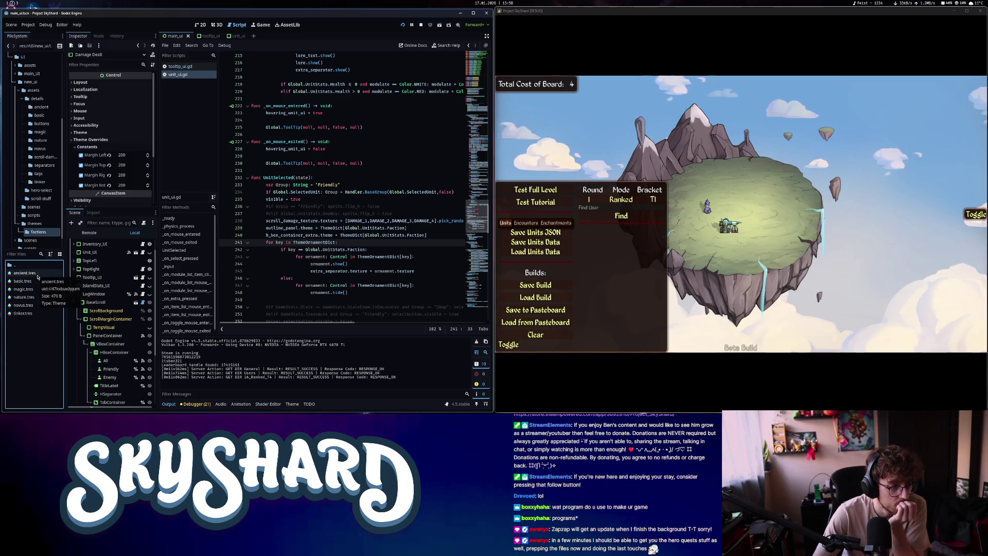
double_click(34, 306)
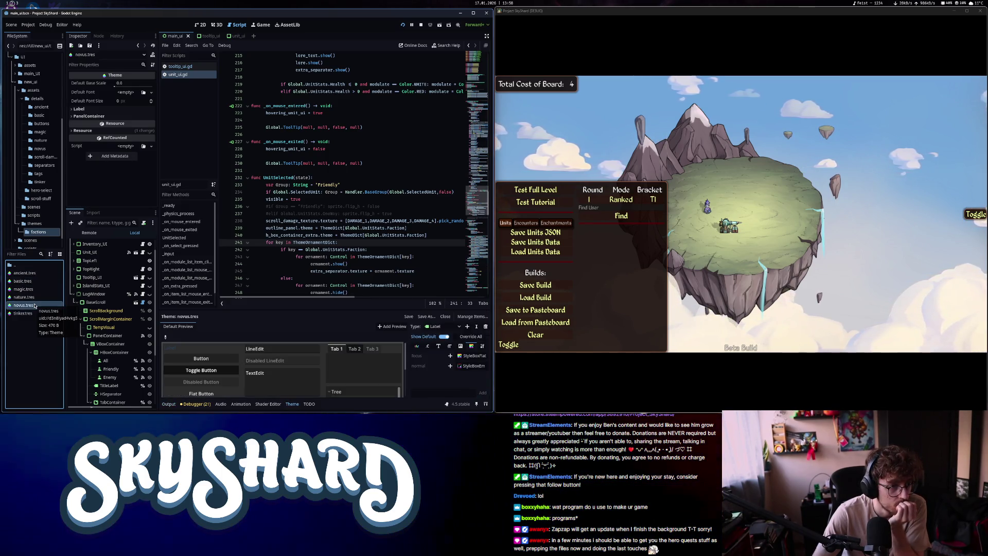
click(97, 116)
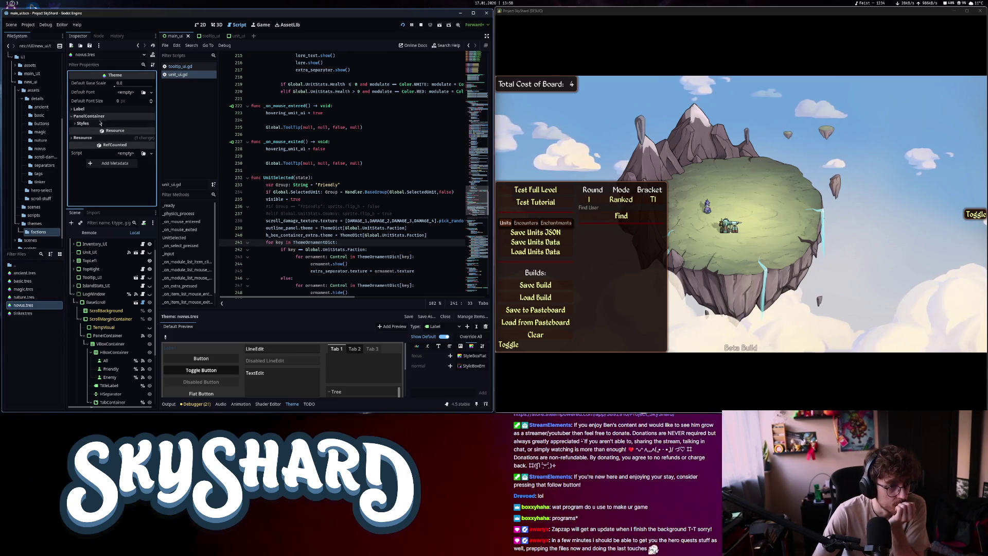
click(101, 123)
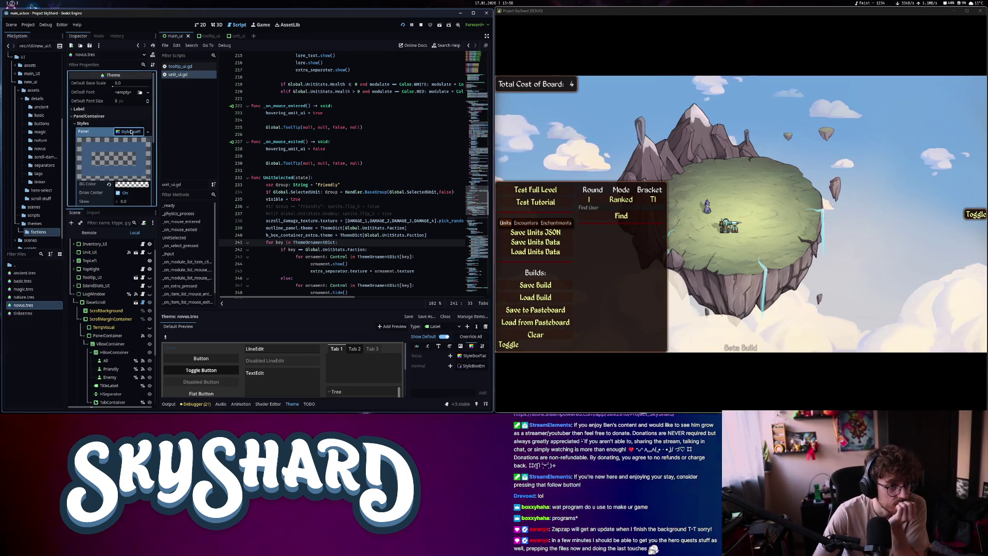
click(98, 117)
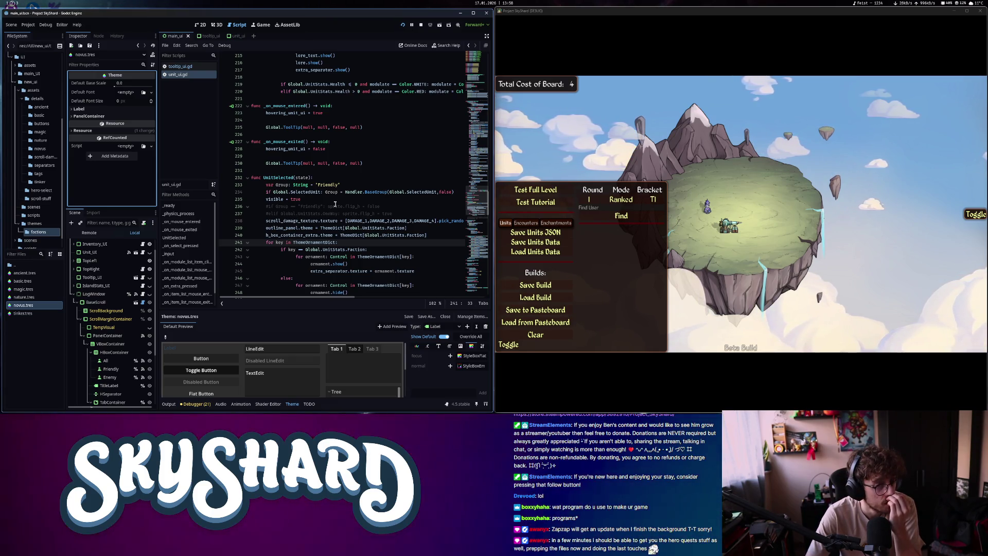
click(203, 35)
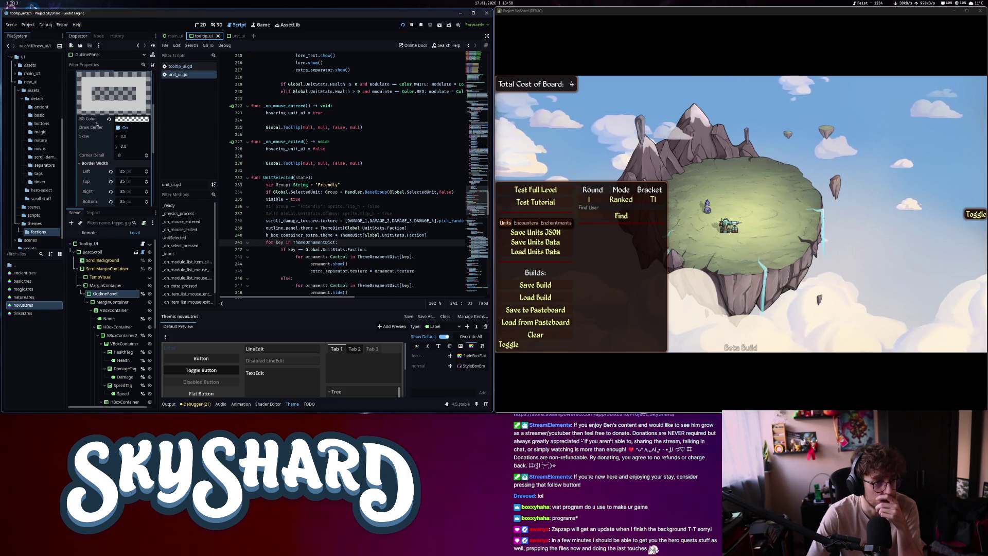
Save the tooltip_ui scene with Ctrl+S and return to the game window
scroll(95, 123, up, 5)
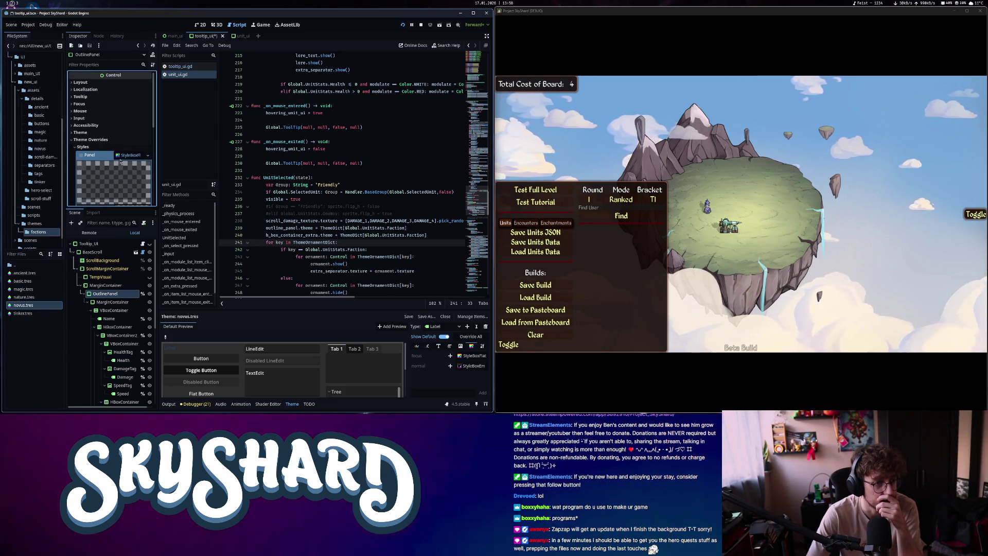
click(390, 149)
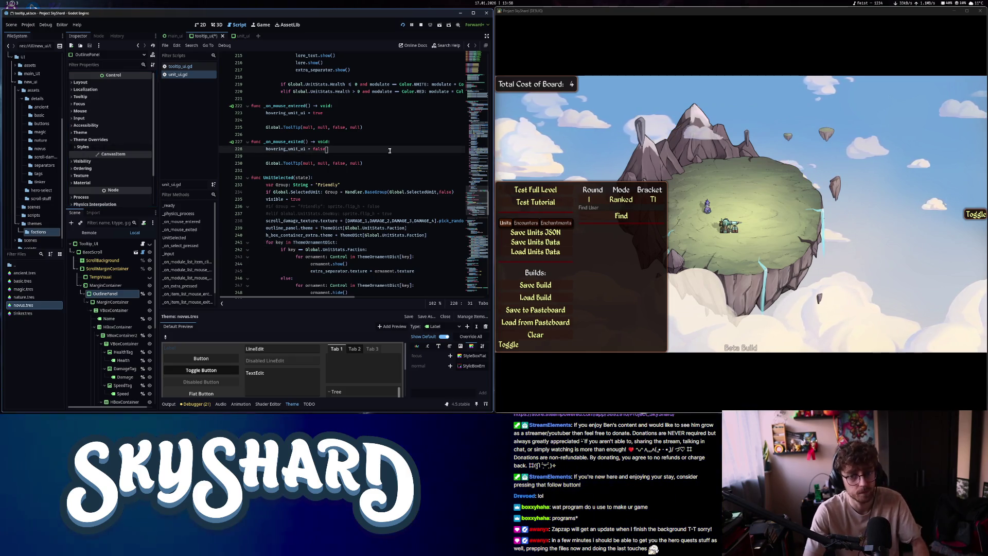
key(ctrl+s)
click(722, 216)
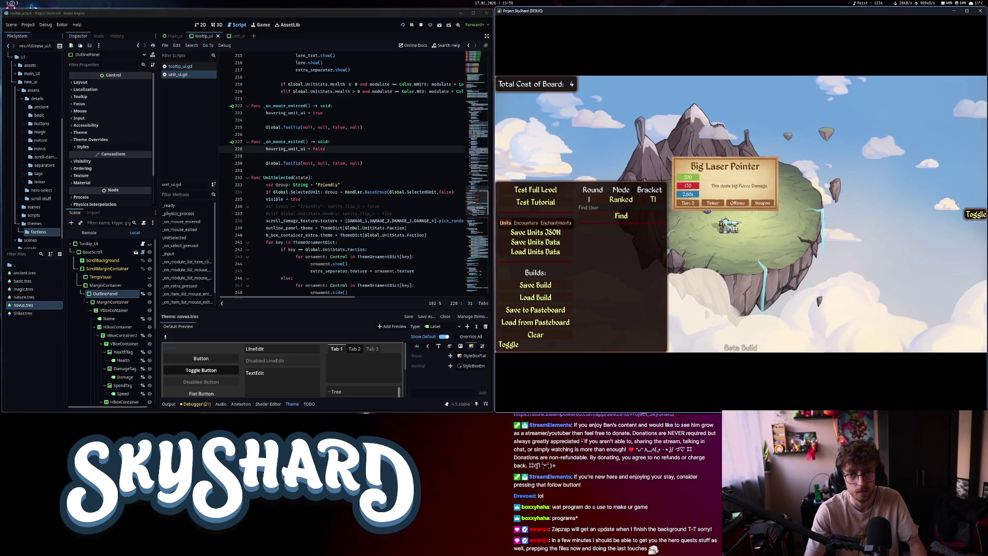
Move Velmir the Wizard onto the laser unit to check its tooltip card
mouse_move(709, 207)
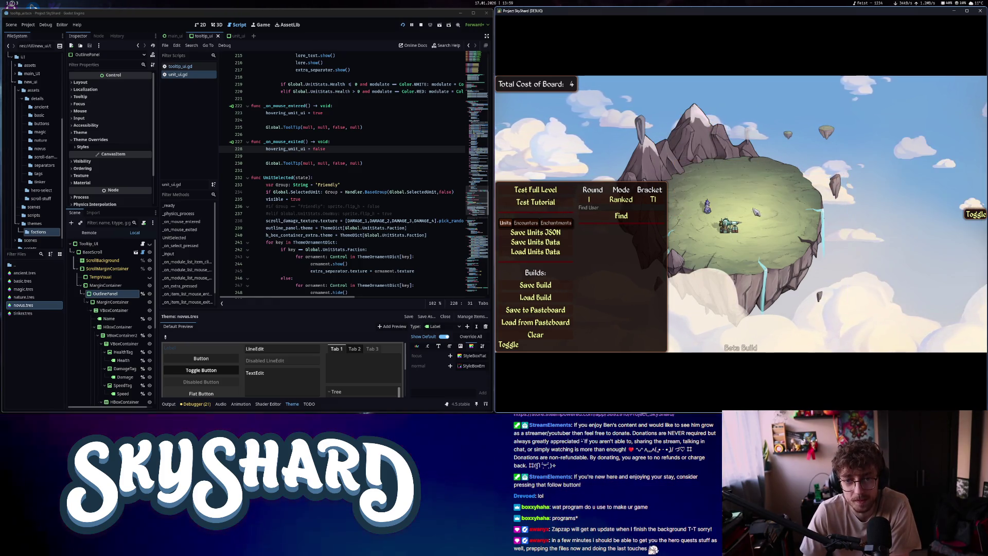
mouse_move(730, 226)
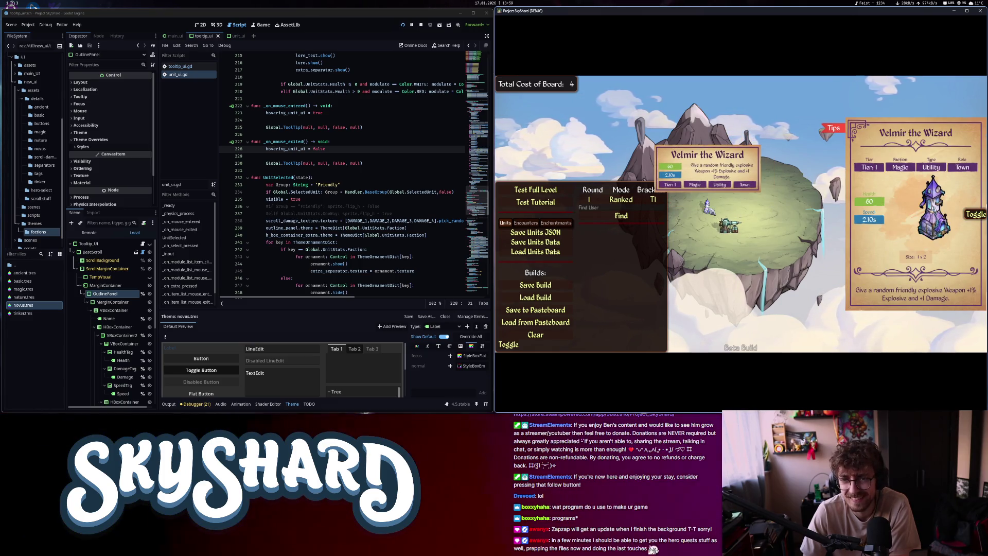
drag(709, 207, 726, 228)
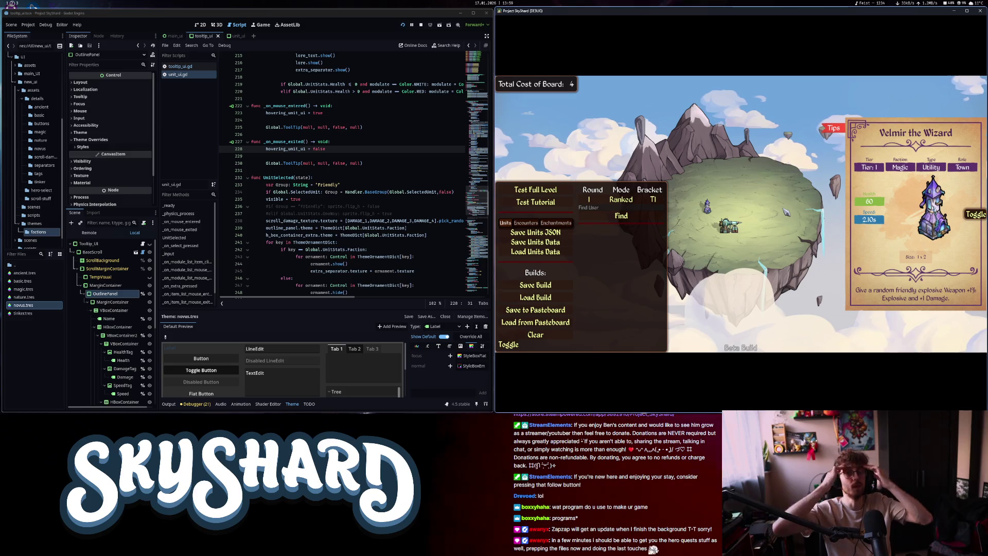
key(Down)
key(Down)
key(Down)
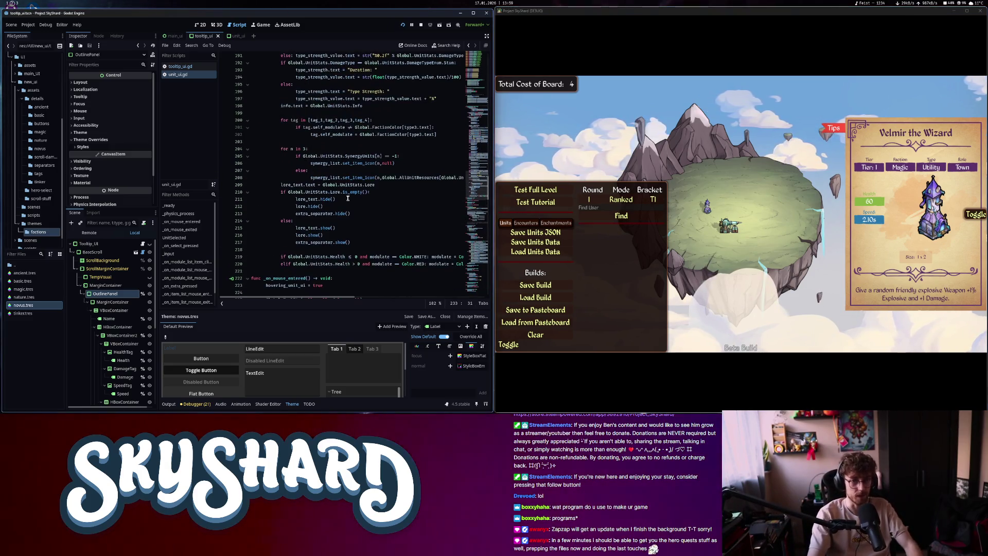
Close the running game and switch the script editor back to tooltip_ui.gd
scroll(471, 107, up, 15)
click(981, 14)
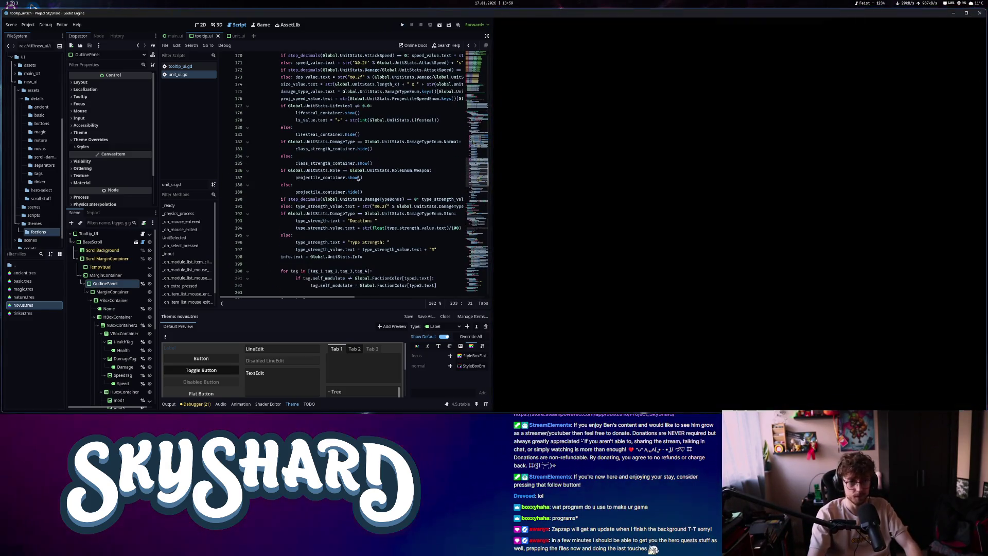
scroll(357, 216, up, 20)
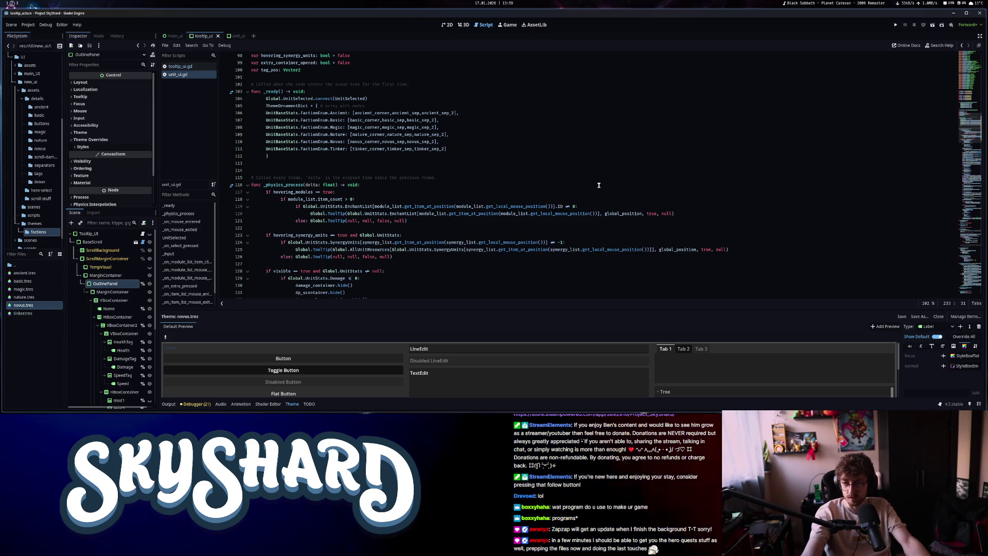
scroll(477, 211, down, 1)
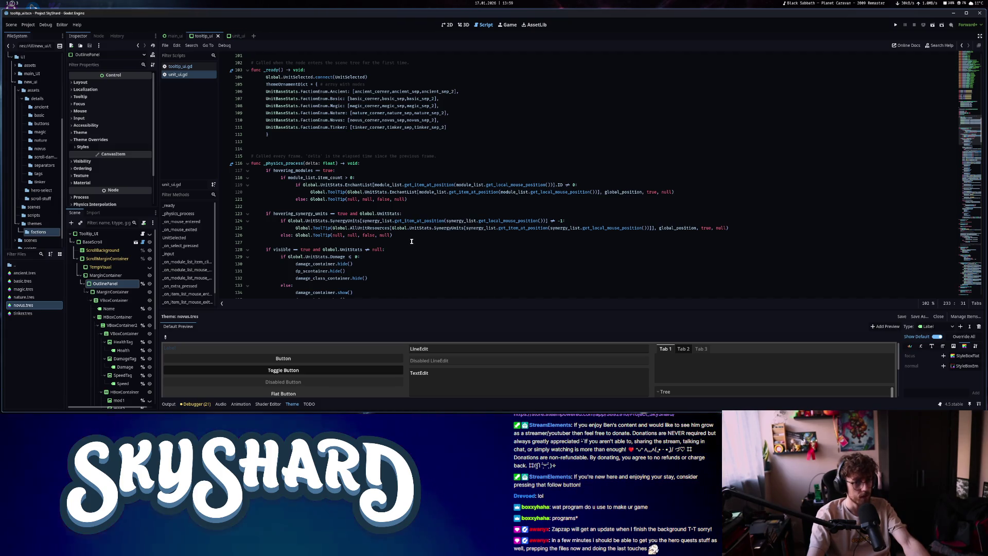
key(alt+Left)
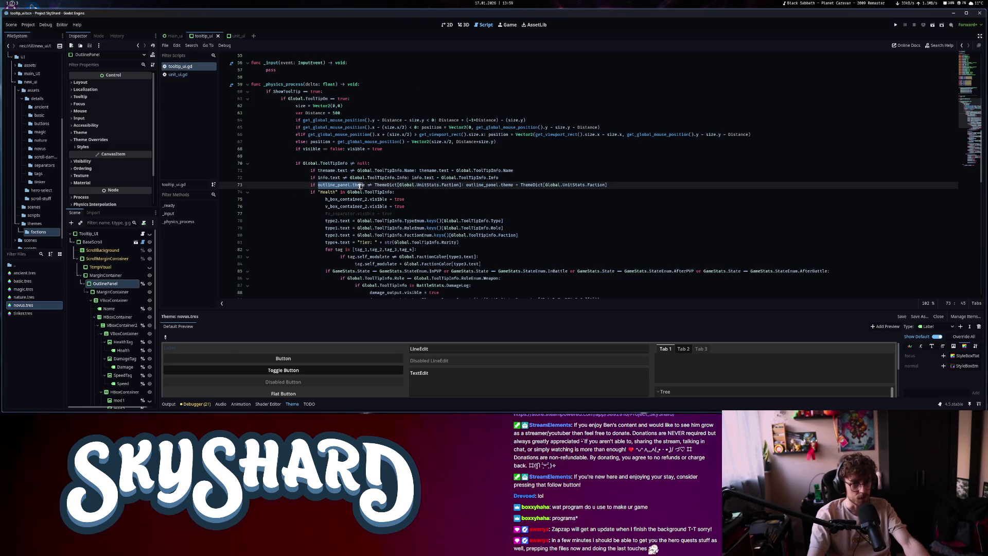
On line 73, replace Global.UnitStats with Global.ToolTipInfo copied from line 70
click(405, 185)
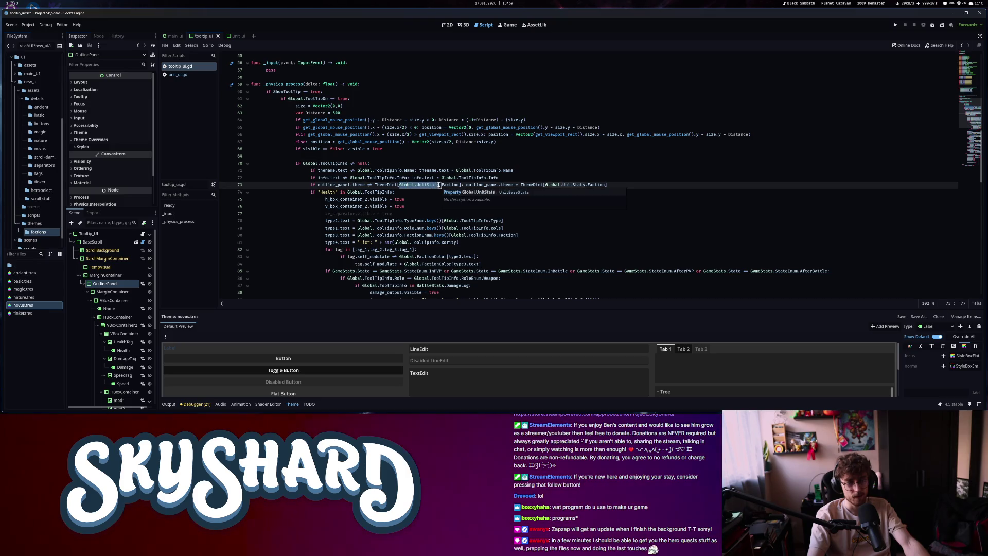
click(439, 186)
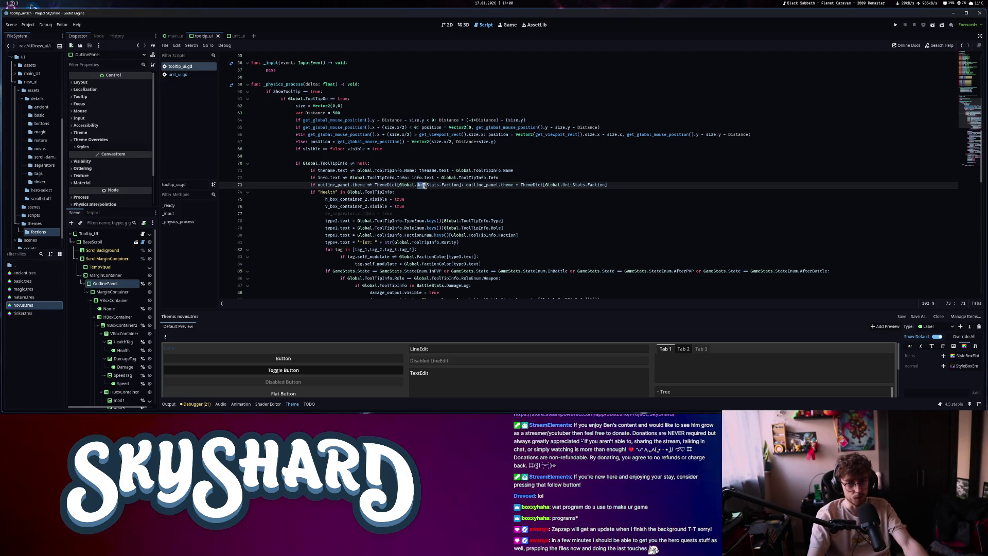
drag(425, 186, 439, 185)
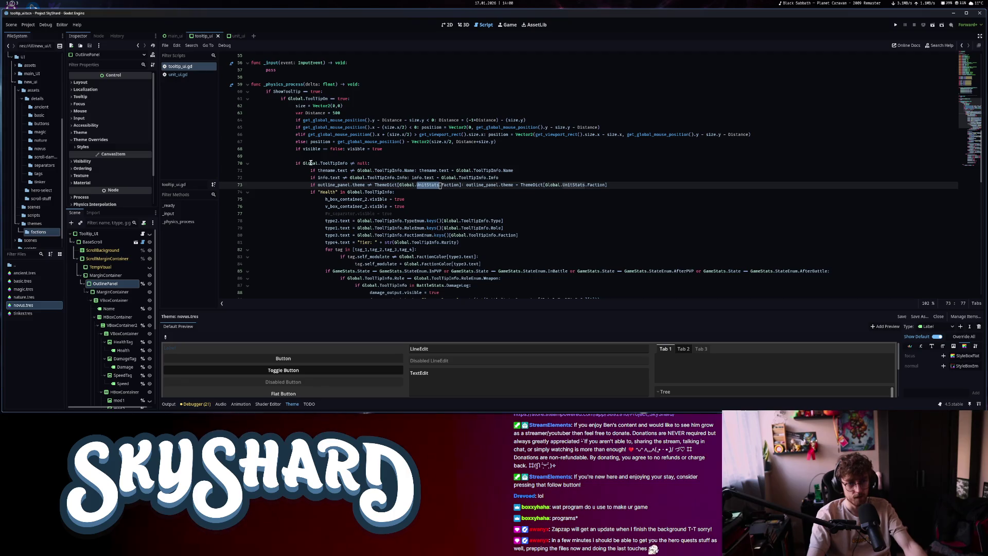
drag(303, 164, 349, 165)
key(ctrl+c)
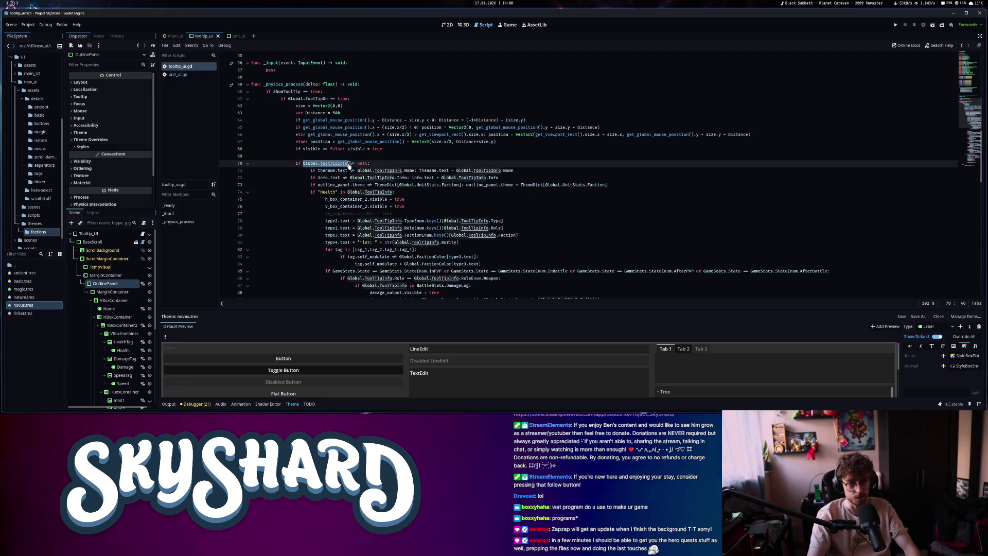
drag(399, 185, 433, 186)
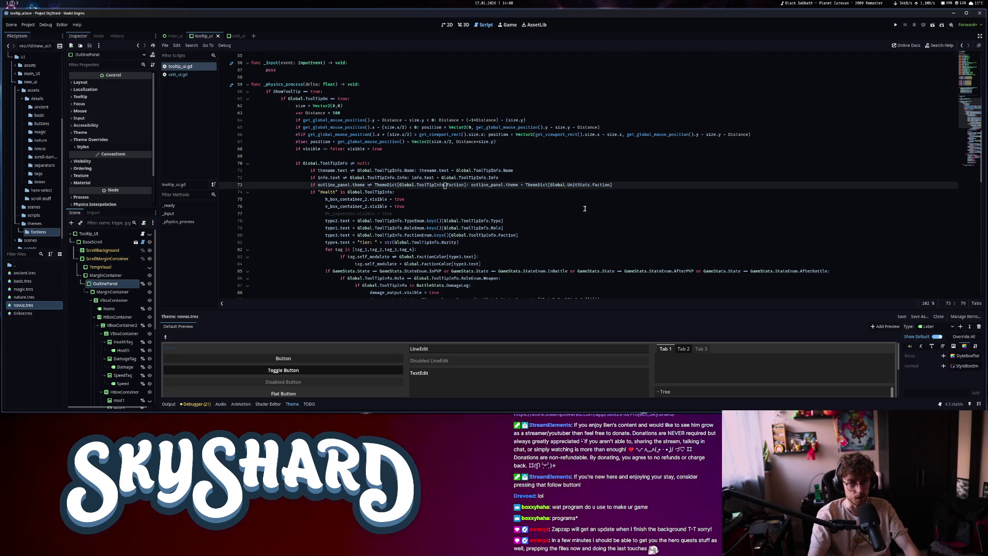
drag(550, 185, 592, 185)
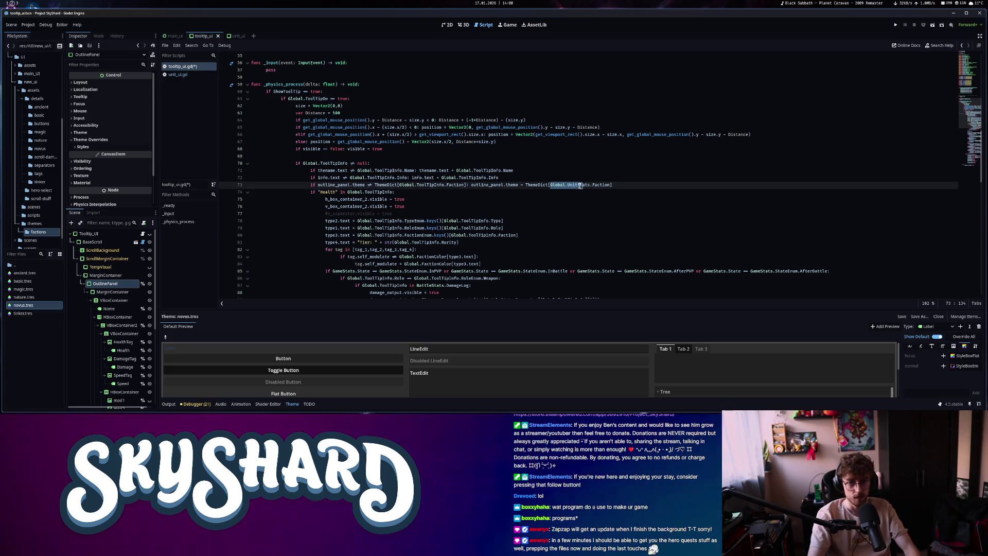
key(ctrl+v)
Save tooltip_ui.gd, run the project, and snap the game to the right half
key(ctrl+s)
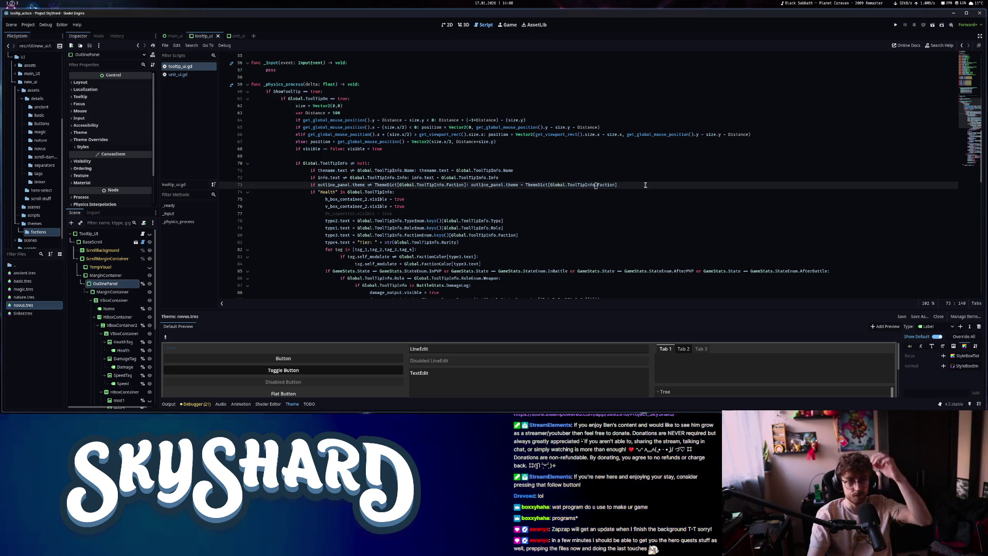
click(896, 26)
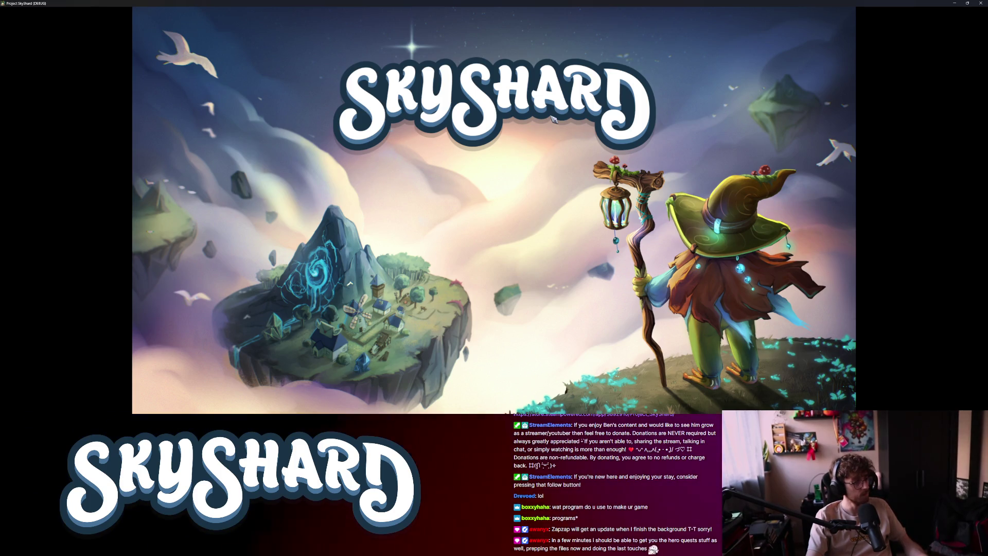
key(super+Right)
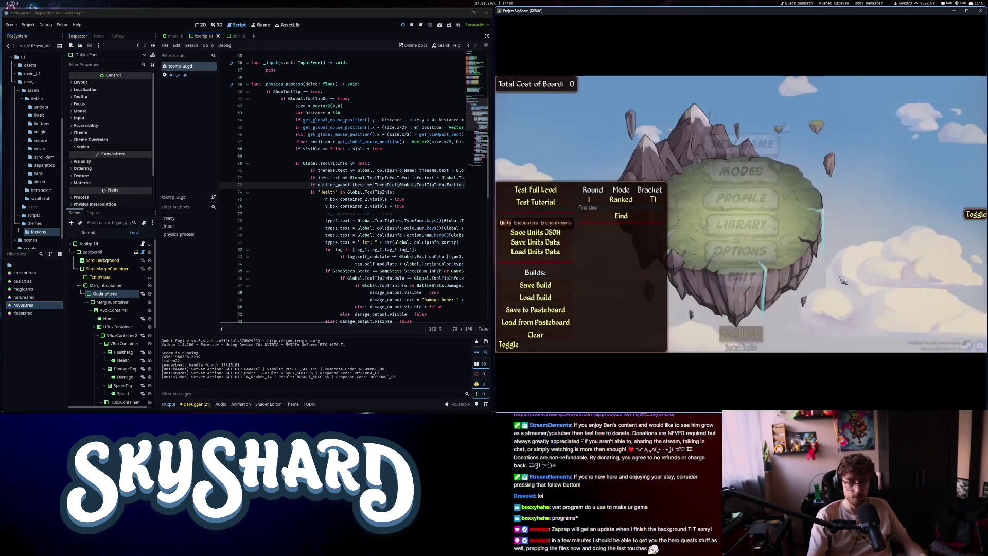
Place a turret and Velmir the Wizard on the island, view Velmir's card, then stop the game
click(713, 202)
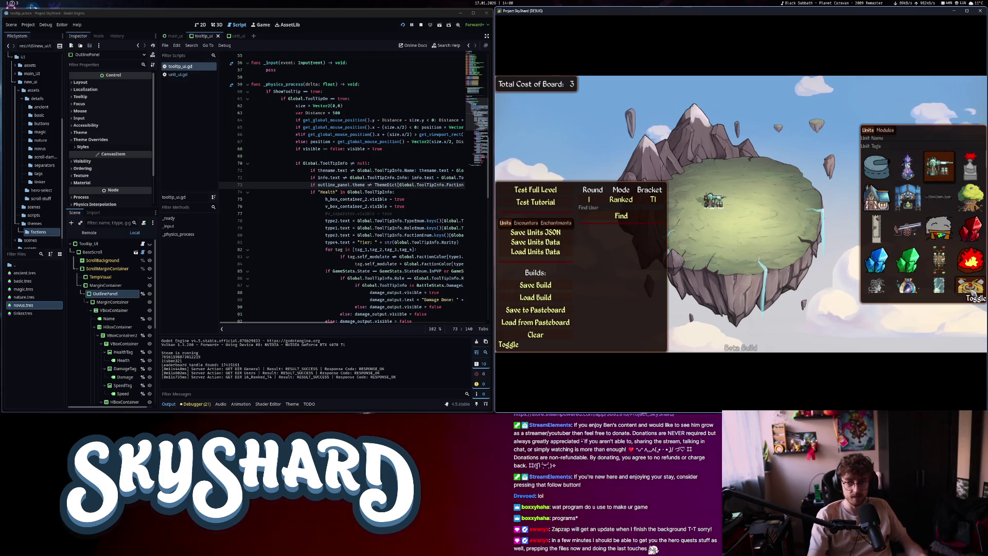
click(908, 165)
click(753, 208)
click(753, 208)
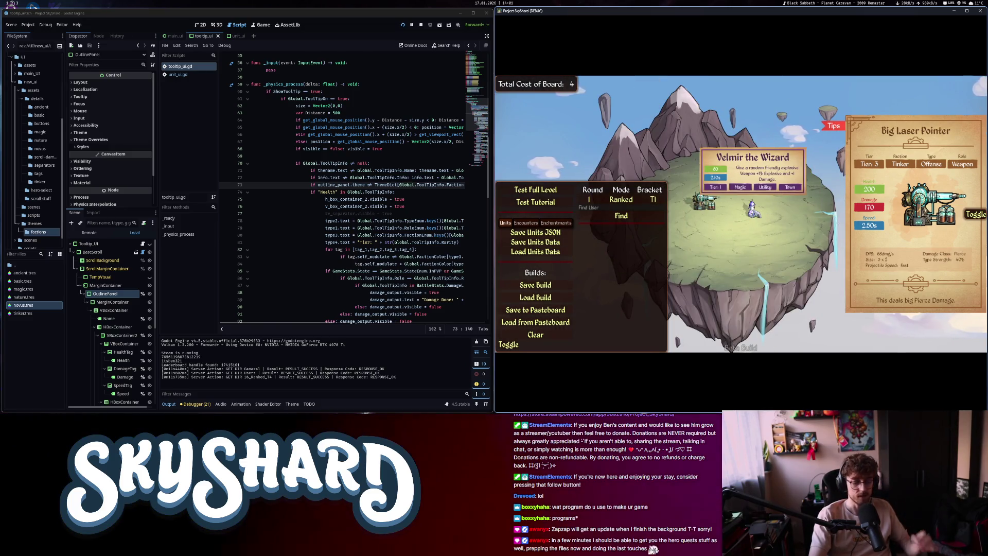
key(F8)
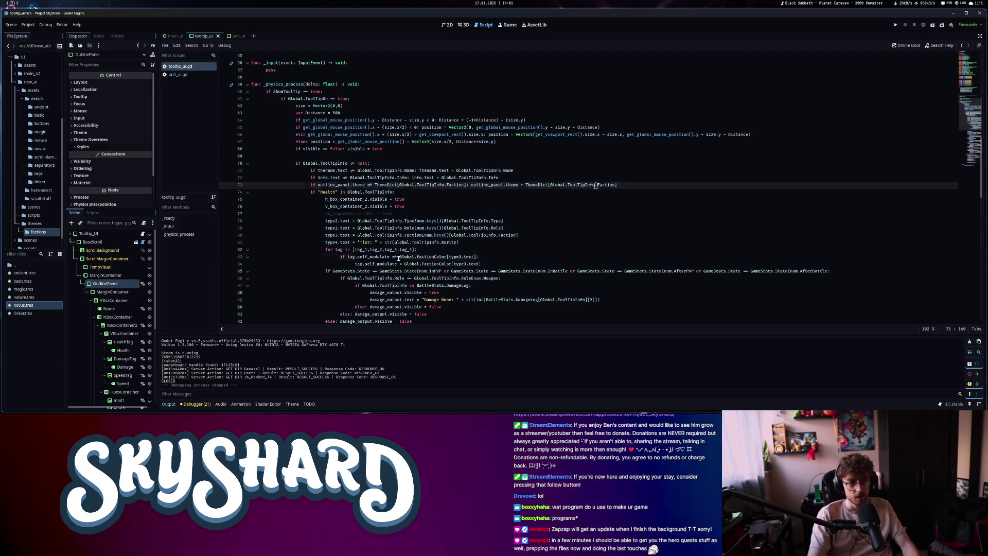
Delete the commented #v_separator.visible line, save tooltip_ui.gd, and switch to the 2D workspace
click(399, 257)
drag(396, 214, 248, 216)
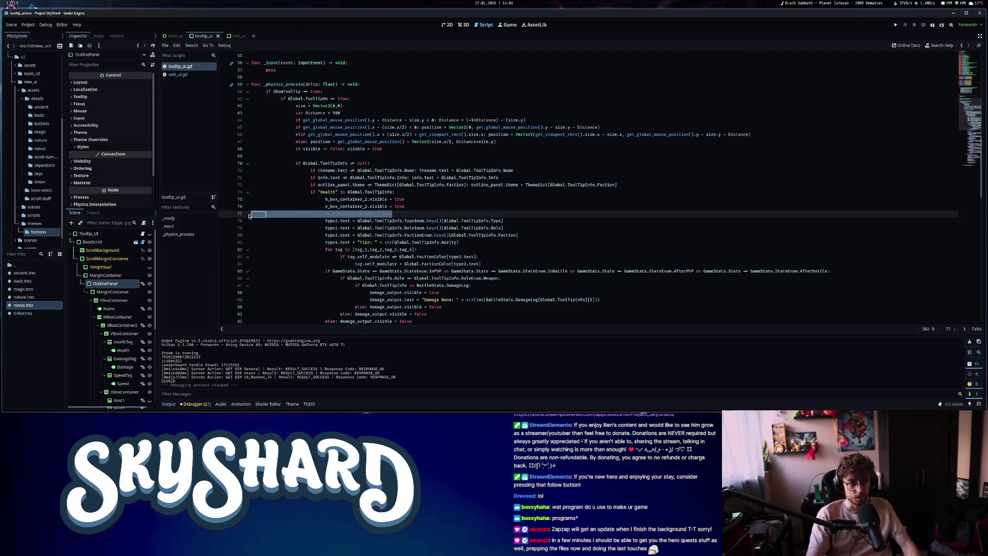
key(BackSpace)
key(BackSpace)
key(ctrl+s)
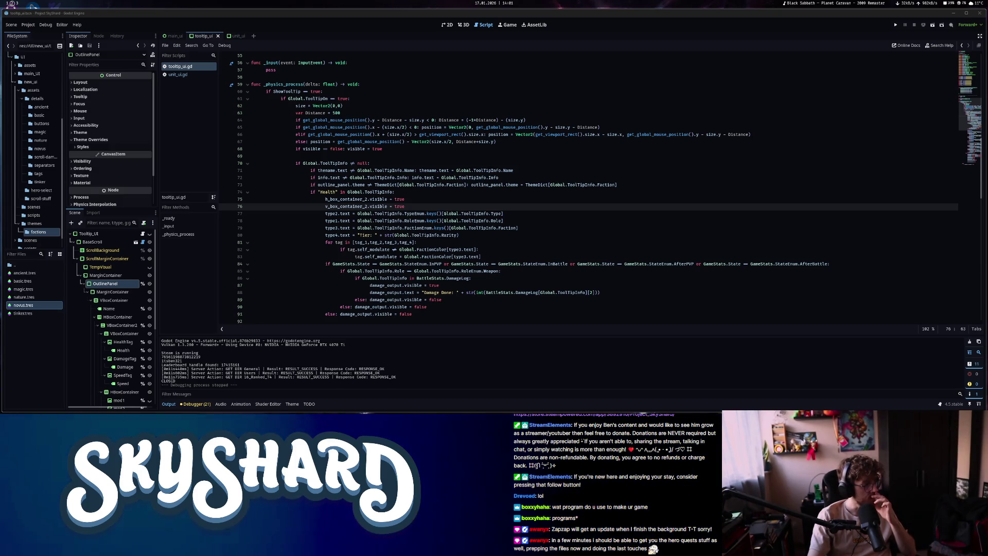
key(ctrl+F1)
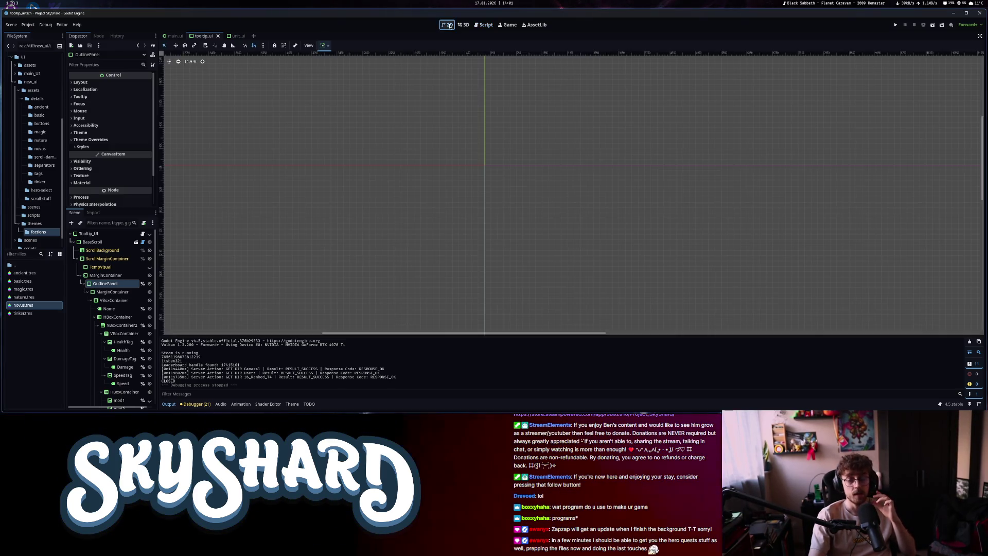
Close the tooltip_ui and unit_ui scene tabs to return to main_ui
click(220, 36)
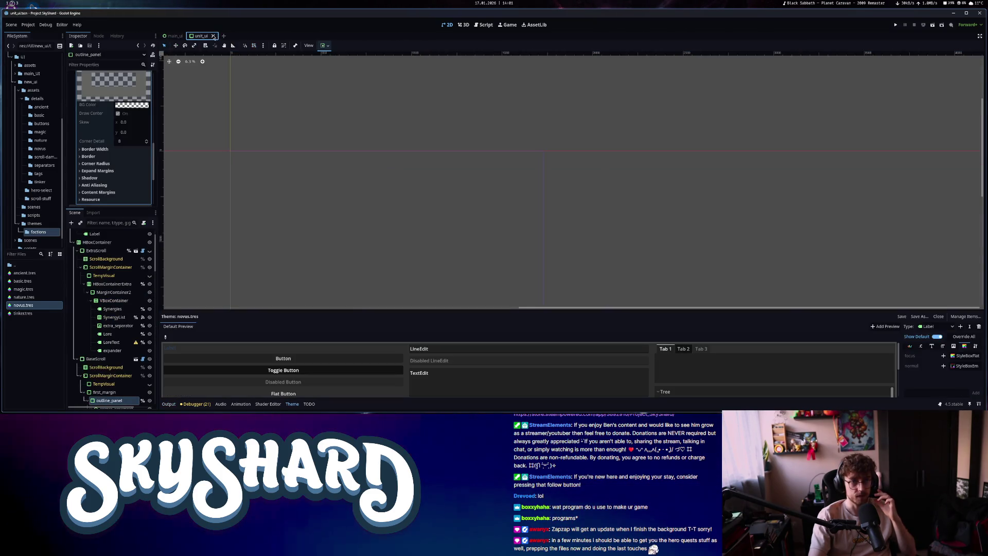
click(213, 36)
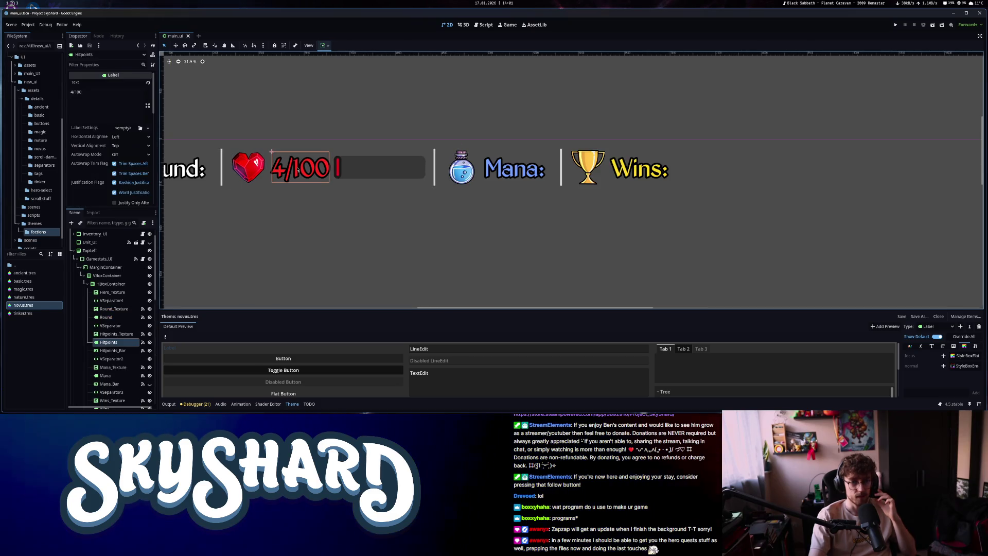
scroll(355, 167, up, 10)
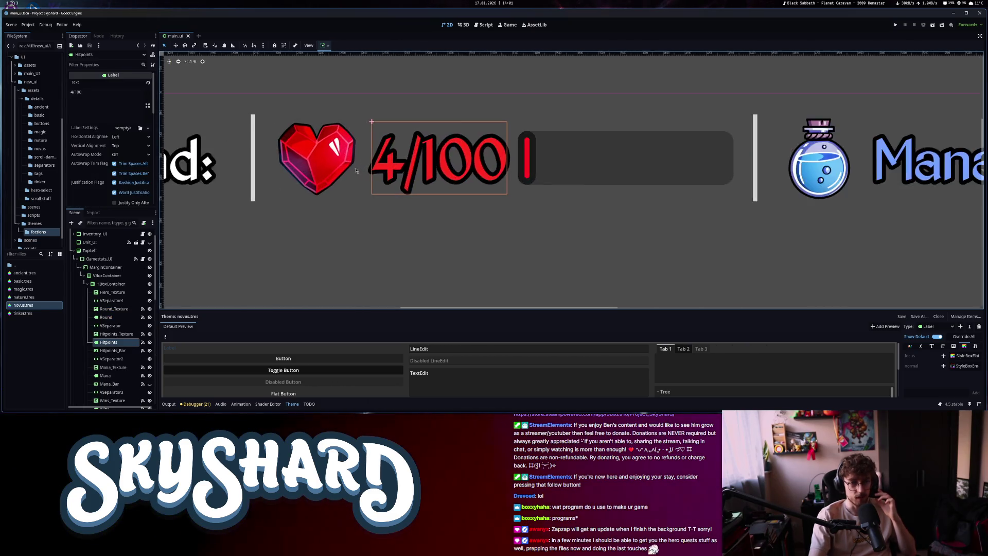
scroll(356, 166, down, 3)
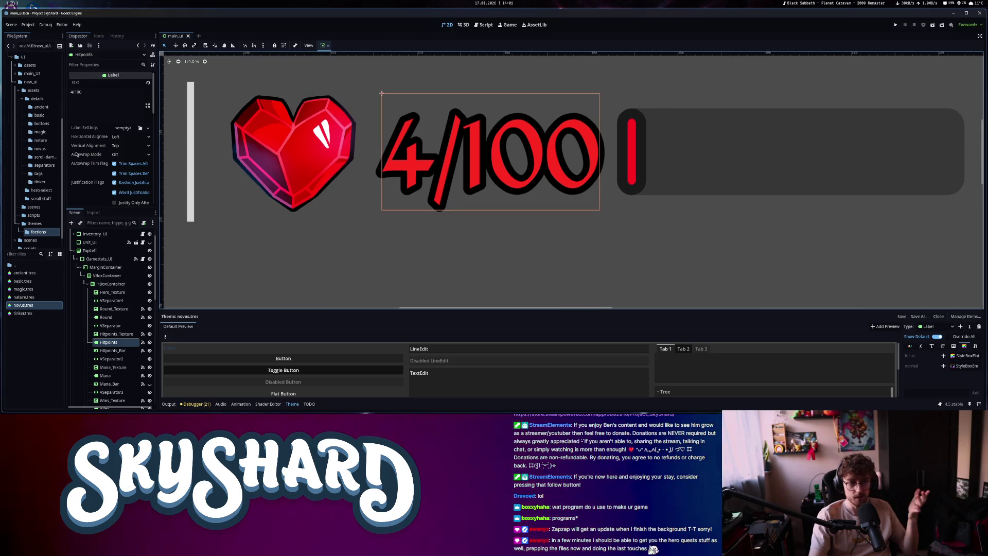
scroll(122, 174, down, 5)
scroll(122, 174, down, 3)
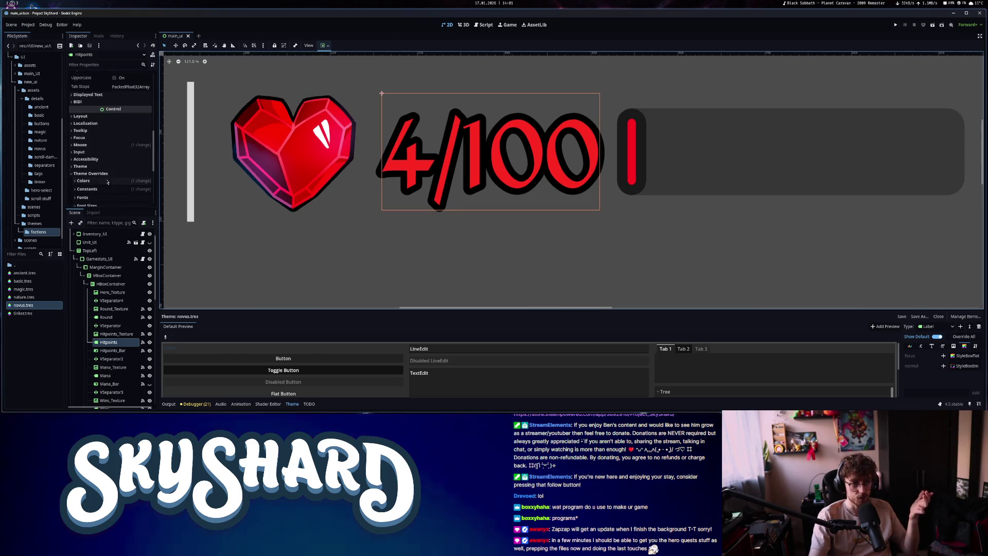
Set the Hitpoints label's outline size constant to 40
click(100, 187)
scroll(98, 191, down, 5)
text(40)
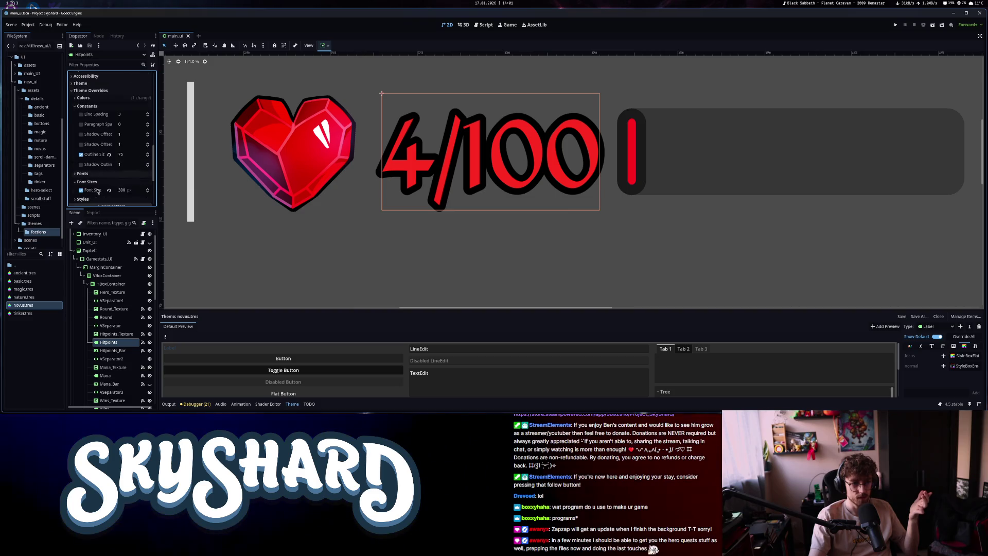
key(Return)
click(130, 154)
text(40)
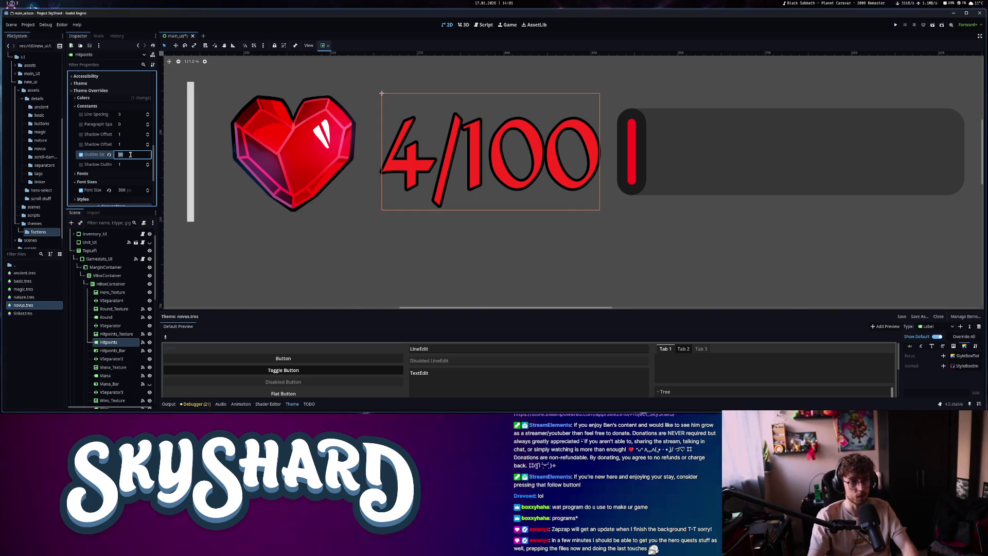
key(Return)
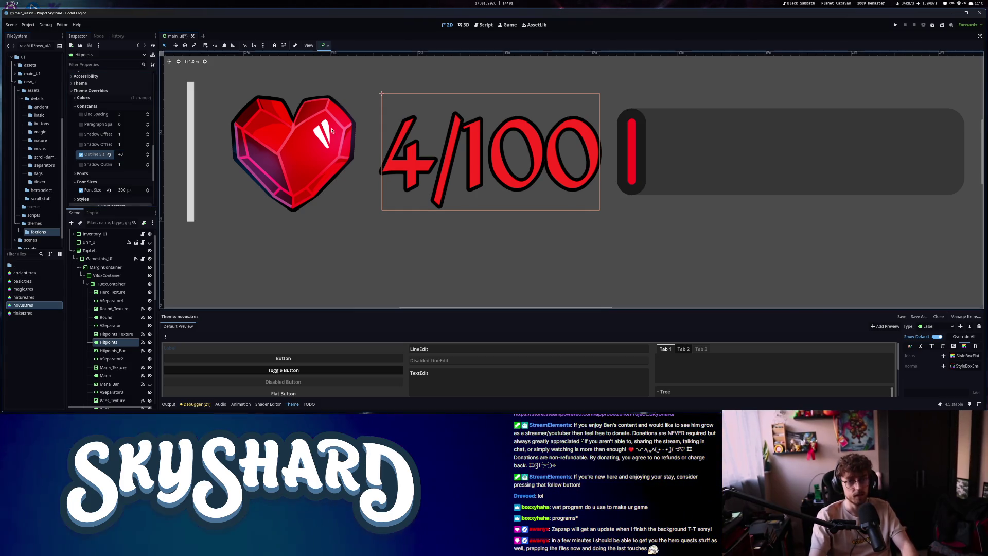
Select the Mana label in the HUD and set its outline size to 40
scroll(479, 183, down, 10)
scroll(480, 183, down, 2)
click(417, 176)
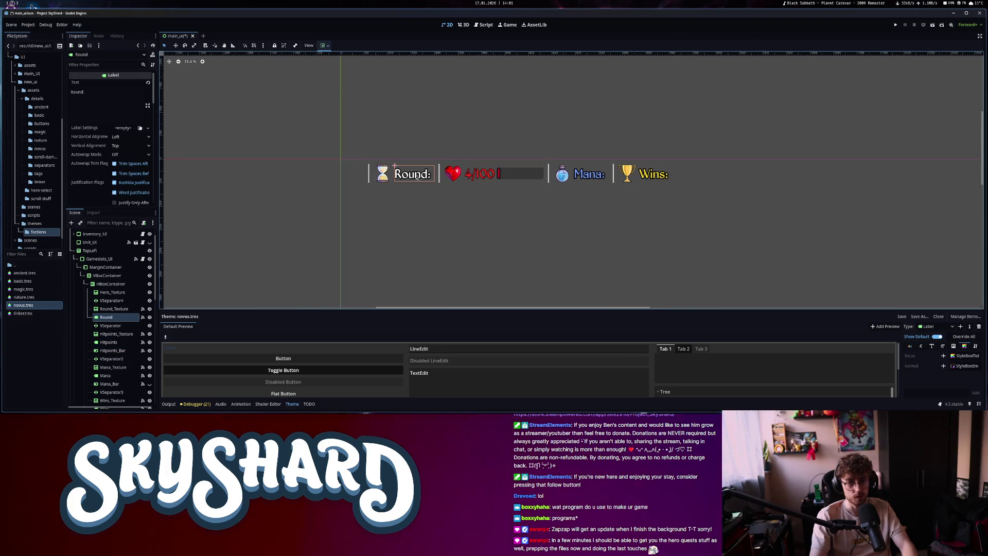
scroll(102, 170, down, 10)
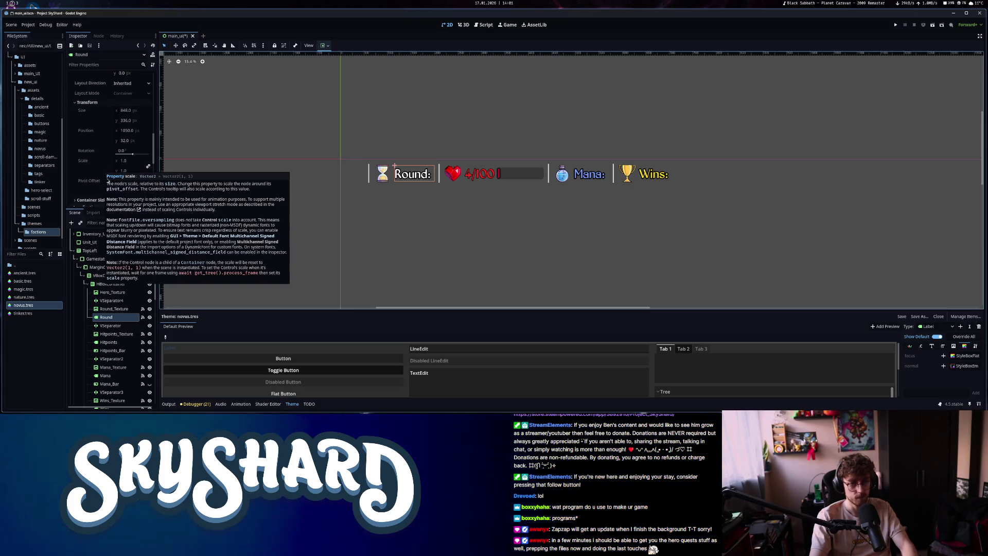
scroll(97, 160, down, 5)
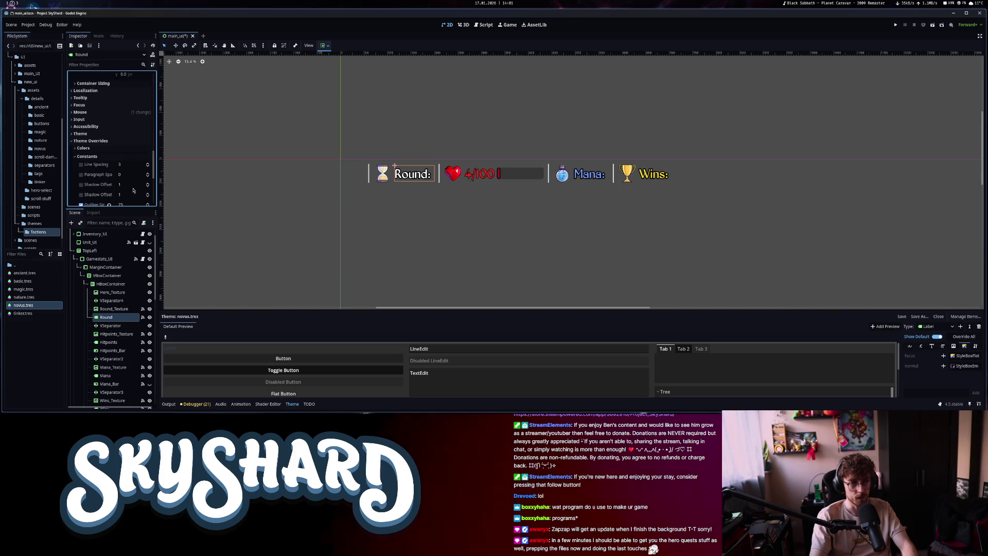
scroll(133, 190, down, 3)
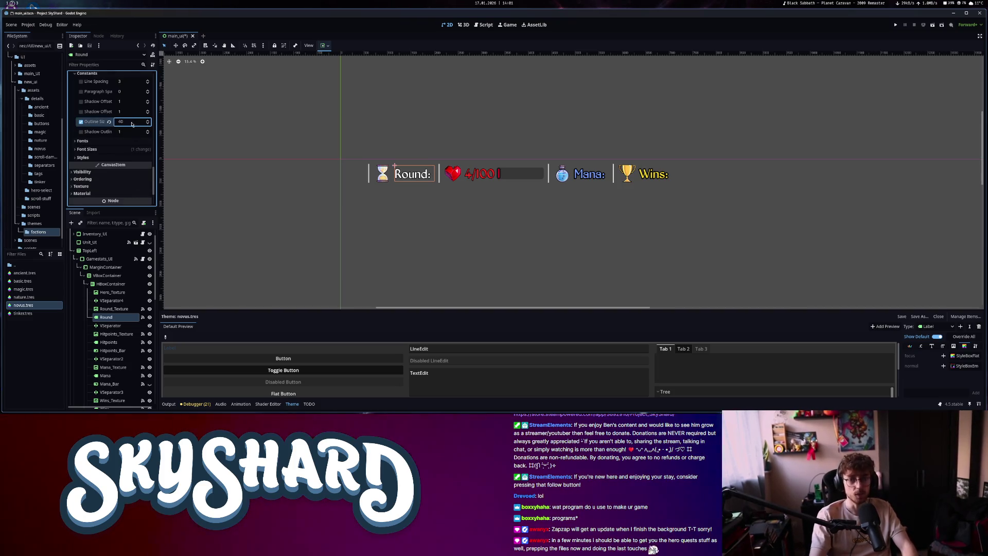
click(590, 174)
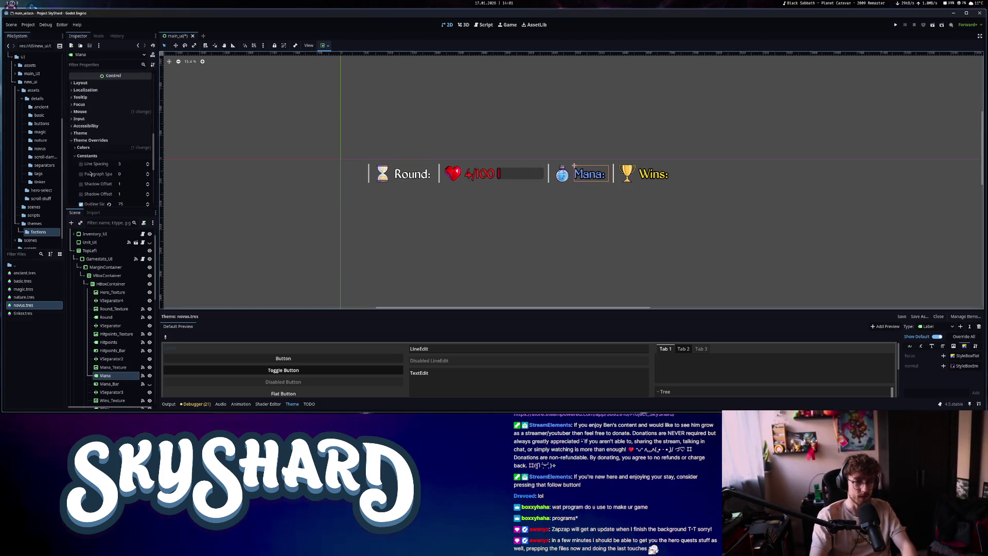
scroll(90, 173, down, 3)
click(128, 87)
text(40)
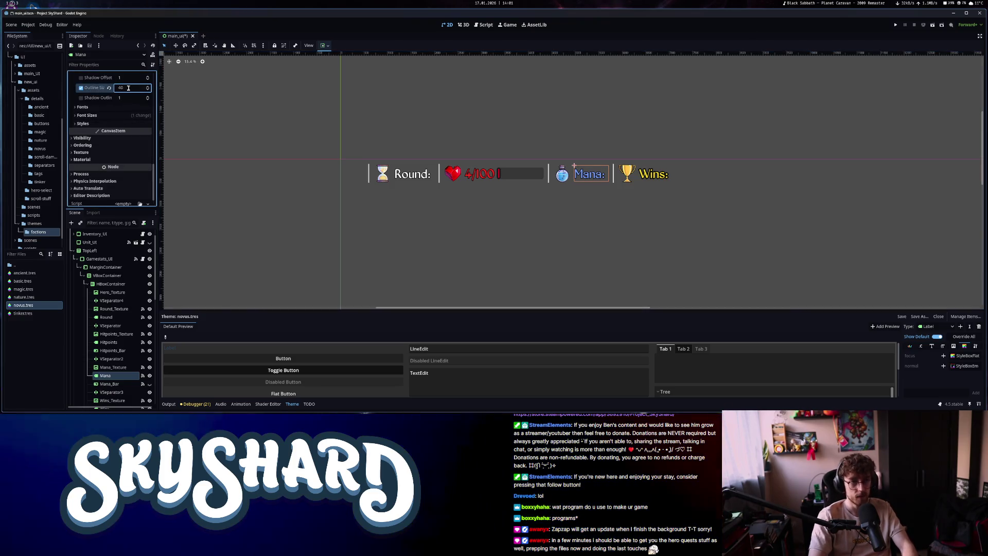
Set the Wins label's outline size to 40 as well
click(644, 177)
scroll(83, 181, down, 5)
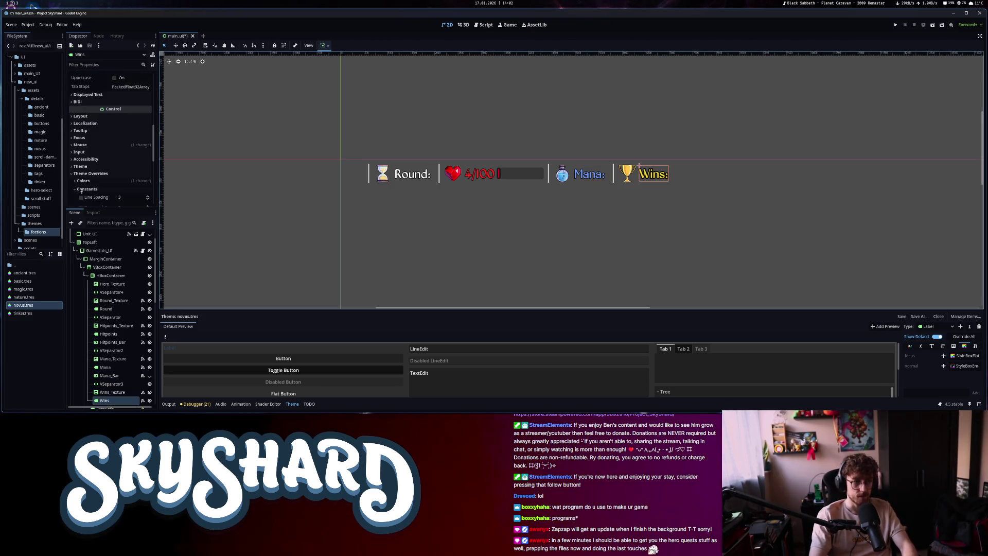
click(121, 137)
text(40)
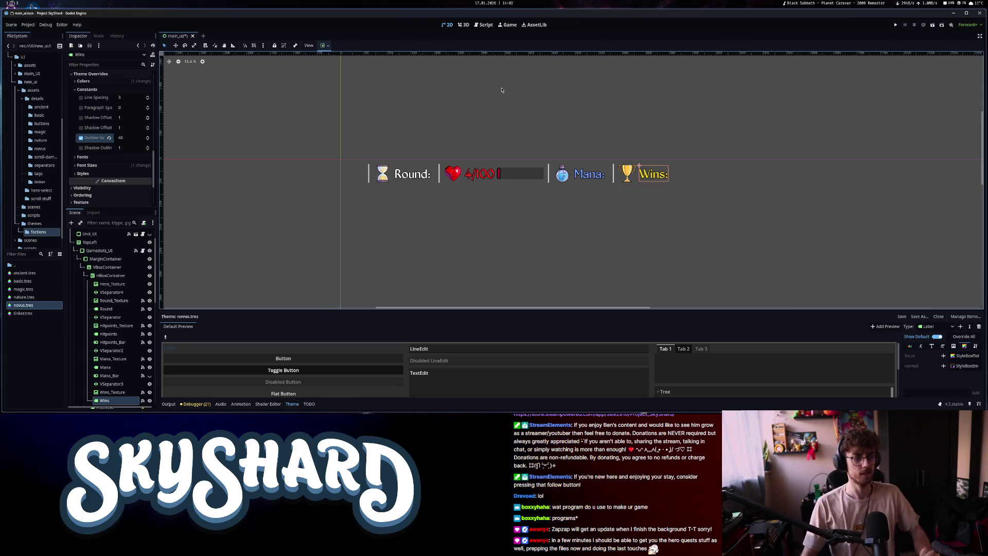
Pan the canvas, then briefly show and re-hide the Quest_UI panel
scroll(500, 206, down, 2)
mouse_move(523, 218)
mouse_down()
mouse_move(443, 161)
mouse_move(431, 198)
mouse_up()
scroll(431, 198, down, 3)
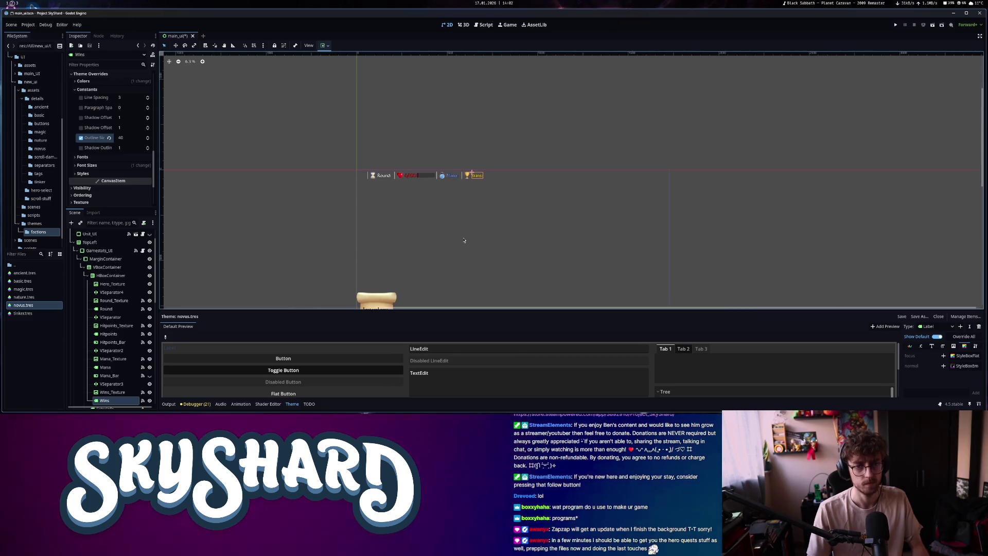
drag(464, 240, 436, 172)
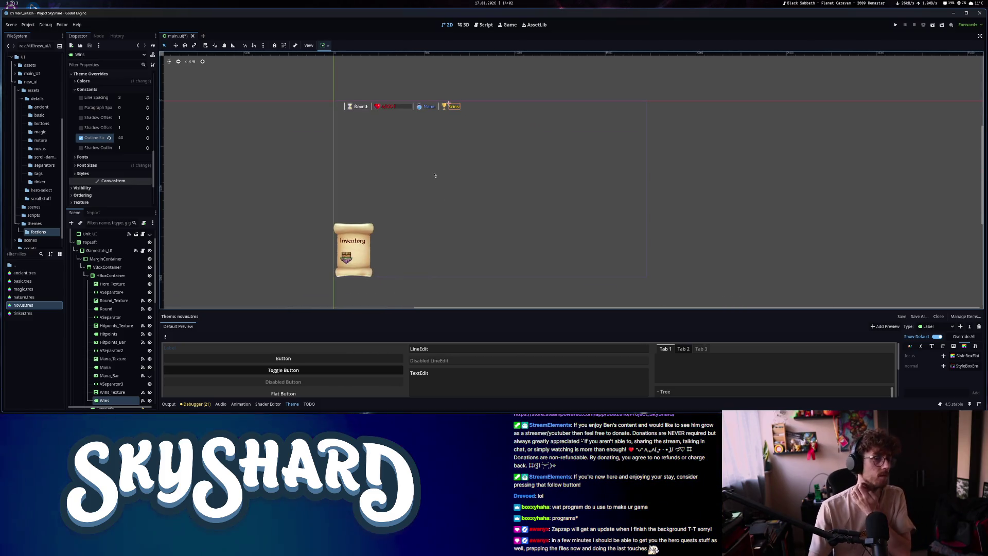
scroll(101, 291, down, 5)
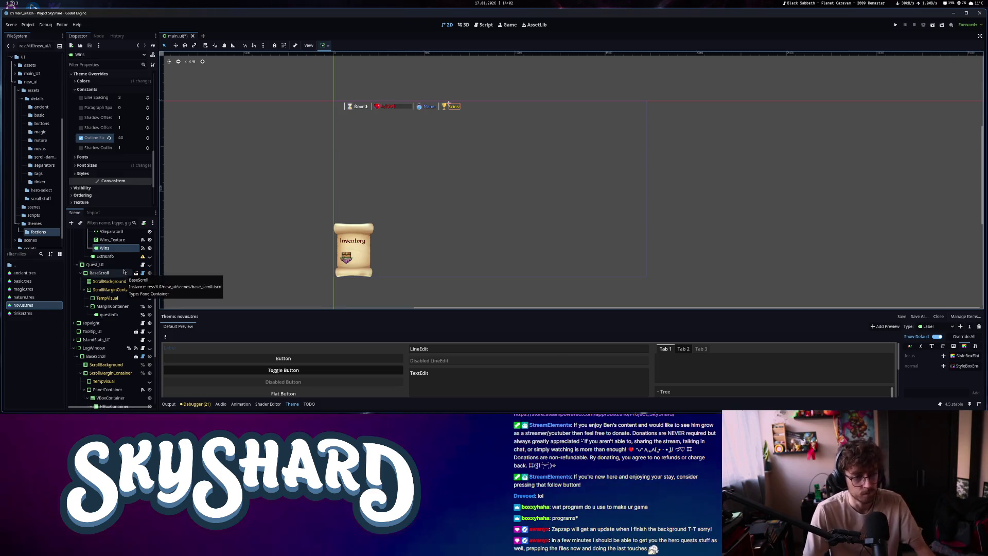
click(150, 265)
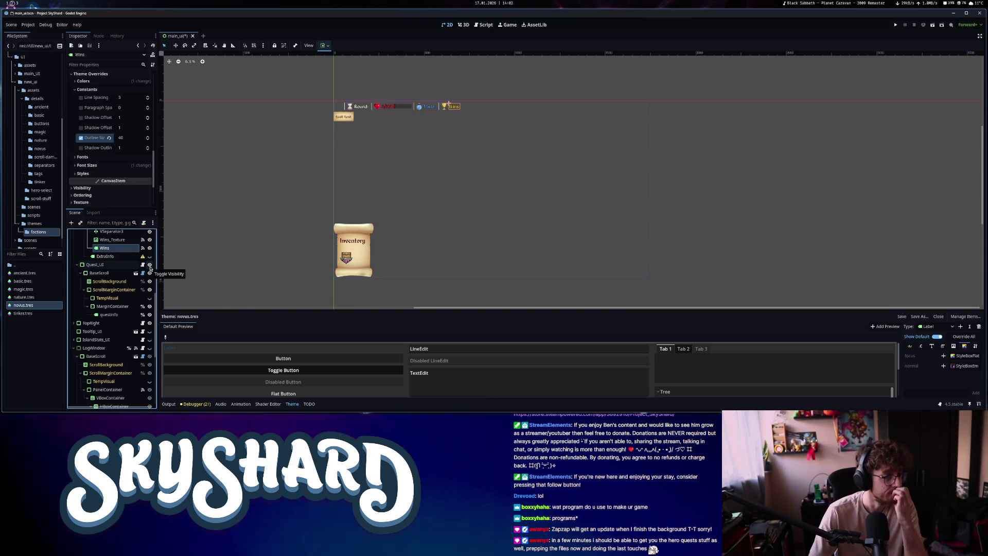
click(150, 264)
Collapse the Gamestats_UI branch and select TopLeft in the Scene dock
click(112, 267)
scroll(112, 268, up, 5)
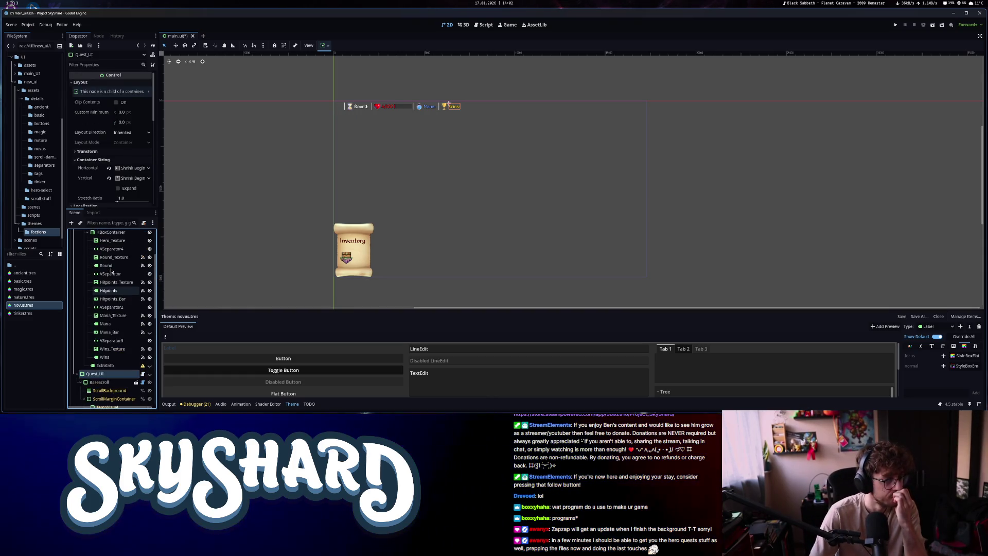
scroll(111, 270, down, 2)
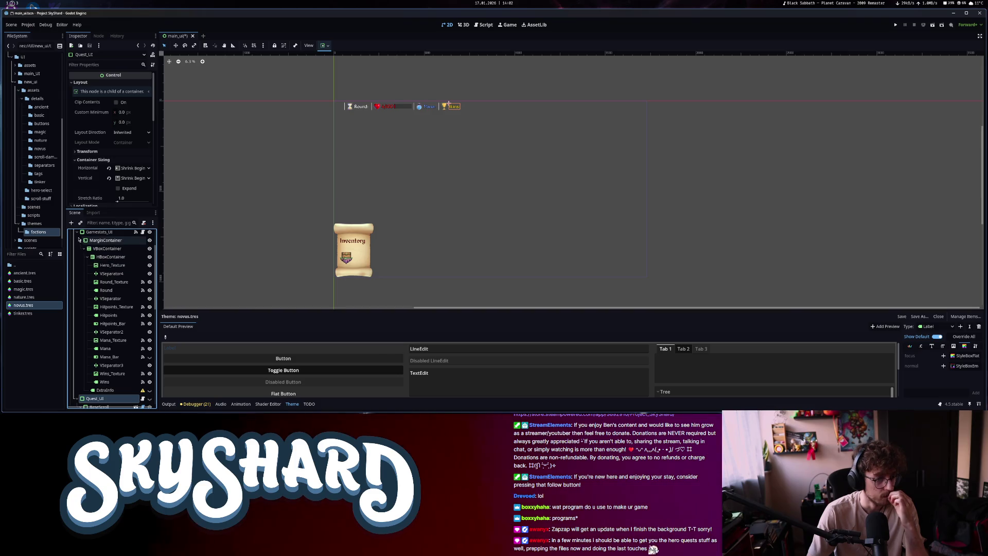
scroll(86, 263, up, 2)
click(79, 275)
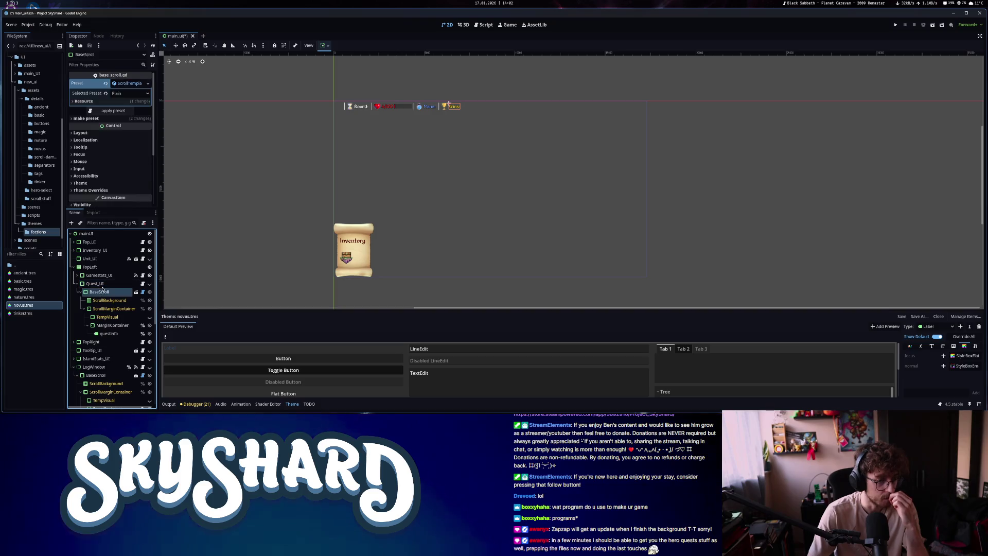
click(103, 268)
Add an HBoxContainer under TopLeft and make Quest_UI visible on the canvas
key(ctrl+a)
text(hbox)
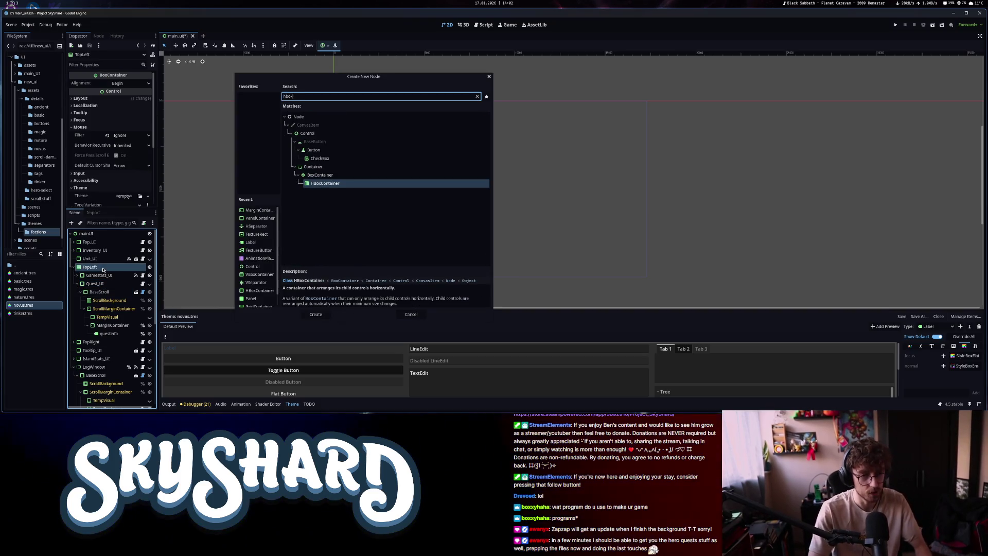
key(Return)
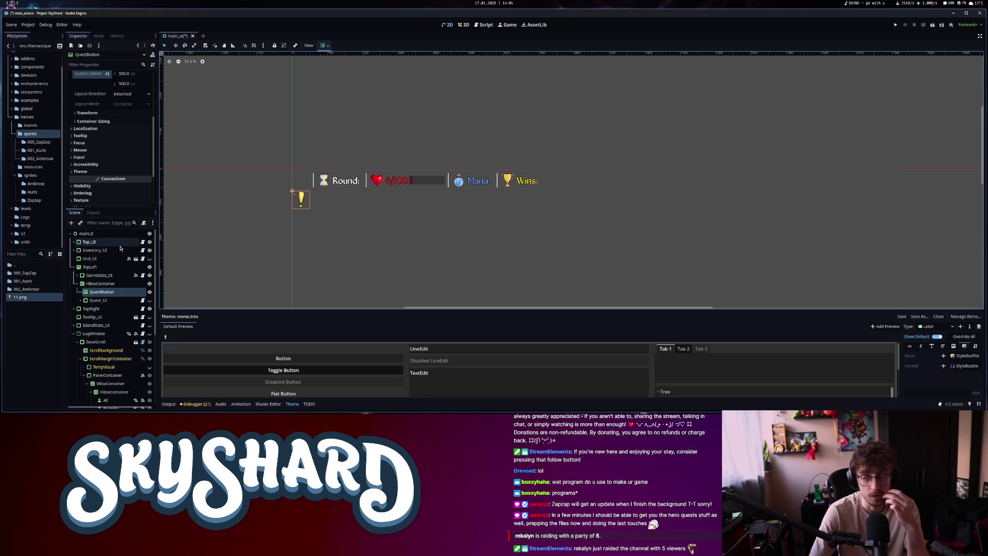
click(102, 301)
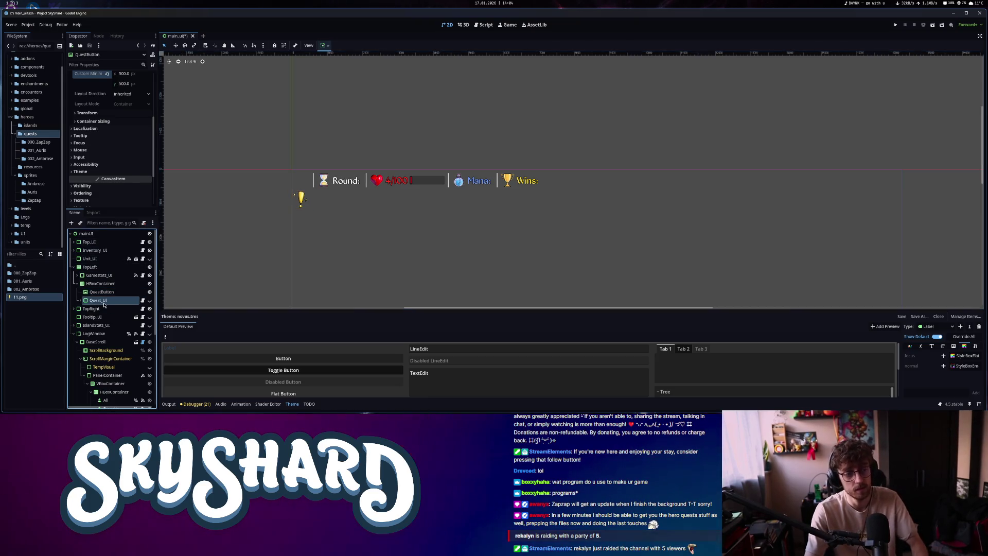
click(149, 301)
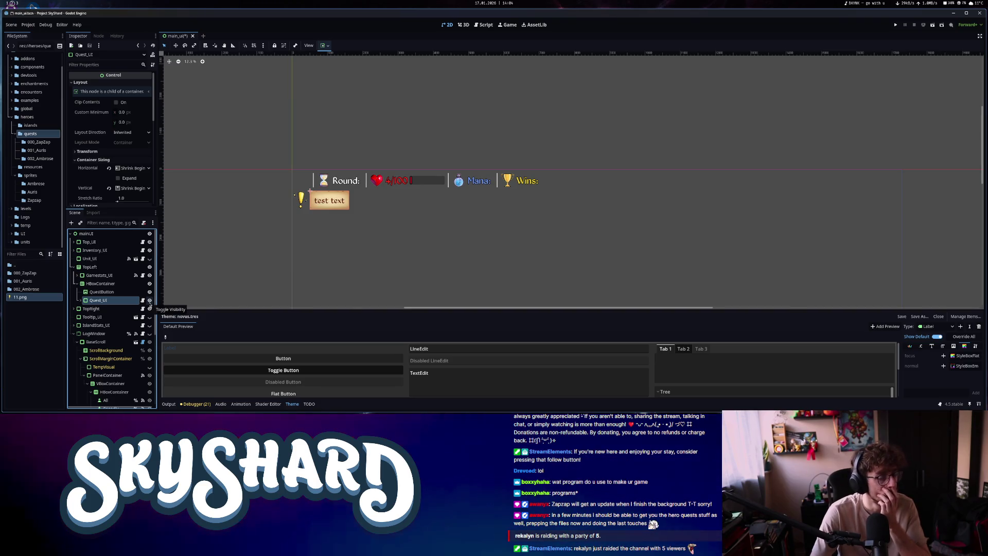
Set QuestButton's vertical sizing to Shrink Begin
click(101, 291)
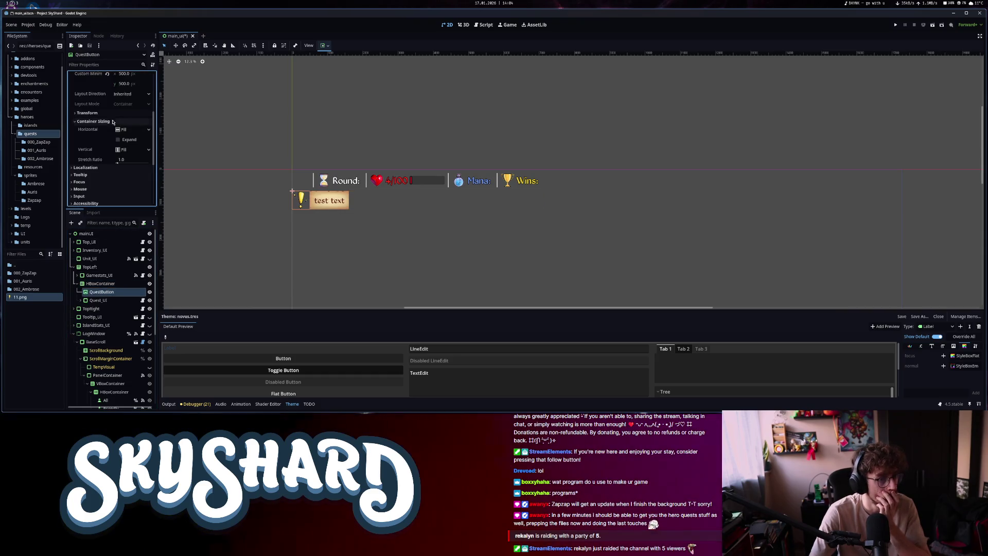
click(135, 150)
click(138, 167)
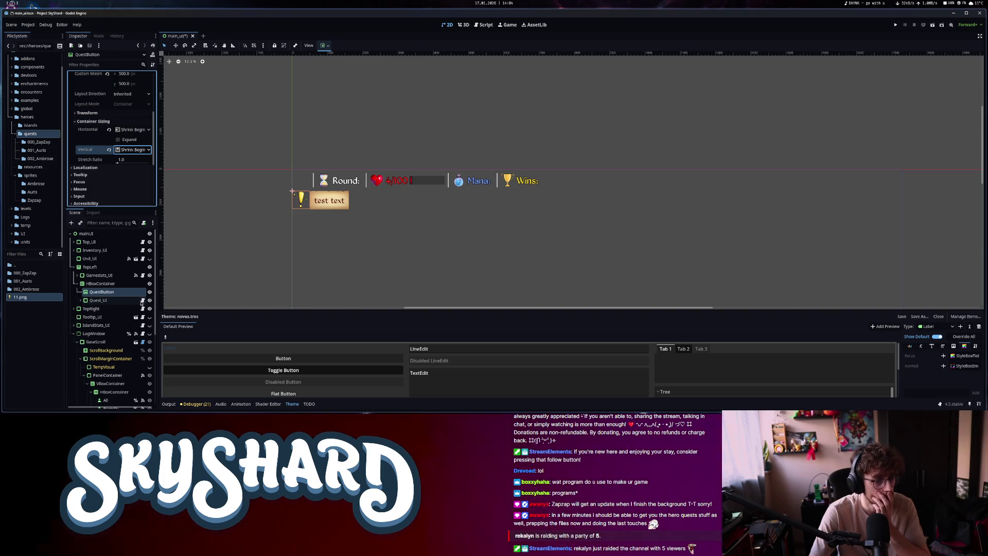
Hide Quest_UI again and make QuestButton accessible as a unique name
click(131, 301)
click(150, 300)
right_click(125, 300)
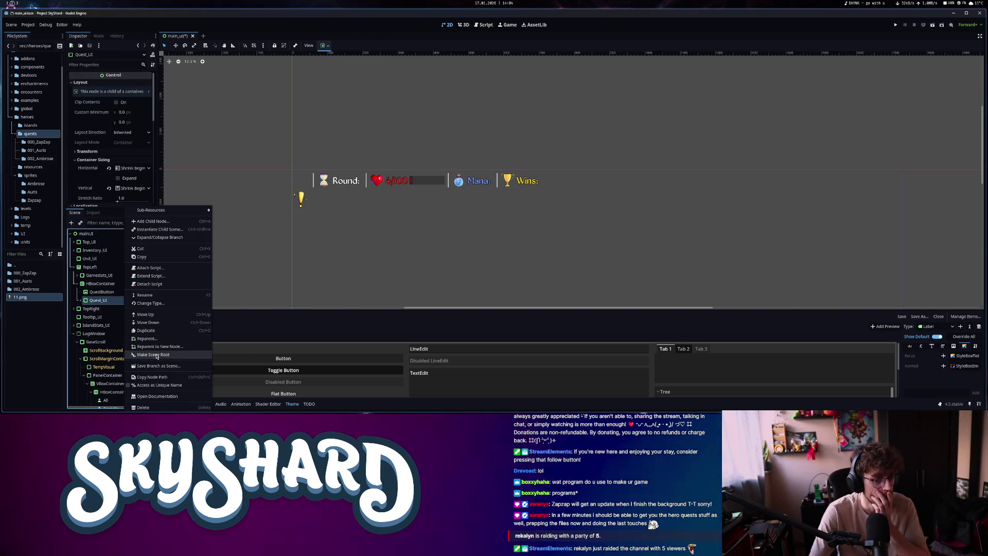
click(154, 387)
right_click(125, 292)
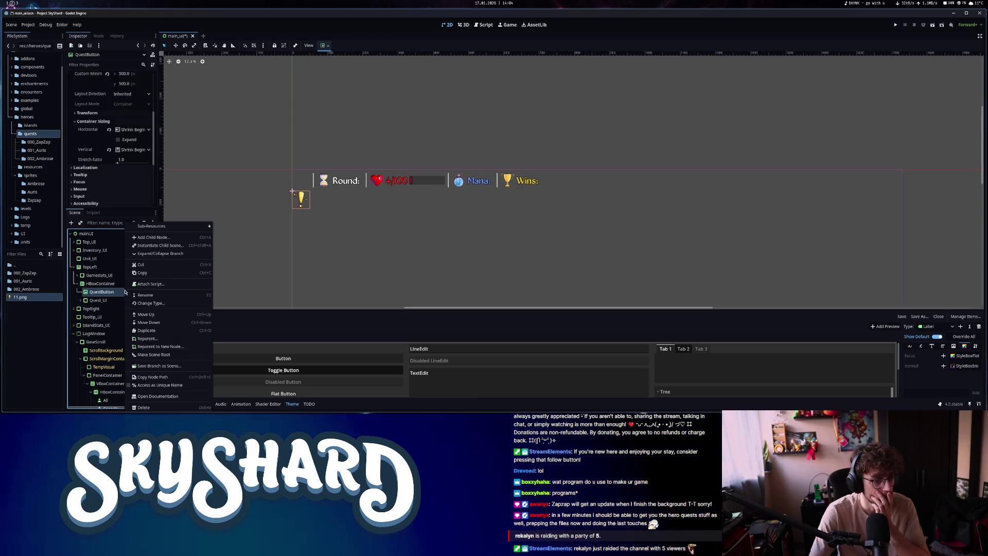
click(141, 386)
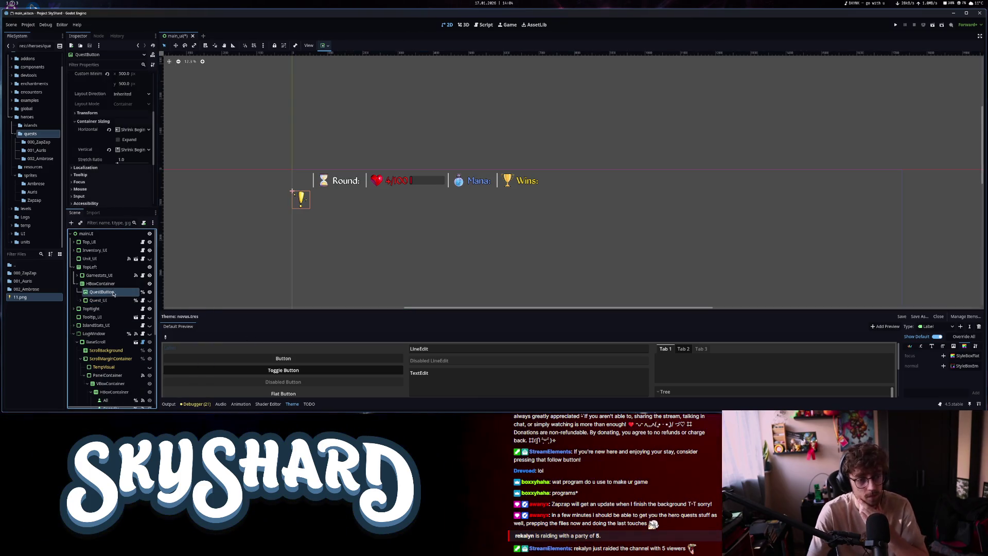
click(99, 36)
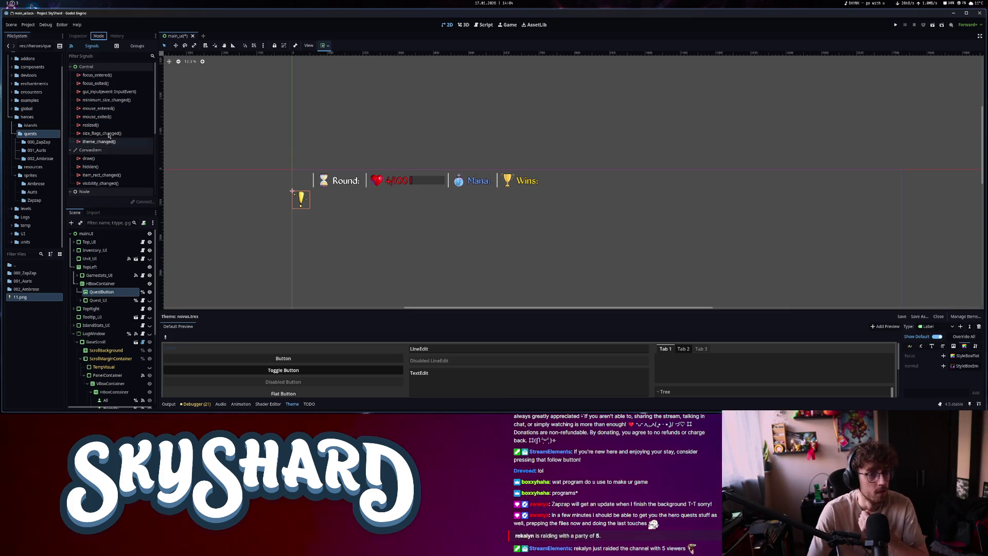
Connect QuestButton's mouse_entered signal to a new function in top_ui.gd
double_click(100, 108)
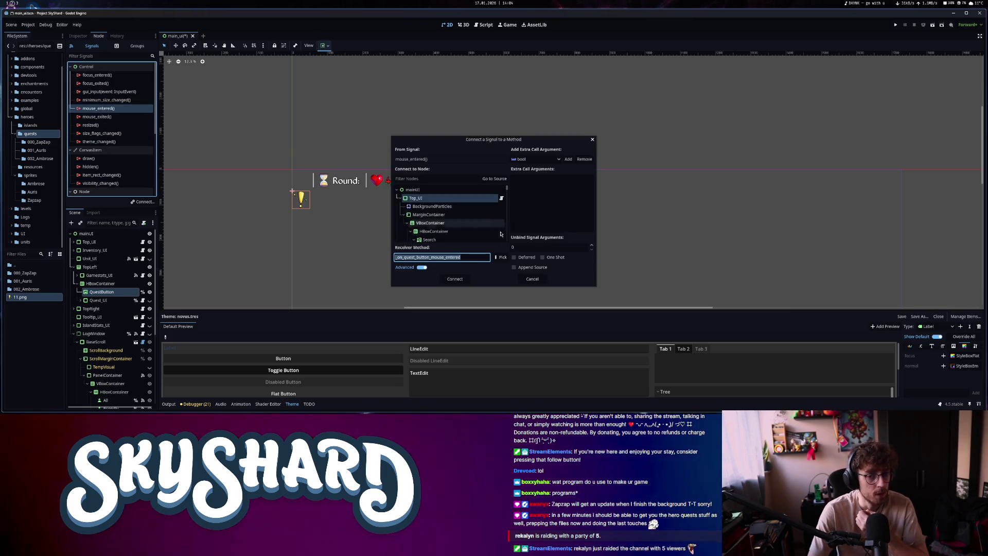
click(462, 281)
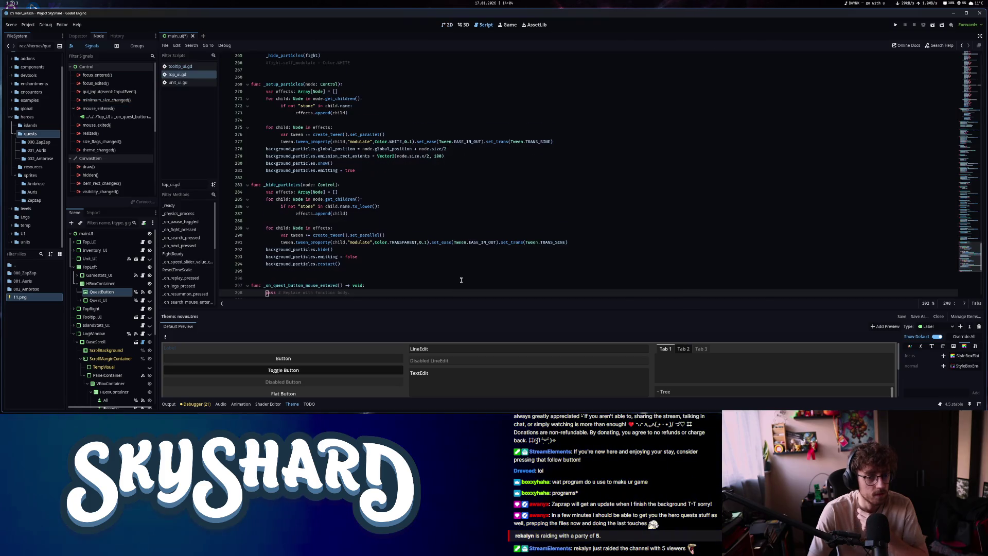
scroll(461, 280, down, 2)
drag(350, 250, 282, 250)
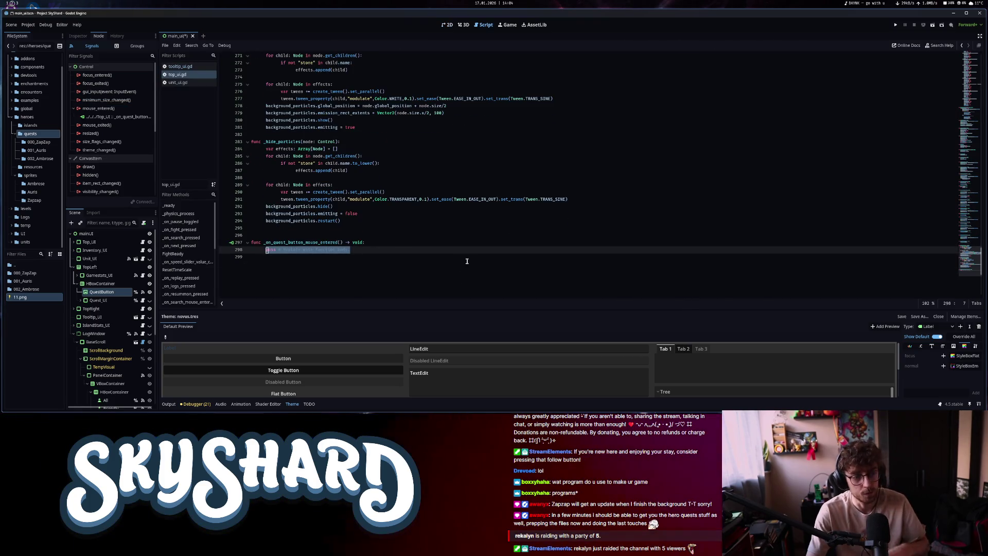
ctrl+click(113, 301)
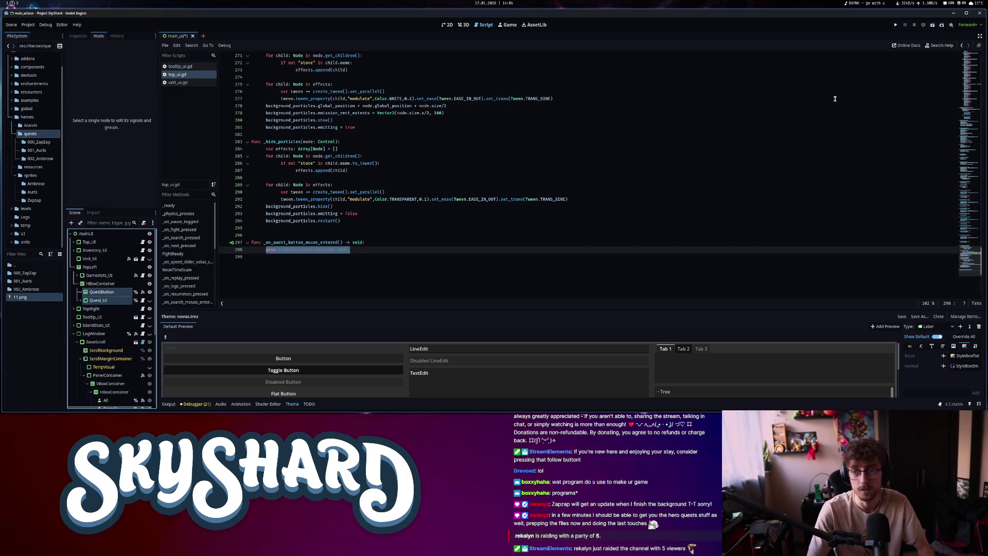
click(970, 56)
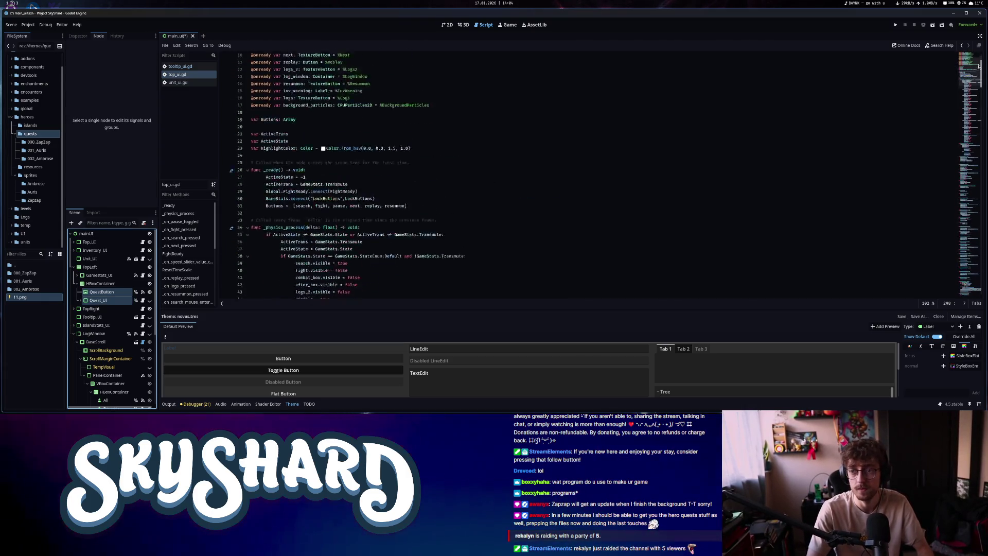
mouse_move(94, 299)
mouse_down()
mouse_move(278, 147)
mouse_move(280, 158)
mouse_move(318, 156)
mouse_up()
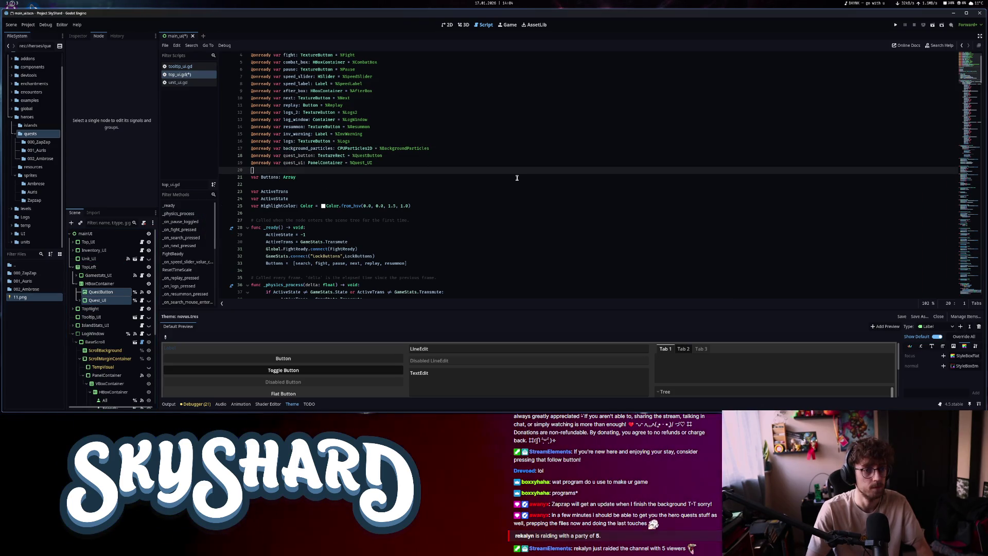
scroll(512, 216, up, 1)
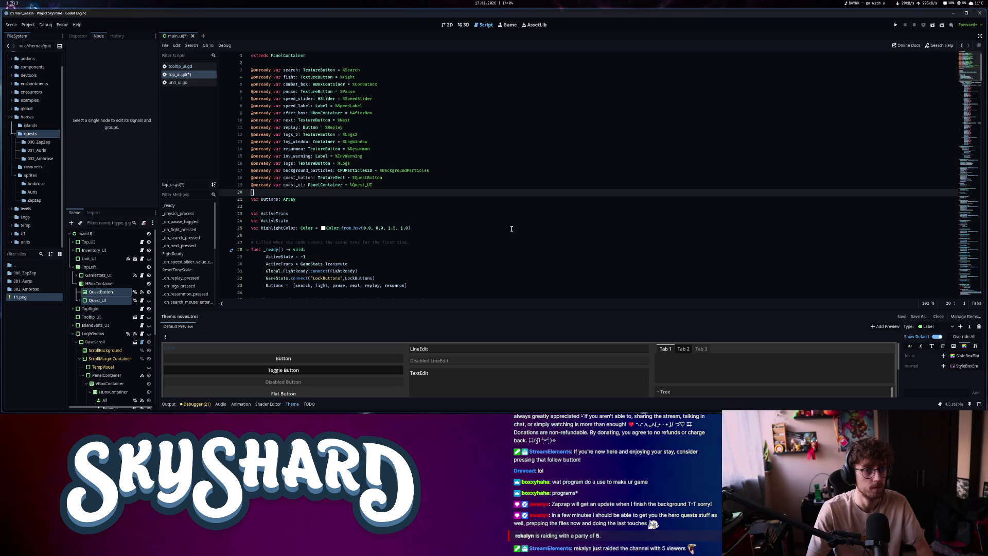
scroll(511, 226, down, 3)
key(ctrl+s)
scroll(659, 234, down, 20)
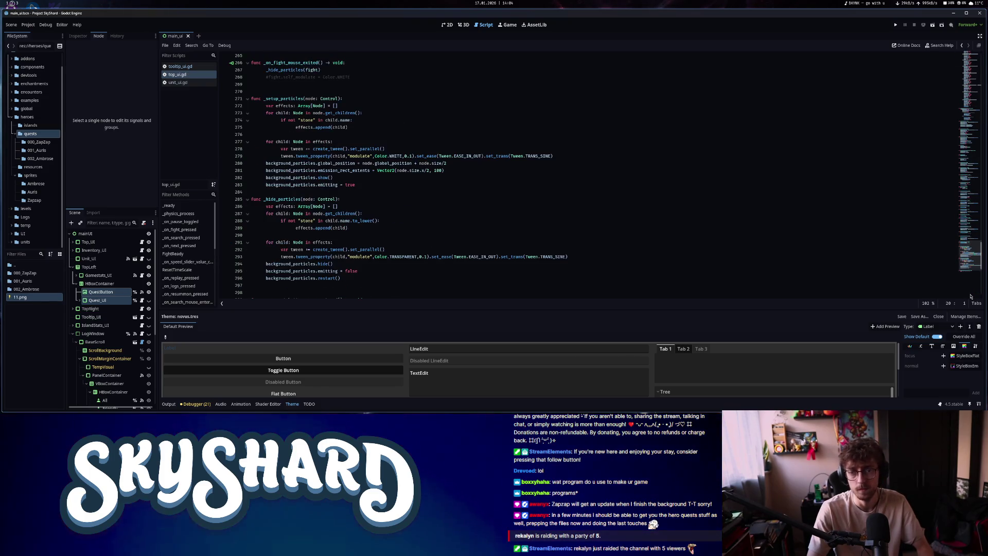
scroll(659, 234, up, 3)
scroll(659, 235, down, 15)
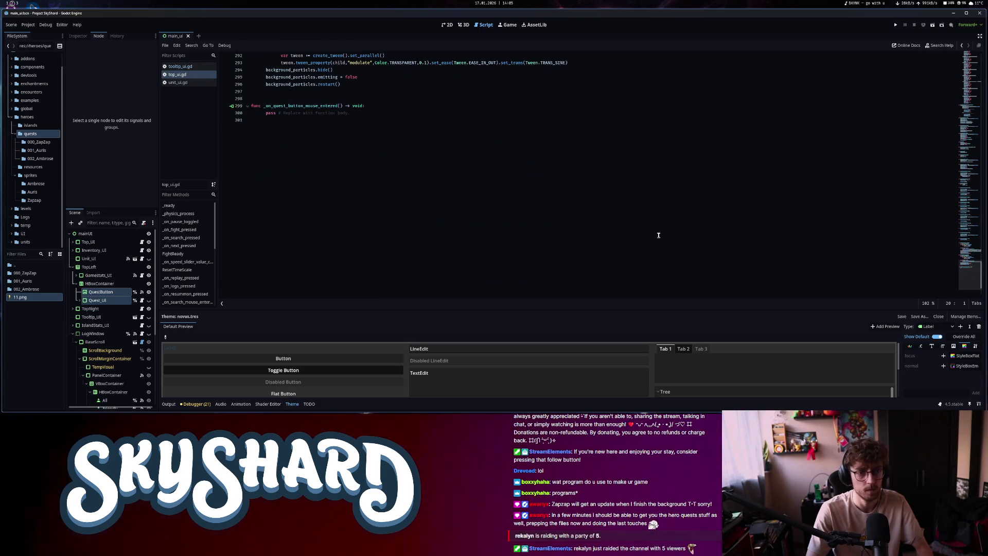
scroll(465, 223, up, 3)
click(365, 182)
Replace pass in _on_quest_button_mouse_entered with a quest_button.modulate colour assignment
key(Up)
key(End)
key(shift+Home)
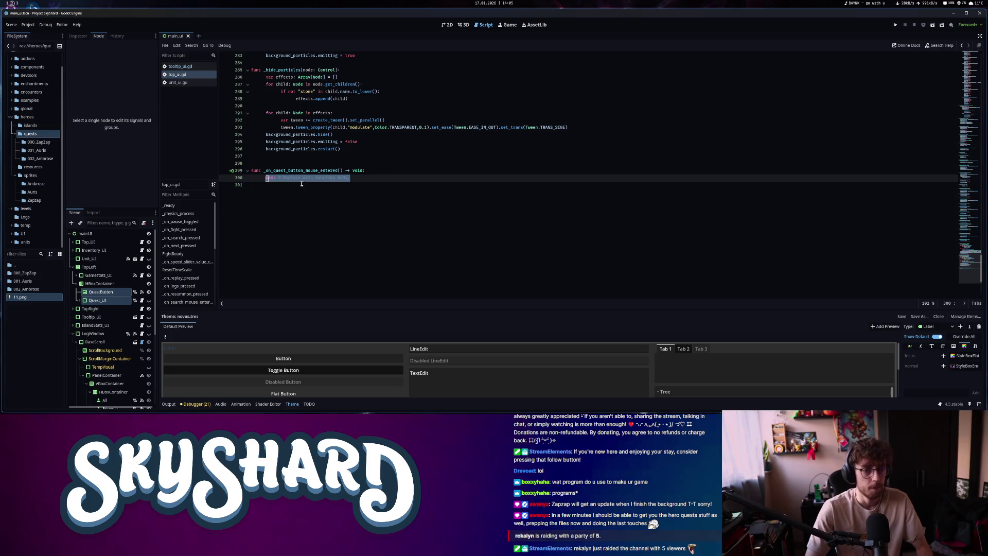
text(ques)
key(Return)
text(.m)
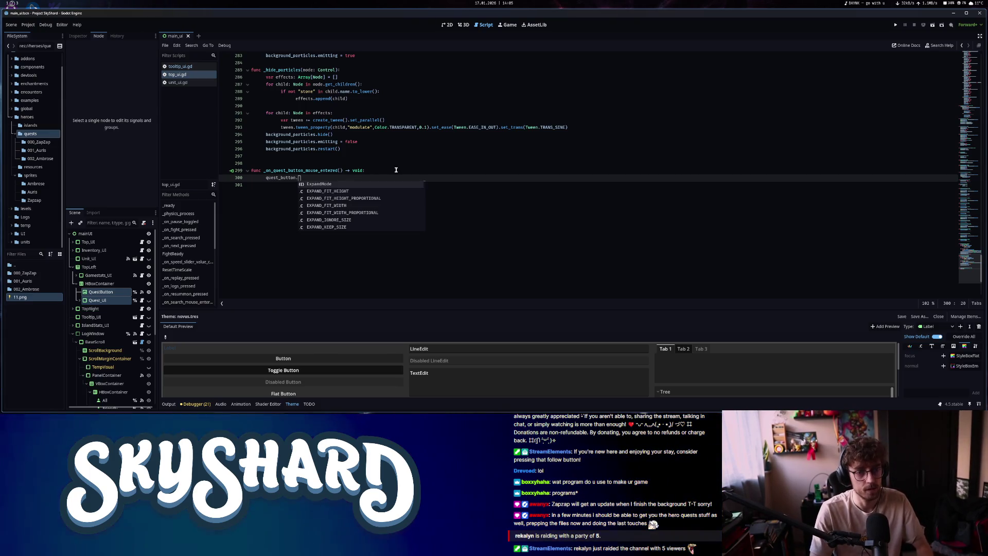
text(odulate = Co)
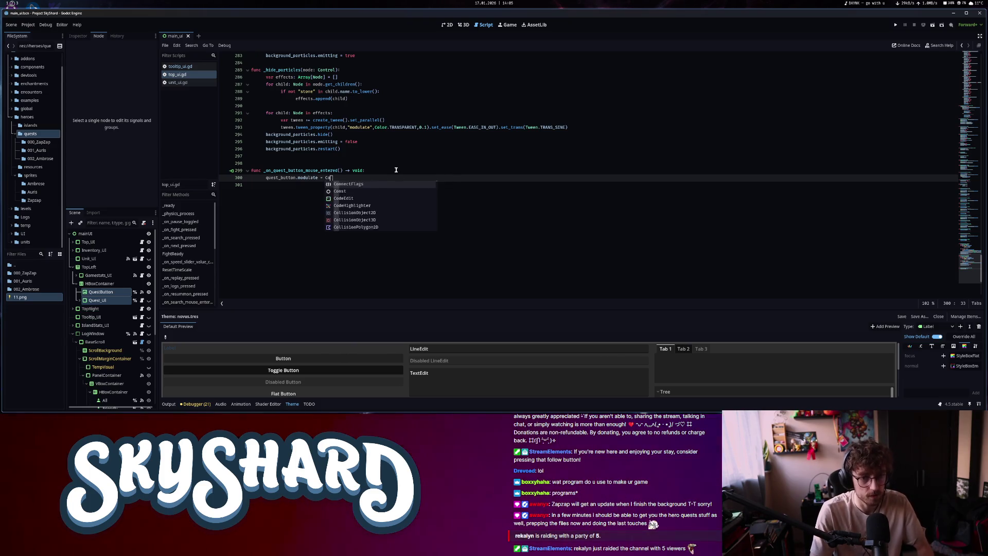
key(BackSpace)
key(BackSpace)
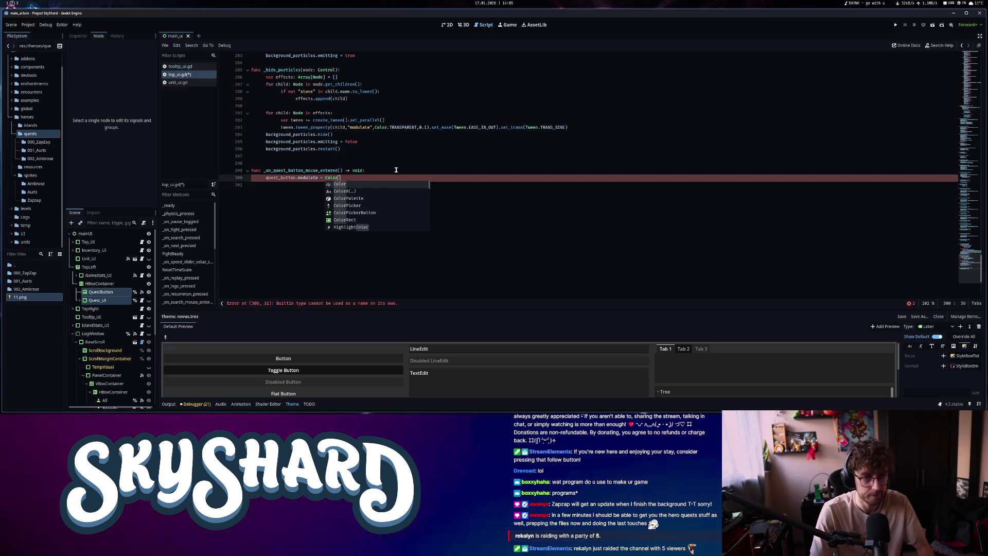
text(or(")
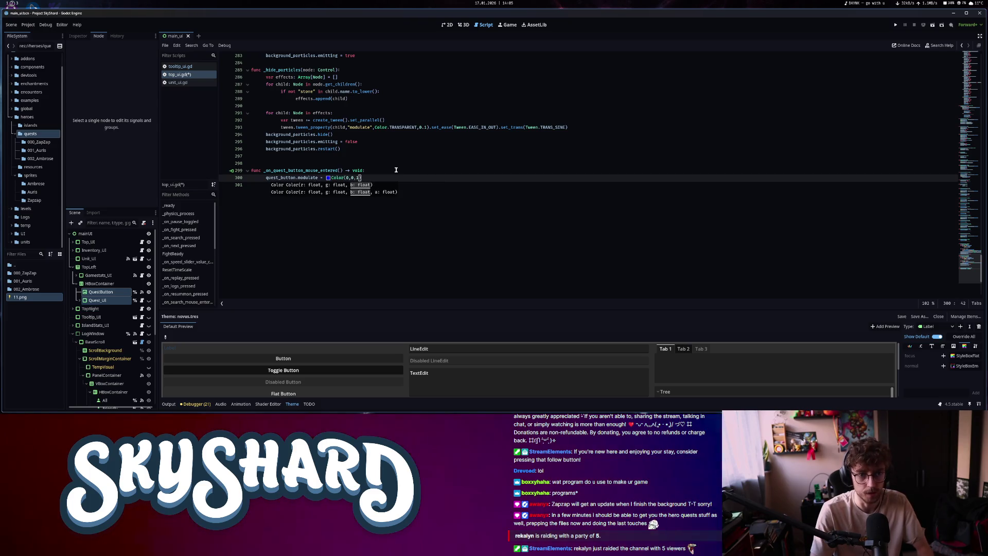
key(BackSpace)
key(BackSpace)
key(BackSpace)
text(1,0,0)
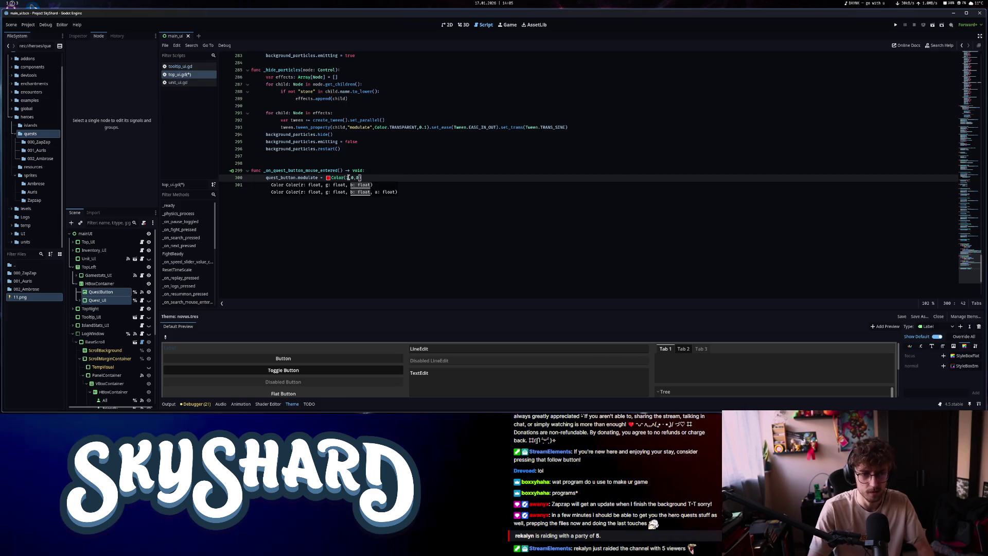
Switch the colour to a Color.from_hsv call with alpha 1.5
key(ctrl+z)
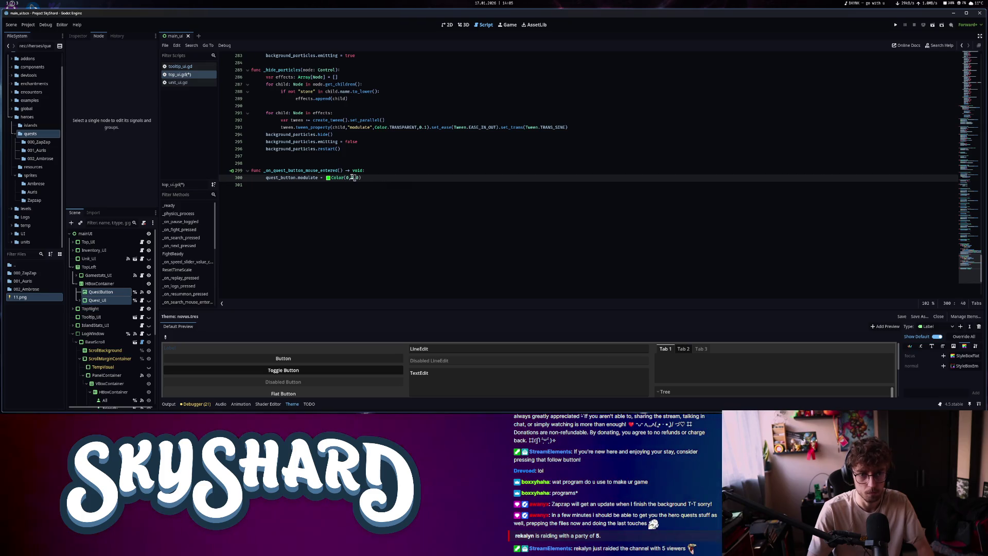
click(353, 177)
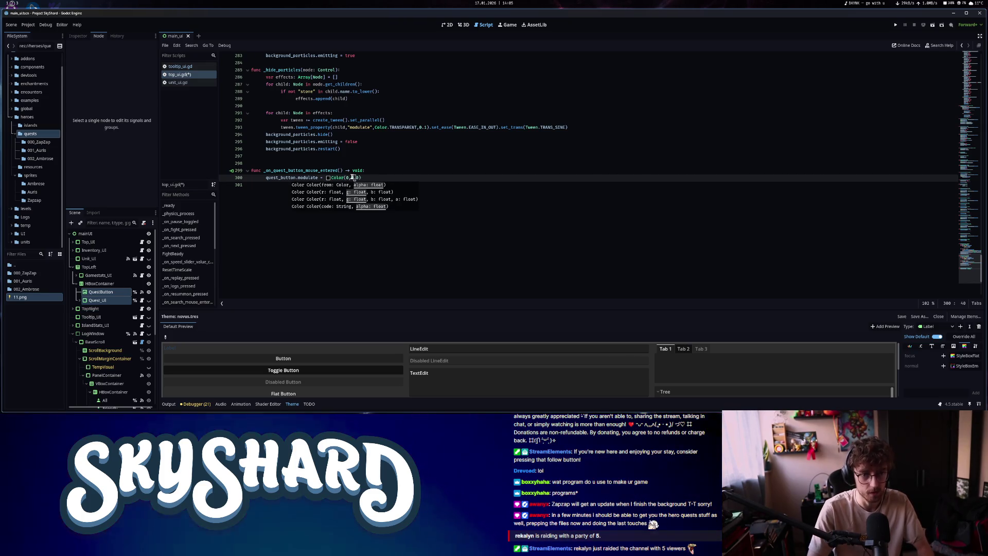
key(ctrl+shift+z)
text(1)
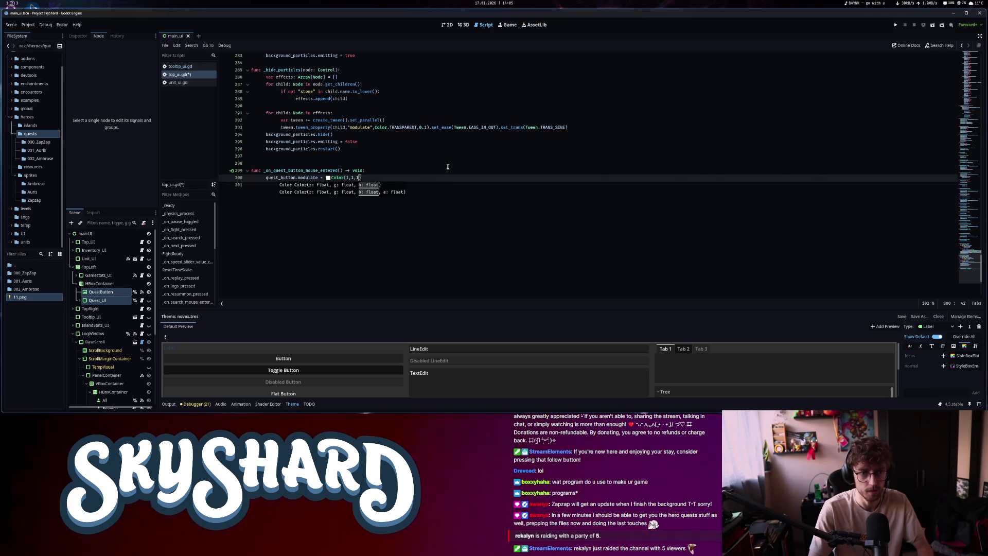
text(.5)
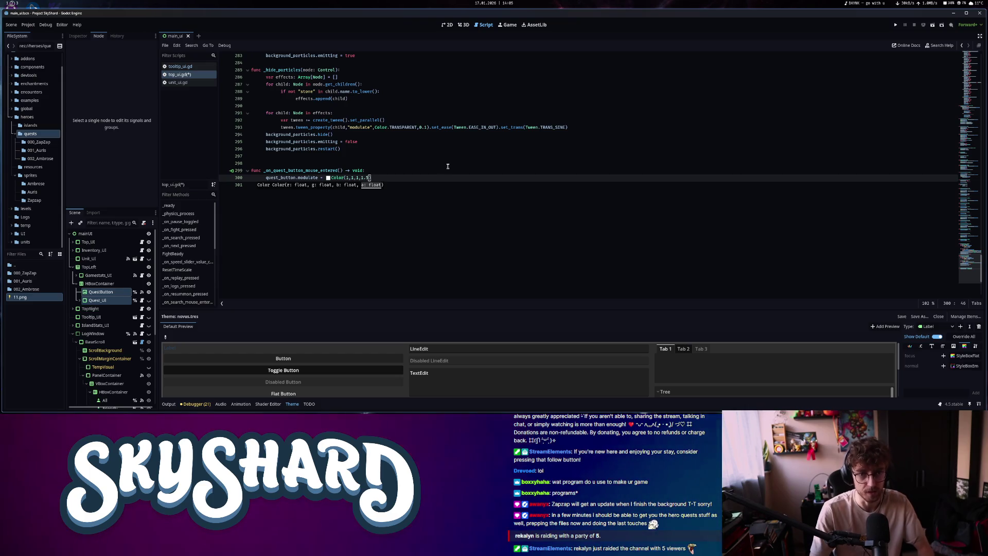
text())
key(ctrl+s)
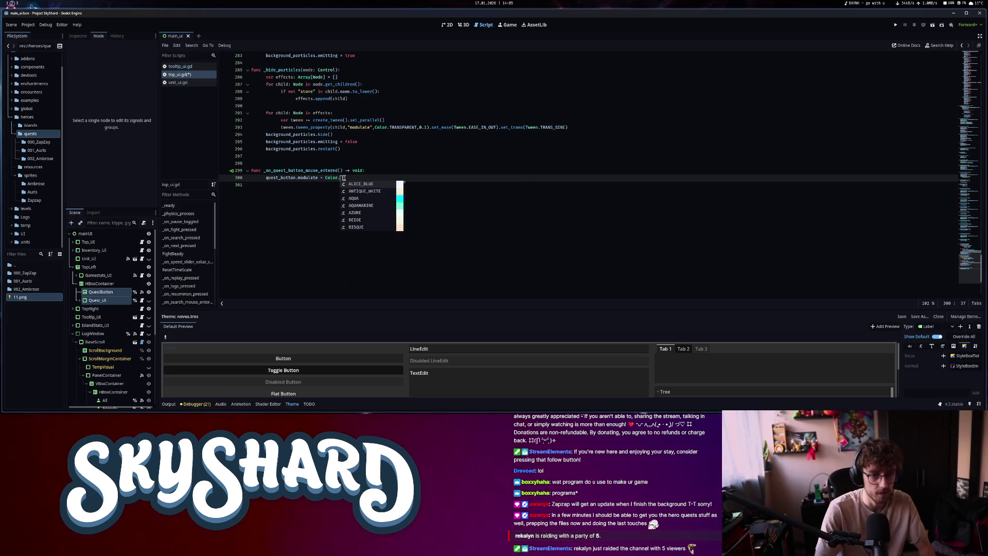
text(from_hsv()
key(Return)
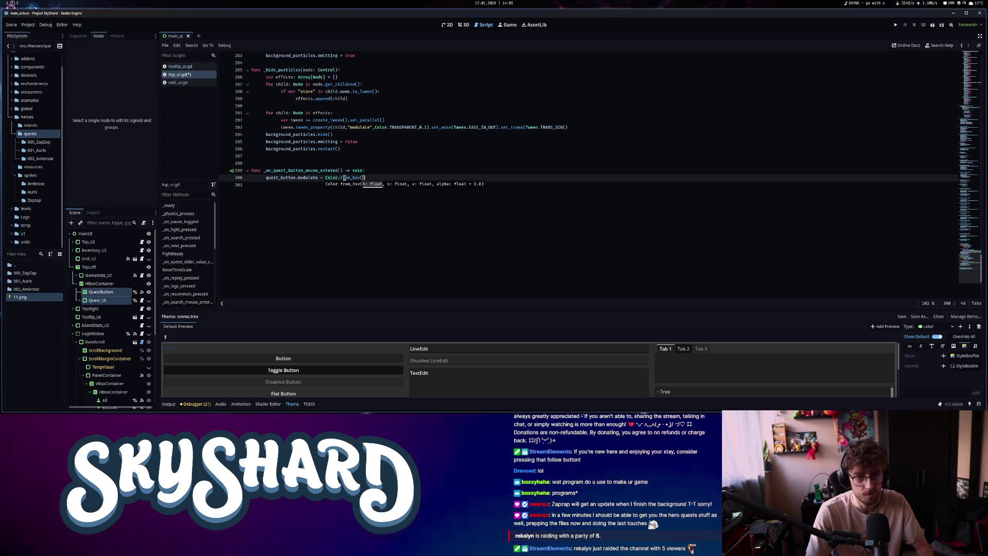
text(1,0)
text(,0)
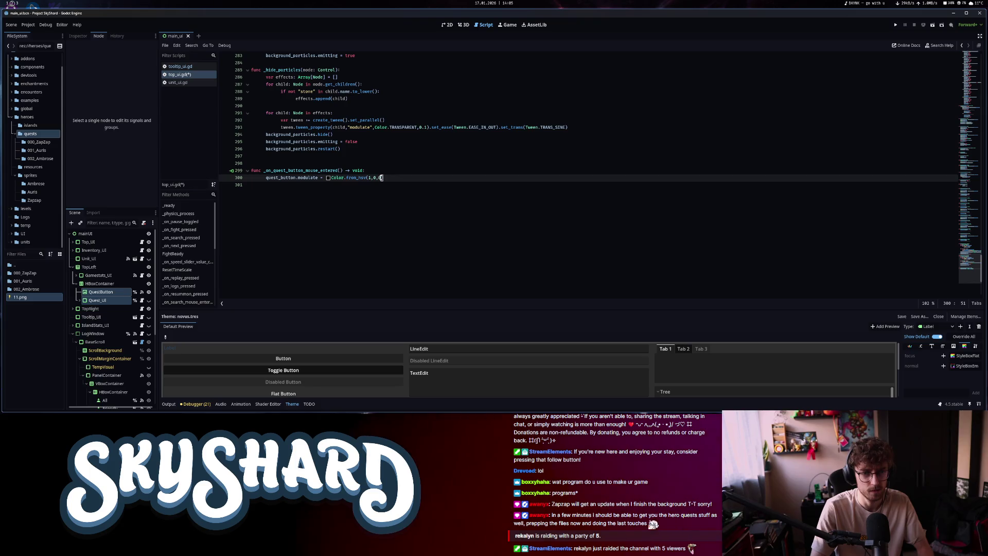
Zero the hue and saturation so it reads Color.from_hsv(0,0,1,1.5), then save
click(375, 178)
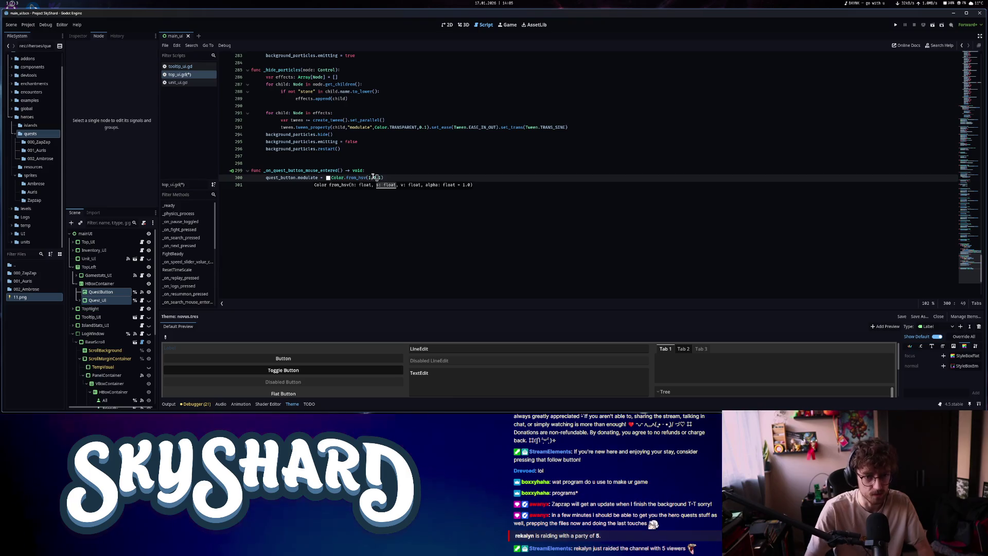
double_click(372, 177)
text(0)
double_click(371, 178)
text(0)
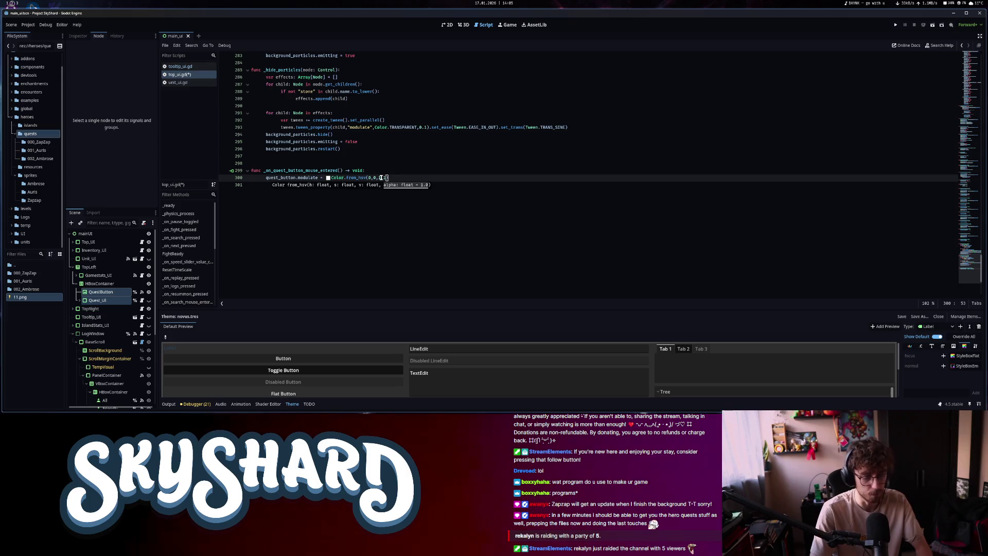
key(ctrl+s)
key(shift+Home)
key(ctrl+c)
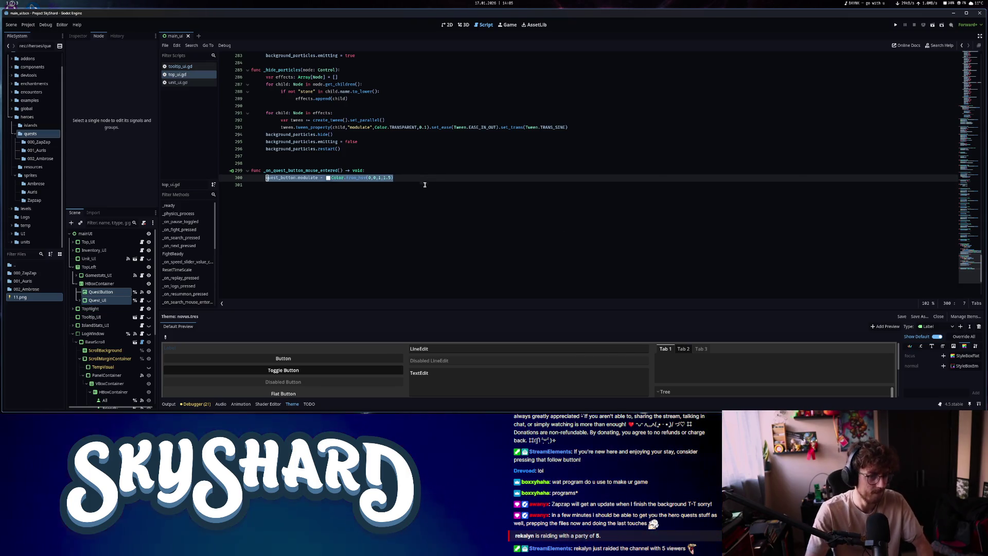
click(100, 292)
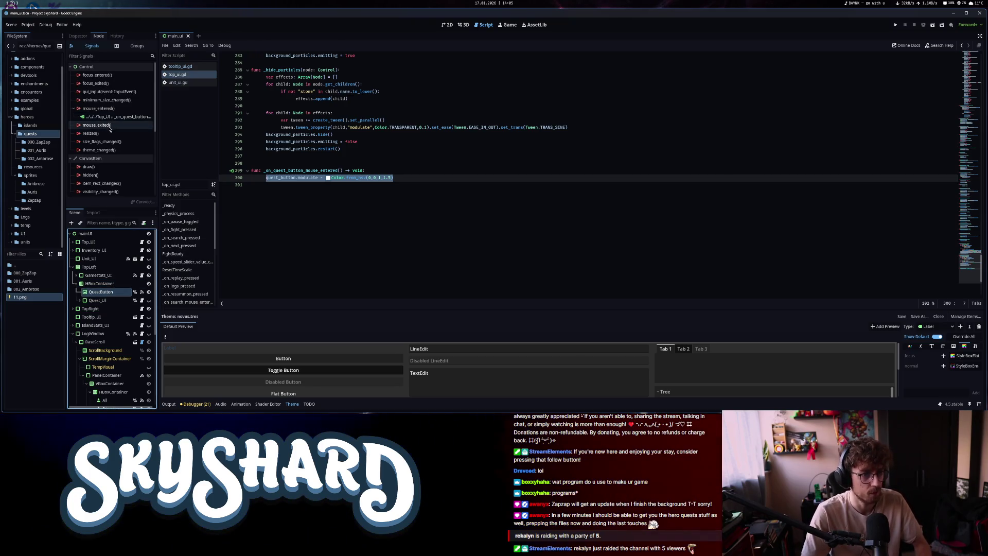
Connect mouse_exited to a new handler that resets quest_button.modulate to Color.WHITE
double_click(109, 127)
key(Return)
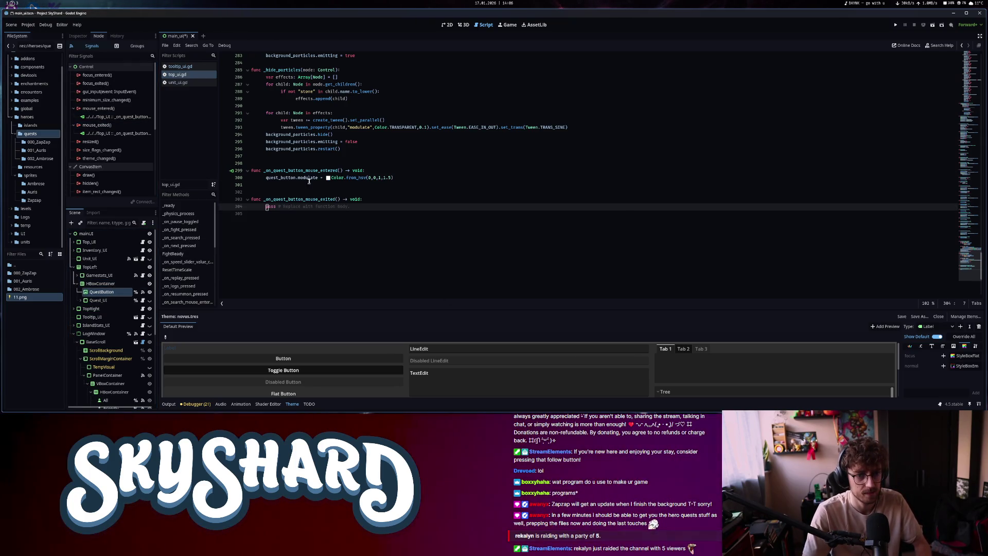
key(ctrl+v)
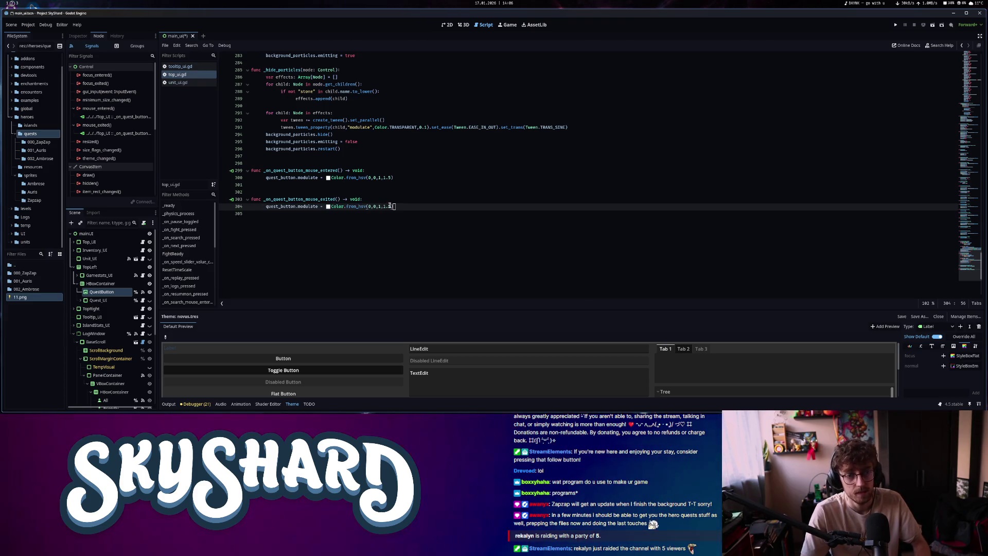
drag(392, 206, 345, 206)
text(WHITE)
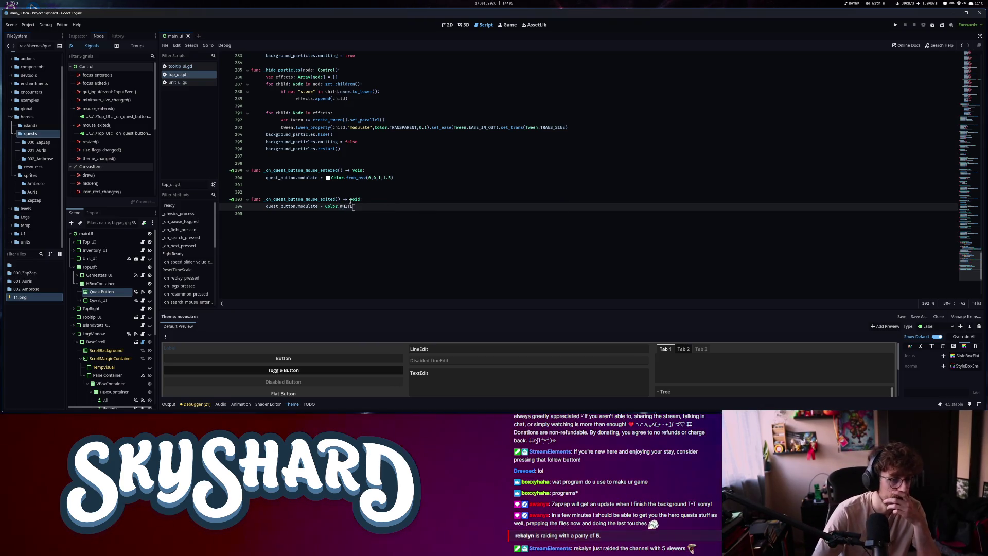
click(98, 300)
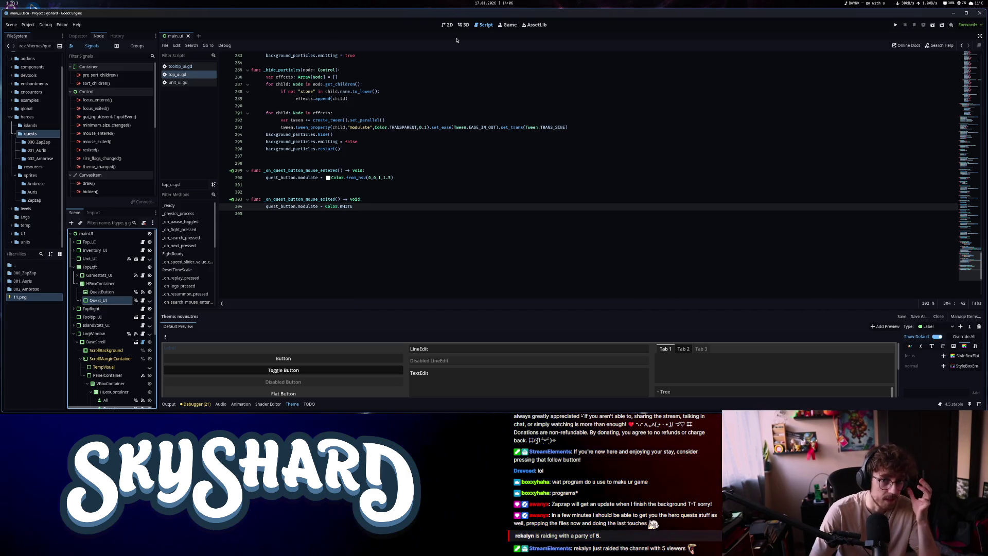
click(448, 25)
Show Quest_UI, inspect its MarginContainer and questInfo children, then return to the script editor
click(149, 300)
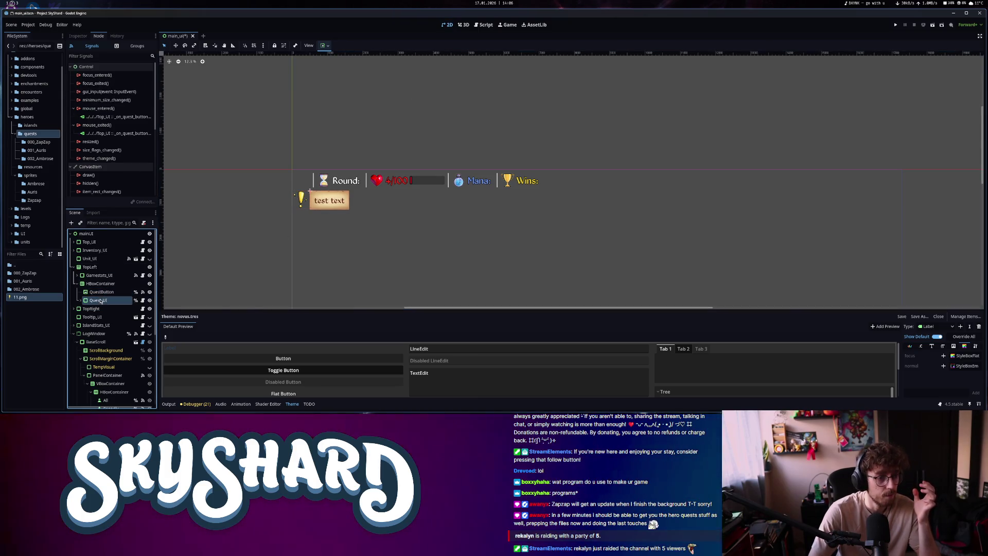
click(77, 35)
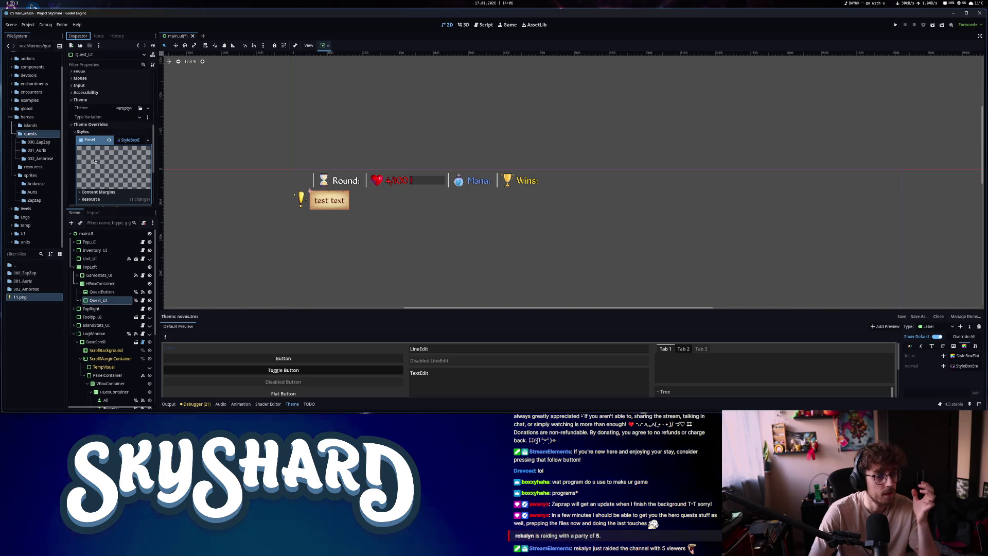
click(84, 300)
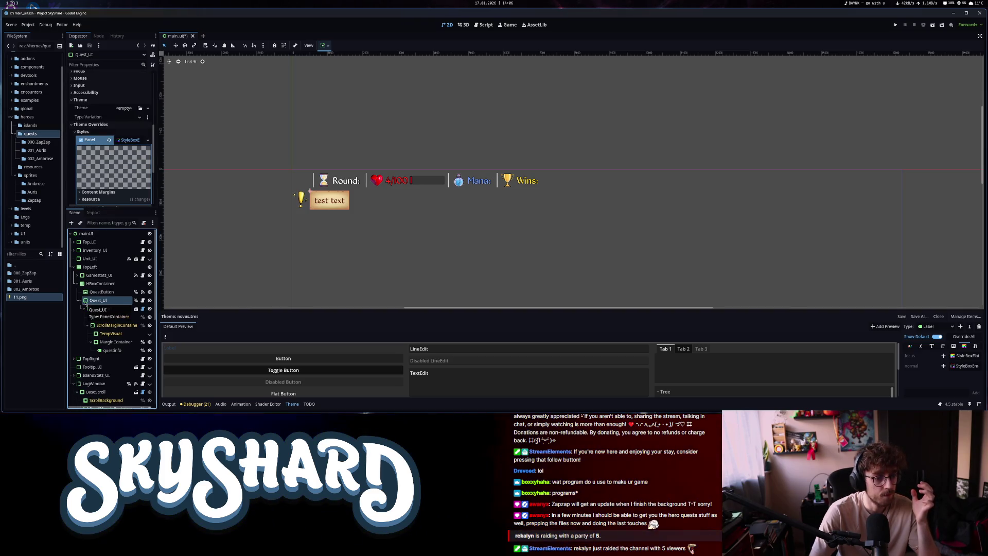
click(117, 343)
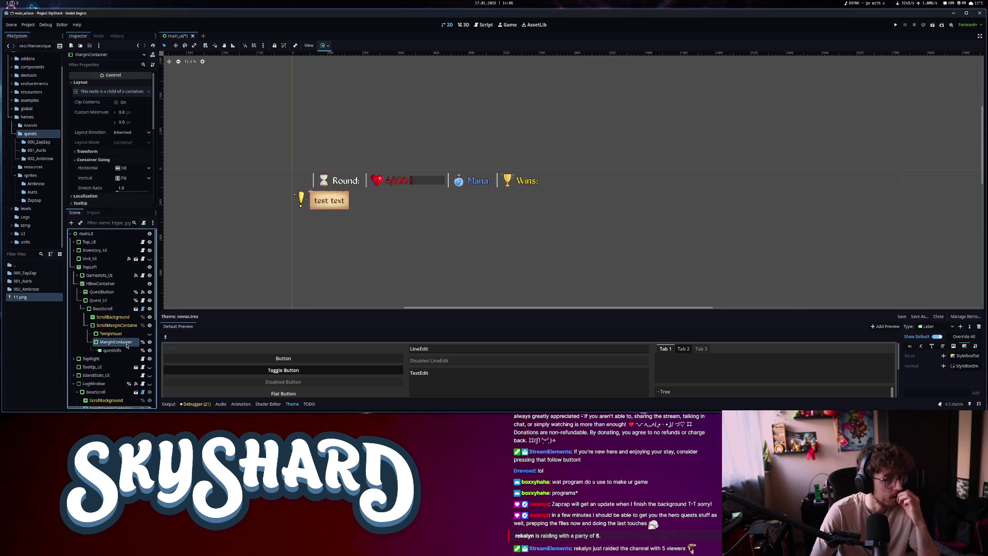
click(124, 351)
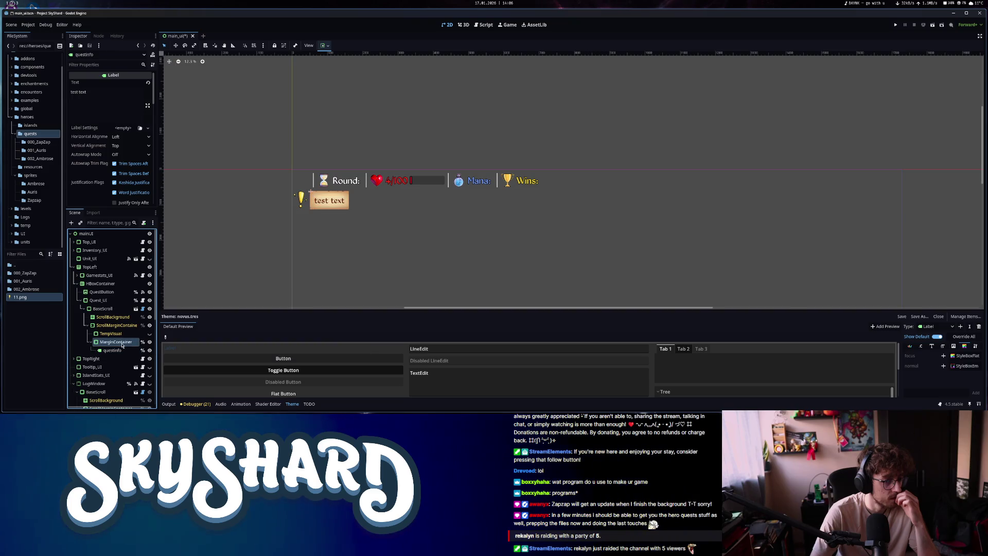
click(118, 343)
click(483, 24)
Search top_ui.gd for 'margin' and quest references, checking the questInfo label
click(533, 182)
key(ctrl+f)
text(margin)
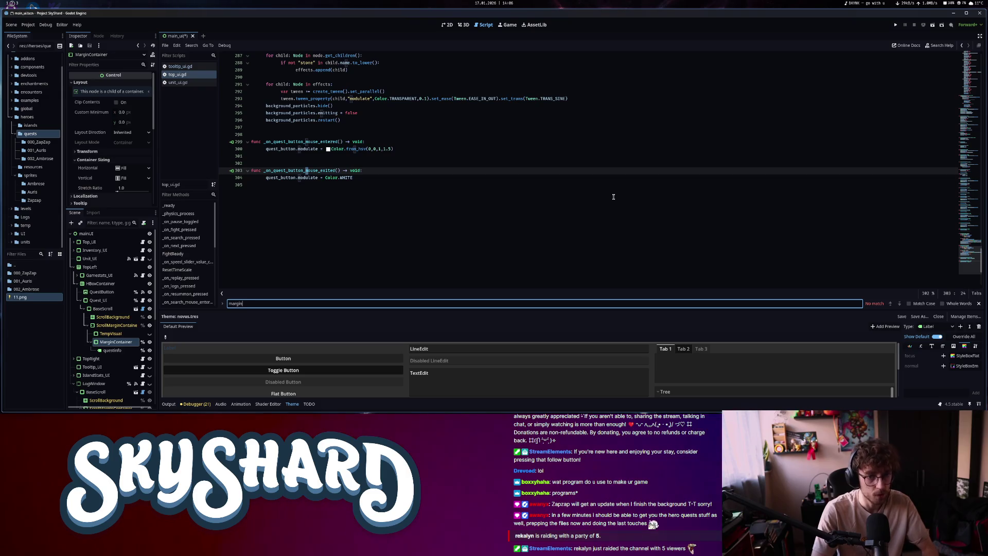
key(BackSpace)
key(BackSpace)
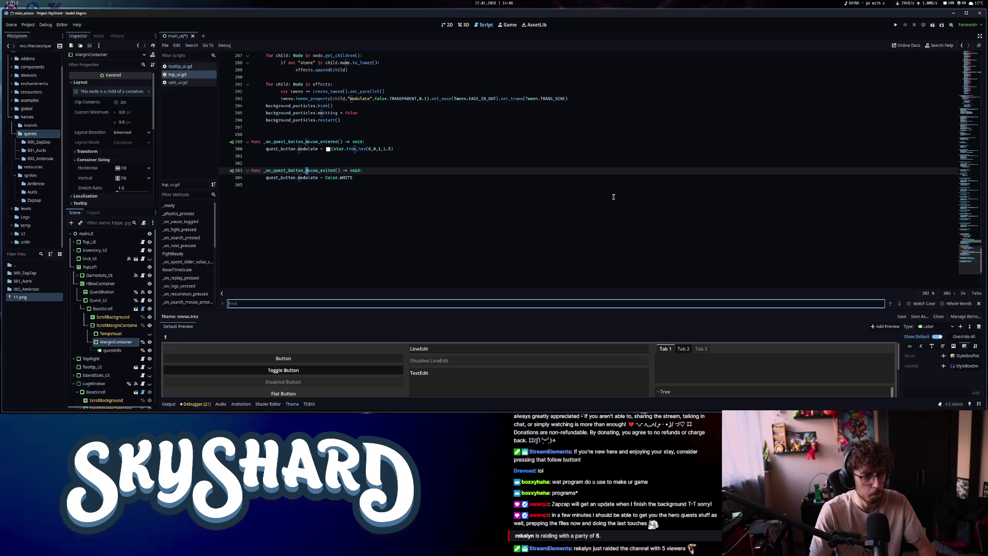
text(qiu)
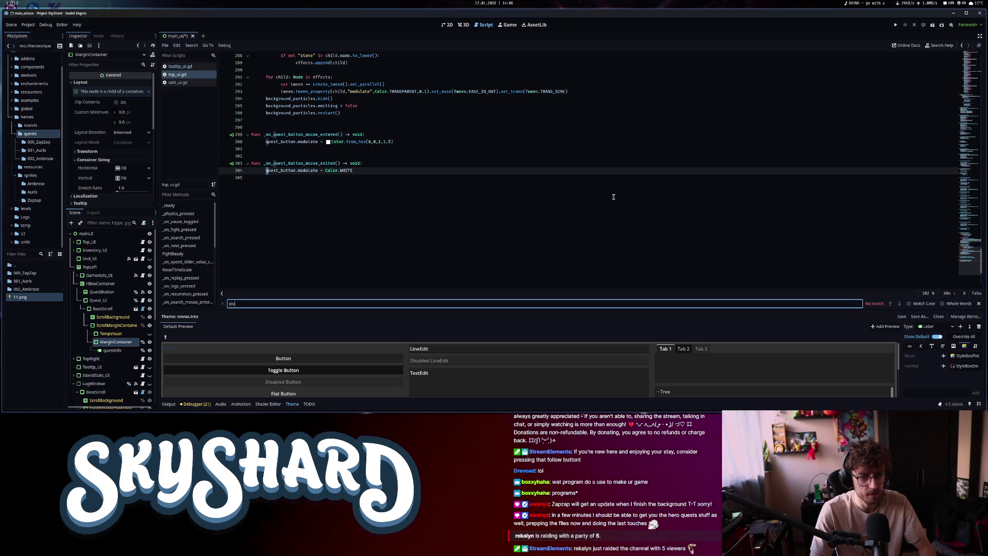
text(inf)
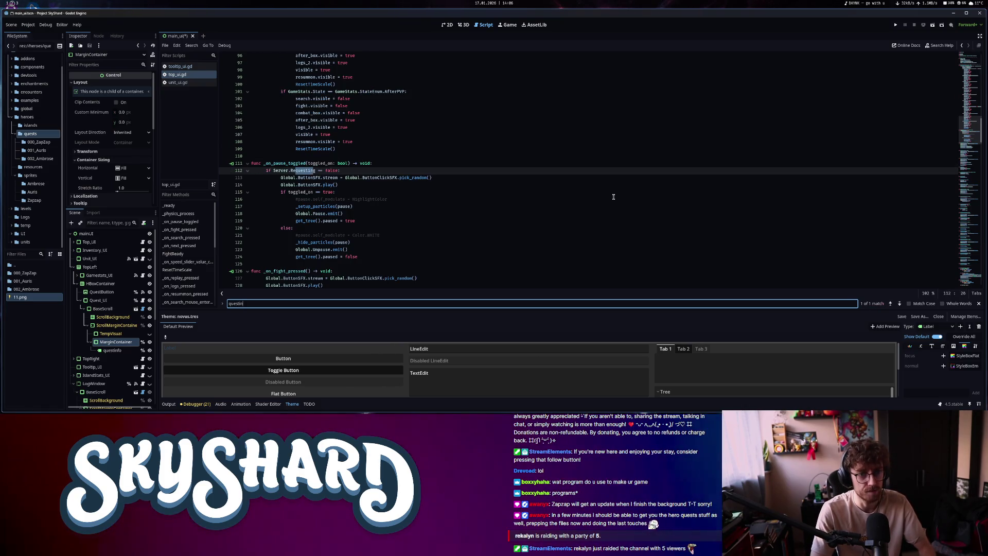
key(BackSpace)
key(BackSpace)
key(BackSpace)
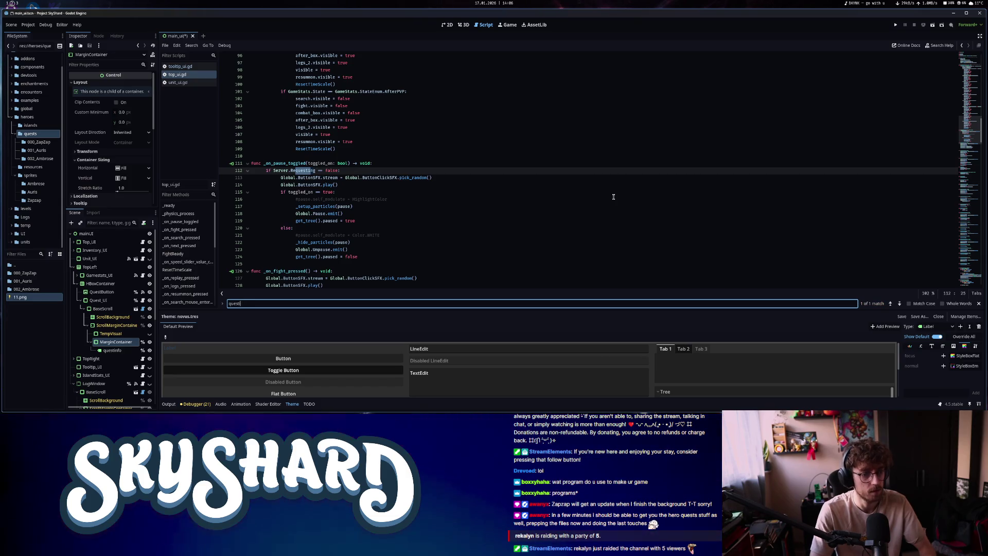
click(964, 58)
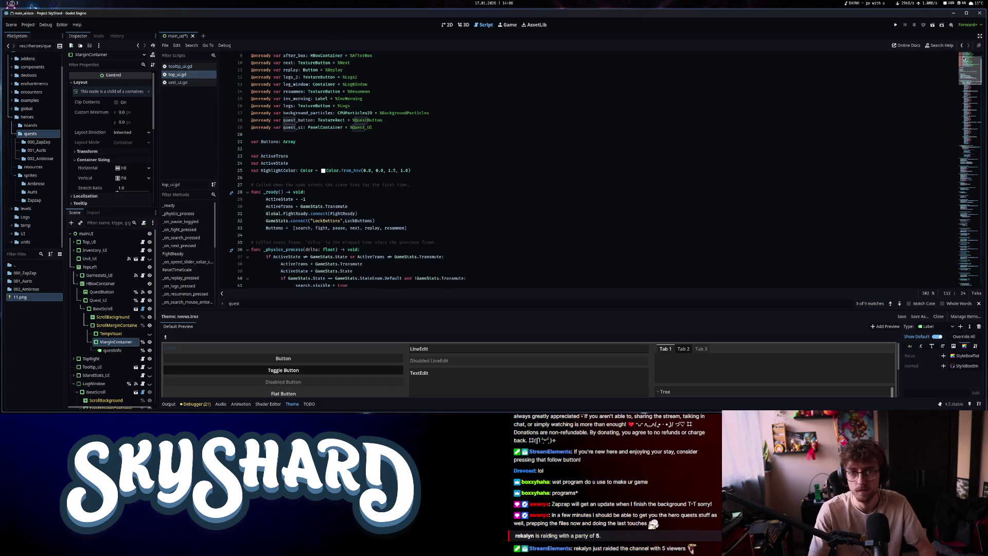
scroll(496, 223, up, 3)
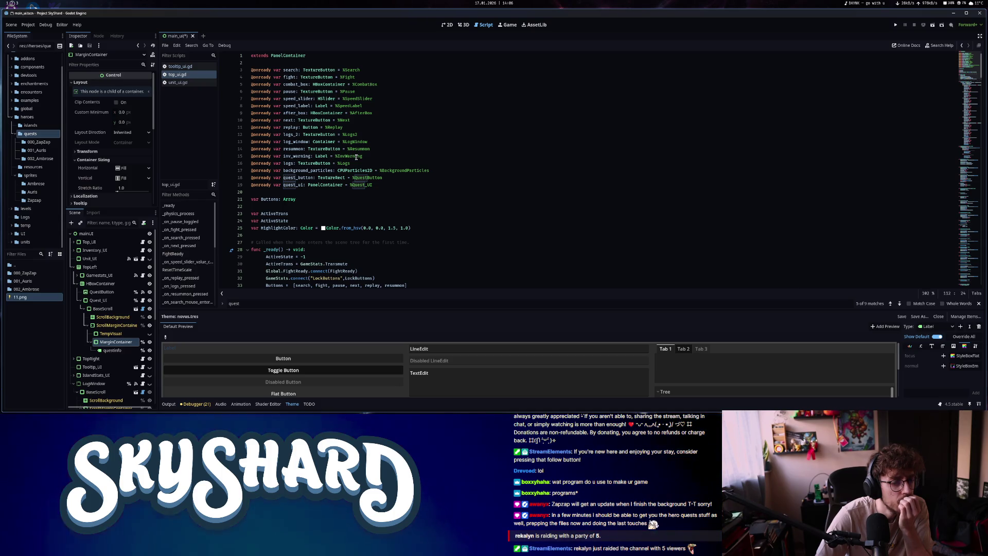
click(112, 351)
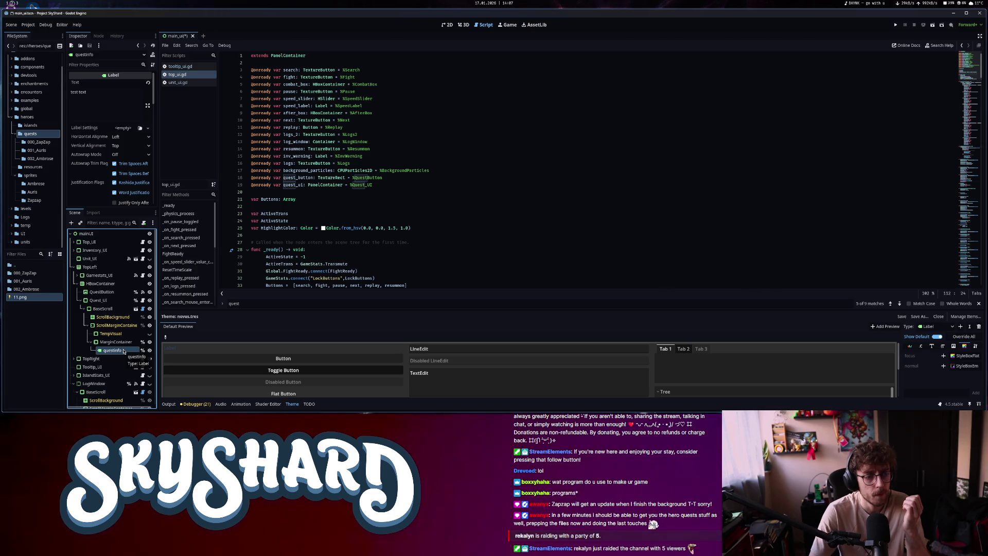
click(244, 305)
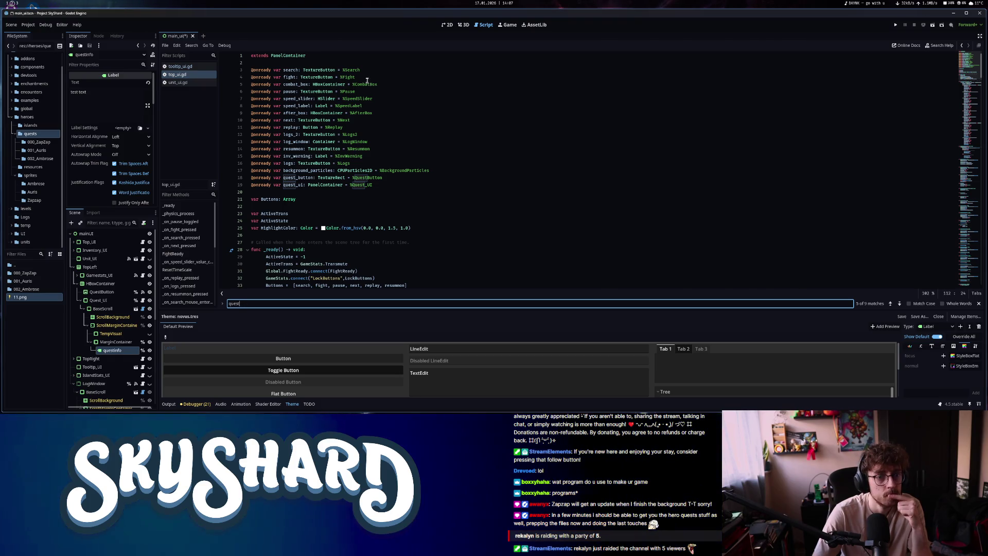
scroll(365, 197, down, 5)
scroll(365, 198, up, 5)
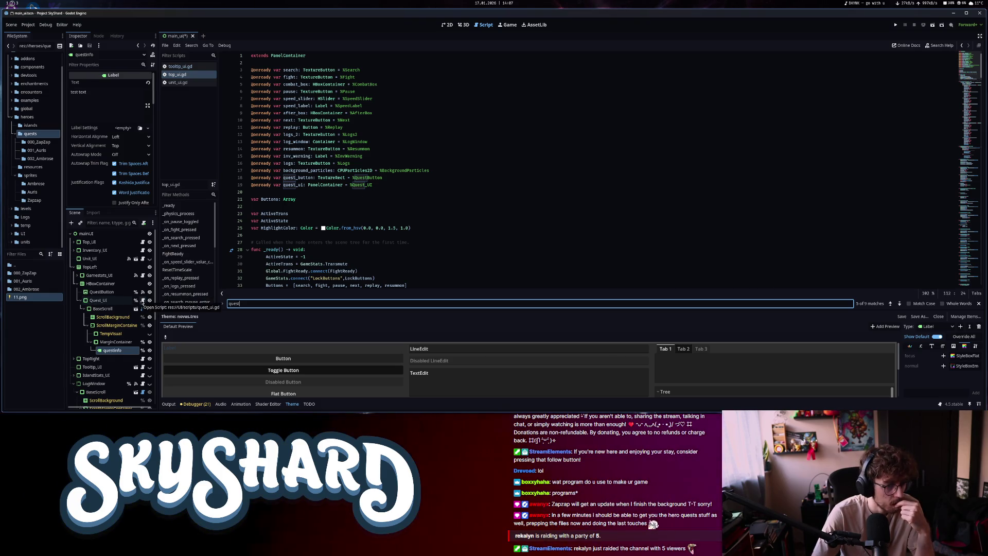
Move the quest_button and quest_ui declarations from top_ui.gd into quest_ui.gd and save
drag(373, 185, 247, 179)
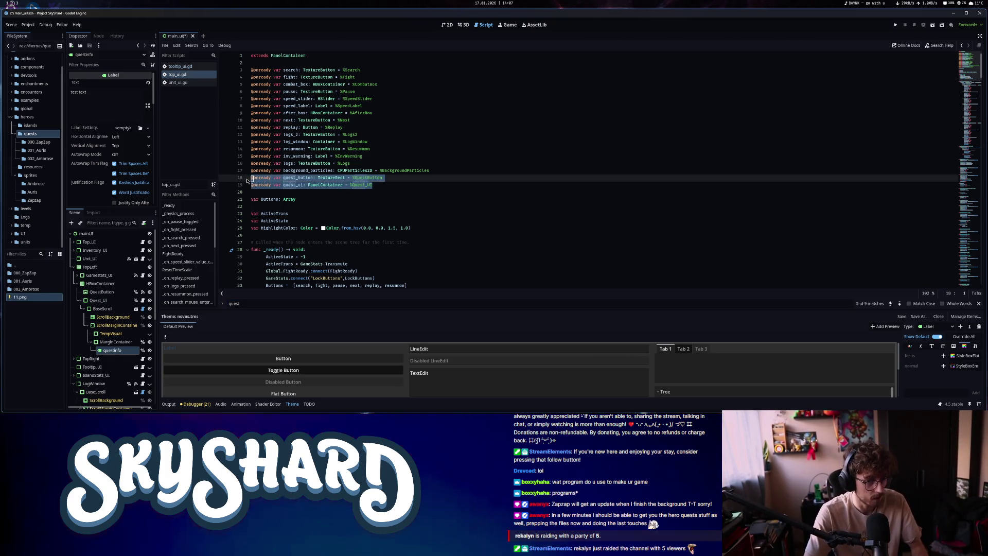
key(BackSpace)
key(BackSpace)
scroll(373, 165, down, 15)
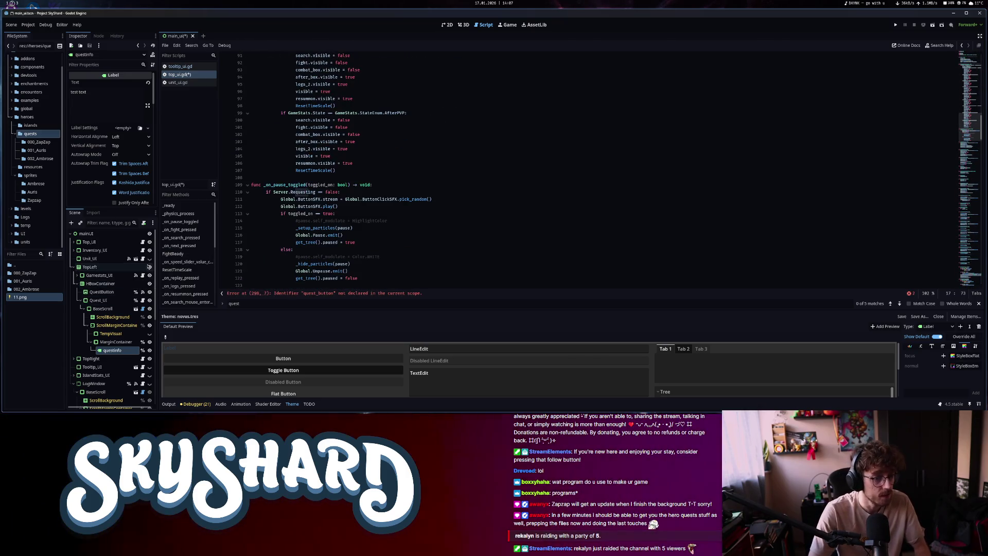
click(143, 301)
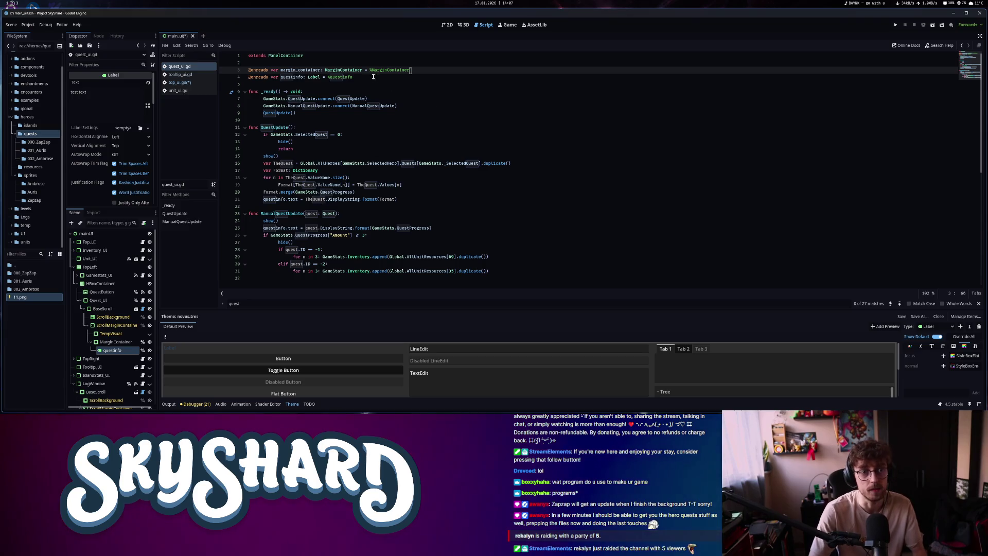
key(ctrl+s)
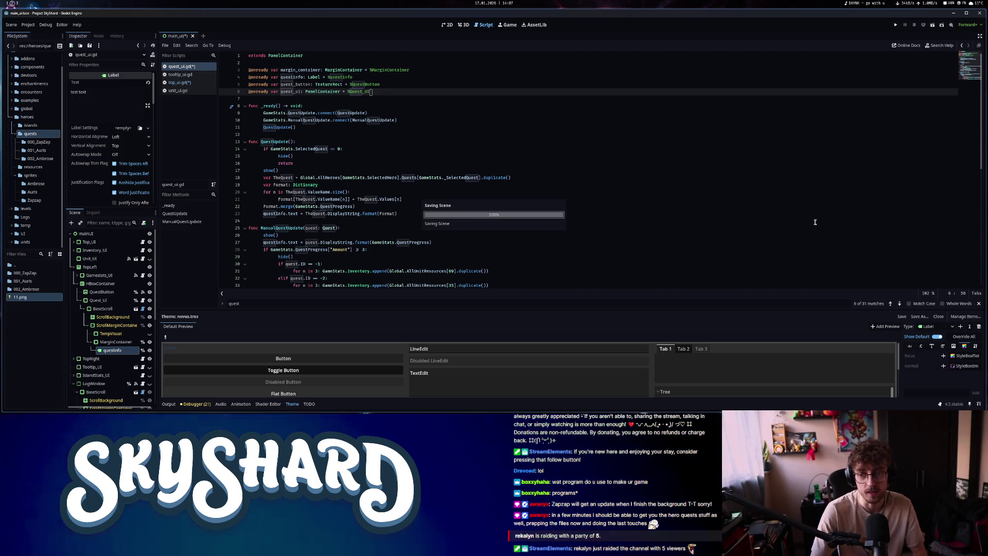
click(979, 305)
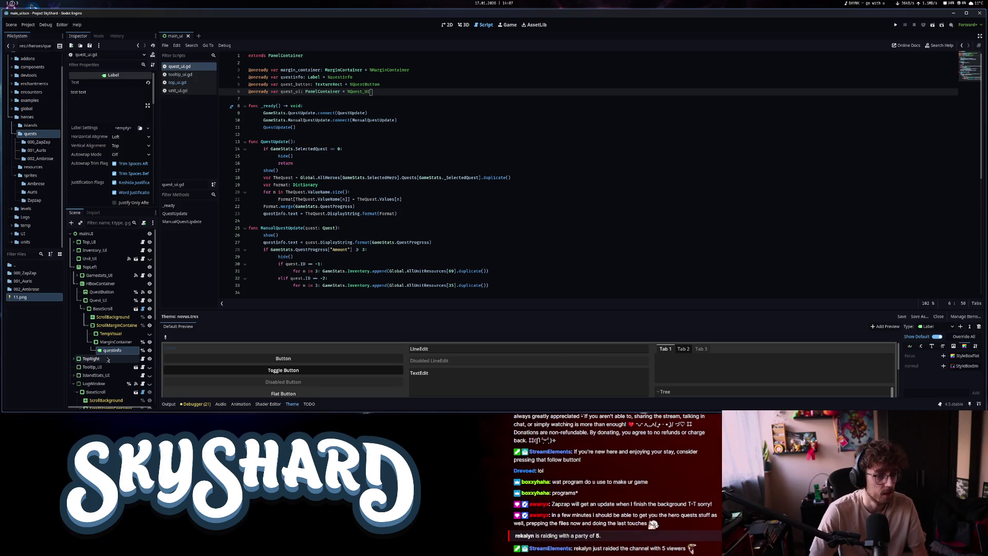
click(102, 300)
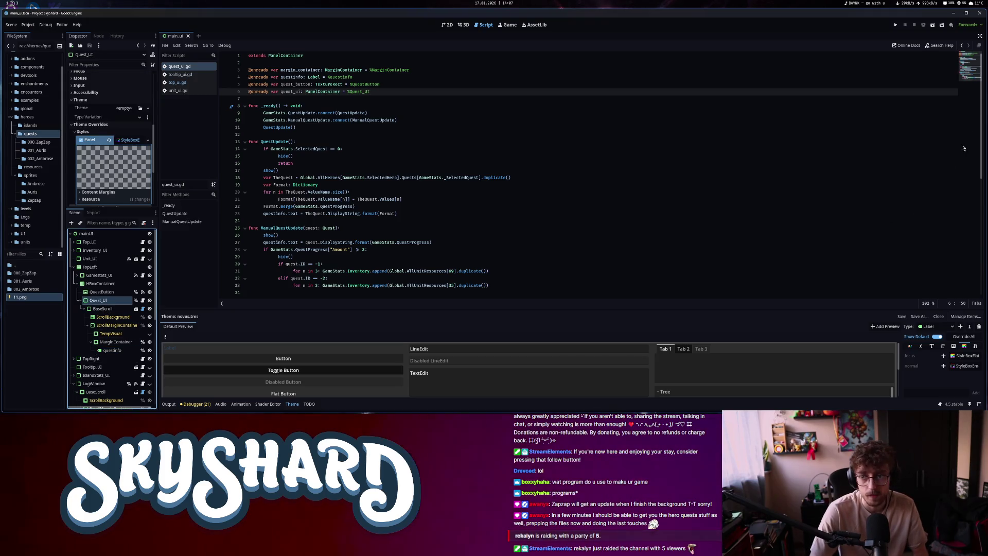
Close the tooltip_ui.gd and unit_ui.gd scripts
click(181, 74)
drag(966, 67, 965, 167)
middle_click(180, 74)
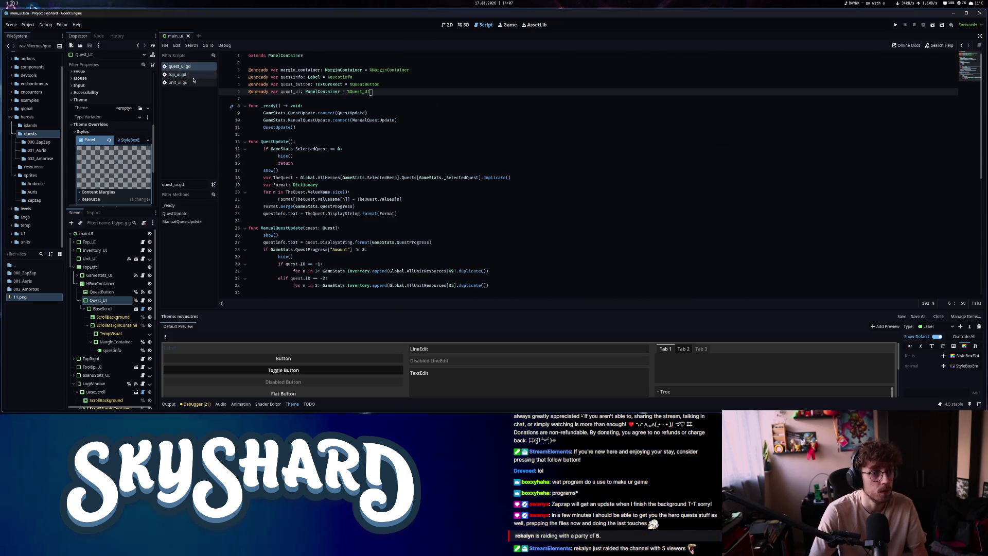
middle_click(189, 82)
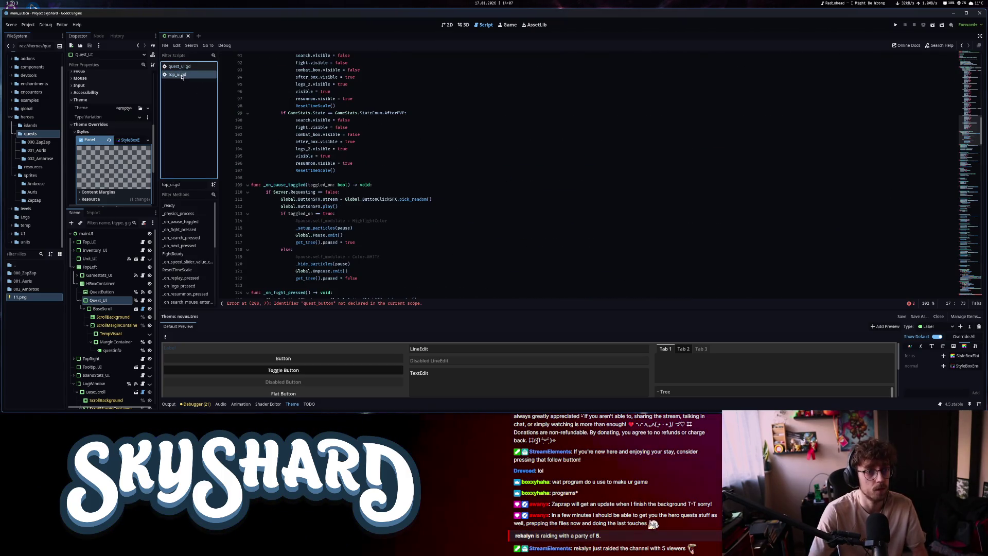
Delete the _on_quest_button_mouse_entered and _mouse_exited handlers from top_ui.gd and save
click(969, 255)
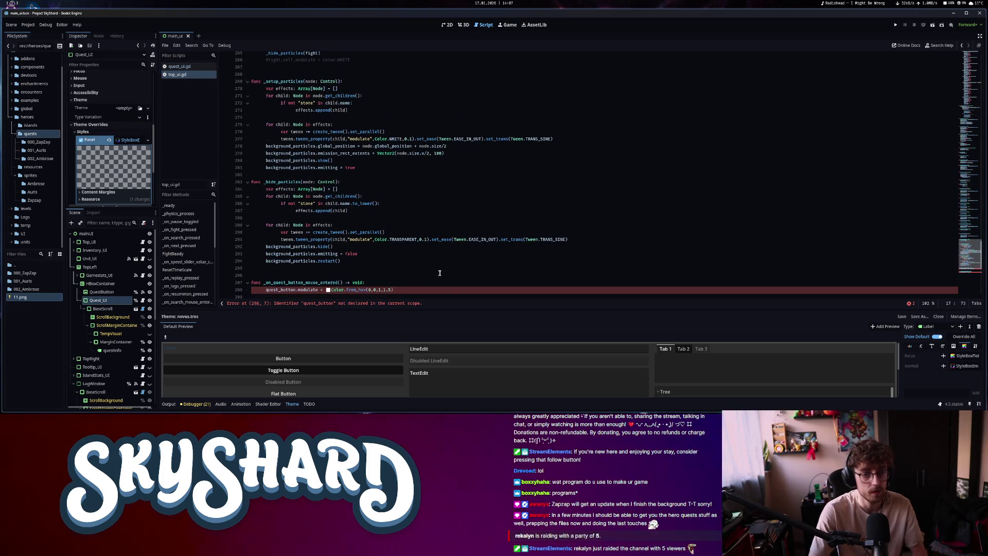
key(ctrl+End)
text(func _on_quest_button_mouse_exited() -> void: 	quest_button.modulate = Color.WHITE)
click(397, 204)
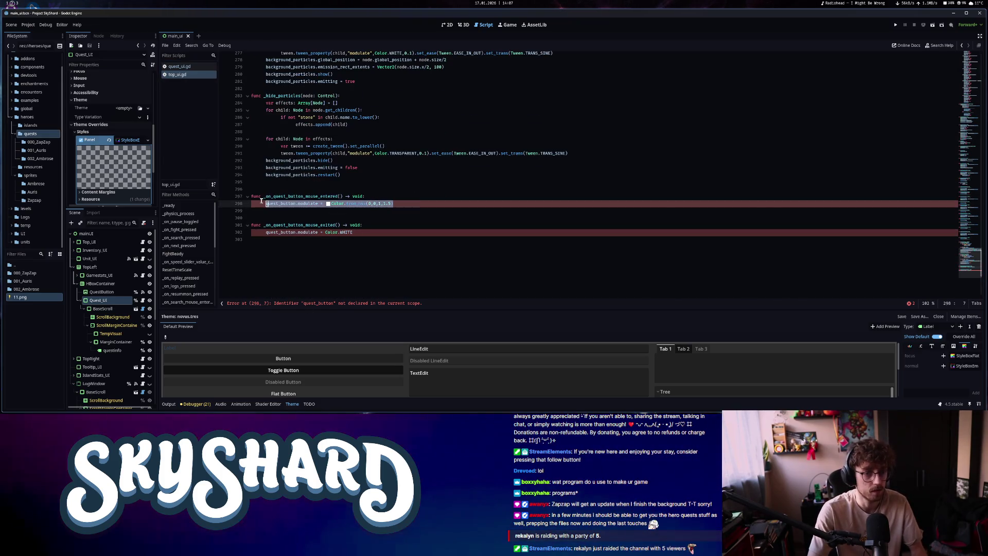
drag(375, 232, 229, 186)
key(BackSpace)
key(BackSpace)
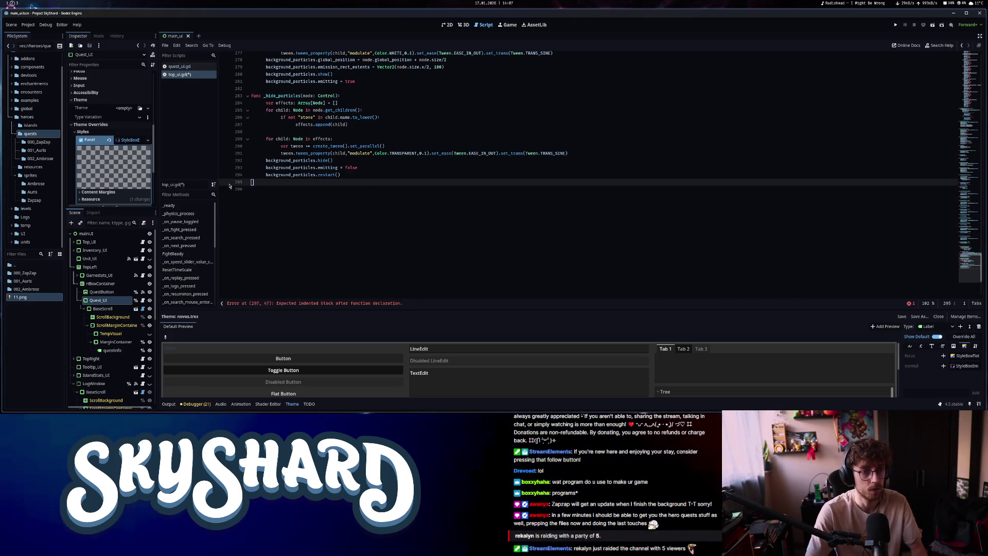
key(ctrl+s)
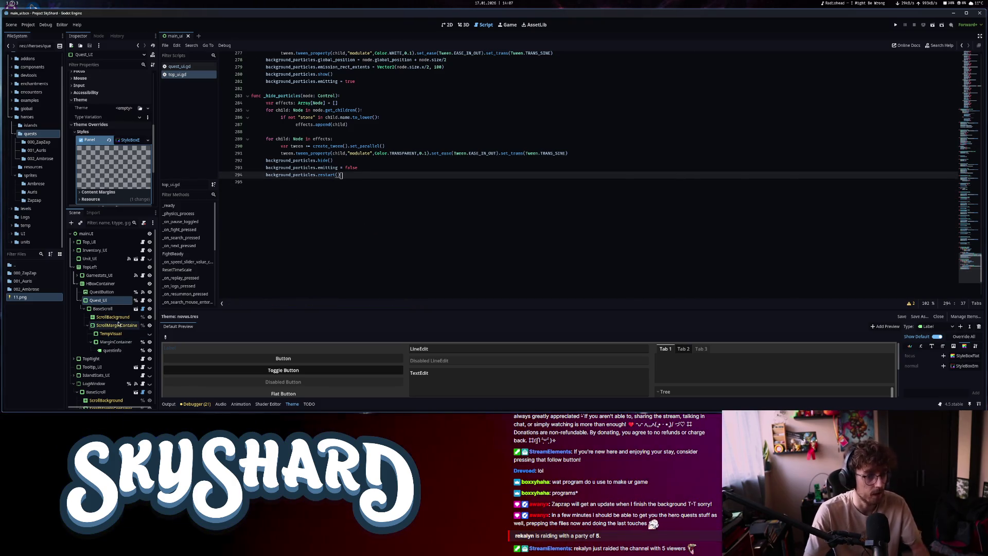
click(112, 292)
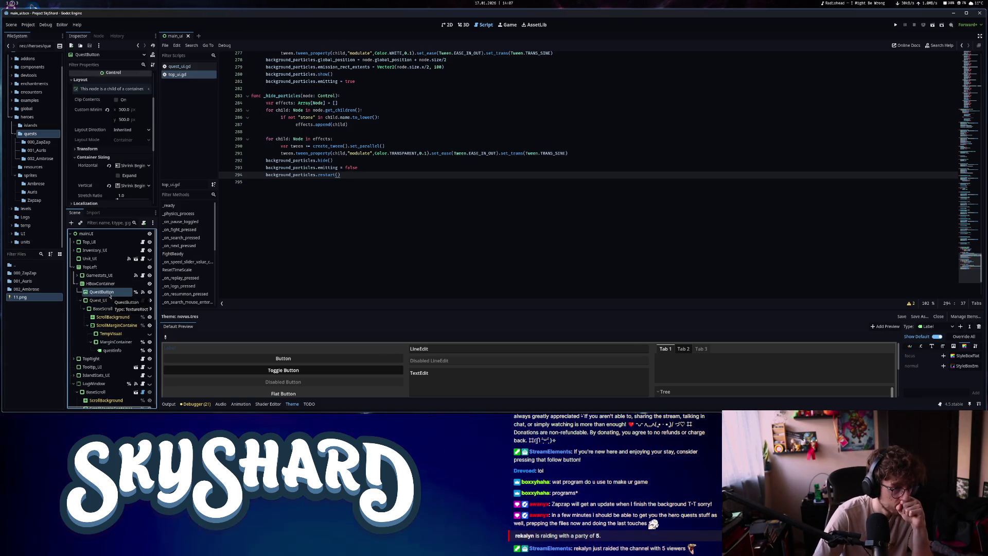
Disconnect QuestButton's existing hover signal connections in the Node dock
mouse_move(90, 130)
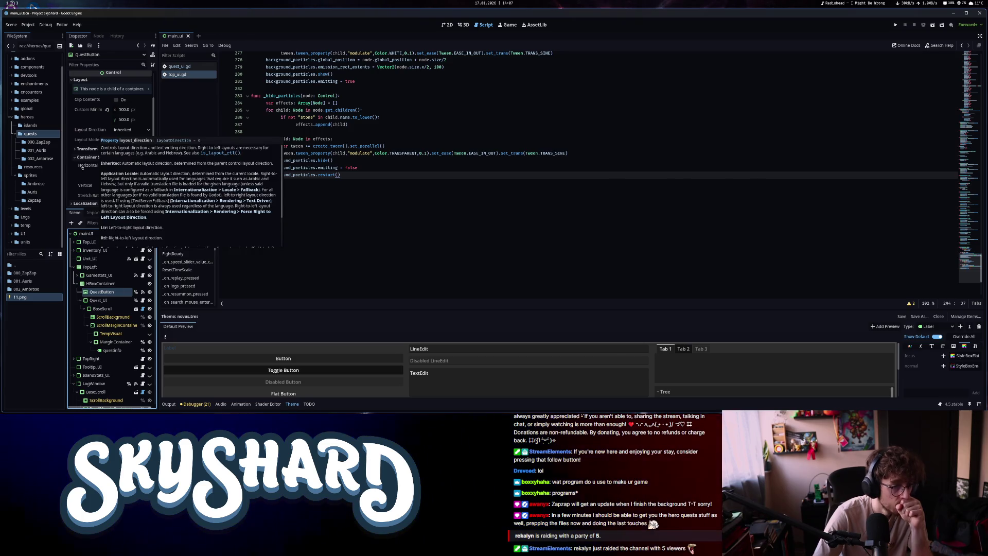
click(99, 36)
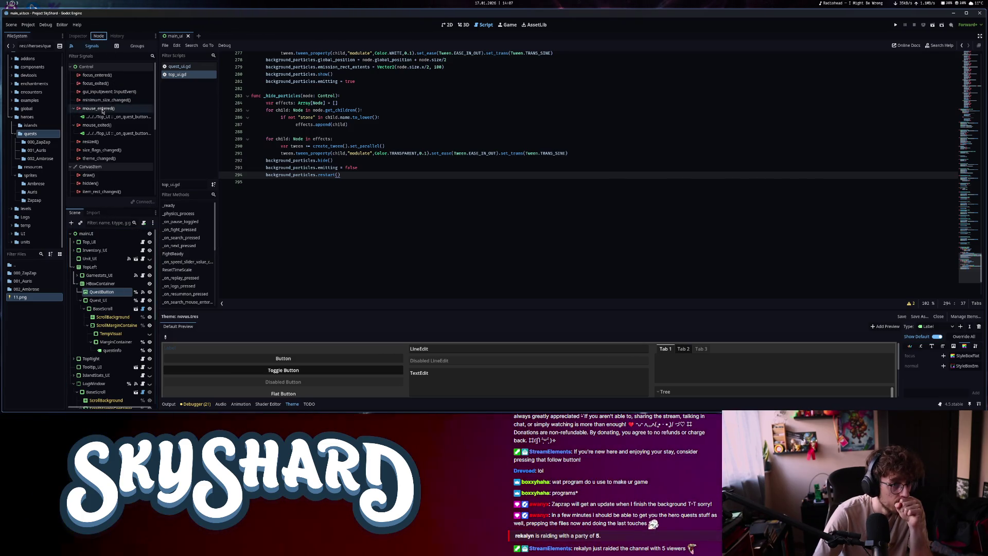
click(120, 137)
right_click(103, 125)
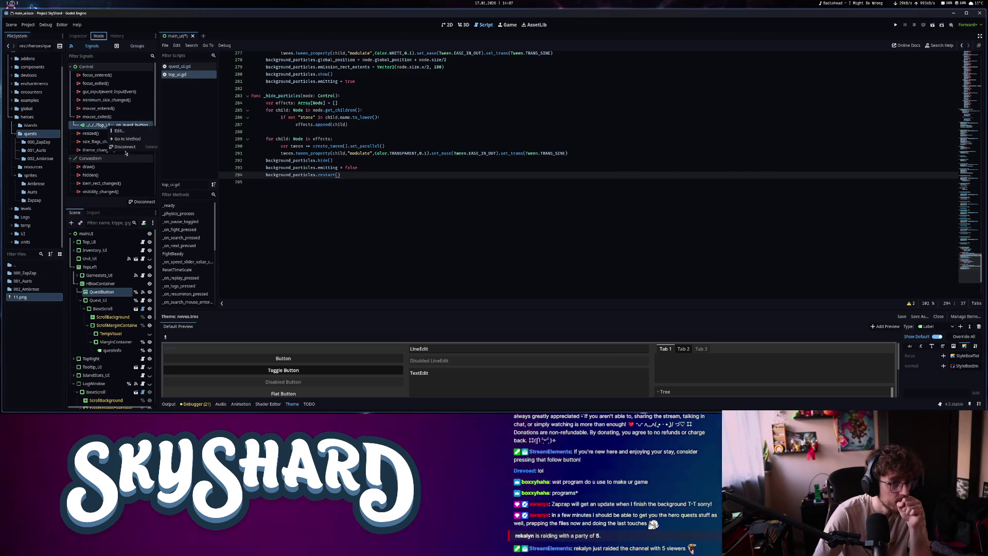
click(119, 145)
Connect mouse_entered to the Quest_UI node, found by filtering for 'questui'
double_click(97, 108)
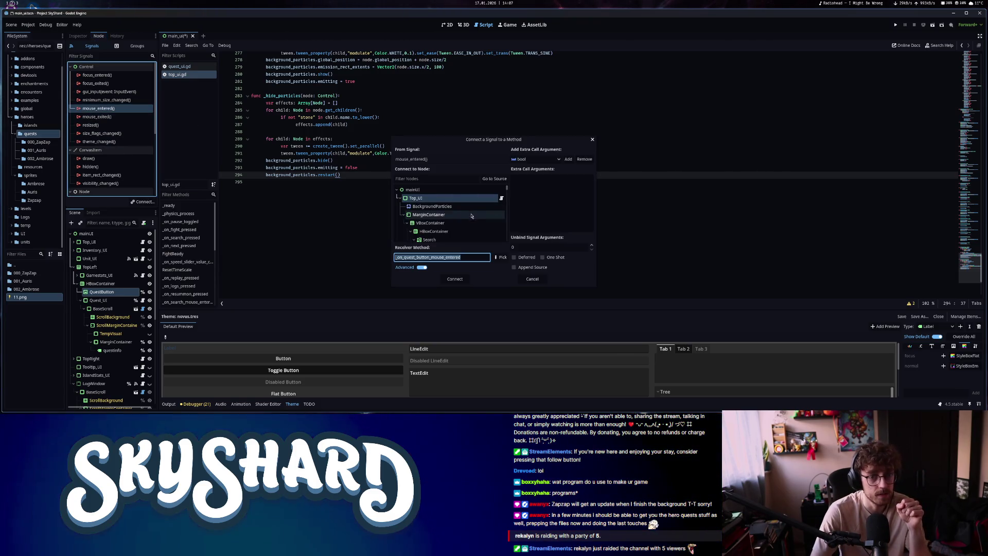
scroll(470, 219, down, 2)
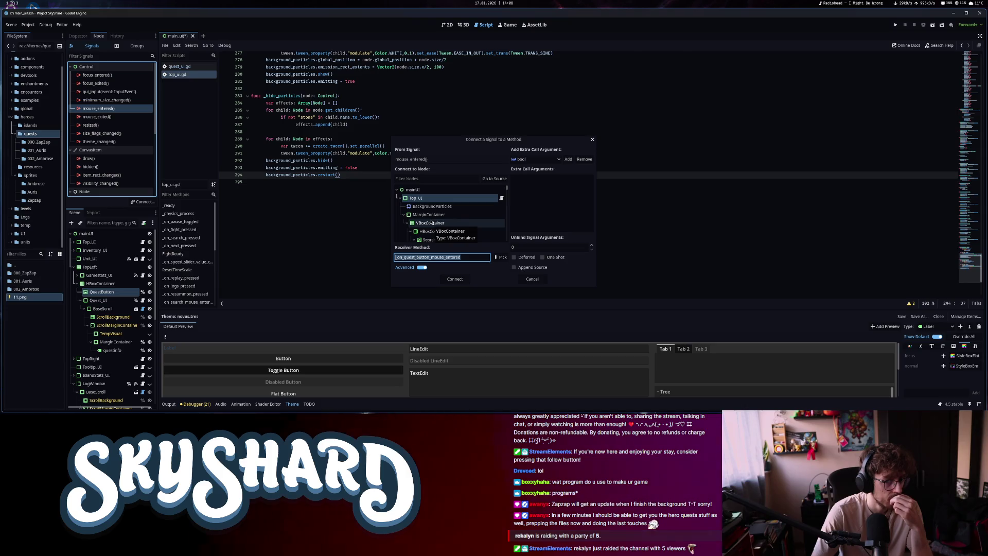
scroll(432, 222, down, 5)
scroll(431, 223, up, 2)
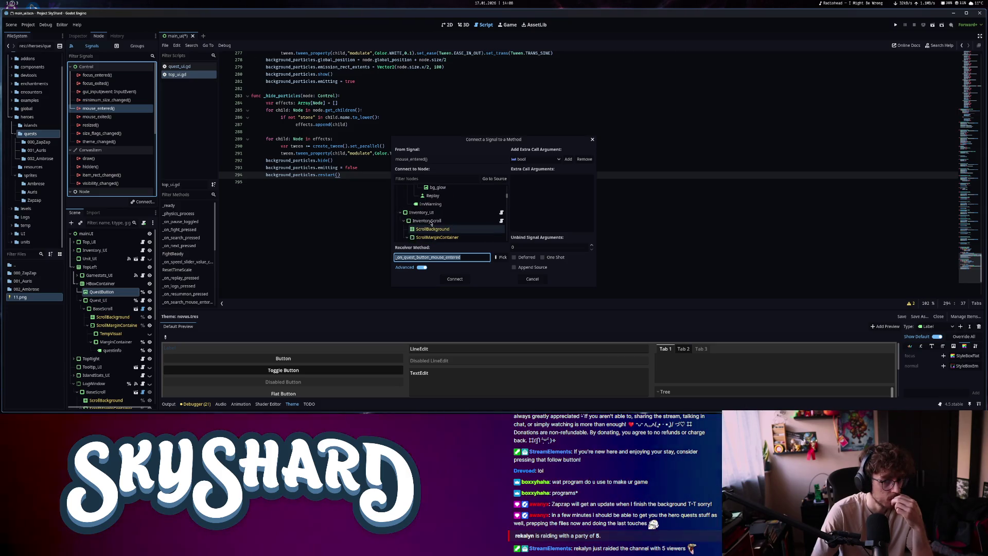
click(435, 178)
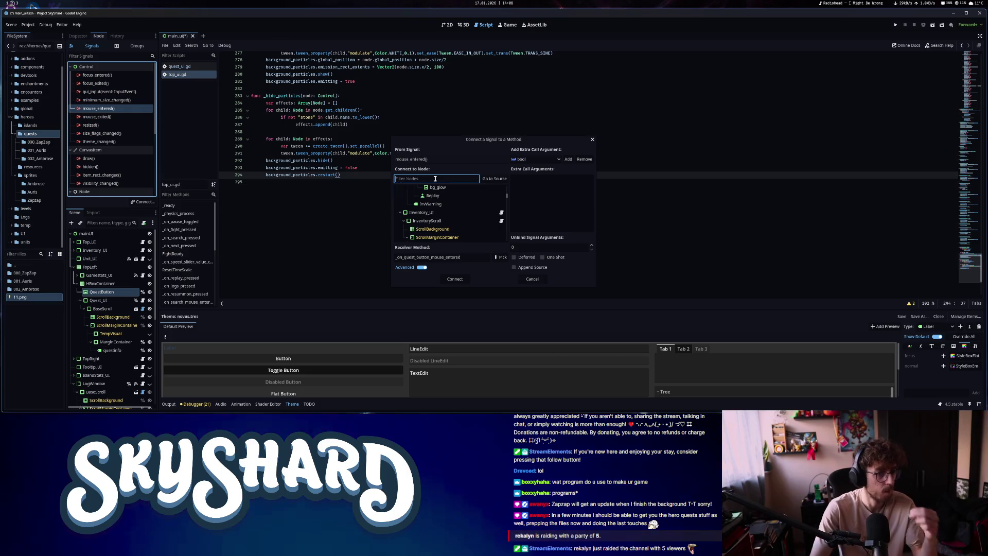
text(questui)
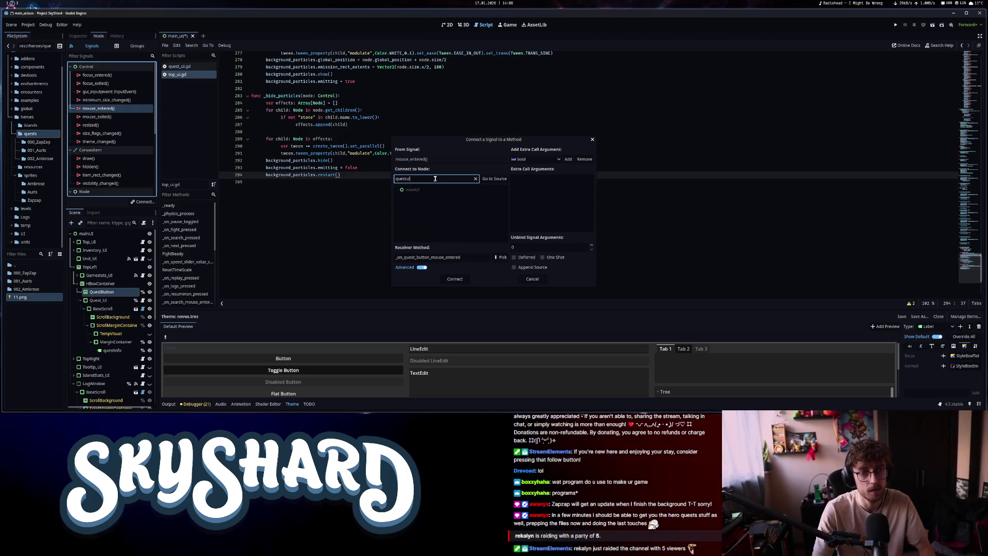
click(455, 278)
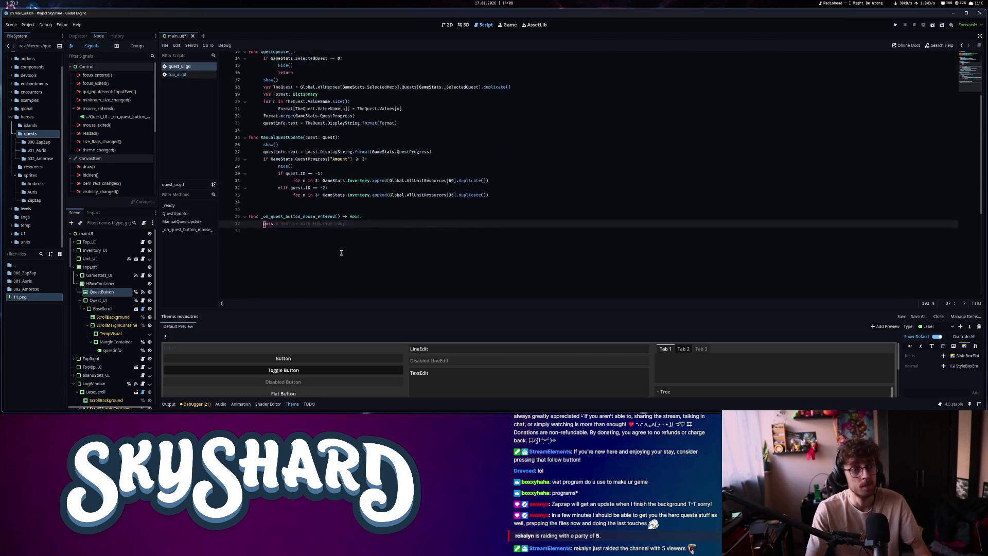
Set quest_button.modulate to Color.from_hsv(0,0,1,1.5) on hover, and connect mouse_exited to Quest_UI
text(quest_button.modulate = Color.from_hsv(0,0,1,1.5))
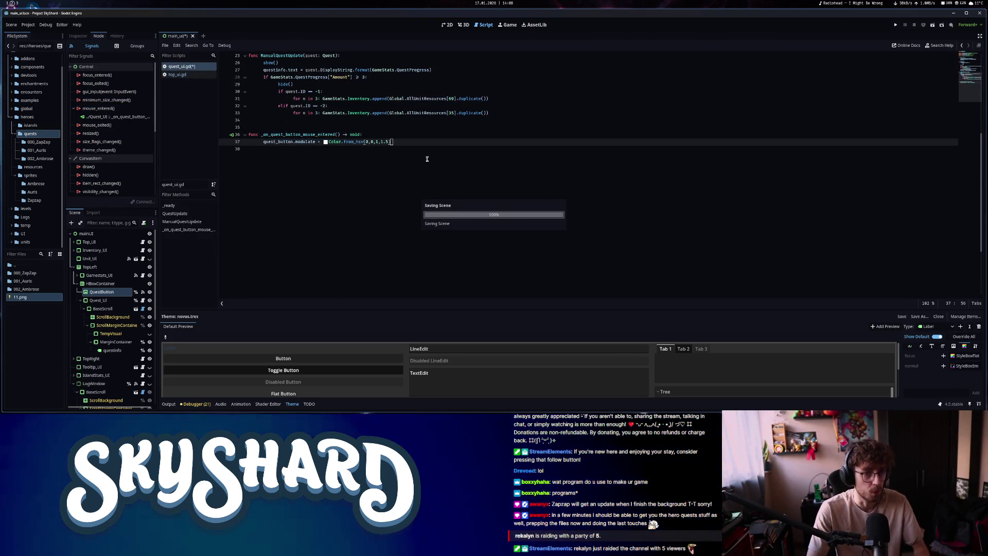
double_click(98, 125)
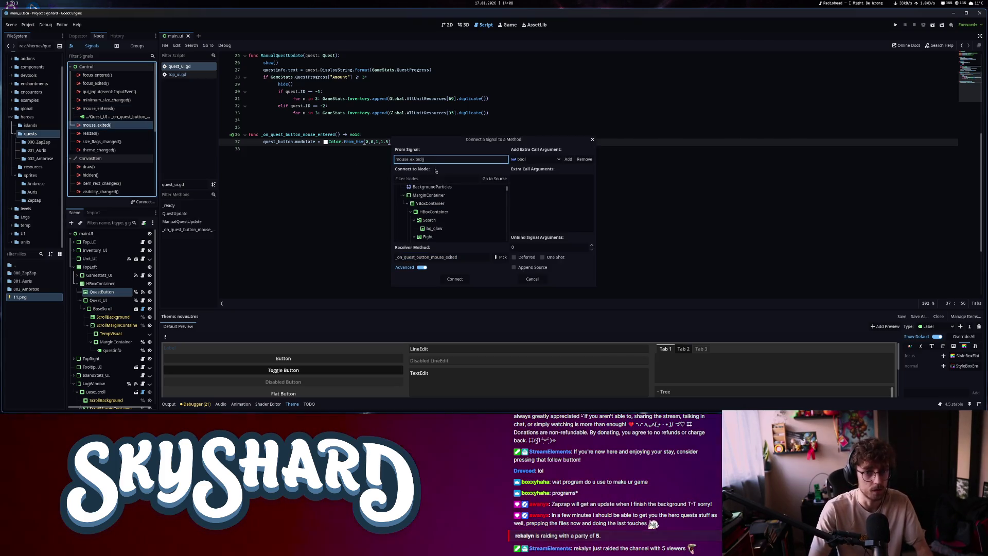
text(quest)
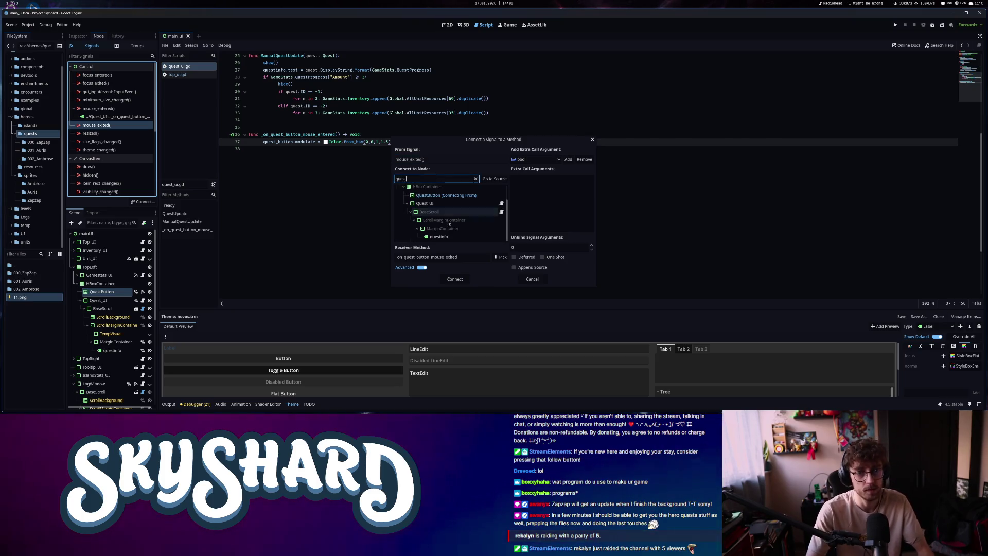
click(440, 203)
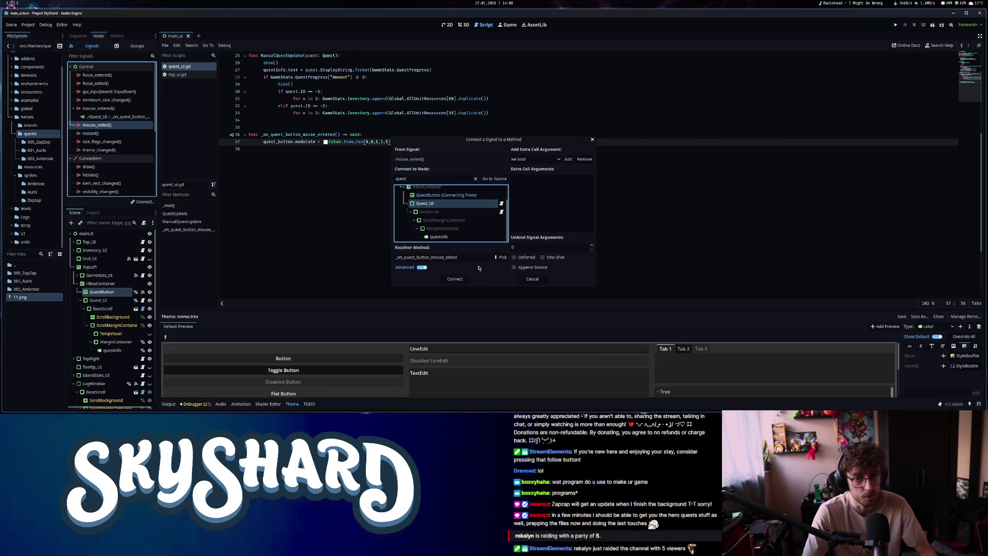
click(455, 279)
text(quest_button)
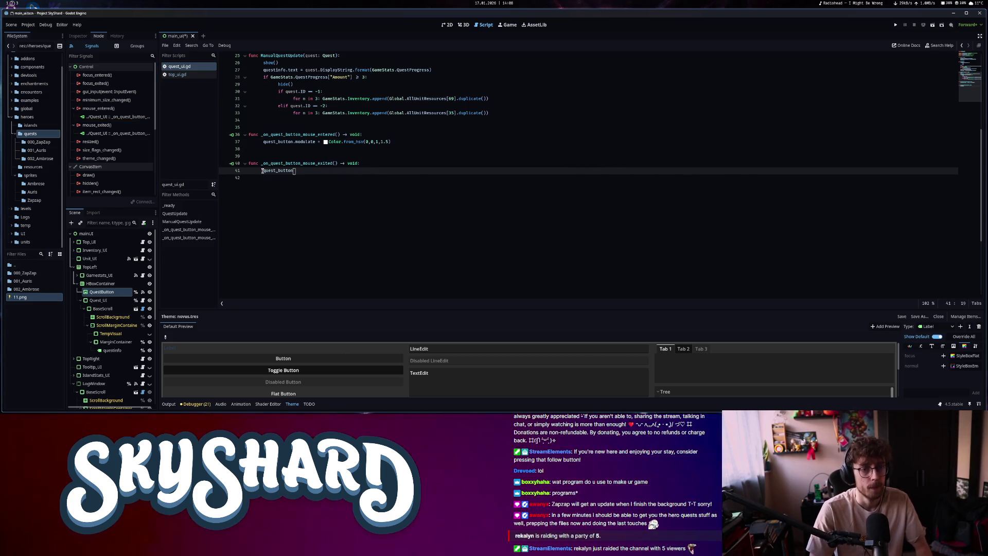
Reset quest_button.modulate to Color.WHITE in the exit handler and save
text(.mod)
key(Return)
text(=)
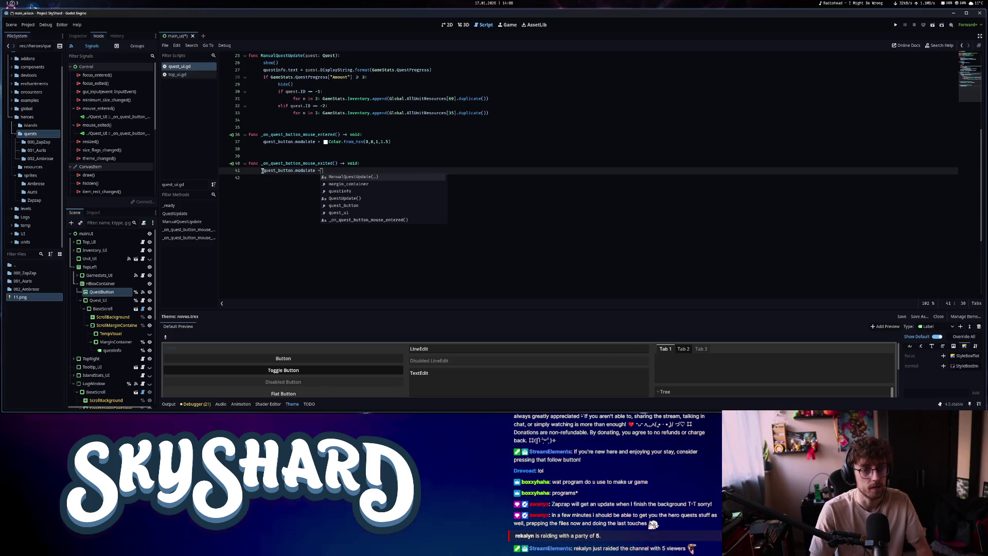
text( Color.WHITE)
key(ctrl+s)
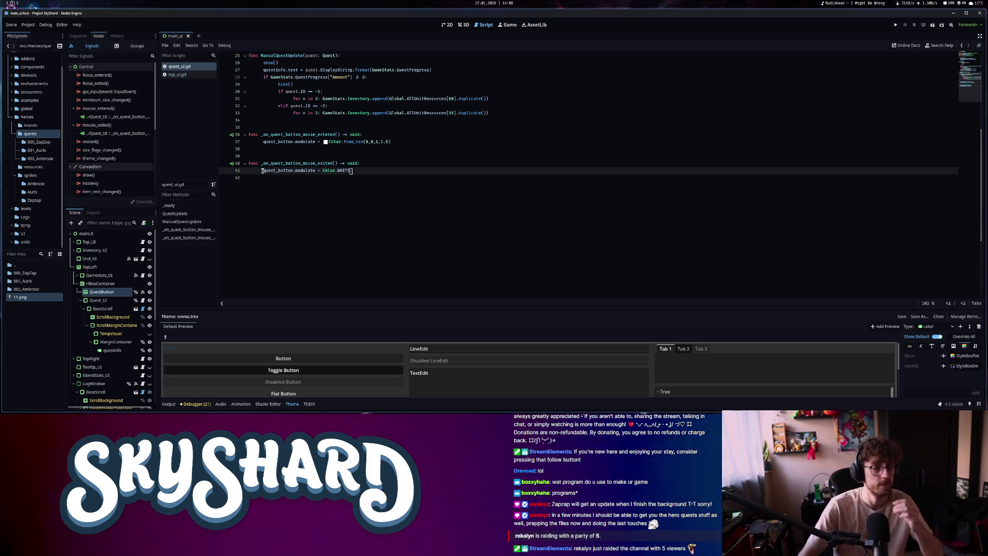
scroll(278, 256, up, 2)
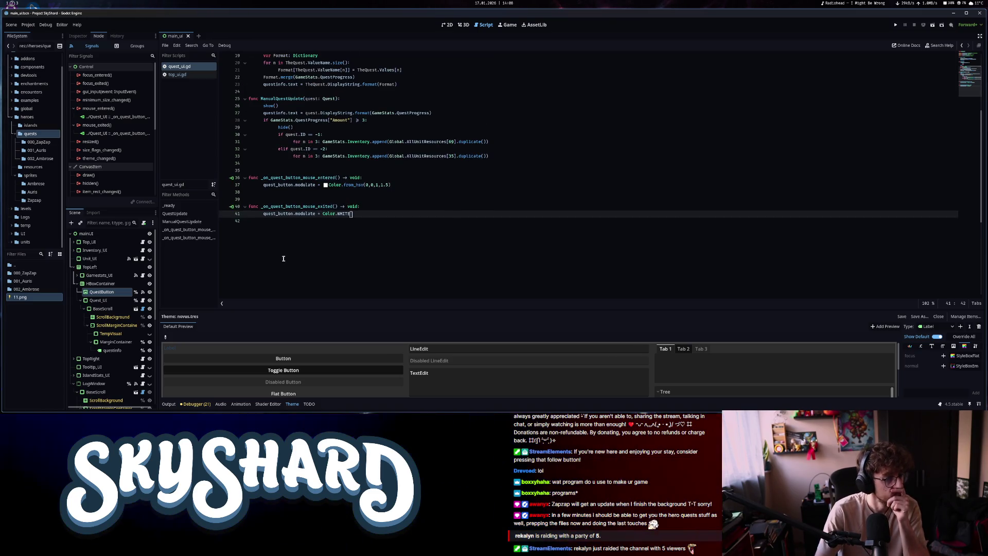
click(448, 25)
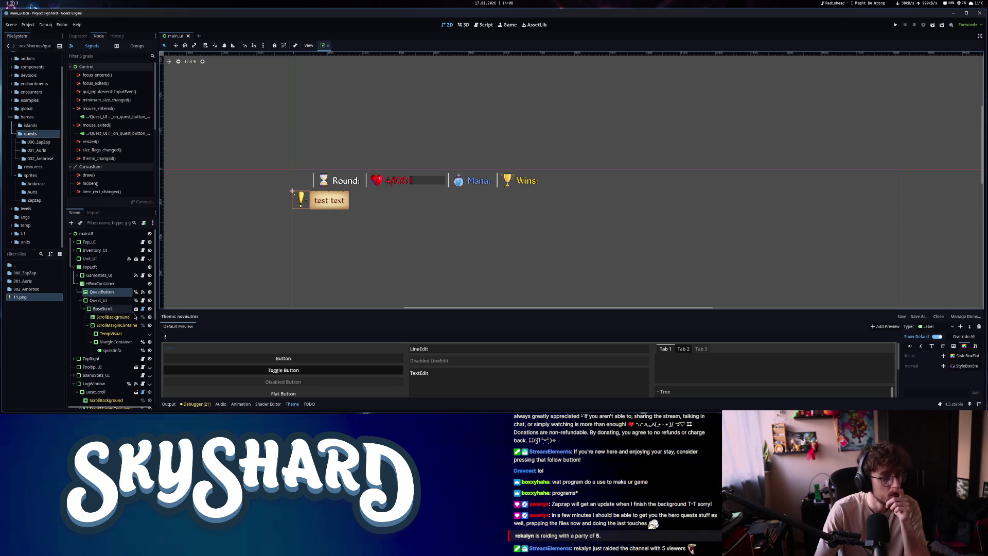
click(150, 350)
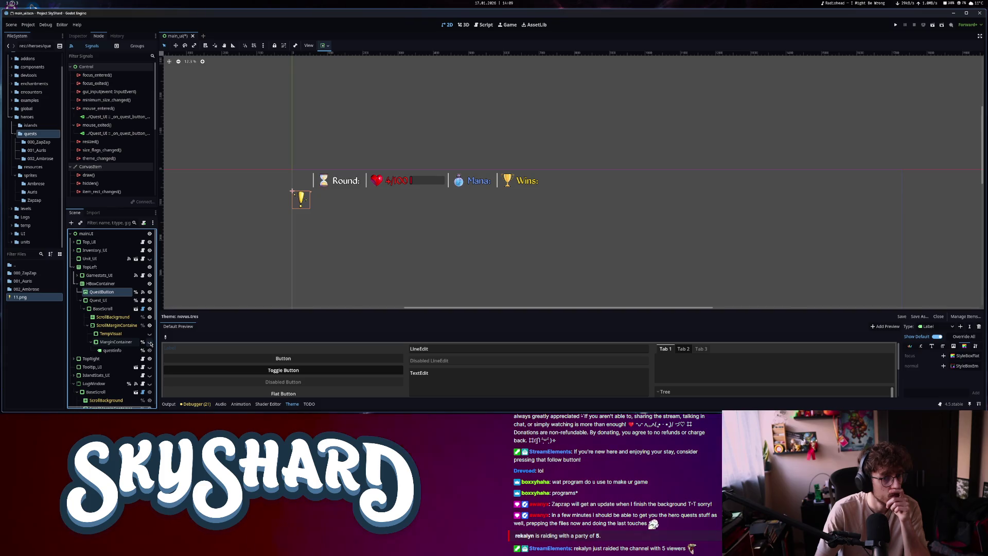
scroll(289, 189, up, 8)
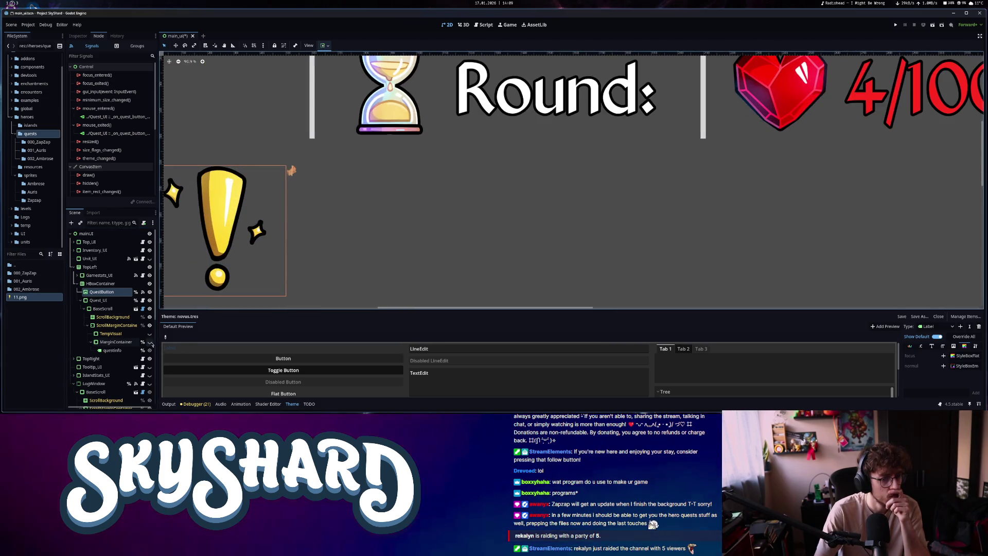
click(149, 342)
scroll(299, 269, down, 4)
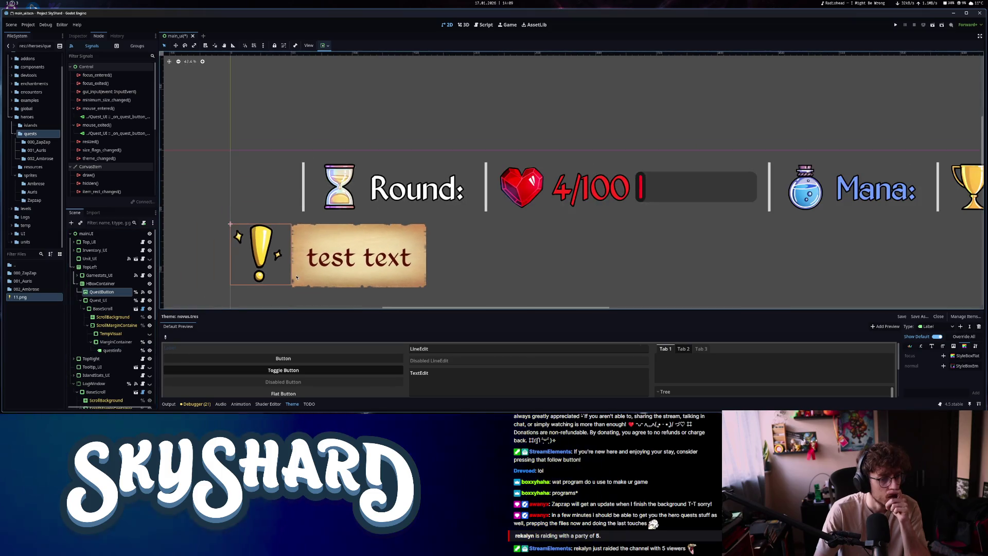
click(484, 25)
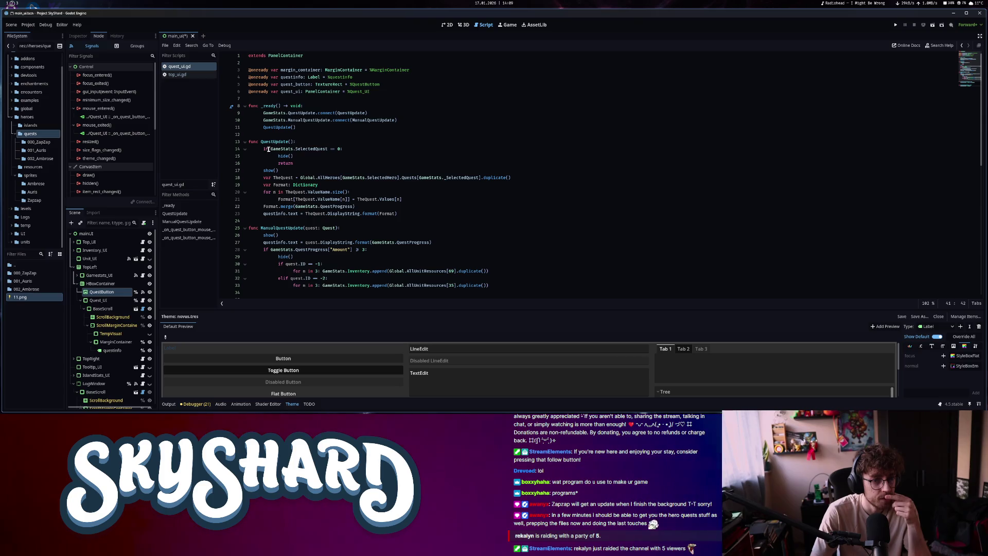
Review the SelectedQuest == 0 branch of QuestUpdate in quest_ui.gd
drag(269, 148, 363, 150)
click(338, 157)
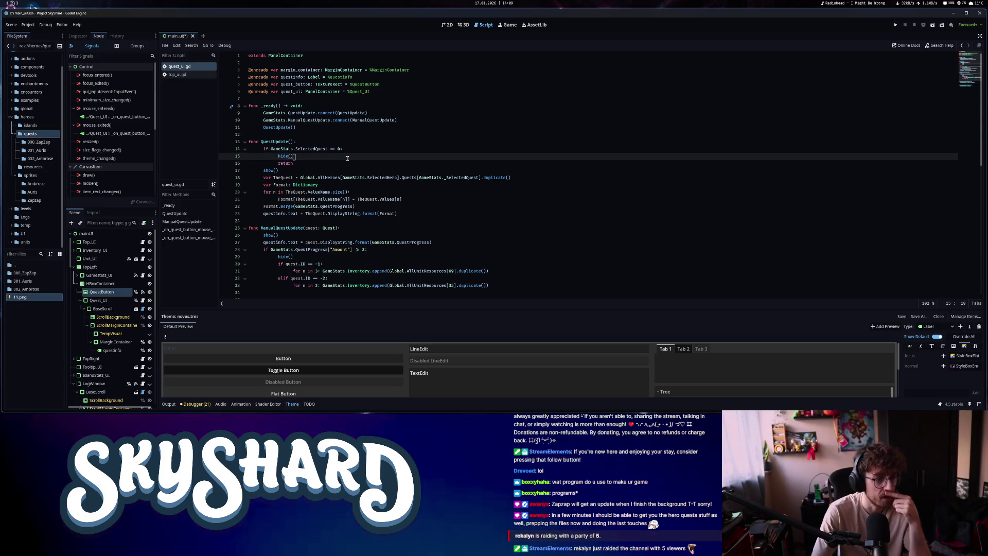
click(98, 300)
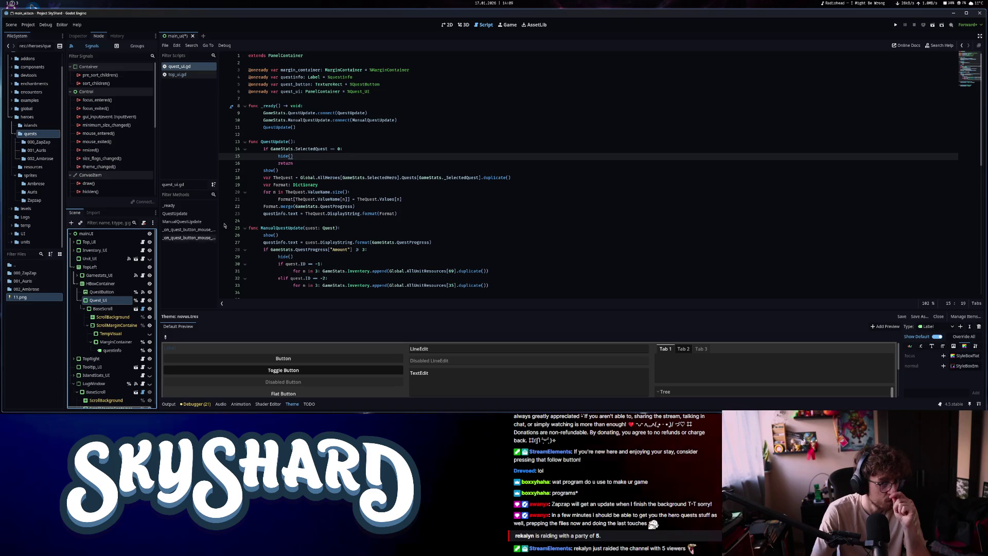
drag(271, 149, 389, 149)
click(344, 161)
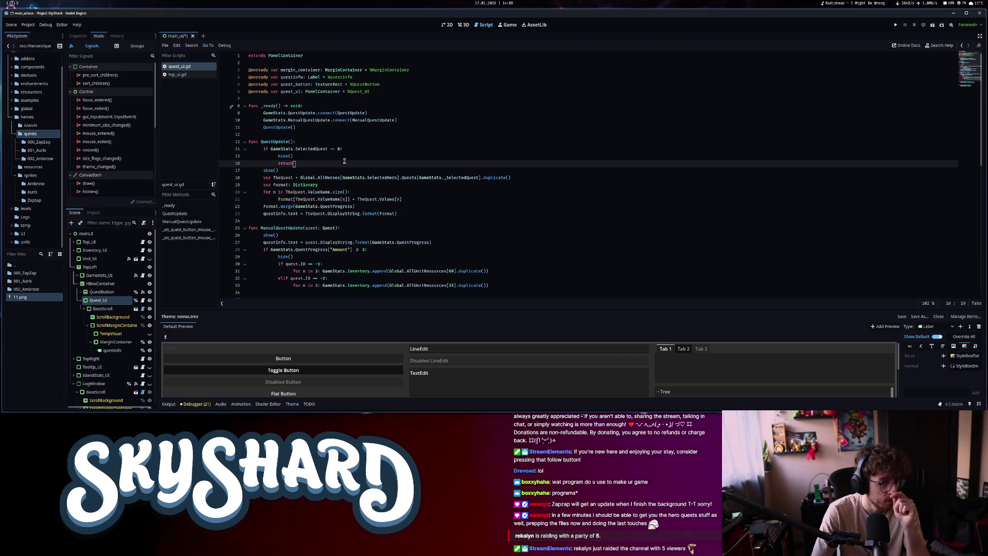
click(307, 171)
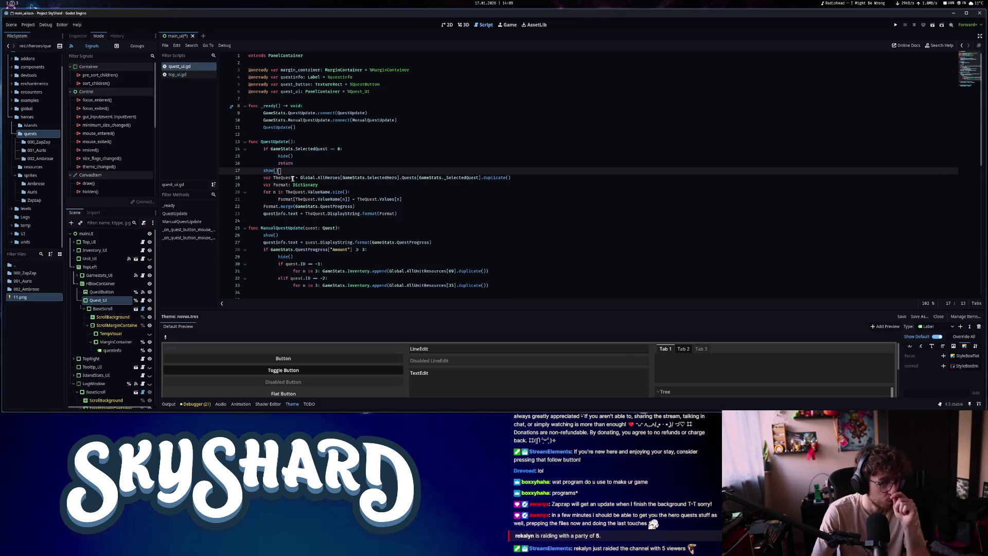
drag(264, 178, 398, 213)
scroll(408, 210, down, 5)
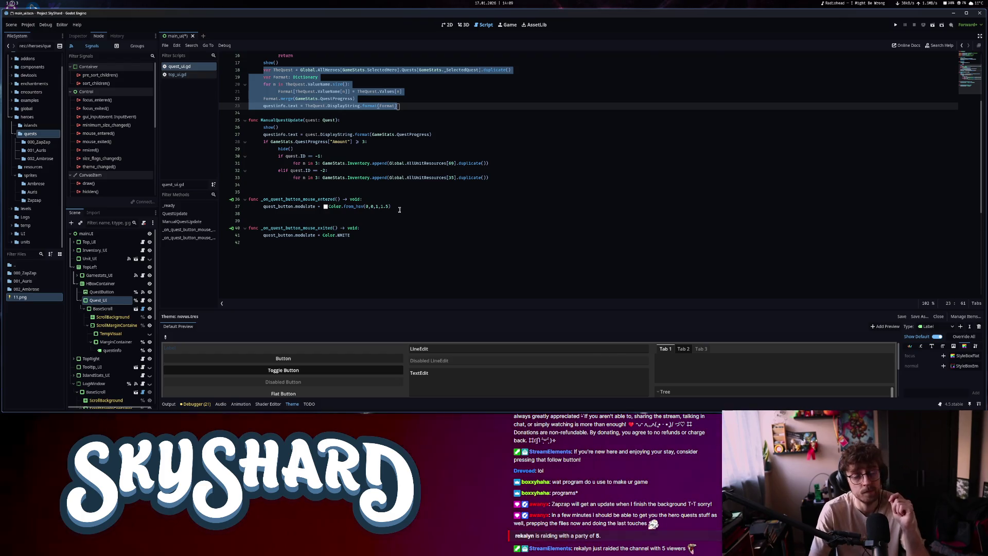
scroll(325, 206, up, 4)
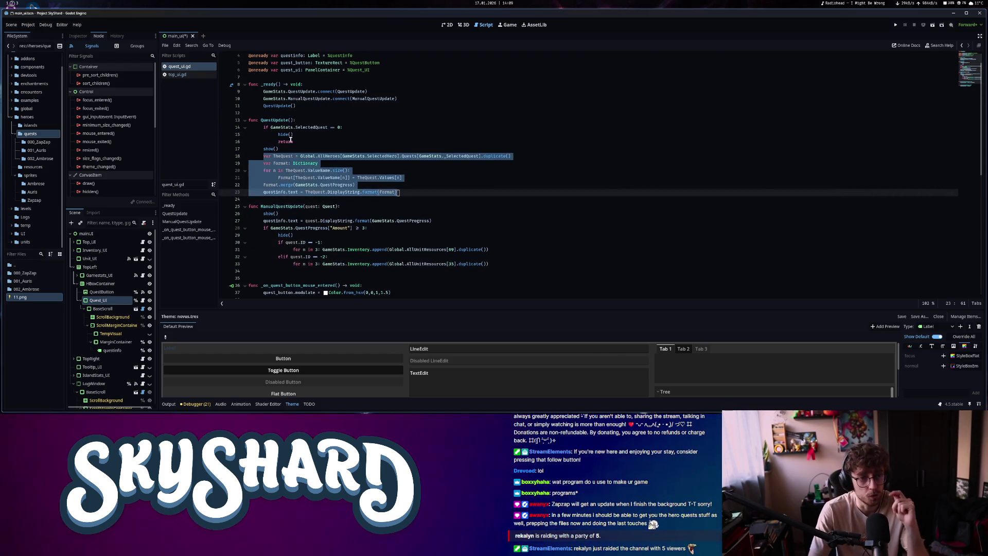
Delete the show() line that follows the no-quest-selected branch
drag(279, 149, 247, 150)
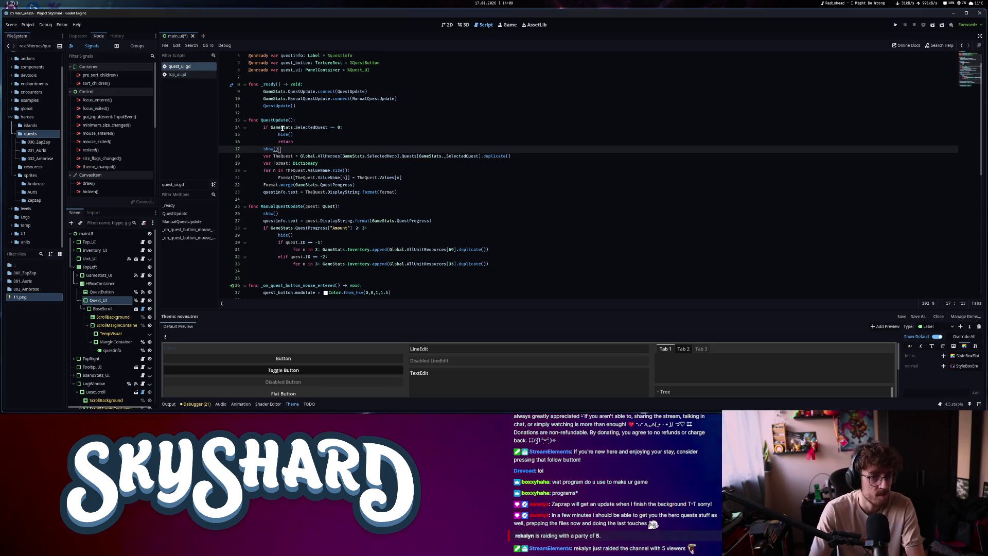
key(shift+Home)
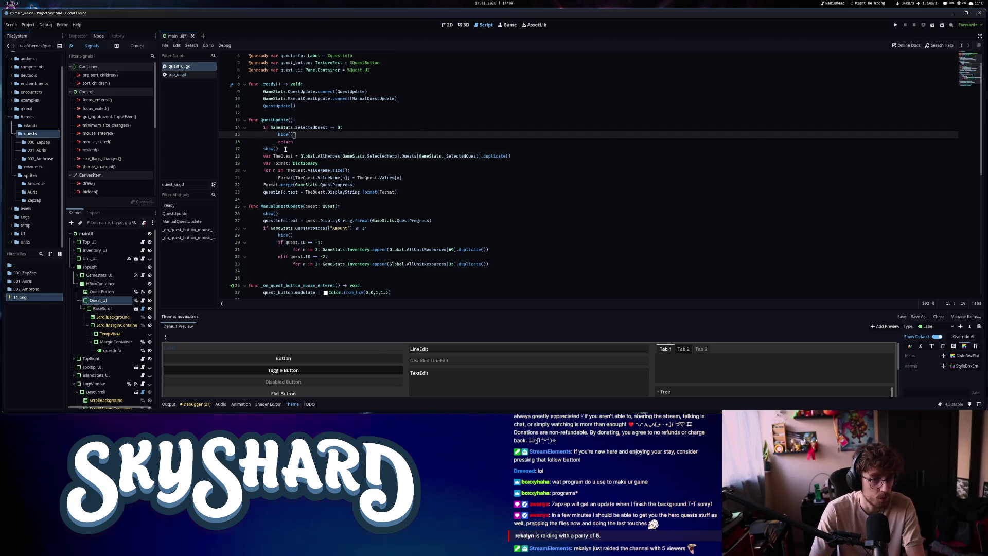
key(ctrl+x)
key(alt+Up)
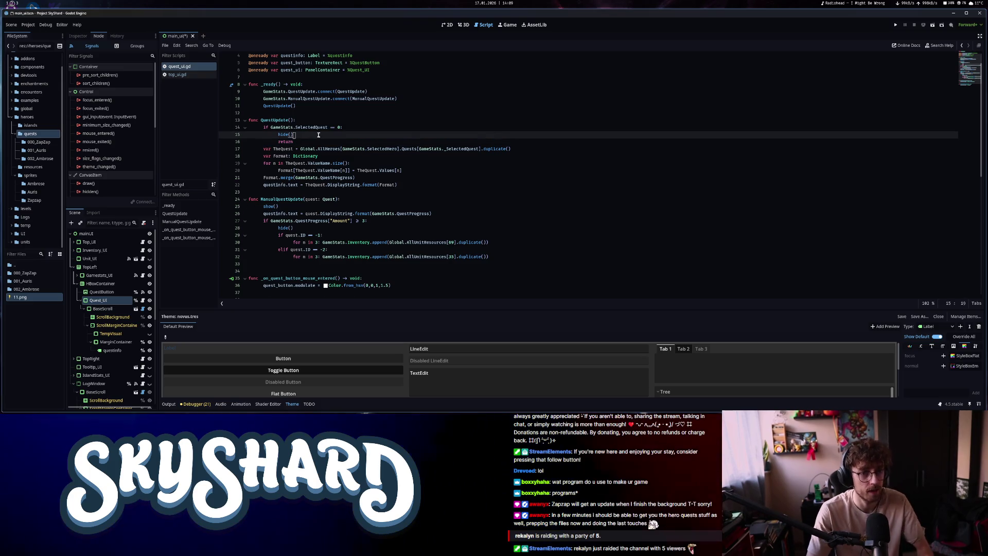
key(Tab)
Add quest_button.hide() before return in that branch and save the script
text(que)
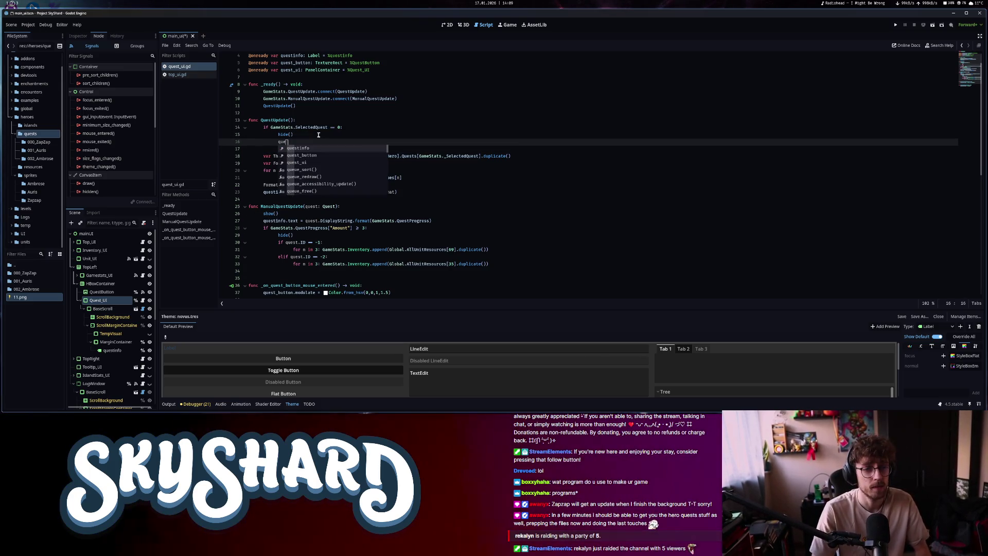
key(Return)
text(./)
text(hi)
key(Return)
key(ctrl+s)
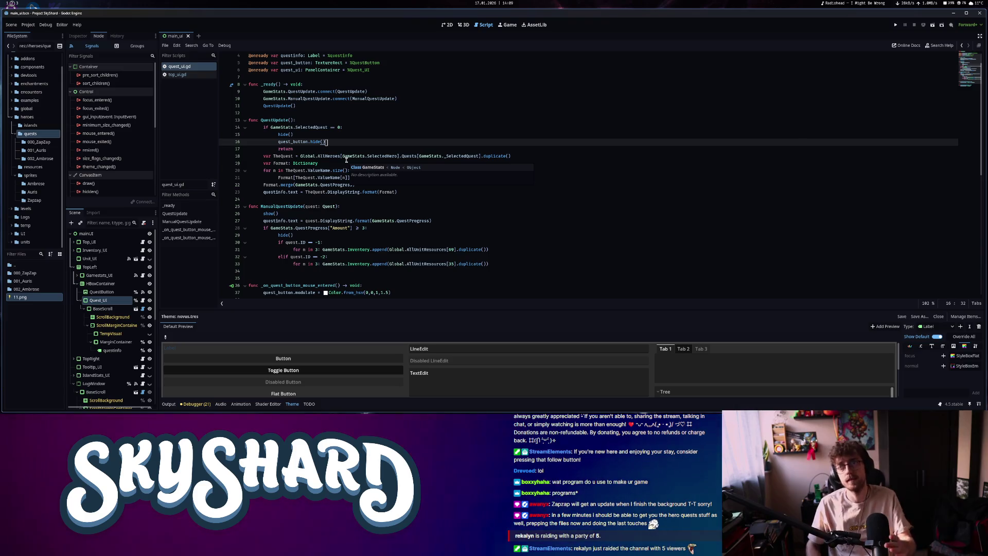
scroll(303, 189, down, 4)
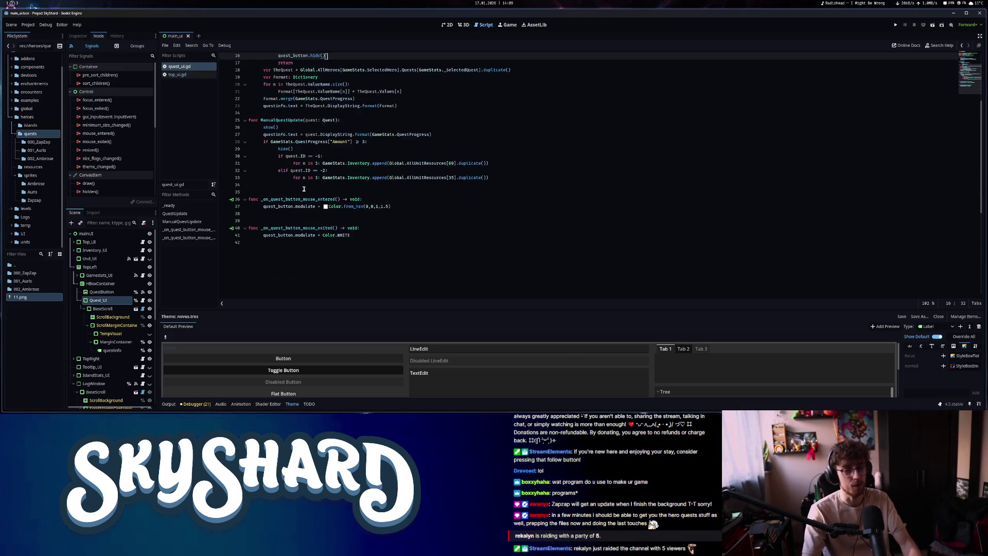
scroll(304, 189, up, 3)
click(288, 193)
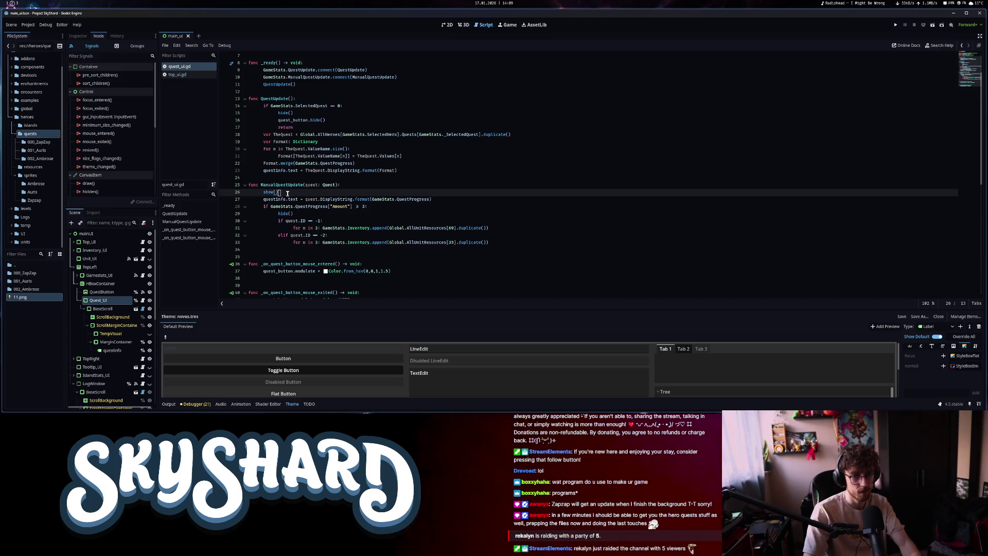
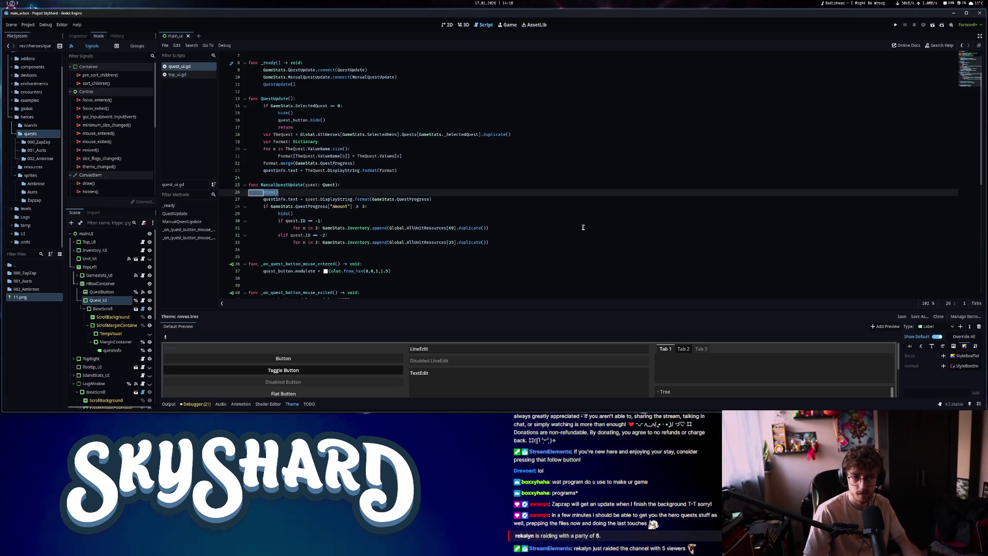
Delete the show() line from ManualQuestUpdate and save quest_ui.gd
key(BackSpace)
key(BackSpace)
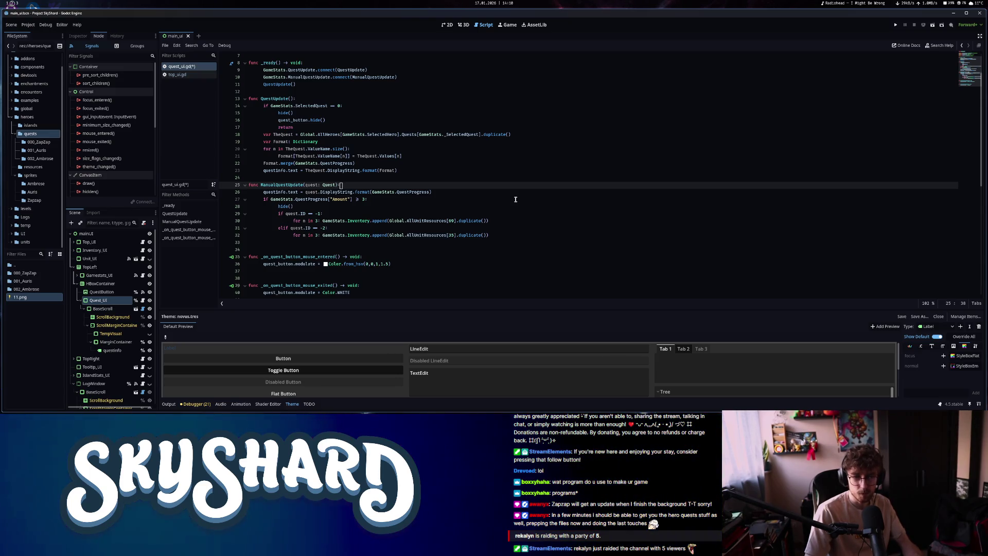
click(298, 206)
drag(278, 213, 362, 210)
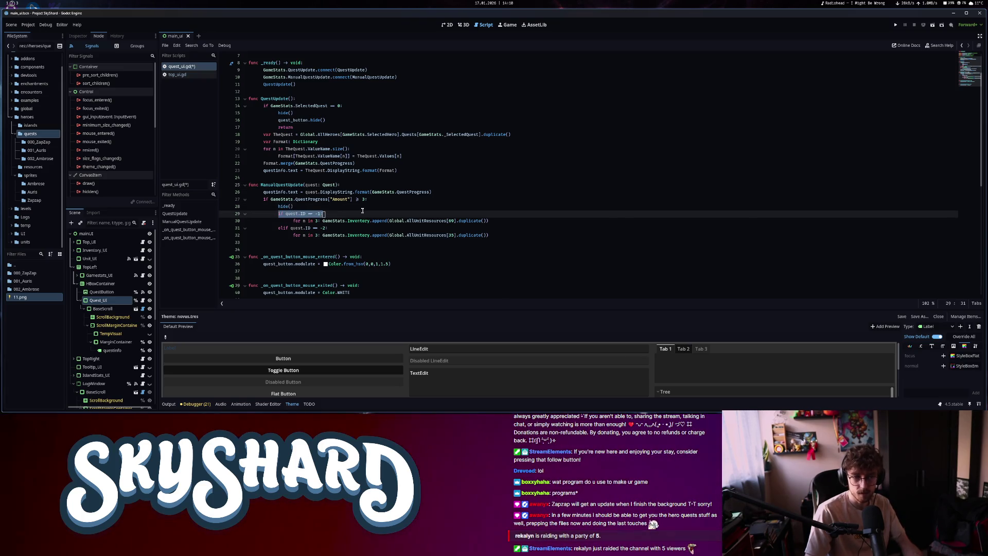
click(336, 228)
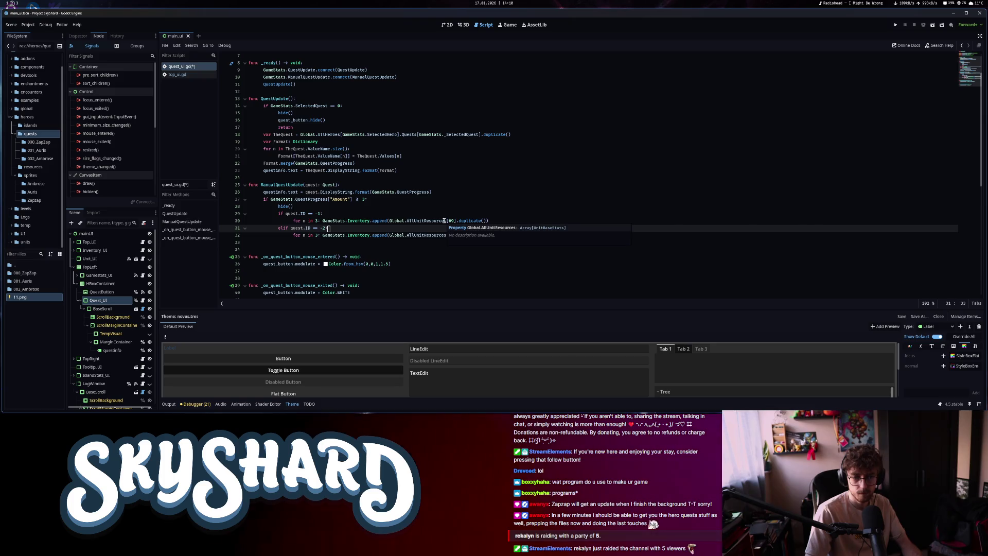
drag(379, 235, 268, 201)
text([35].duplicate()))
click(383, 206)
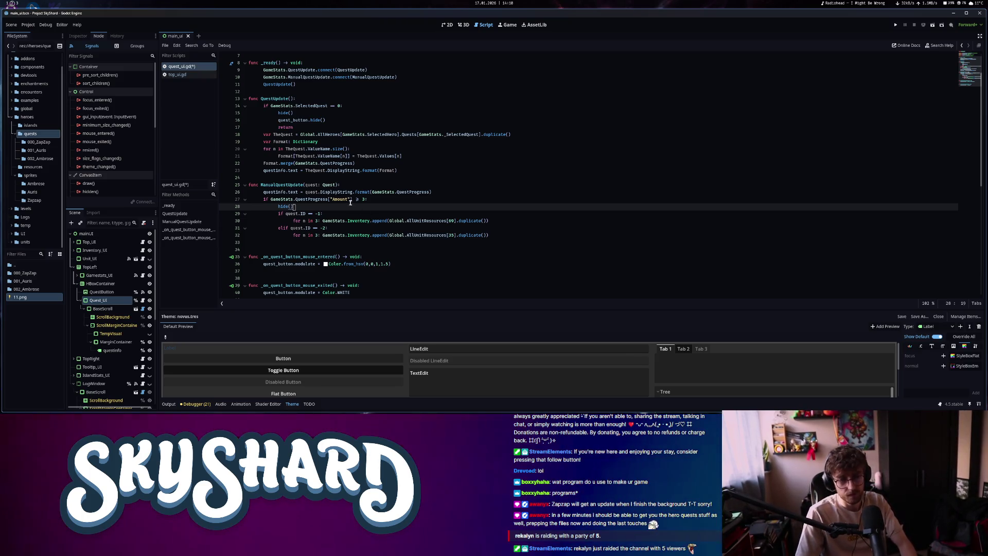
key(ctrl+s)
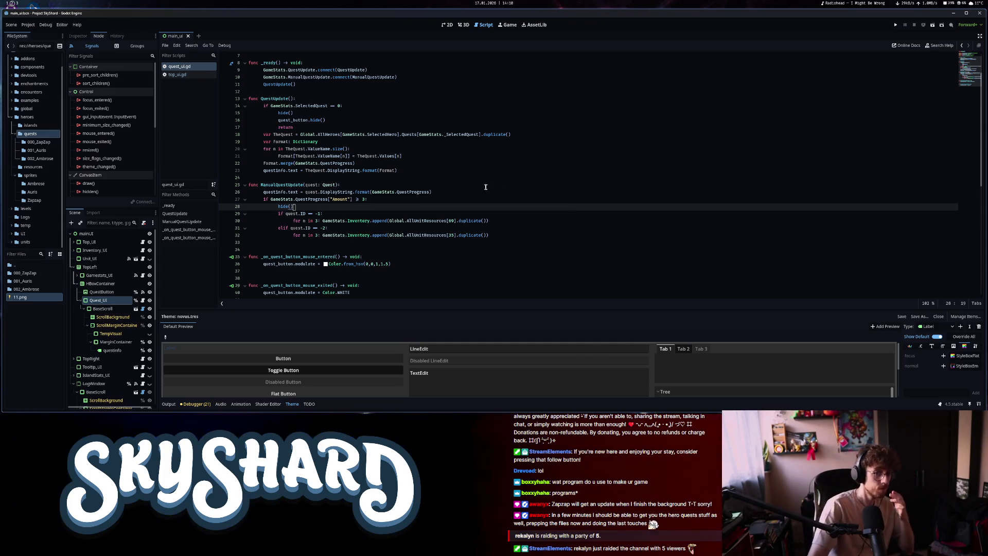
Copy quest_button.hide() from line 16 onto a new line below hide() on line 28
scroll(485, 187, up, 2)
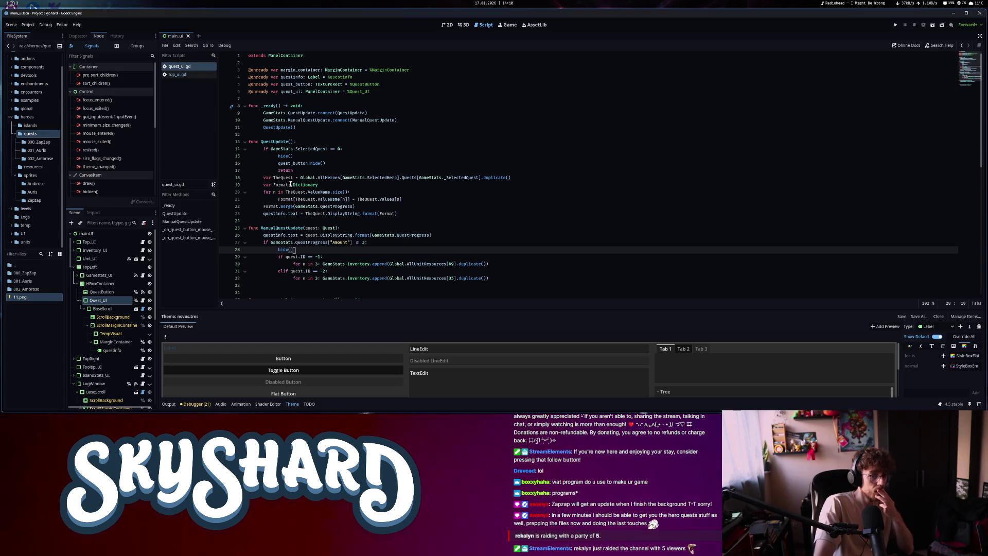
click(105, 292)
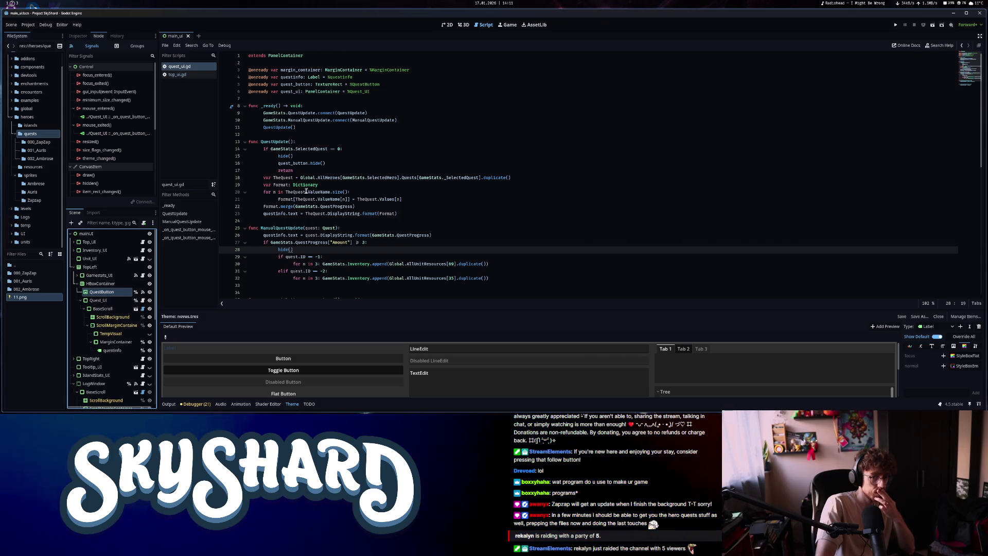
click(325, 163)
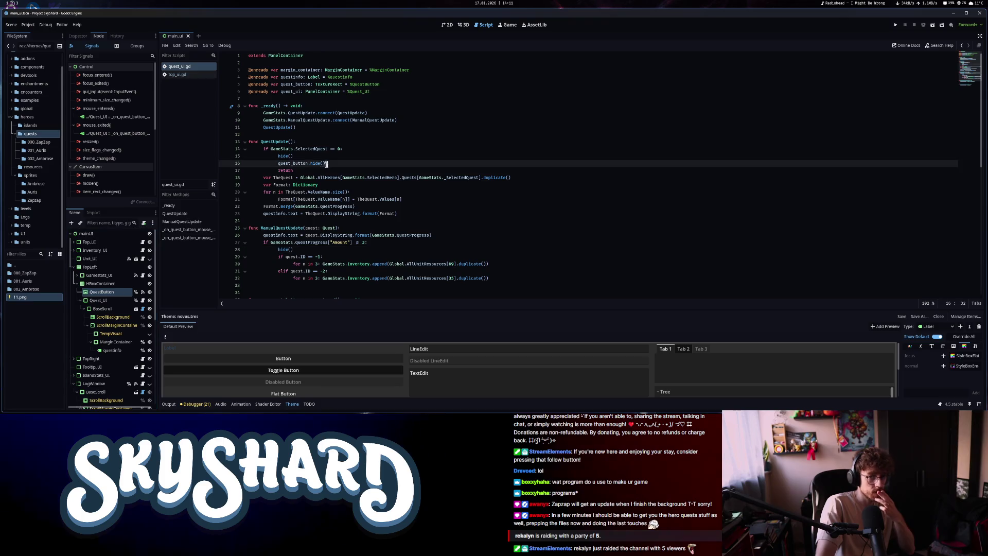
click(306, 248)
key(Return)
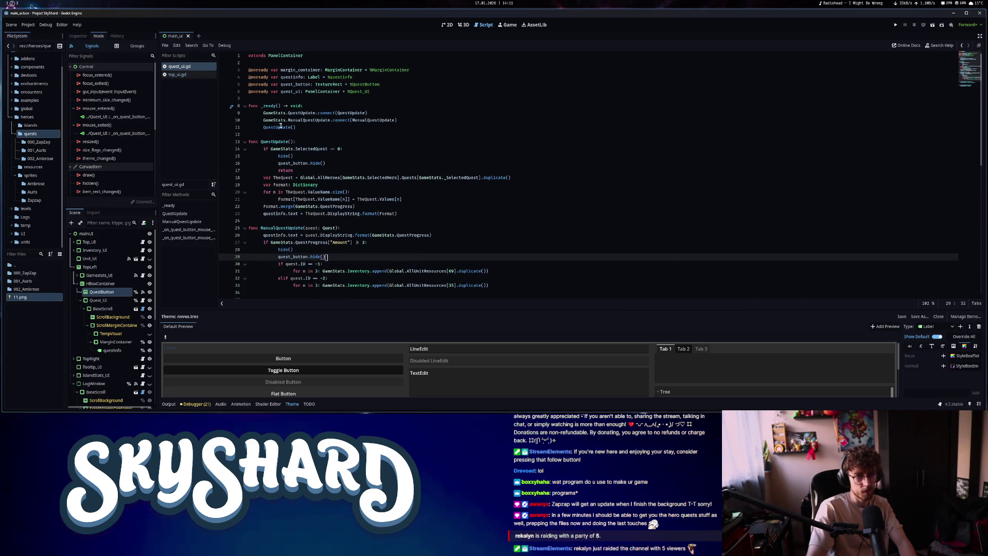
click(123, 293)
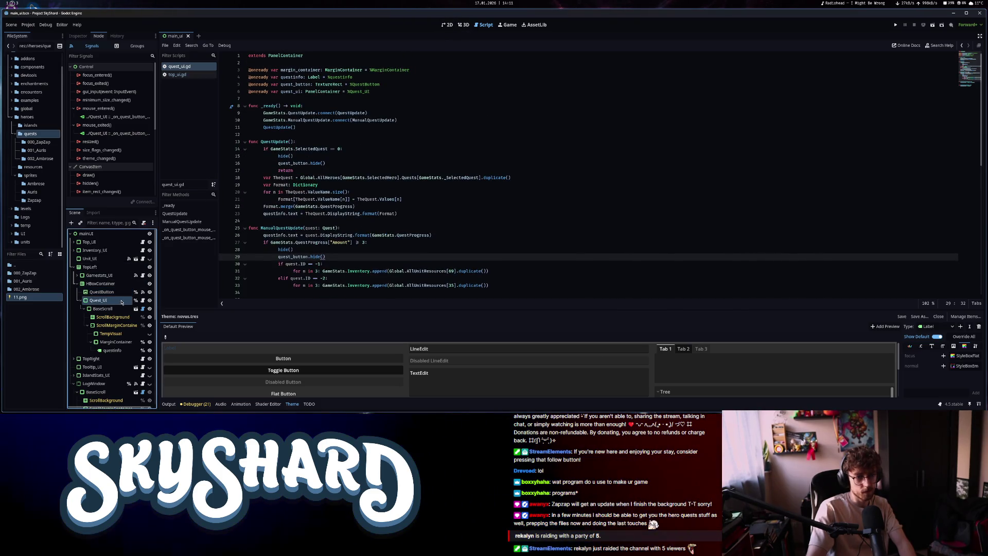
In the 2D view, hide the Quest_UI panel with its eye icon
click(448, 24)
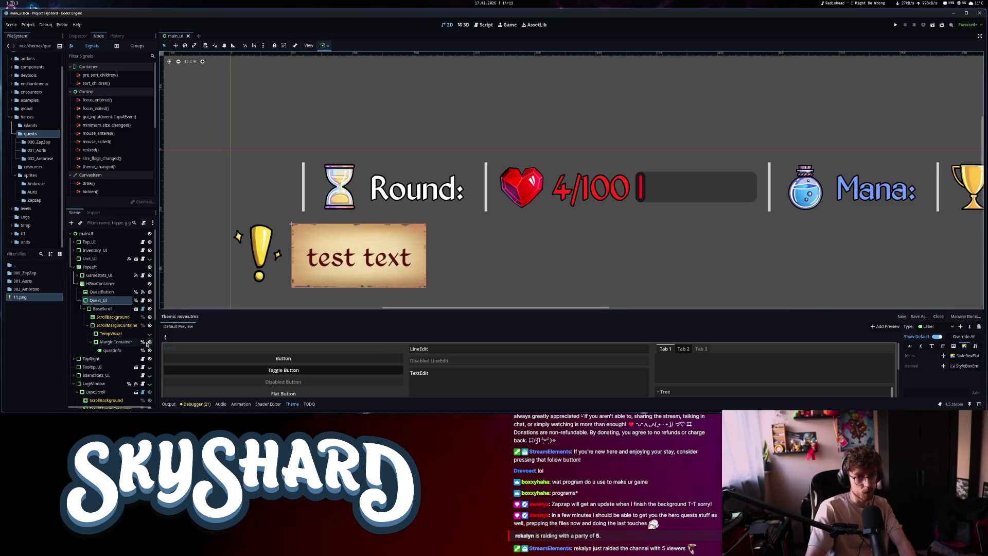
click(150, 300)
click(149, 301)
click(150, 301)
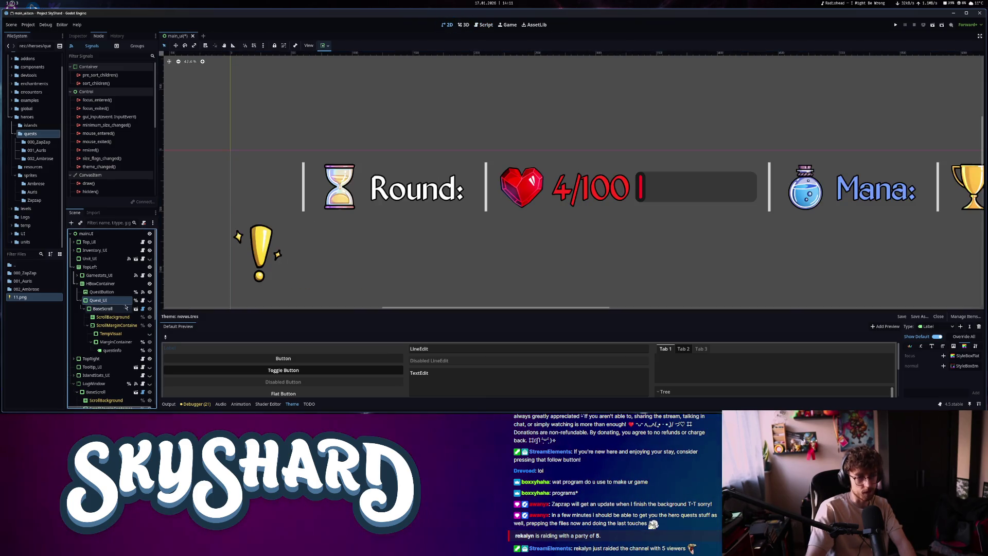
click(110, 302)
Select QuestButton and review its Inspector properties and signal connections
click(101, 291)
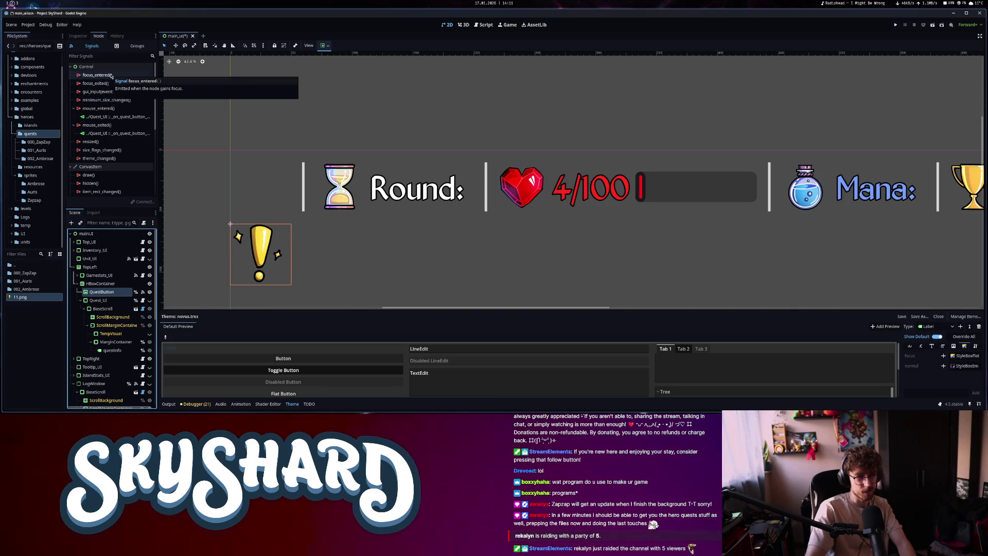
click(78, 35)
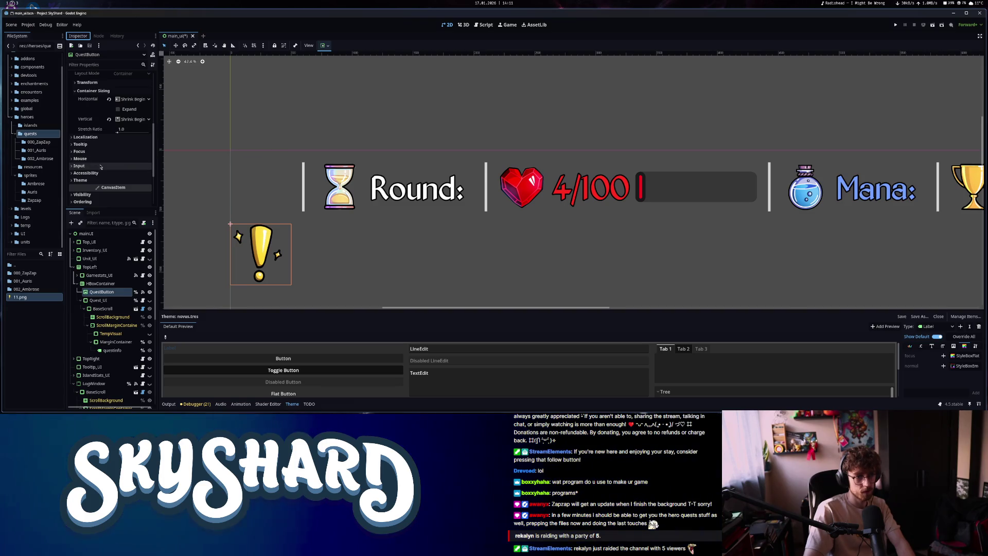
scroll(97, 166, up, 5)
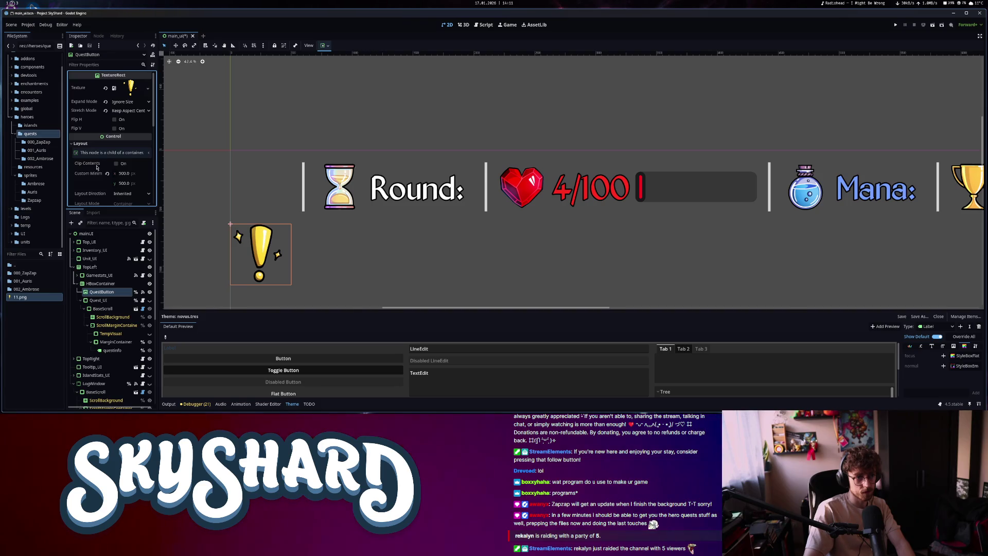
scroll(96, 167, down, 5)
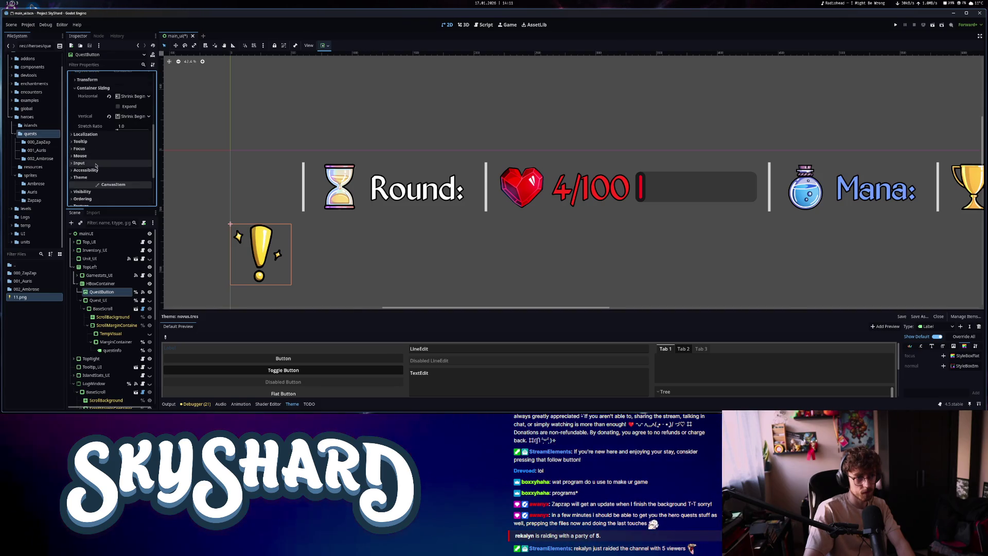
scroll(96, 165, up, 5)
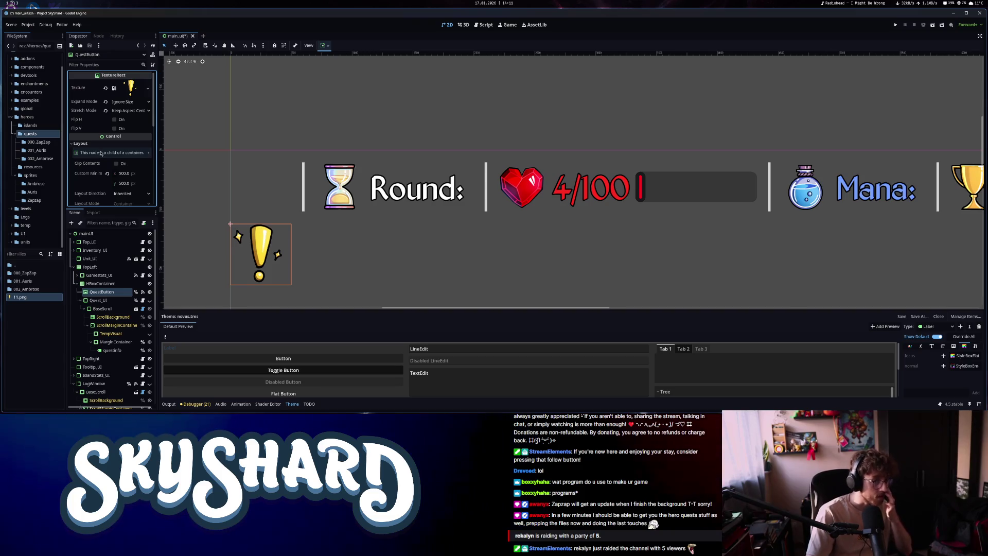
scroll(105, 148, down, 5)
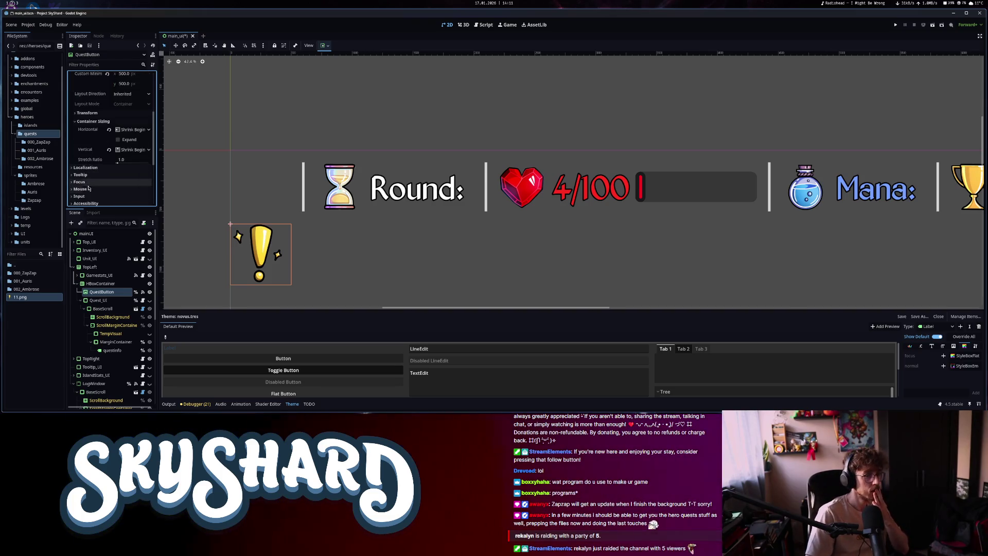
scroll(87, 141, up, 5)
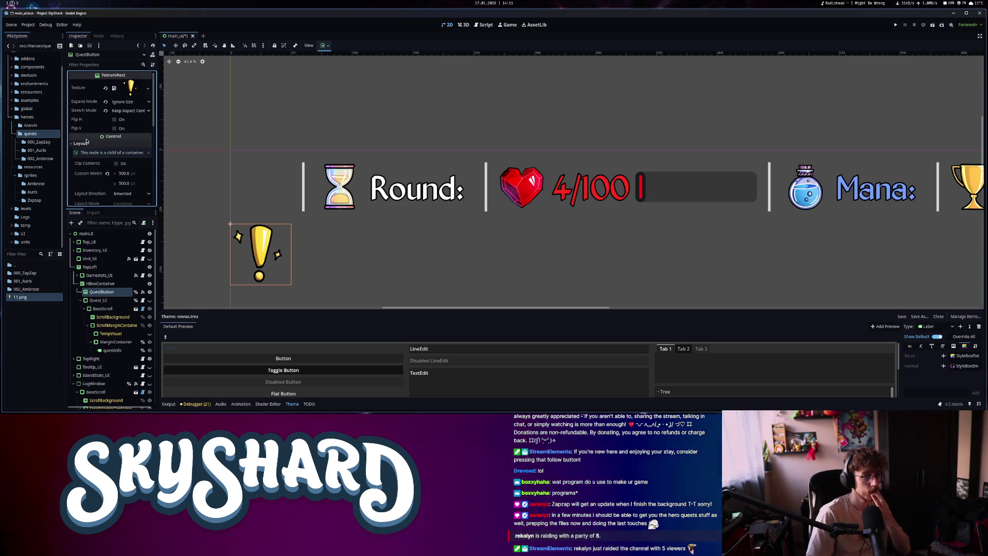
click(98, 35)
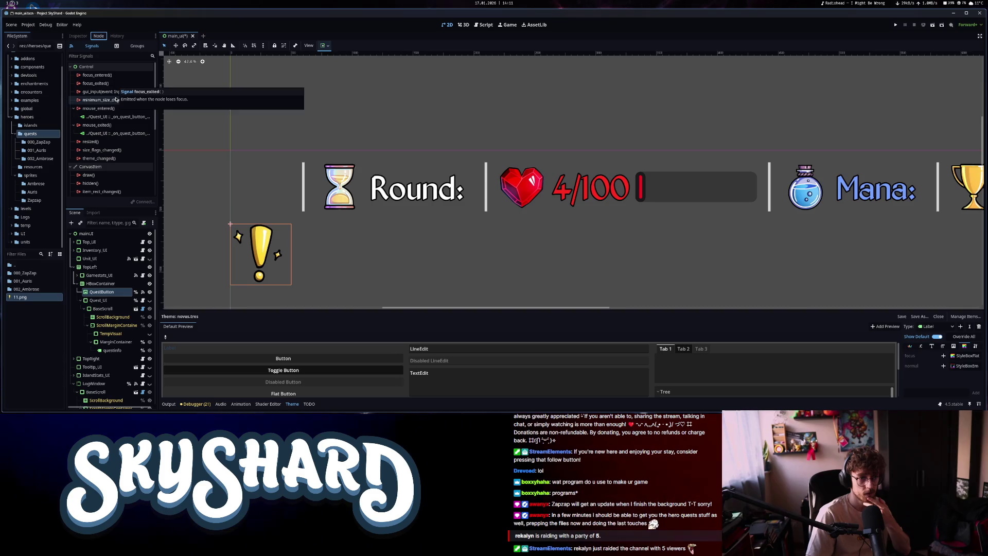
mouse_move(118, 132)
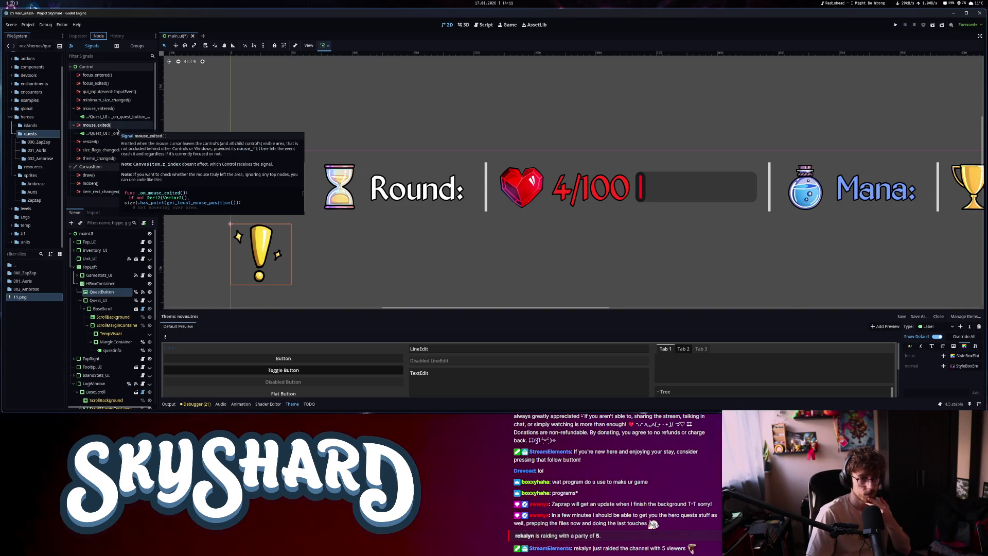
right_click(103, 294)
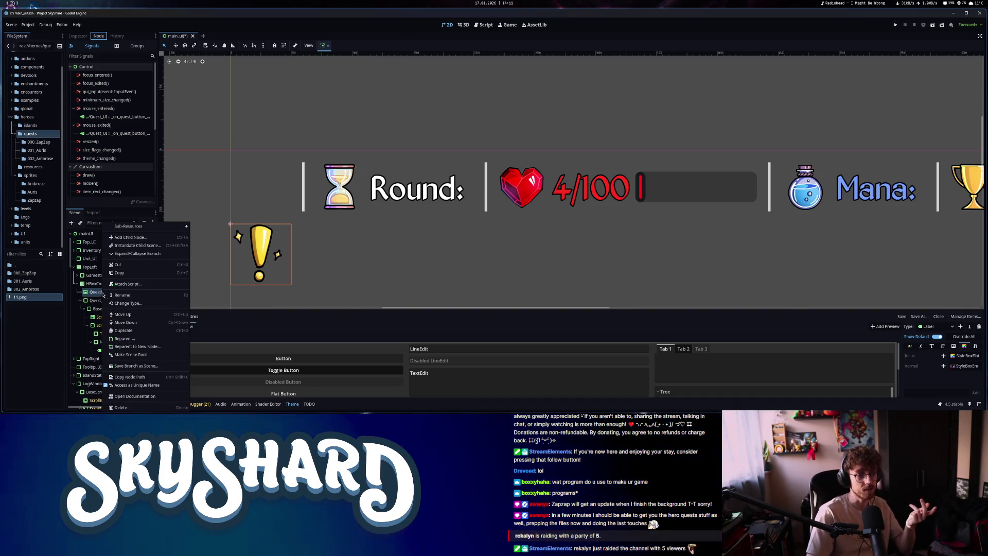
Change QuestButton's node type to TextureButton
click(126, 303)
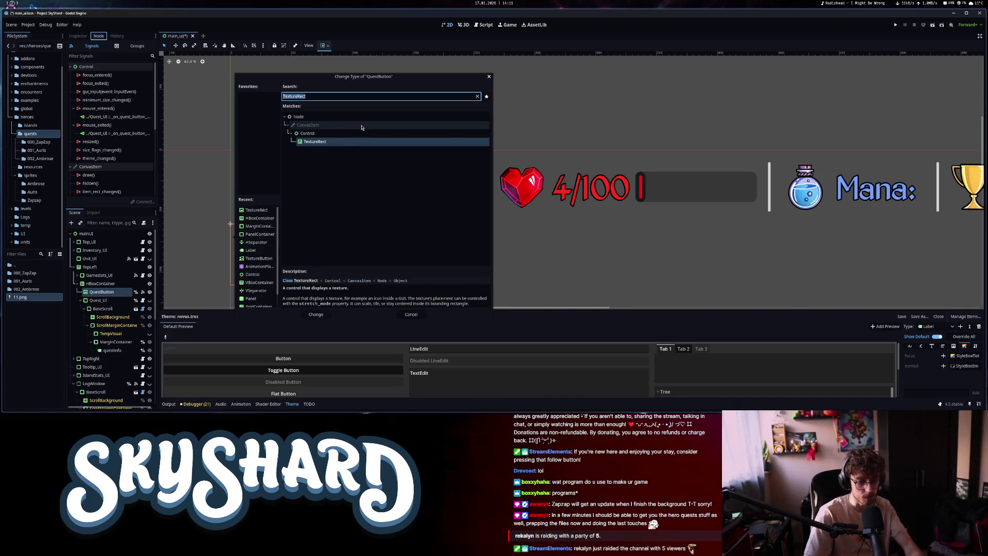
text(texturebu)
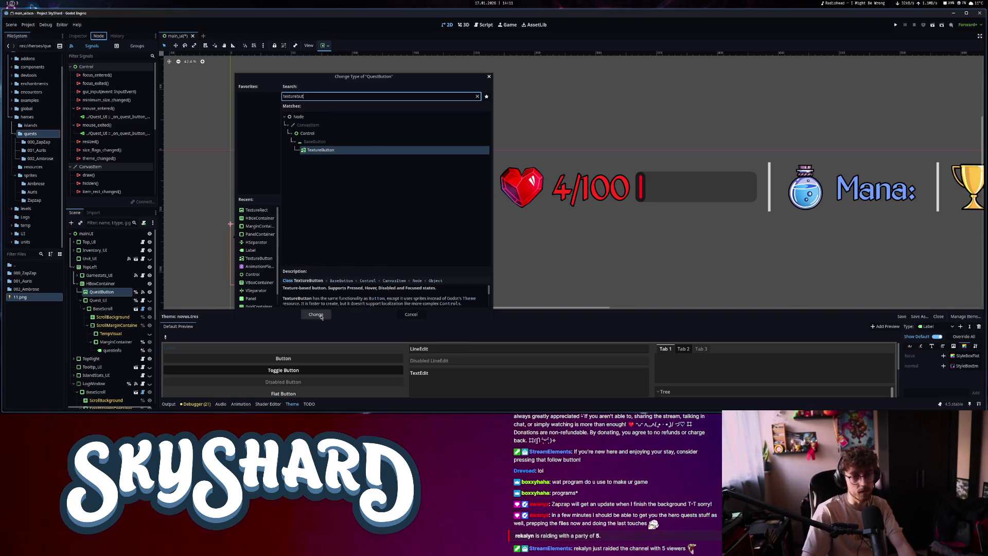
click(316, 314)
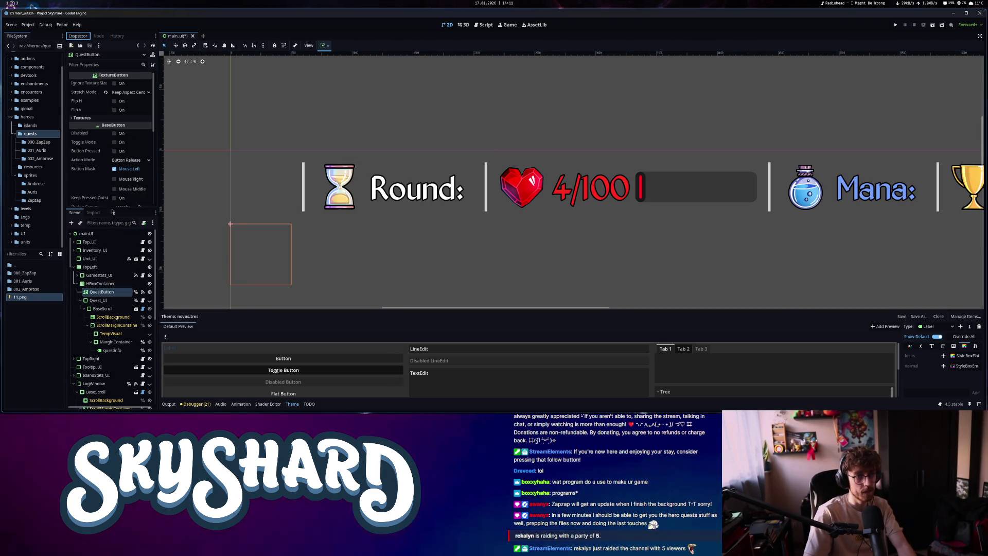
Assign 11.png to the button's normal, pressed, hover and disabled texture slots
click(108, 118)
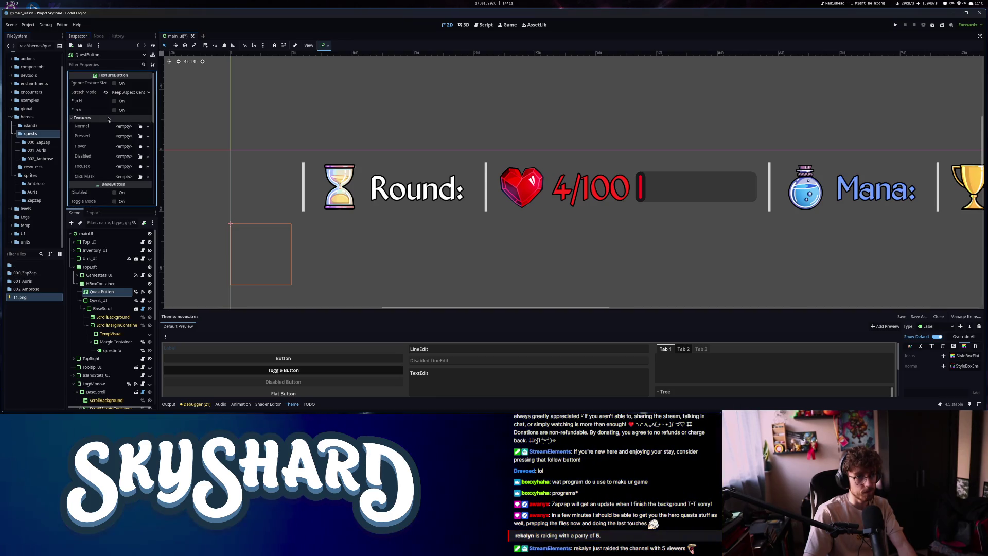
drag(36, 287, 127, 127)
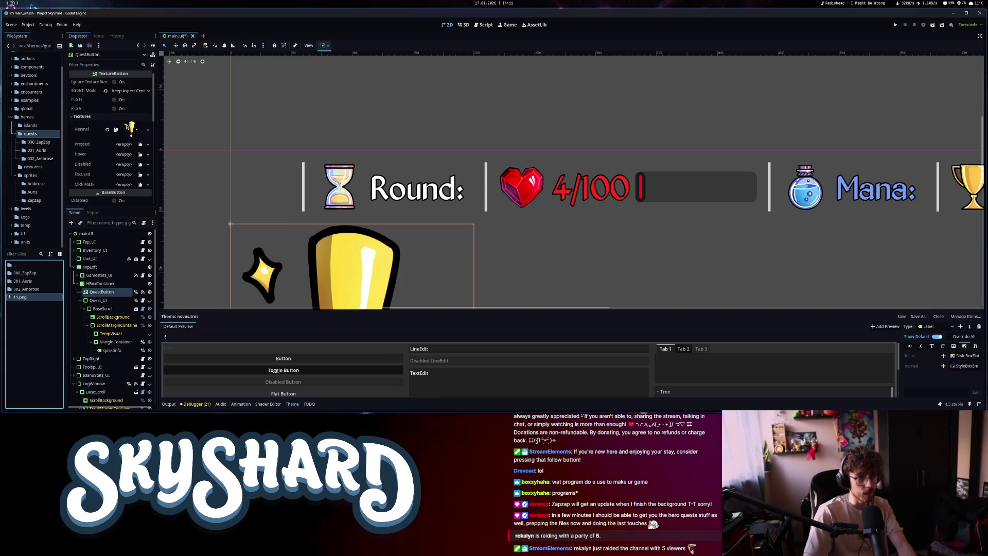
drag(22, 297, 127, 145)
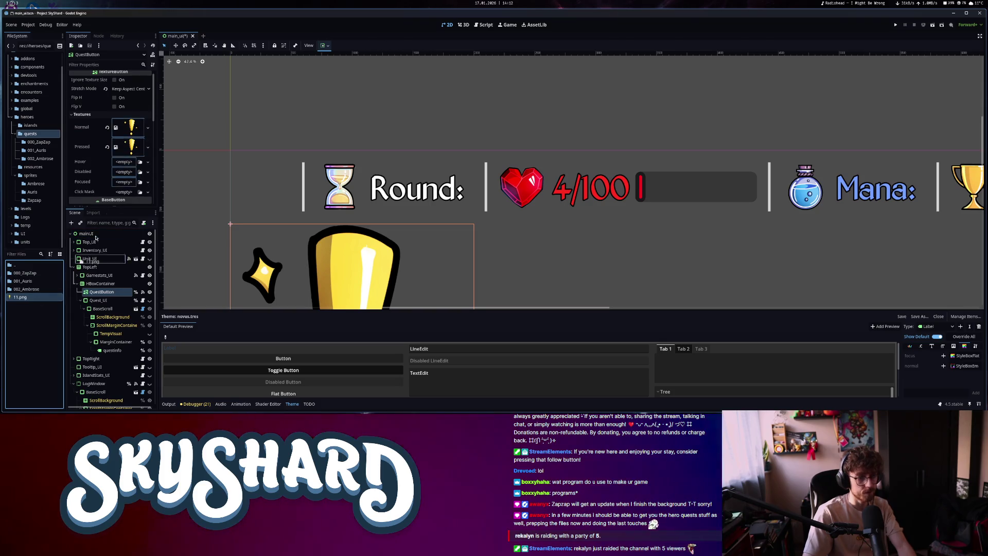
drag(95, 238, 127, 161)
drag(21, 297, 127, 177)
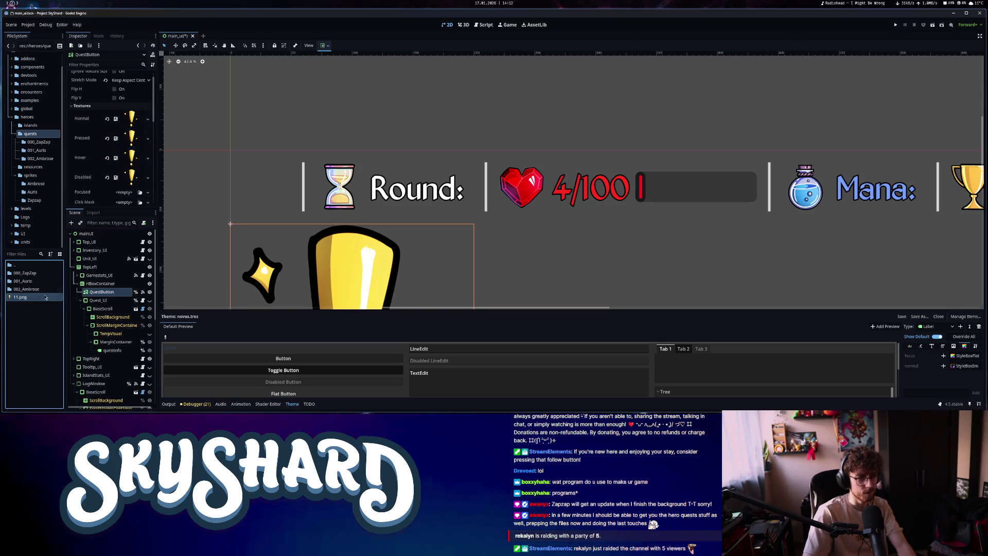
Make the button ignore its texture size and act as a toggle, then save the scene
scroll(119, 103, up, 1)
click(138, 93)
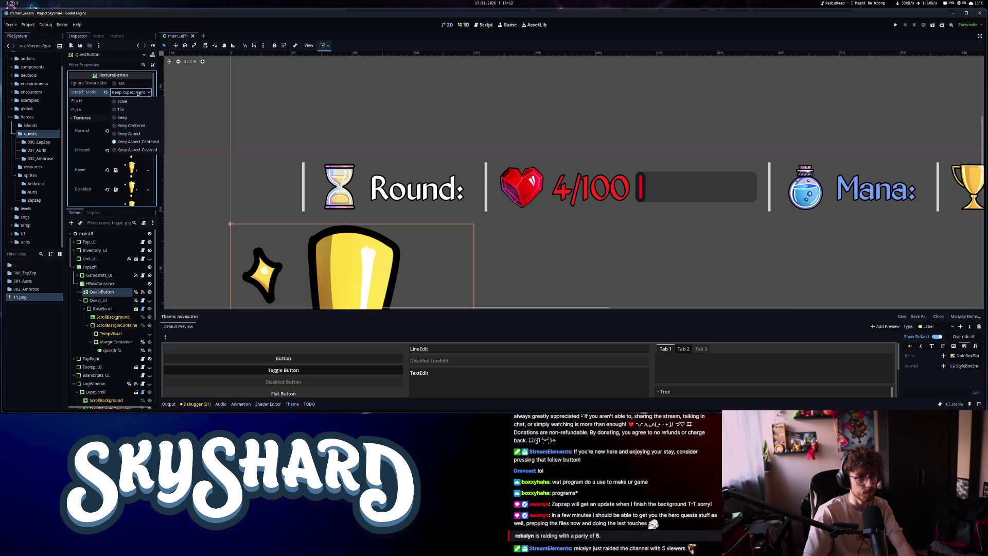
click(116, 83)
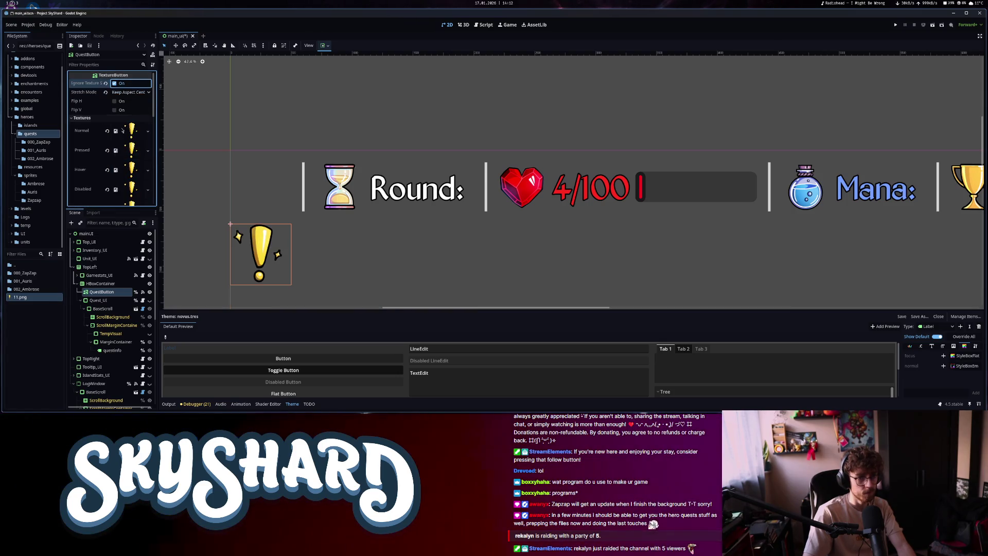
scroll(119, 188, down, 5)
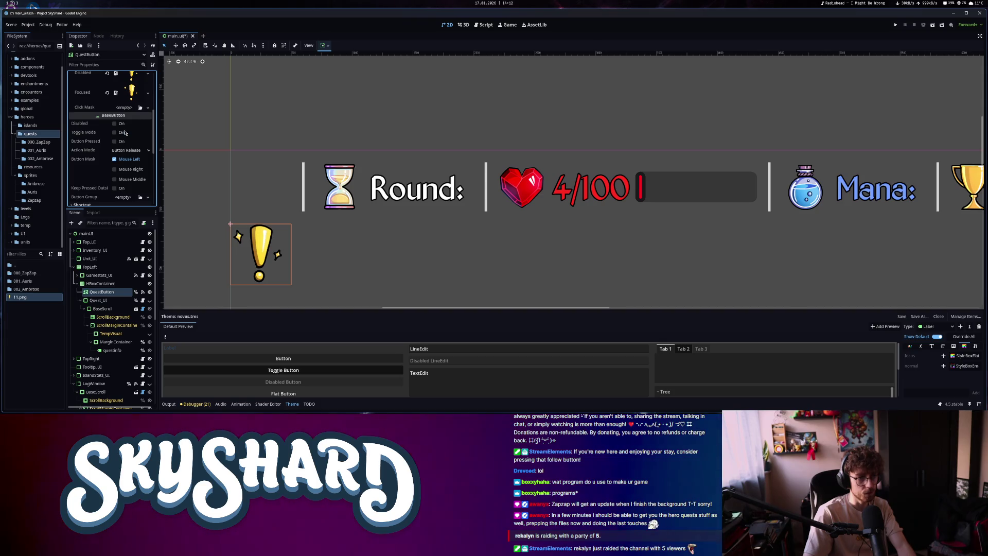
click(114, 132)
scroll(301, 163, down, 3)
right_click(420, 199)
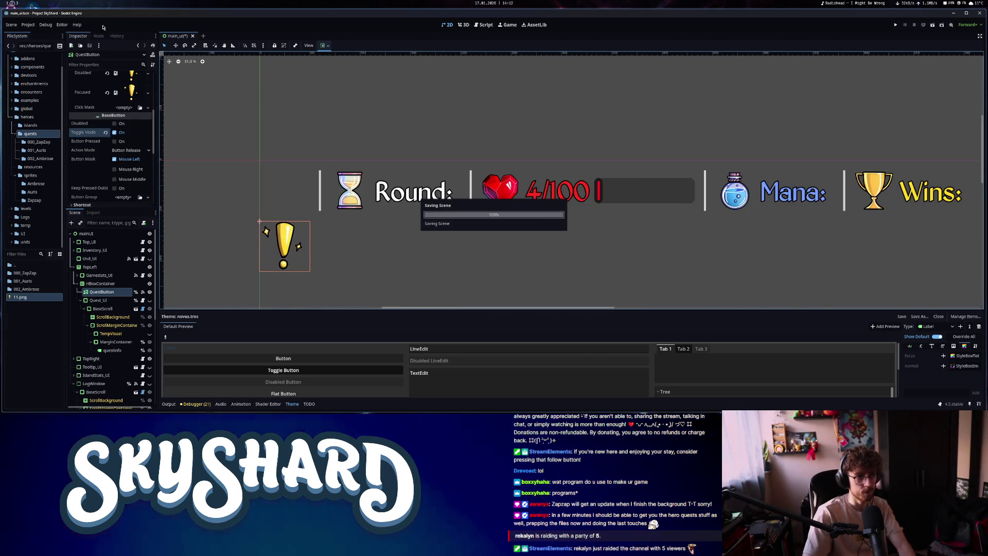
click(98, 36)
key(ctrl+s)
click(484, 24)
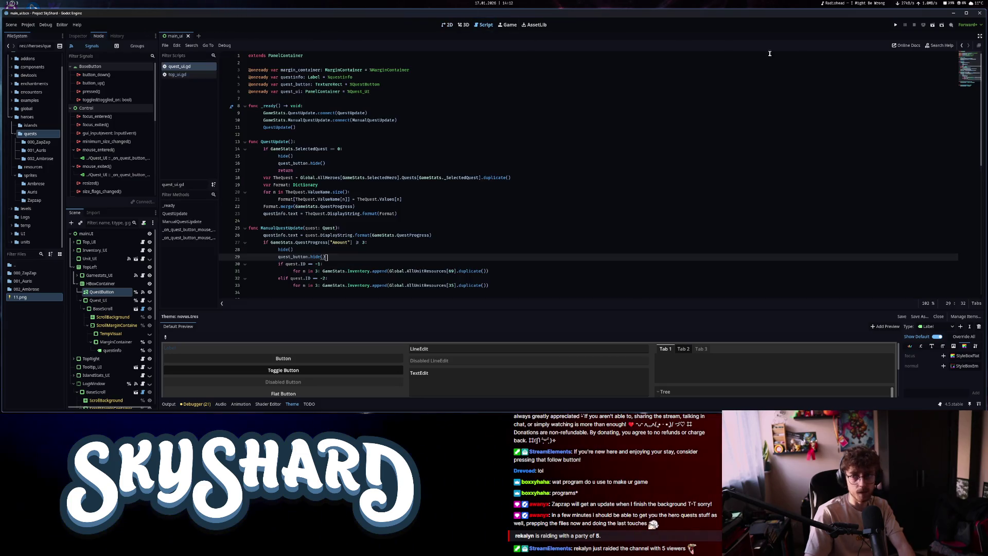
Change quest_button's declared type from TextureRect to TextureButton and save
click(342, 85)
key(BackSpace)
key(BackSpace)
key(BackSpace)
text(Button)
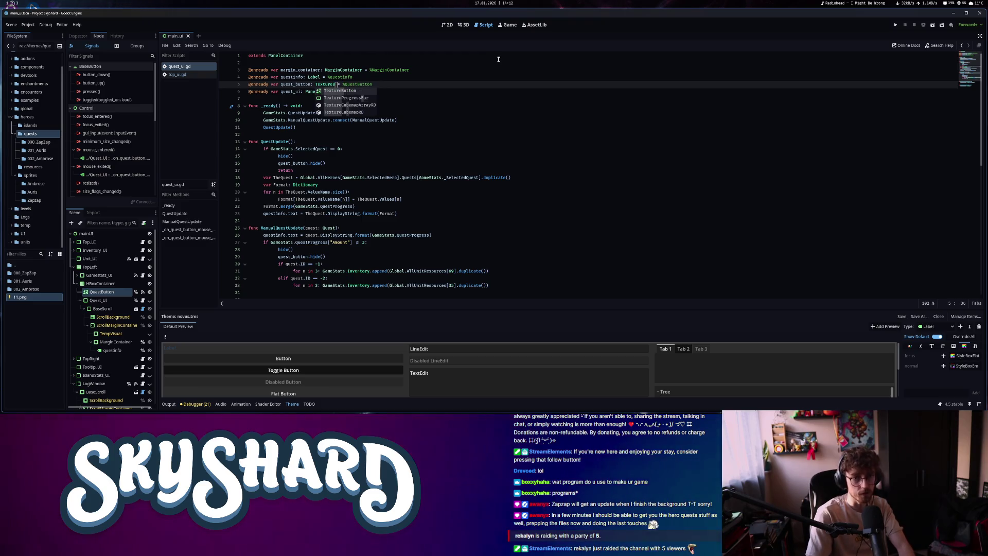
scroll(408, 194, down, 5)
click(407, 178)
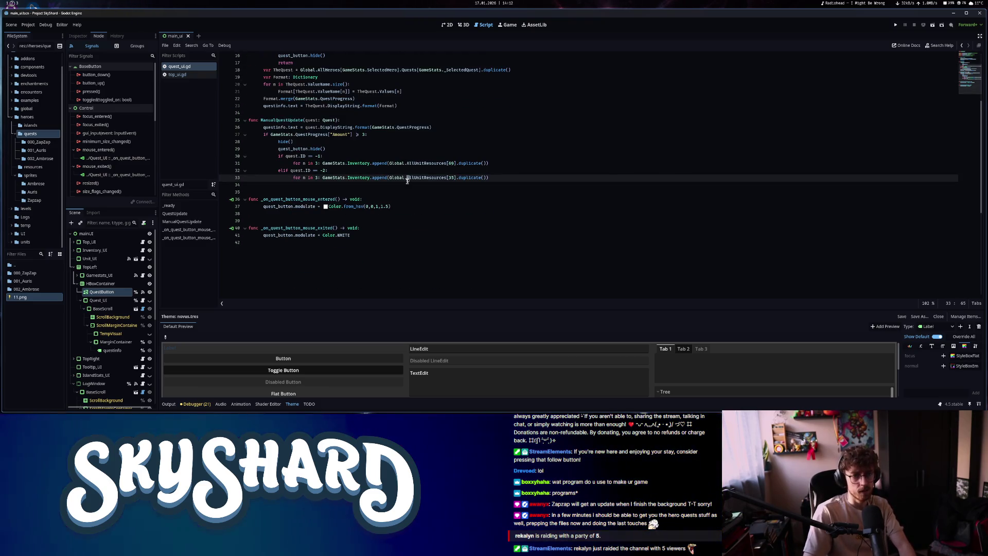
key(ctrl+s)
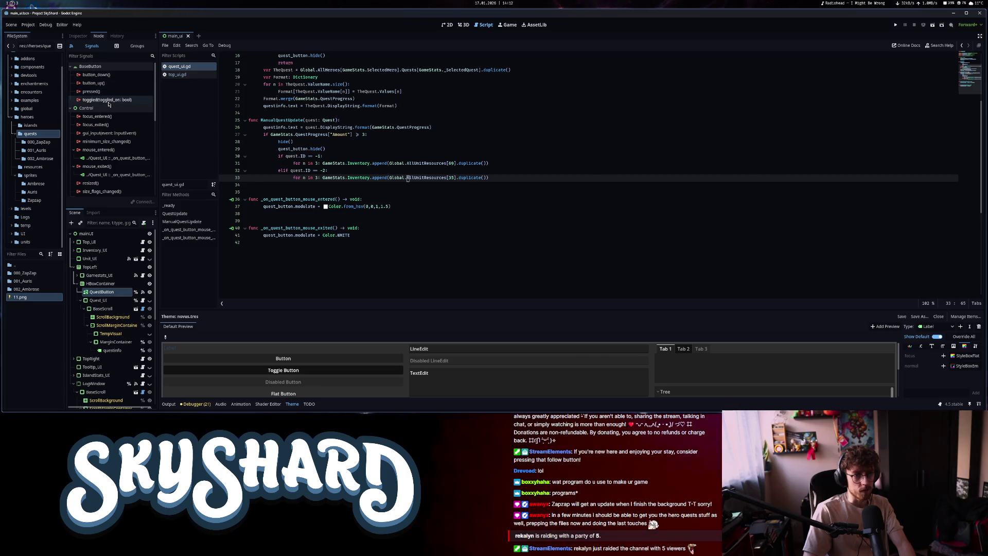
Connect the quest button's toggled signal to a new _on_quest_button_toggled handler and save
double_click(114, 101)
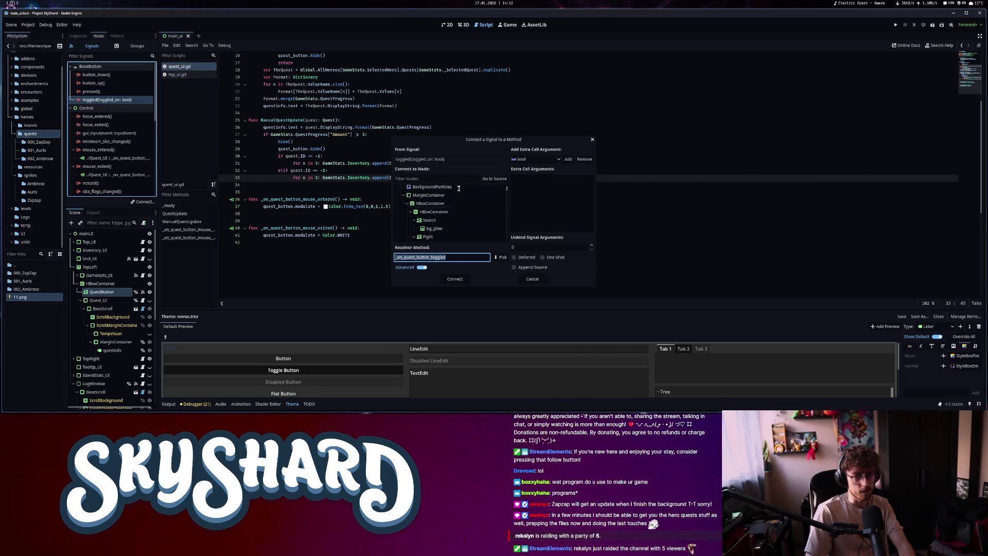
click(453, 280)
click(453, 280)
text(visible = toggled_on)
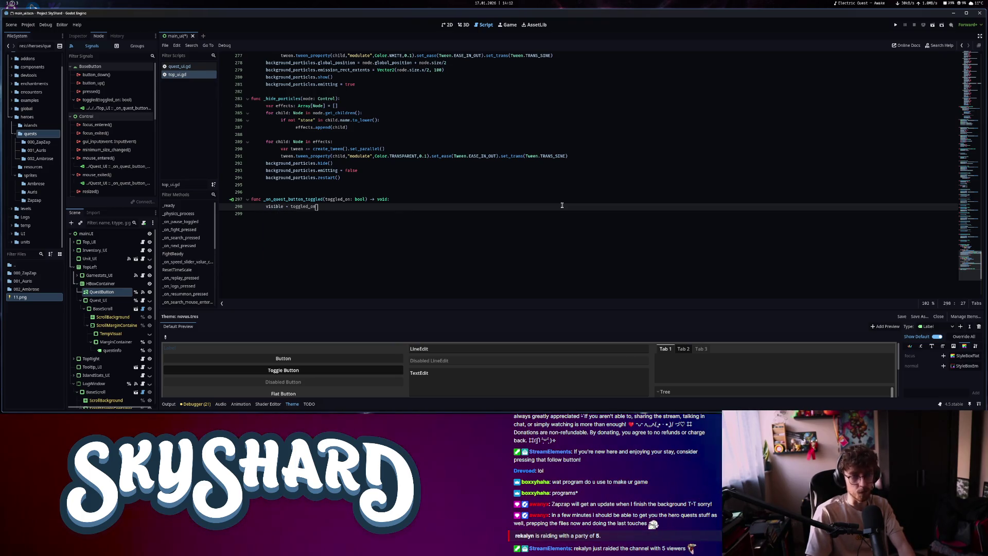
key(ctrl+s)
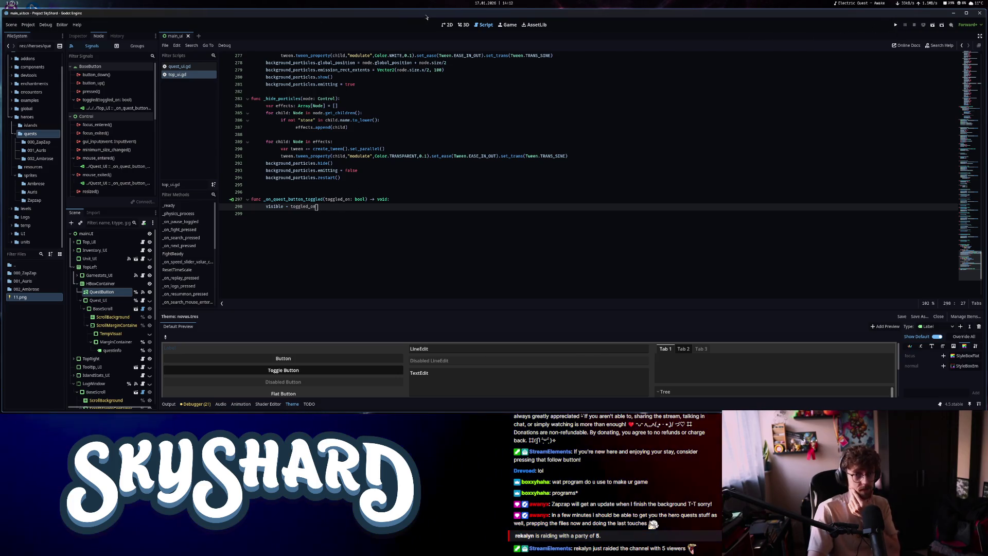
key(ctrl+F1)
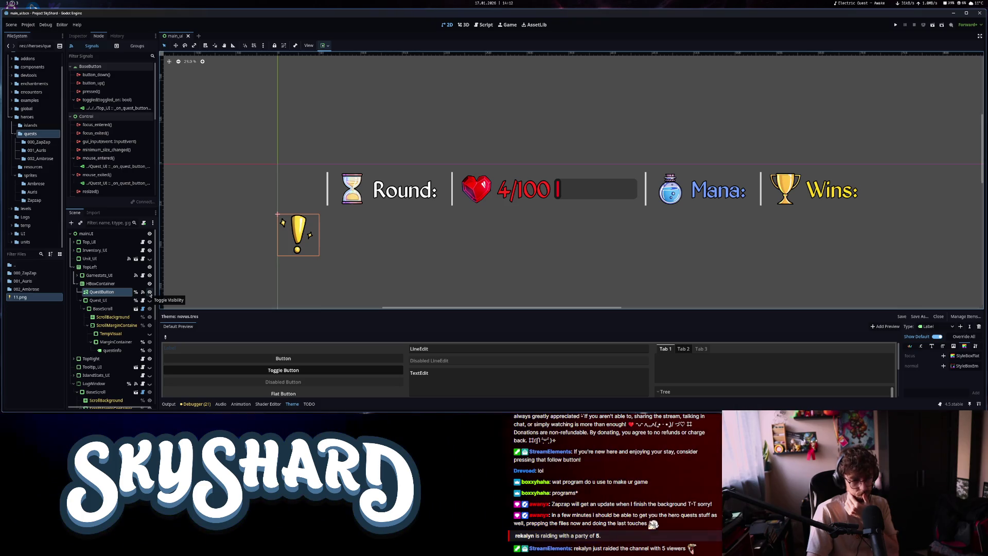
click(484, 25)
In quest_ui.gd, add quest_button.show() after the return on line 17
scroll(337, 160, up, 5)
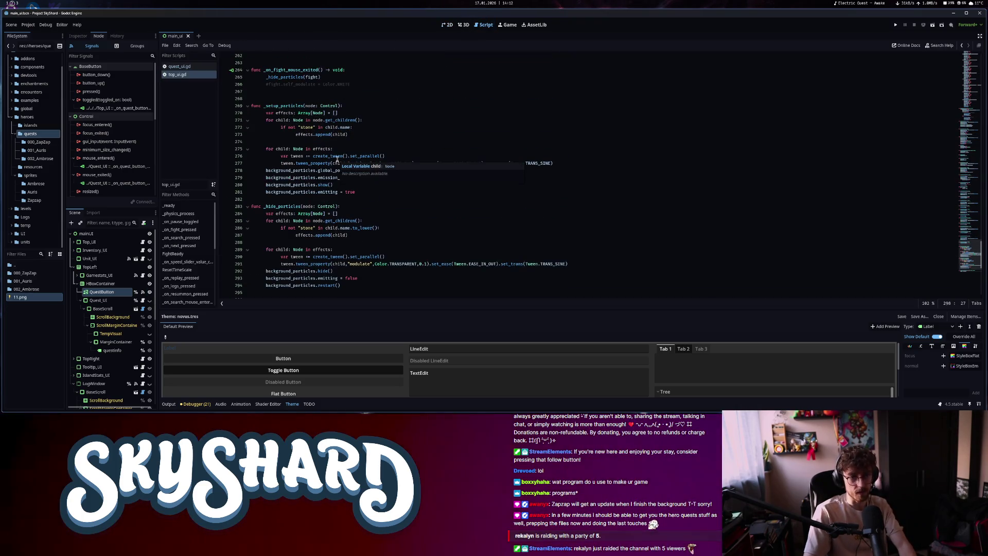
scroll(334, 170, up, 6)
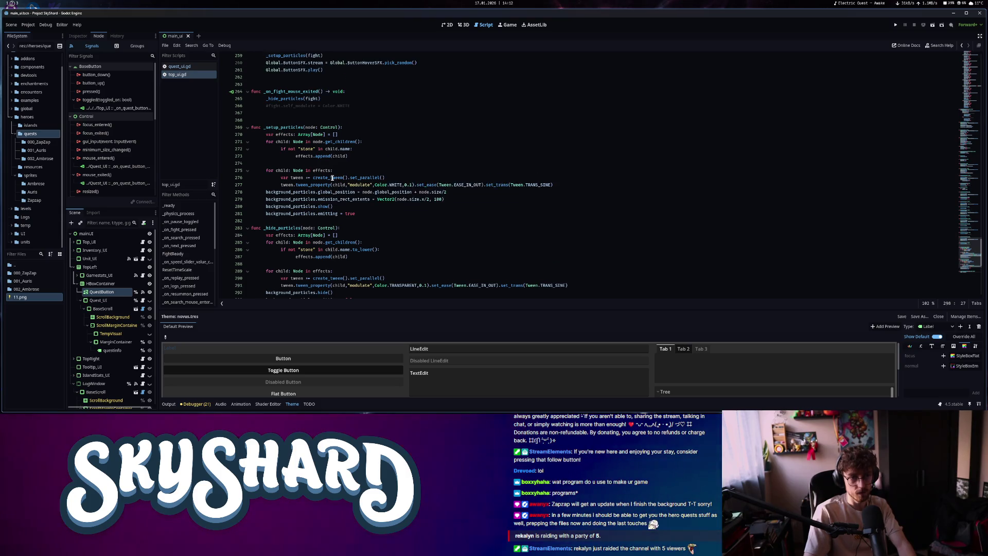
scroll(319, 180, up, 20)
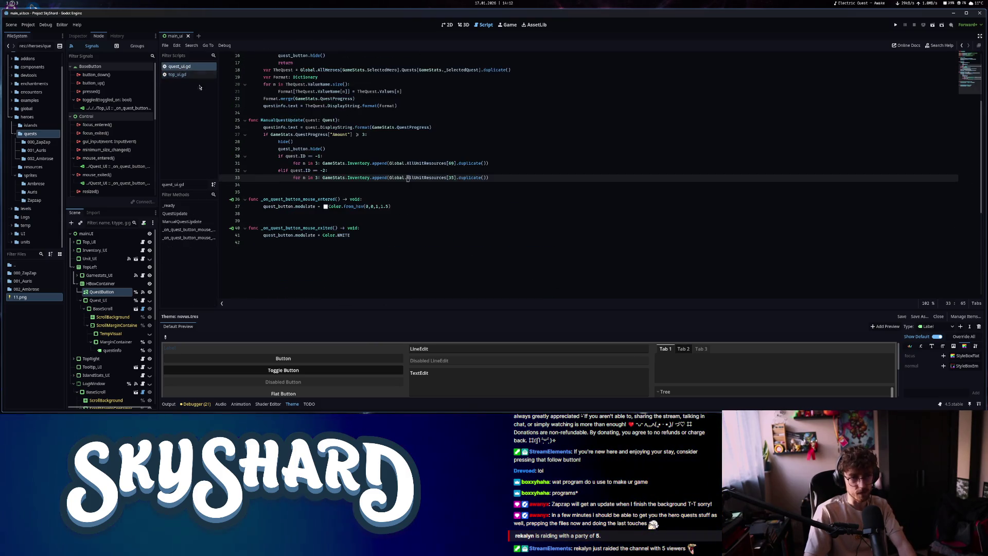
click(179, 66)
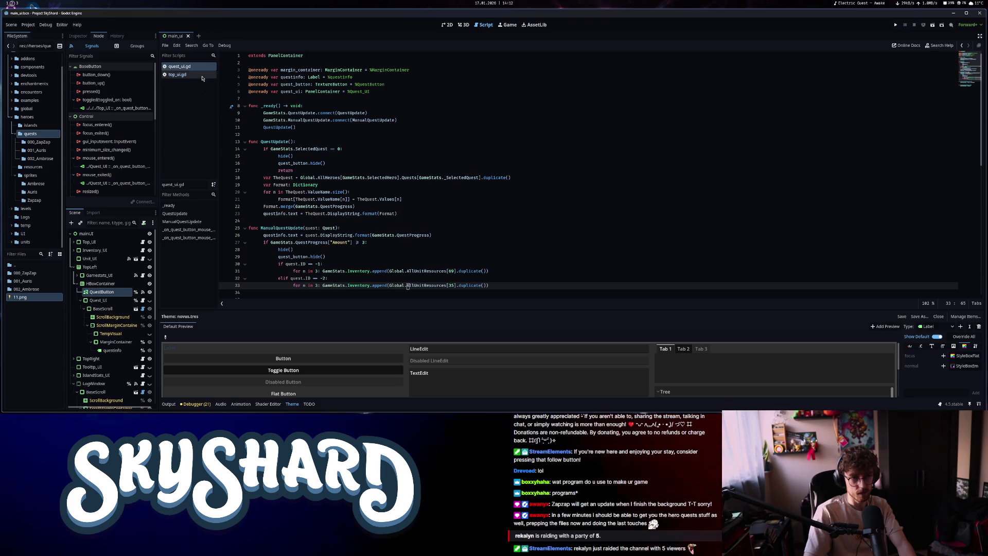
click(330, 171)
key(Return)
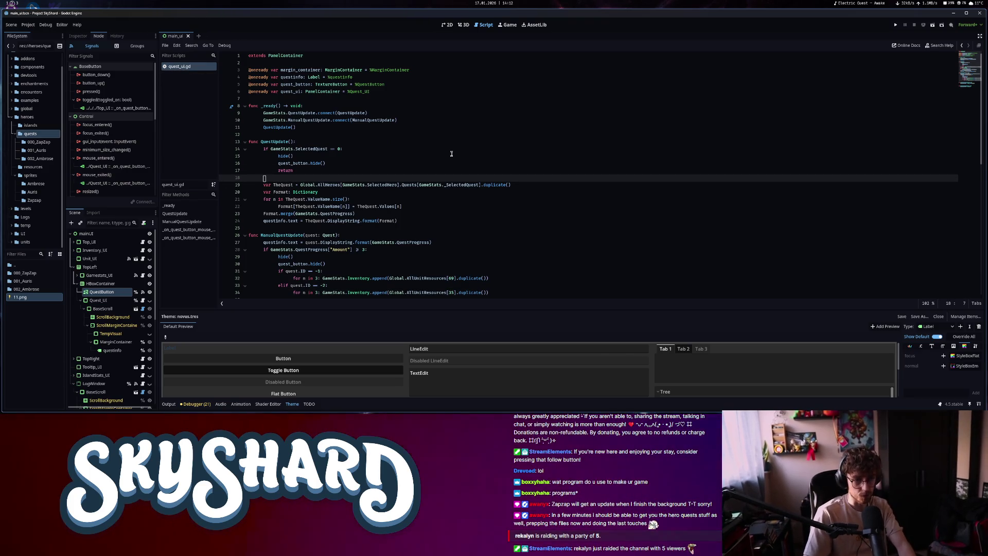
text(quest)
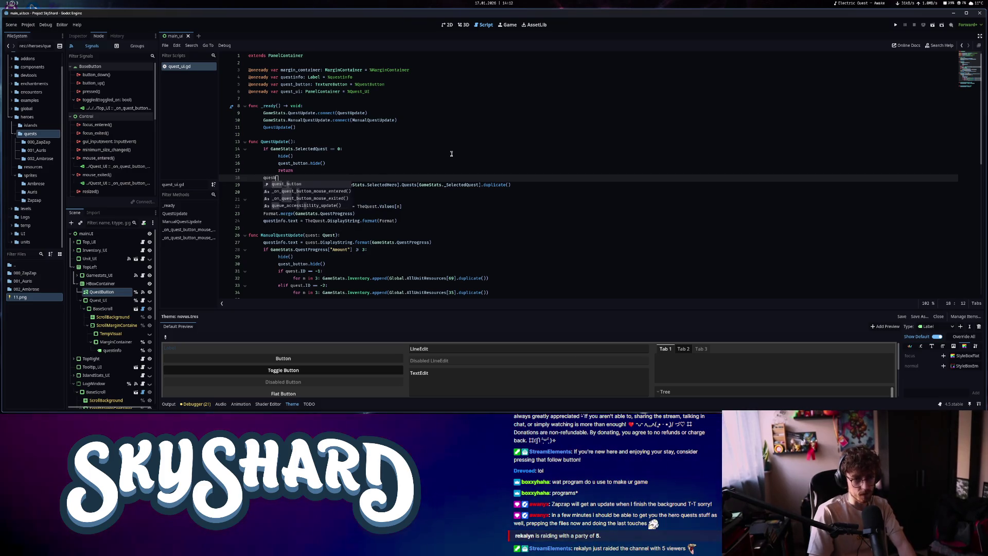
text(_button.show())
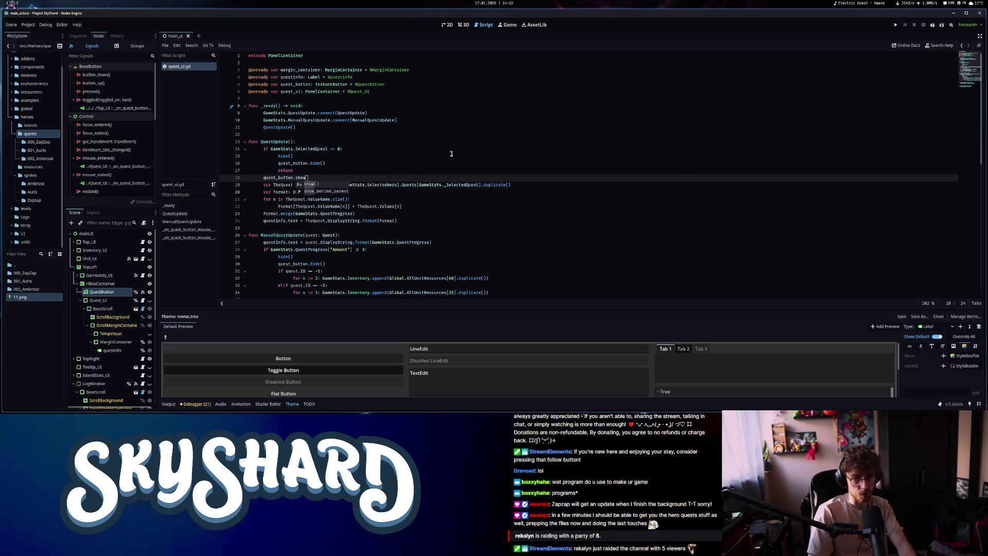
Add show() at the start of ManualQuestUpdate, save, and run the game
scroll(311, 169, down, 7)
click(372, 87)
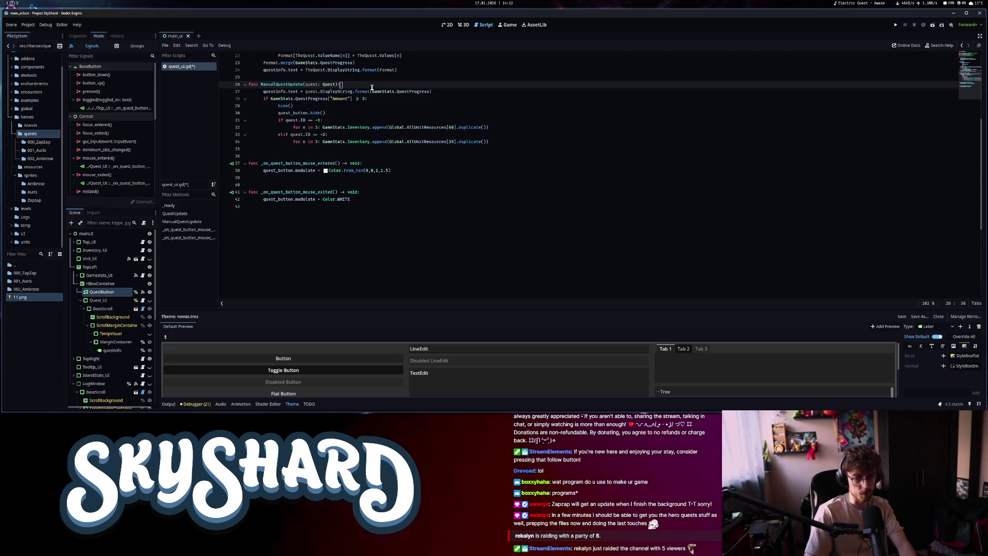
key(Return)
text(quest_button.)
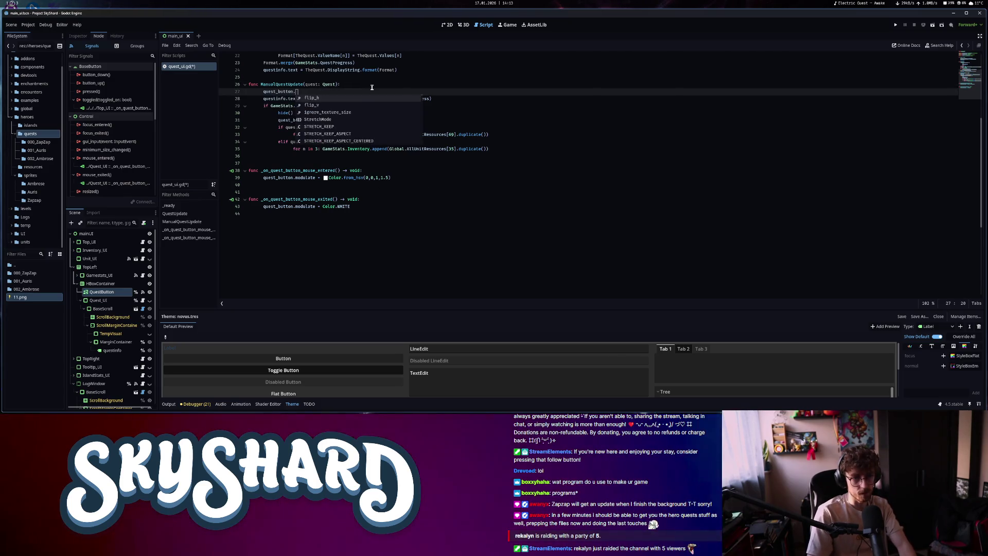
text(show)
key(Return)
key(ctrl+s)
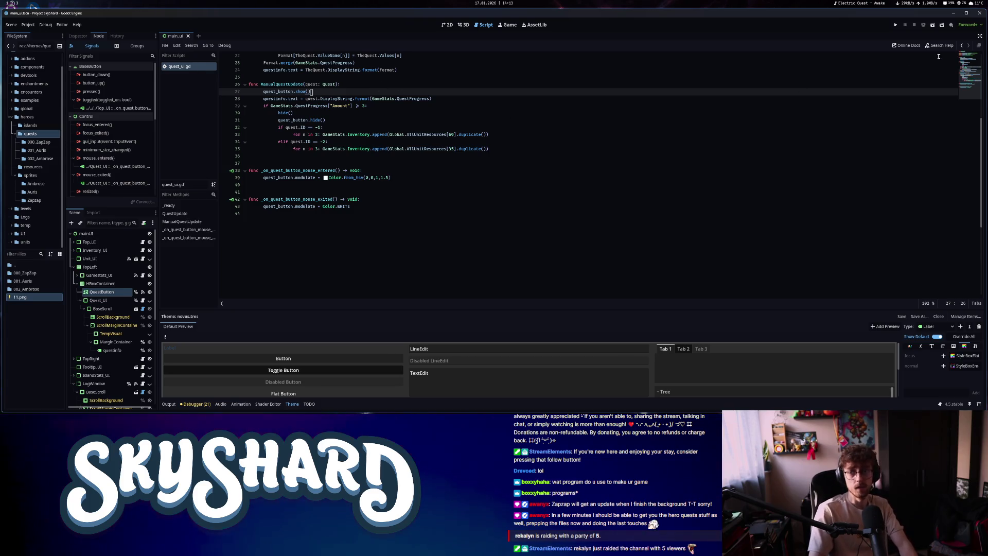
click(896, 25)
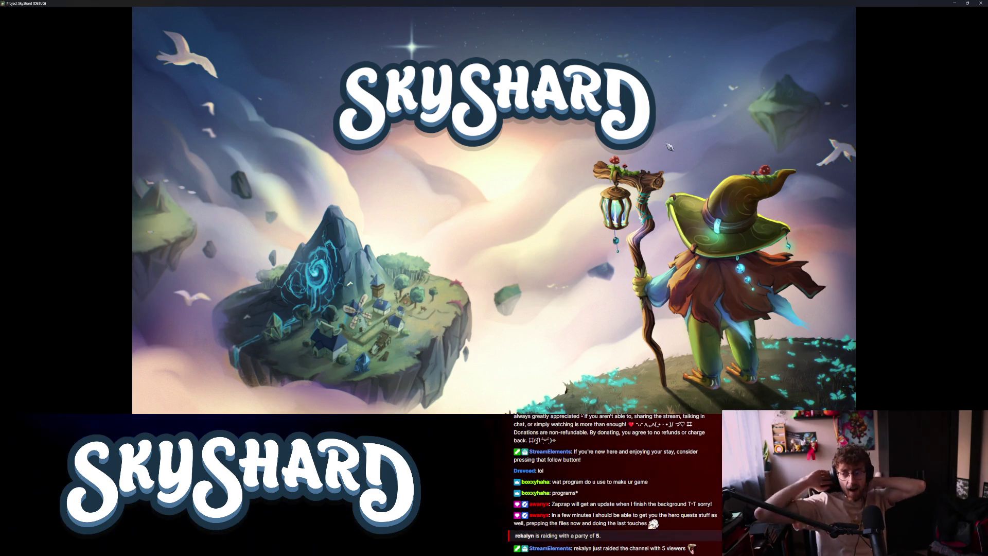
Snap the game window right, pick the hero Auris and start the level
key(super+Right)
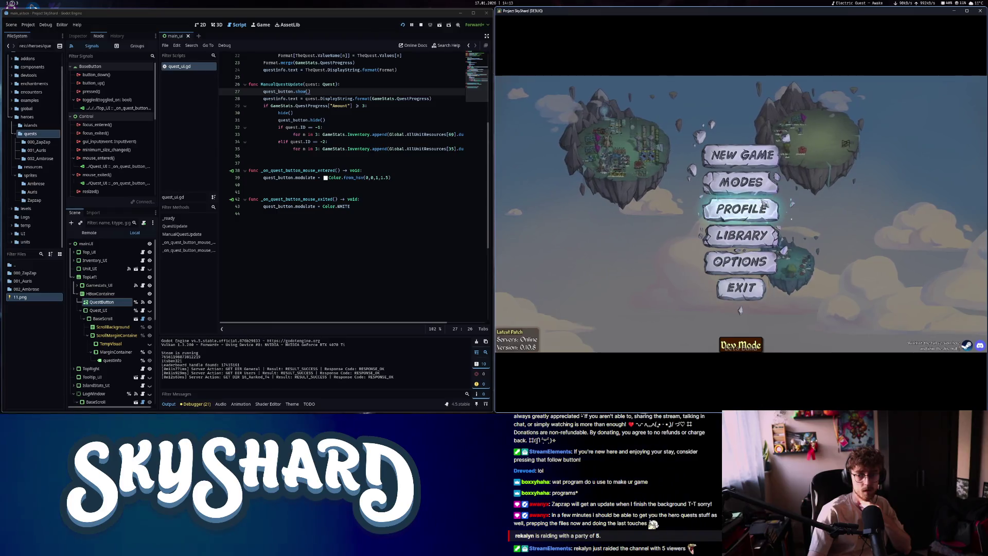
click(739, 260)
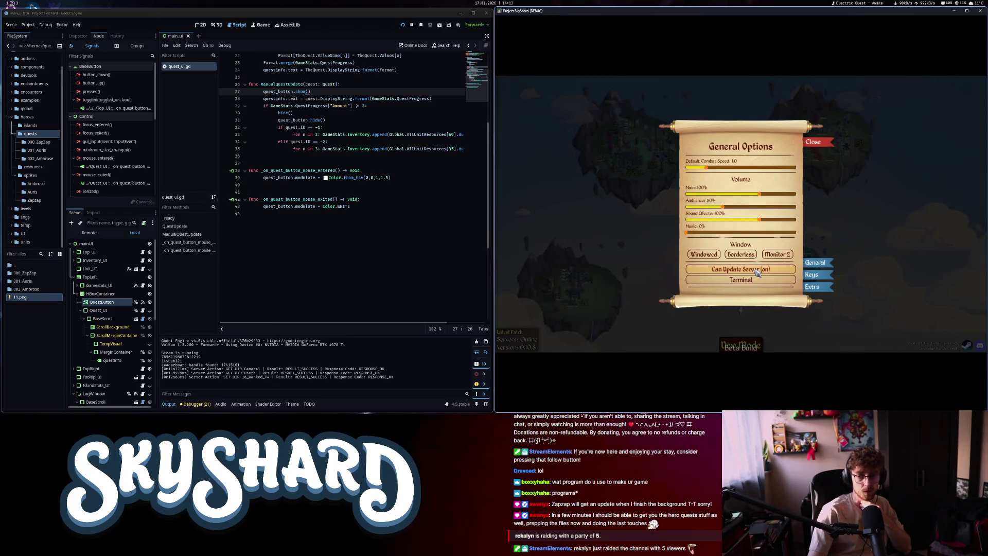
click(814, 142)
click(761, 183)
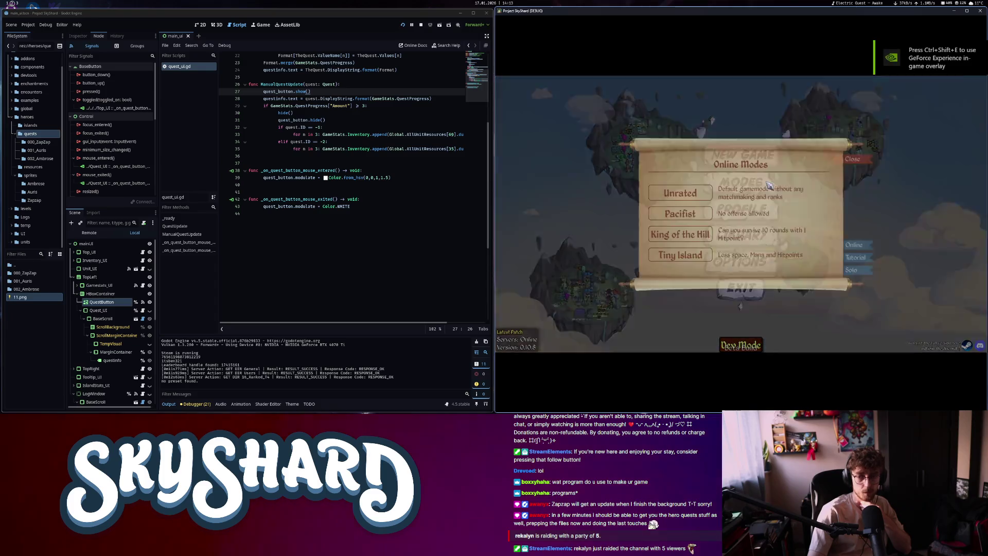
key(Escape)
click(736, 155)
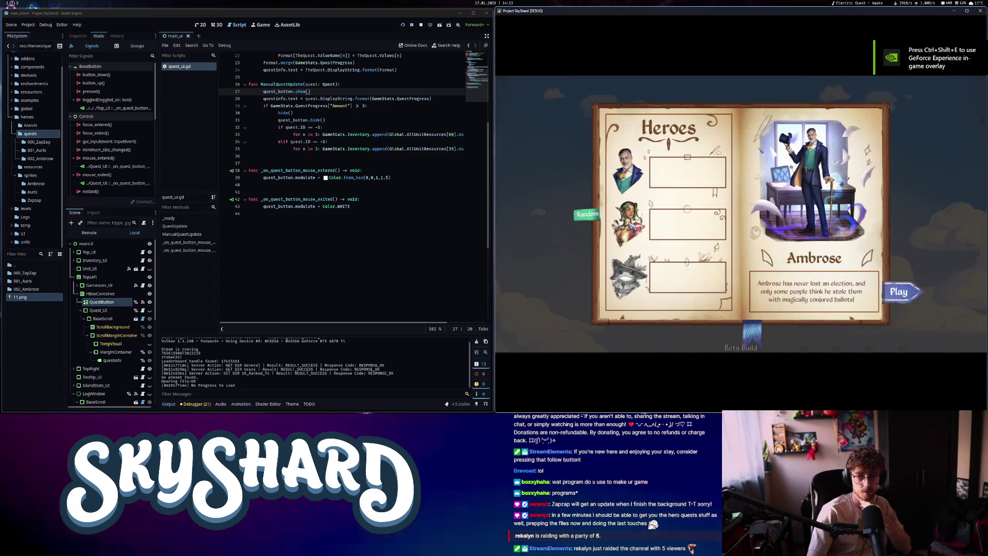
click(628, 224)
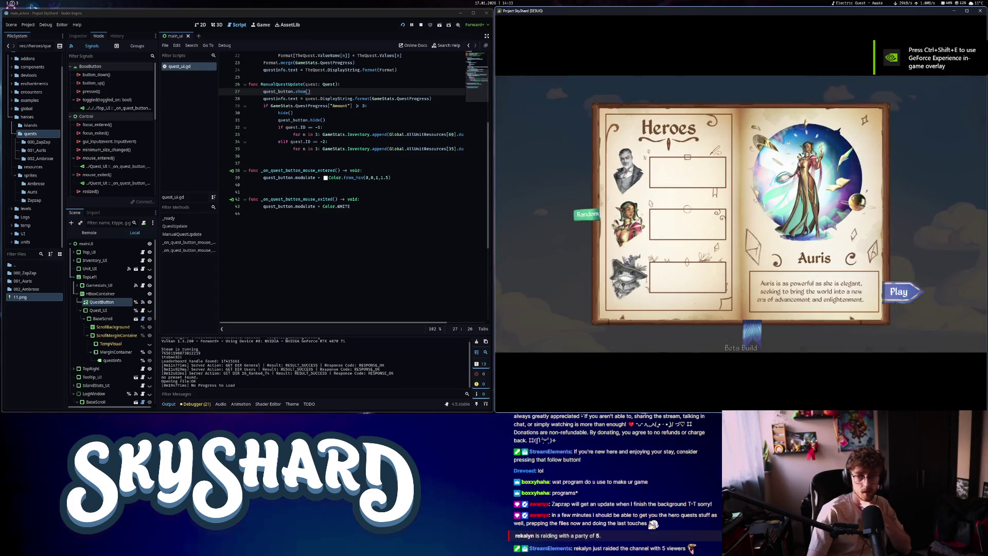
click(905, 293)
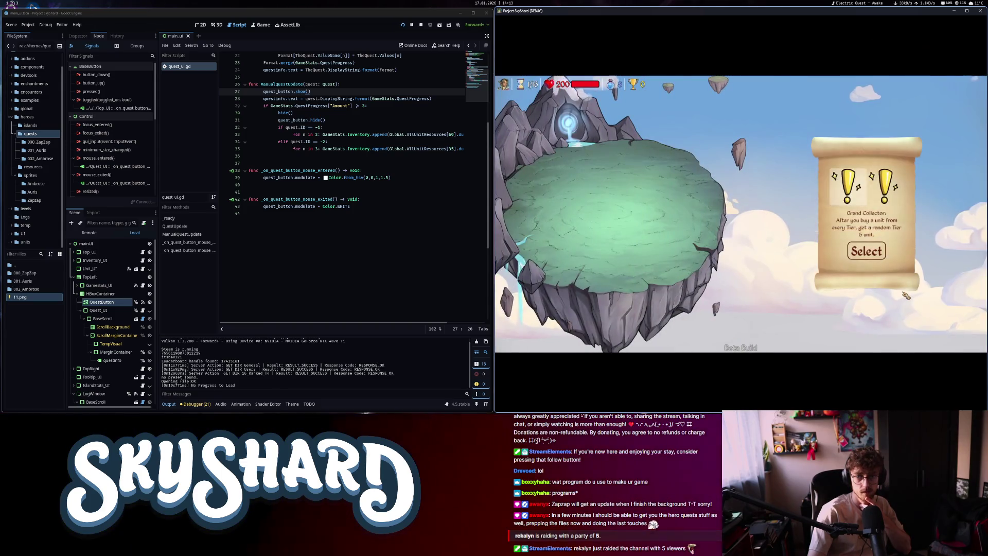
Switch to and select the Maxi Replicator quest, then stop the test run
click(896, 182)
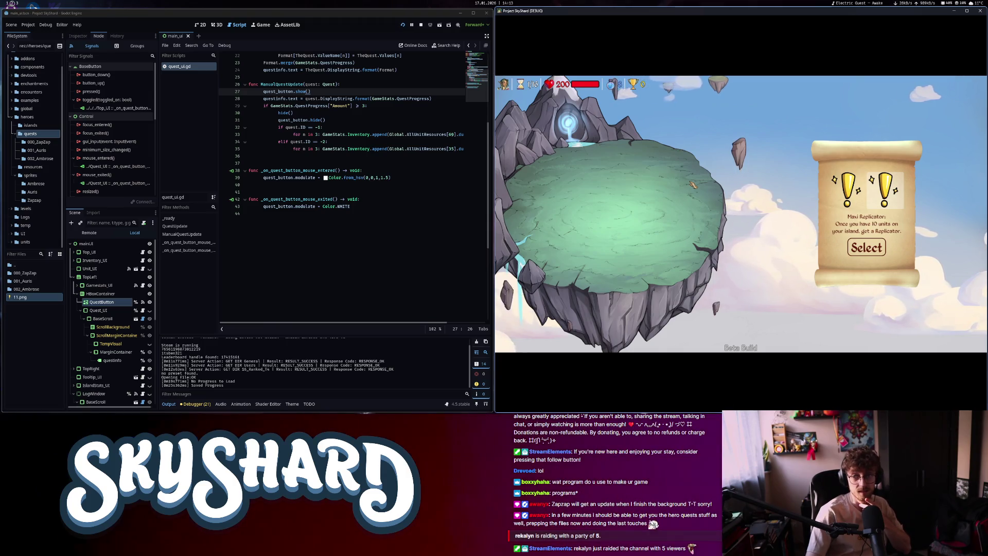
key(super+Up)
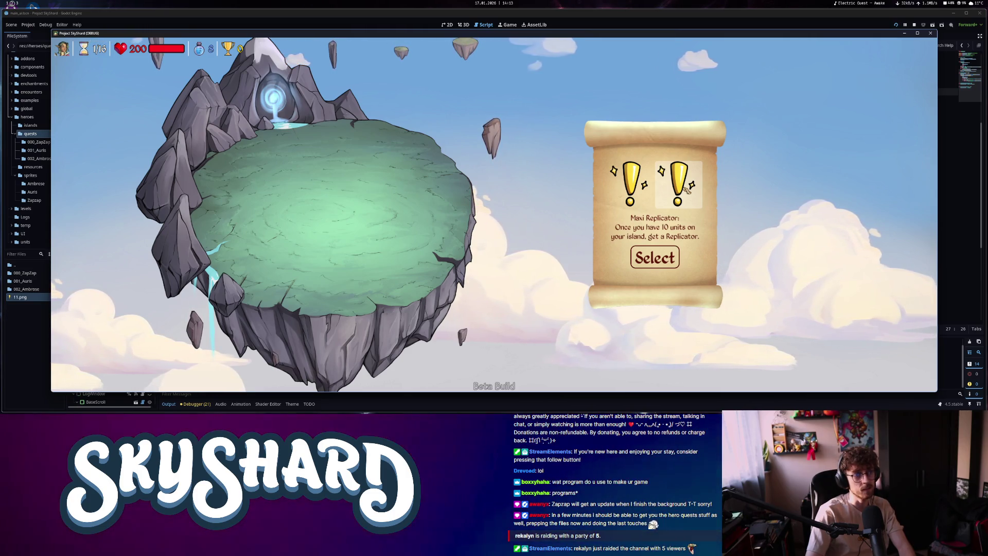
key(super+Right)
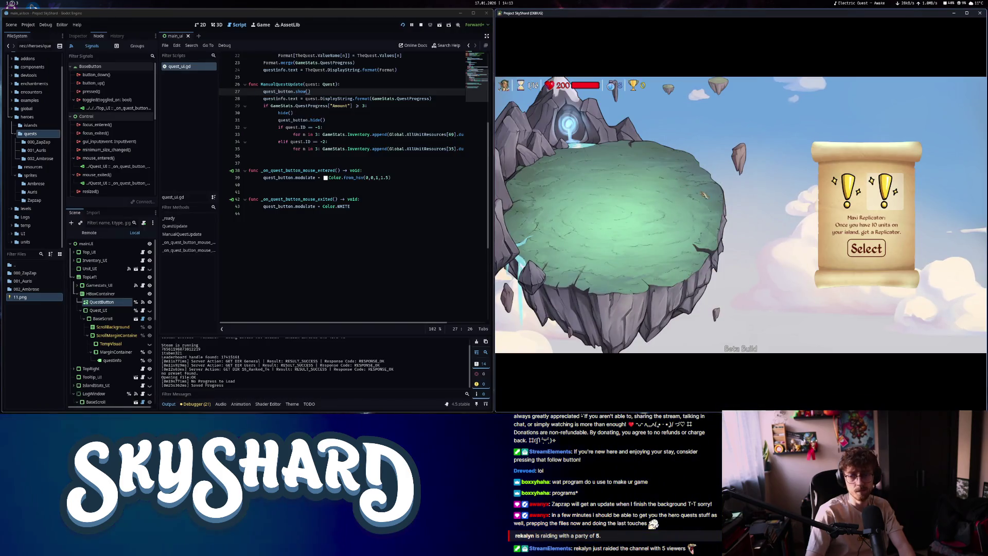
click(868, 251)
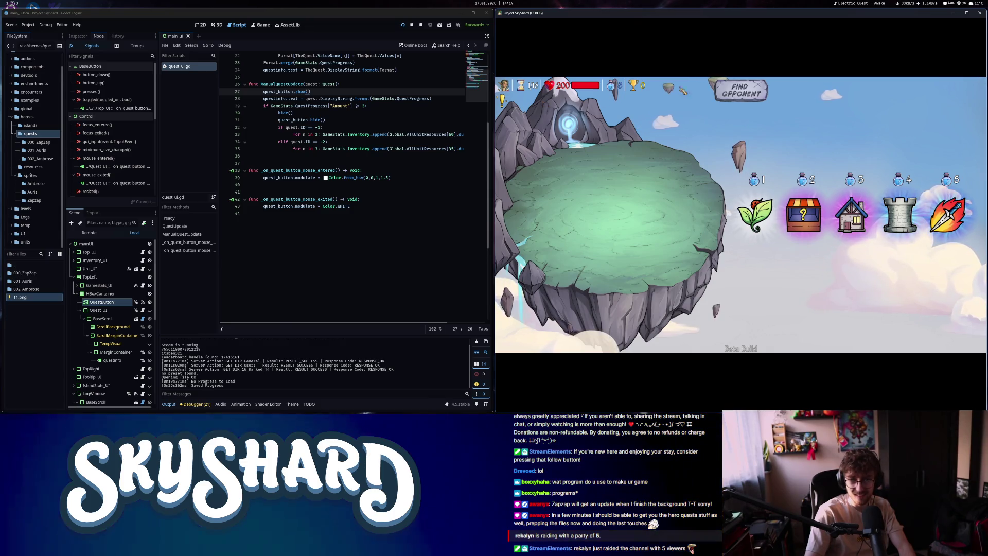
click(979, 13)
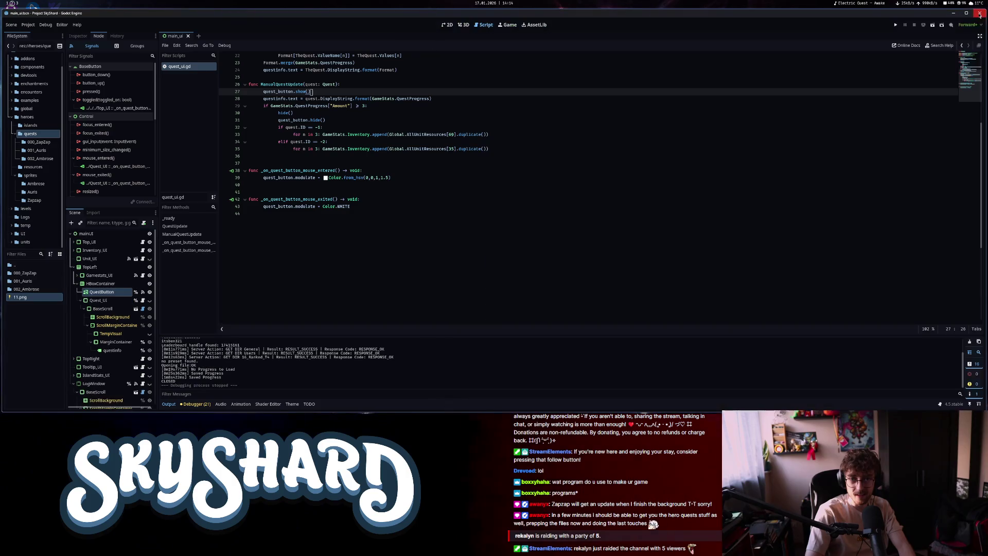
Delete the incomplete _on_quest_button_toggled function from top_ui.gd and save
click(450, 174)
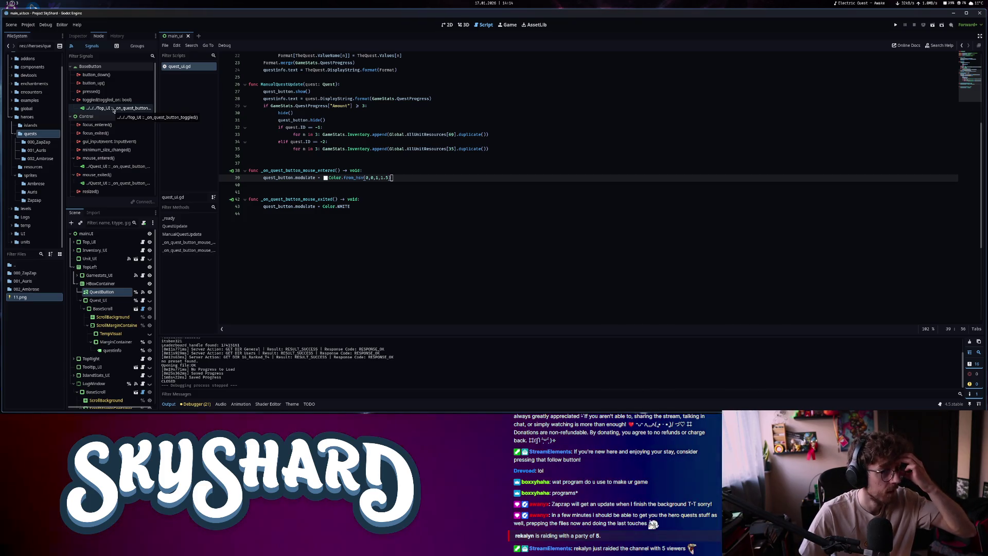
right_click(114, 109)
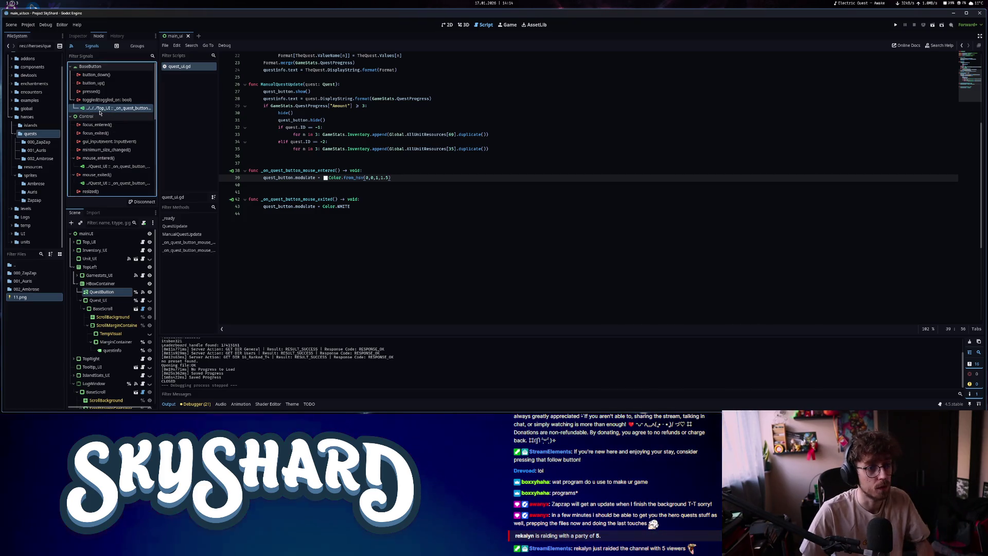
click(132, 121)
drag(315, 164, 266, 164)
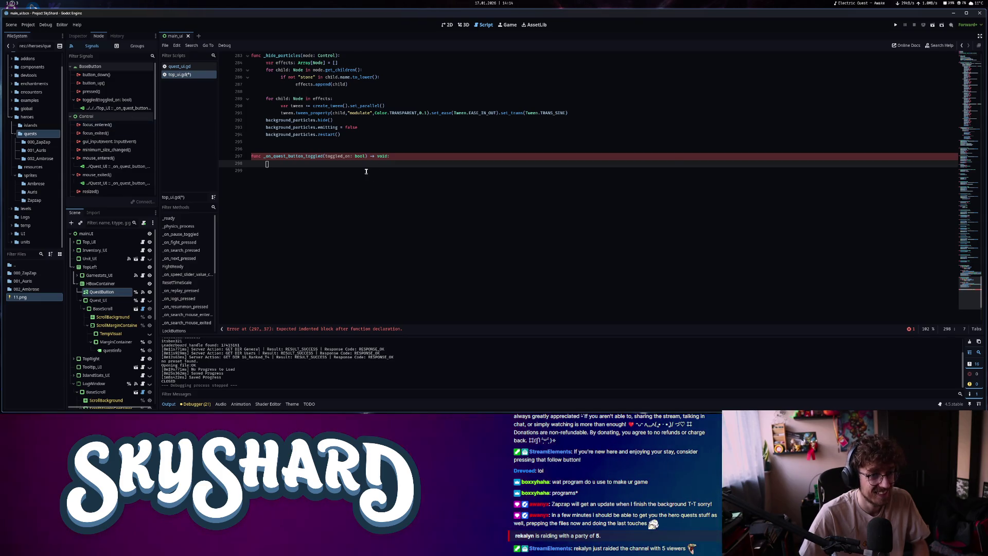
drag(272, 170, 240, 149)
key(BackSpace)
key(ctrl+s)
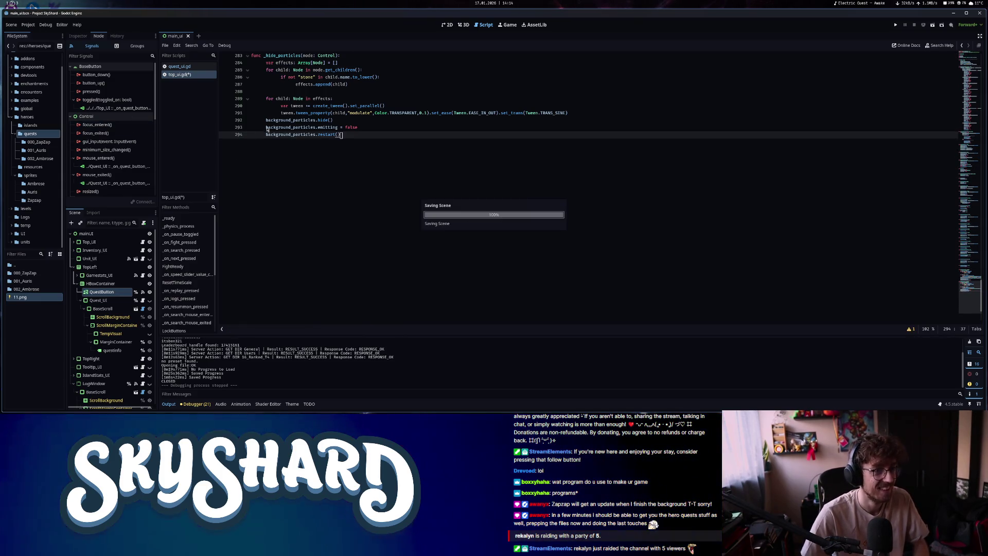
Disconnect the old toggled connection and reconnect it to Quest_UI's _on_quest_button_toggled
right_click(107, 110)
click(122, 128)
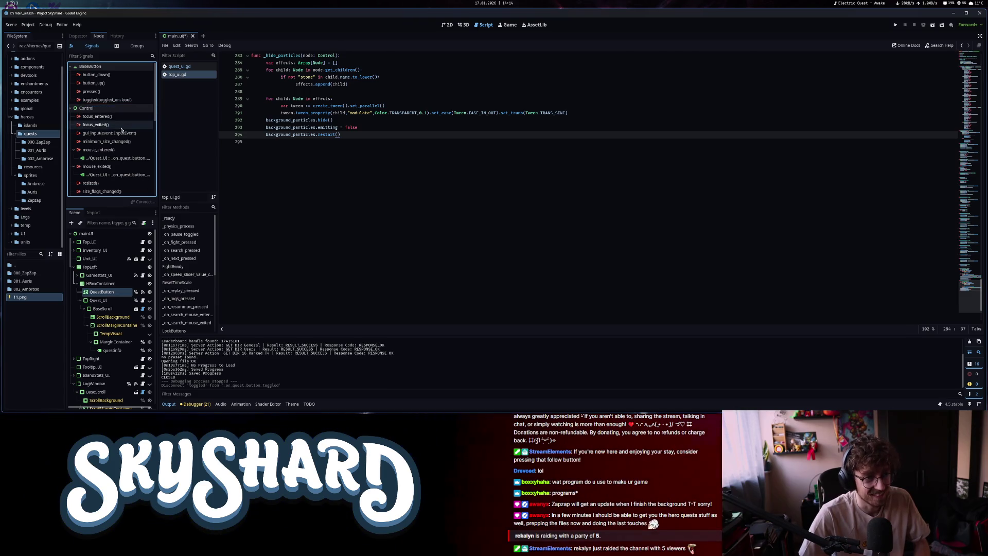
double_click(111, 101)
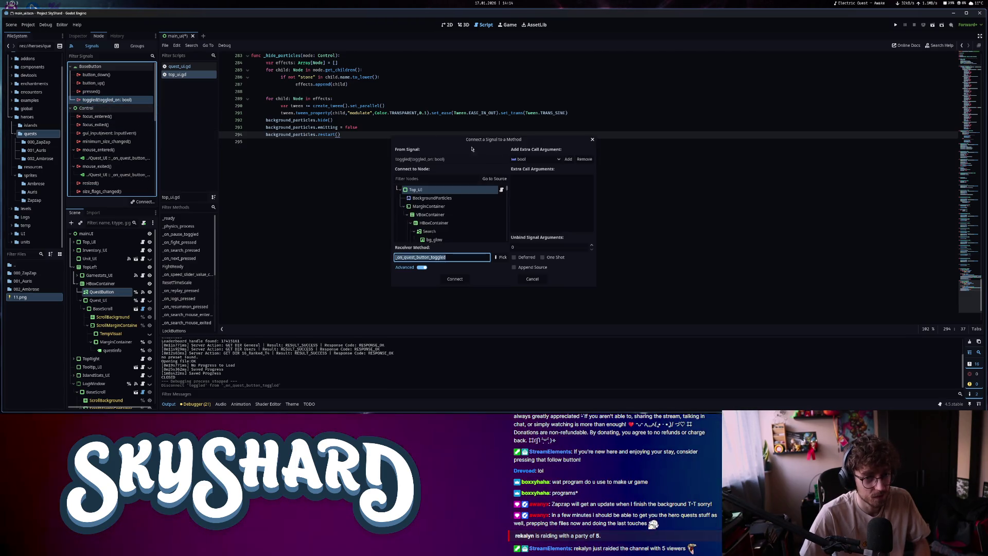
click(435, 179)
text(questui)
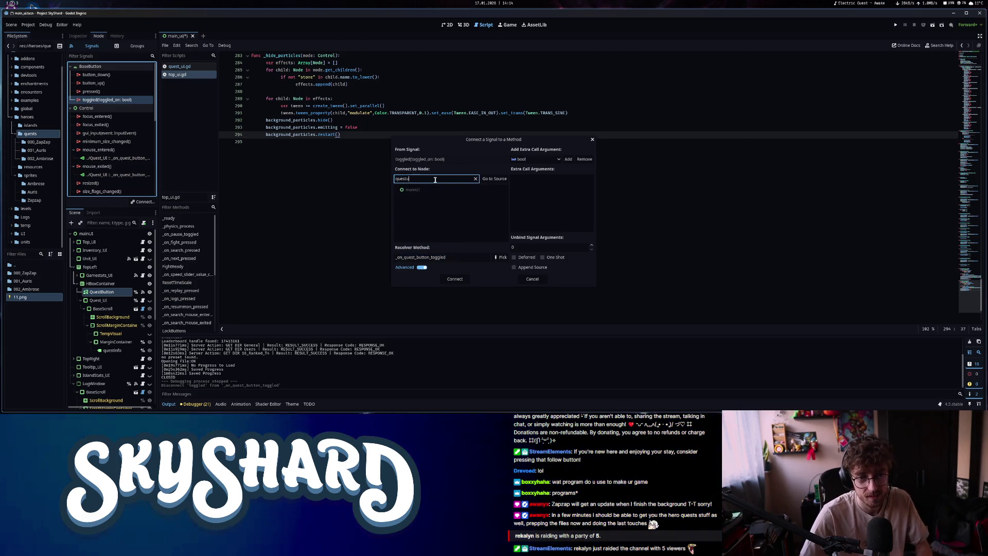
key(BackSpace)
key(BackSpace)
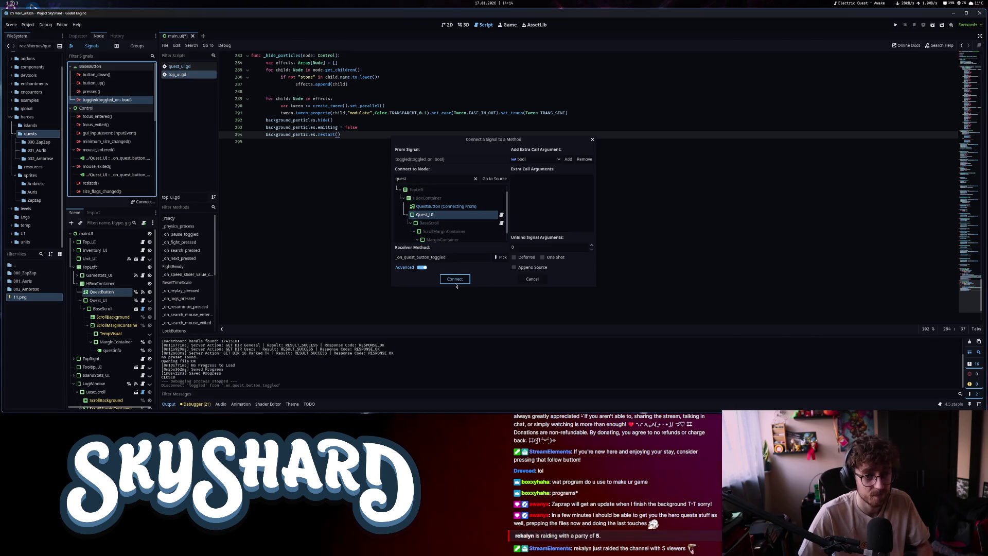
click(454, 279)
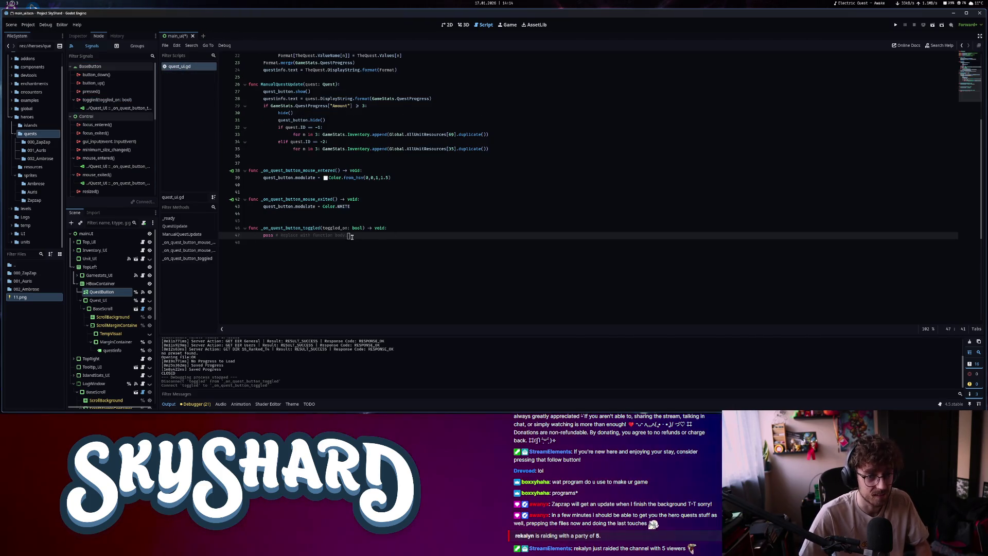
Replace the handler's pass with visible = toggled_on and save
drag(350, 236, 263, 236)
text(visible = toggled_on)
key(ctrl+s)
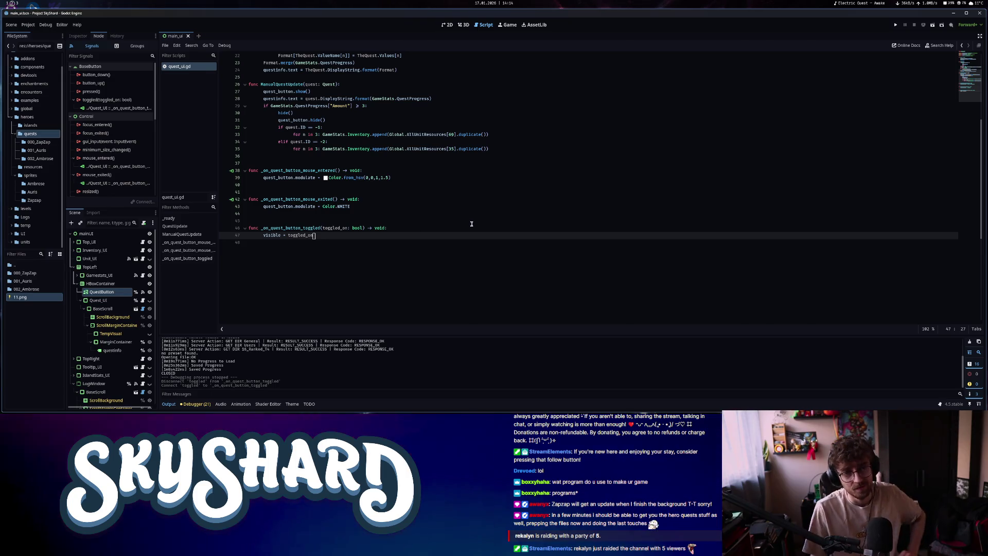
click(287, 178)
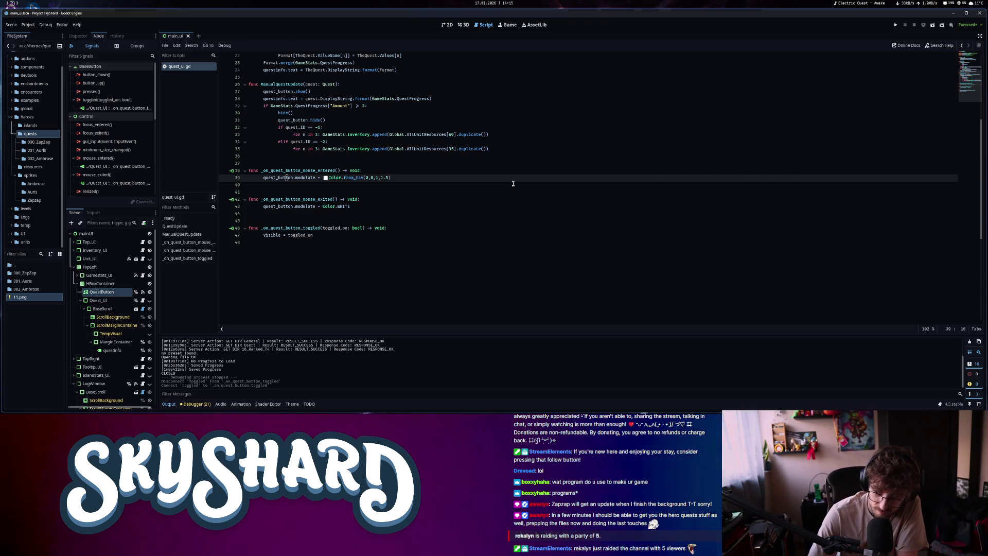
key(ctrl+alt+o)
Open unit_area.gd to check its values, then close it
text(area)
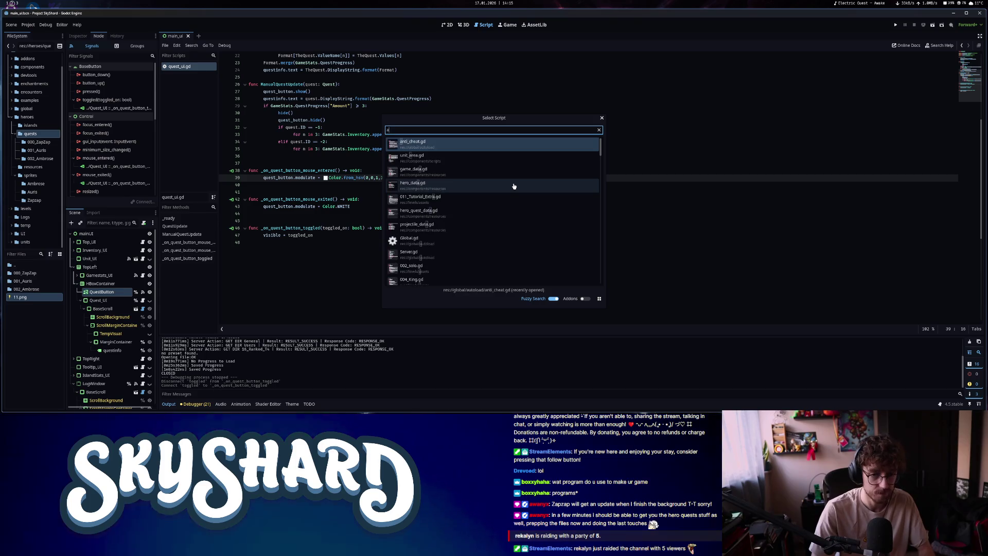
key(Return)
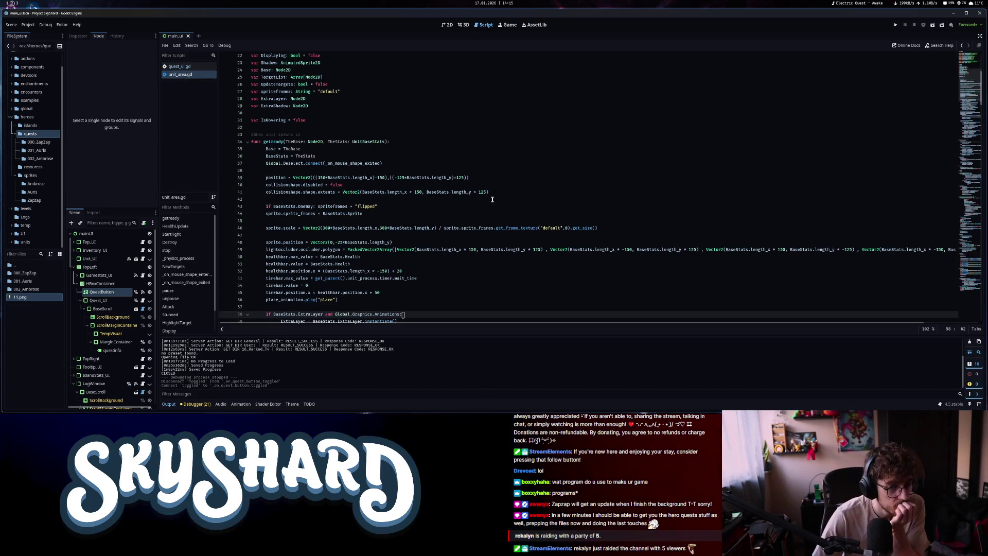
scroll(492, 199, down, 8)
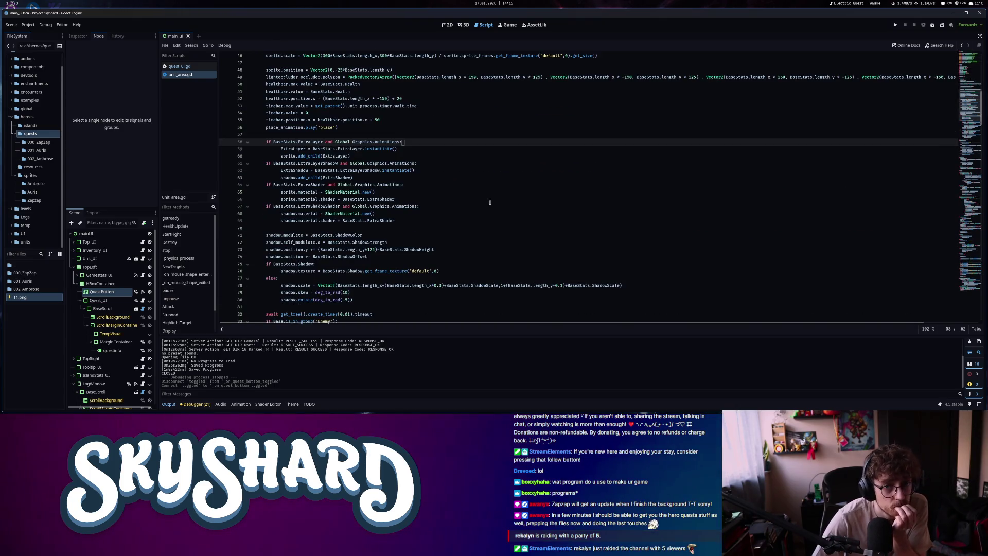
scroll(489, 203, down, 8)
scroll(486, 205, down, 14)
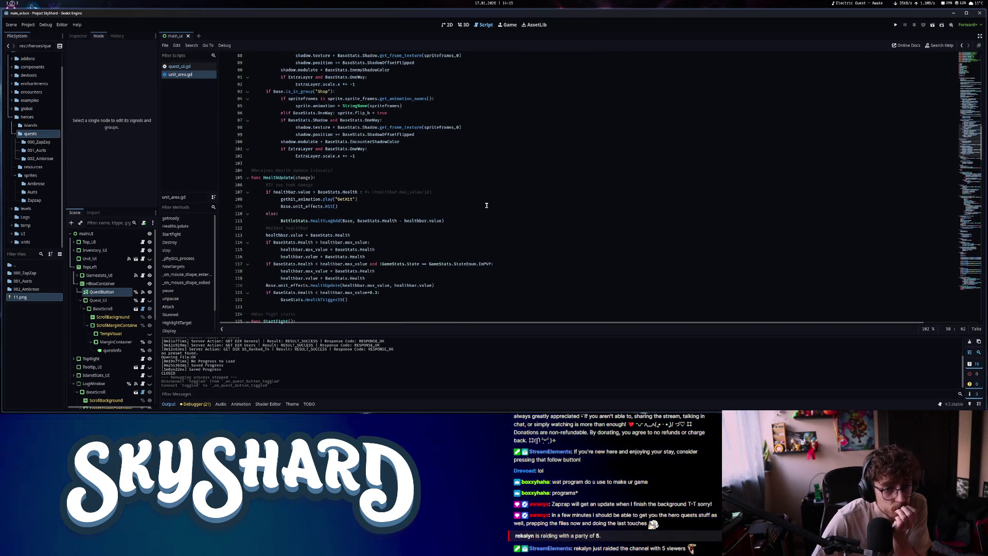
scroll(485, 206, down, 8)
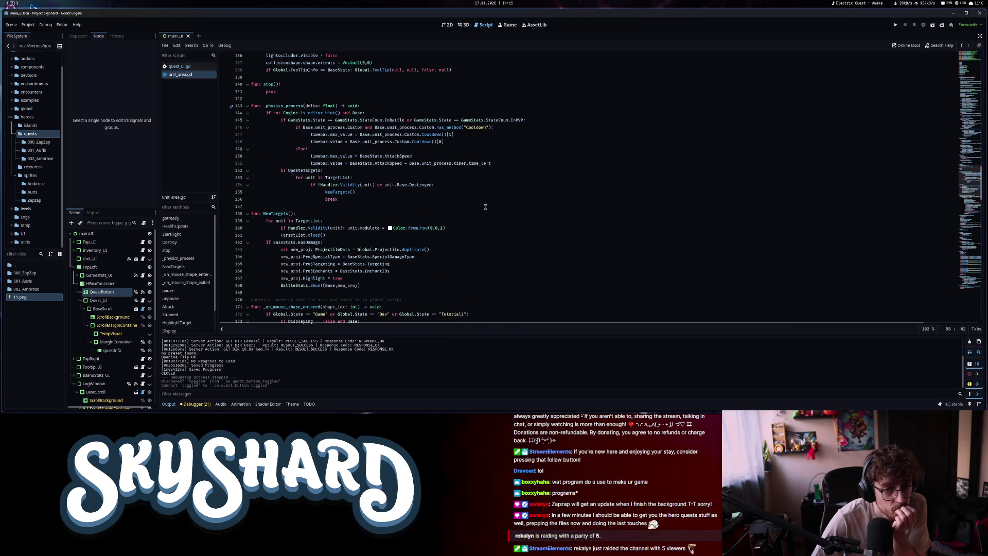
scroll(478, 211, down, 2)
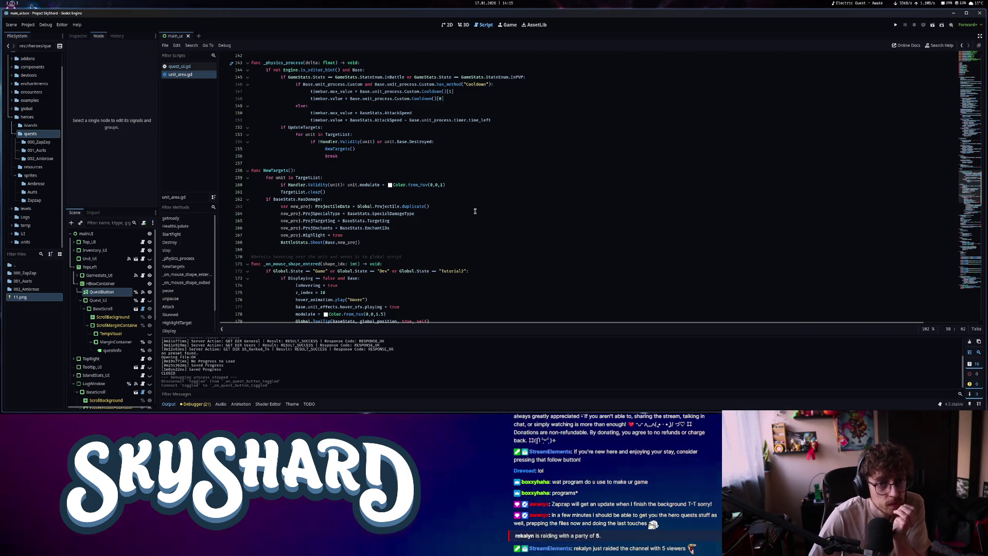
middle_click(198, 75)
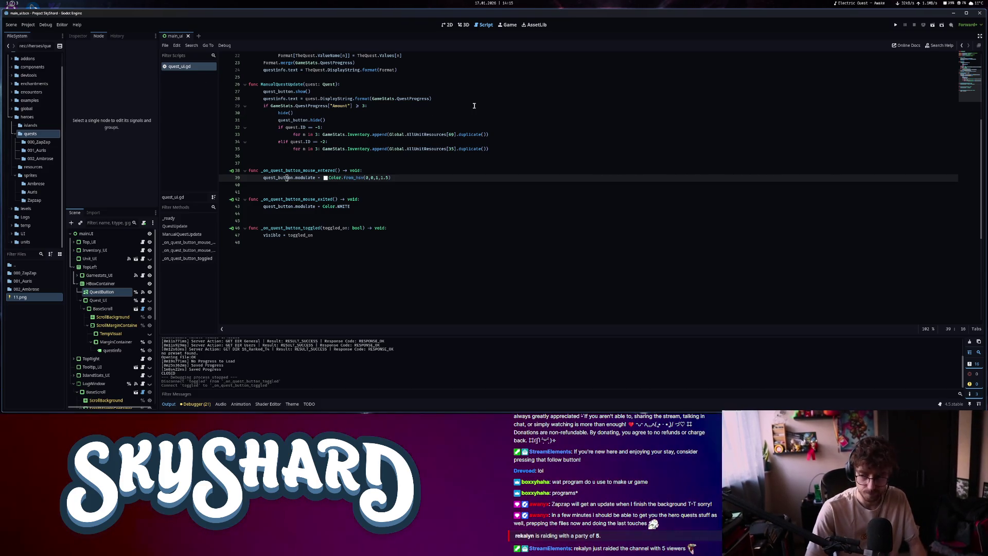
Open unit_stats.gd and inspect its unit highlight colour values
key(ctrl+alt+o)
text(start)
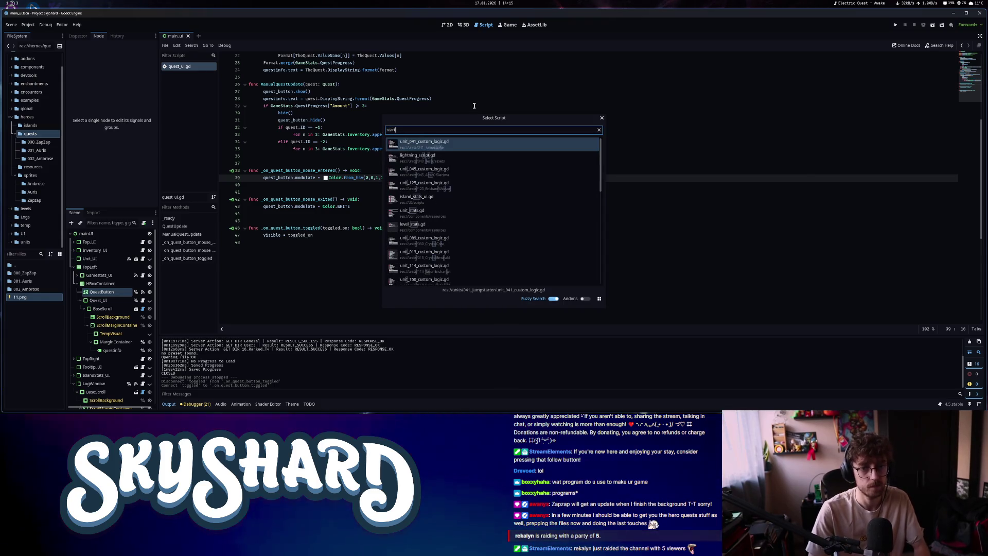
key(BackSpace)
key(BackSpace)
text(ts)
key(Return)
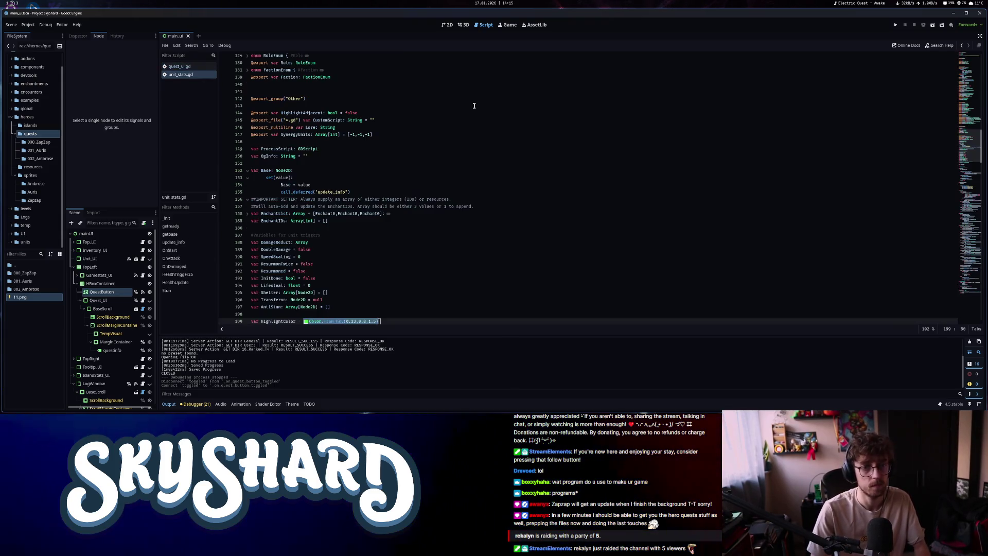
click(410, 206)
scroll(408, 209, down, 2)
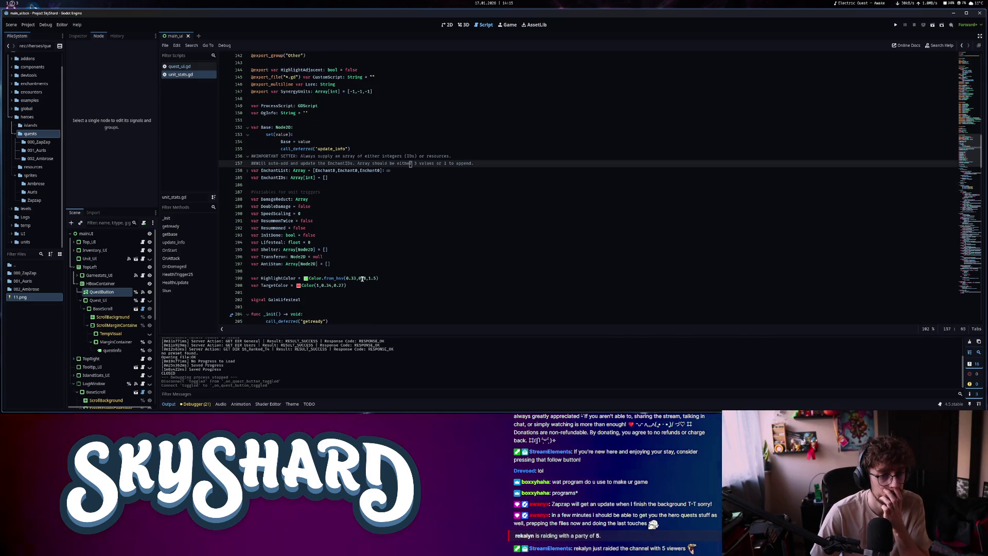
In quest_ui.gd, change the hover brightness on line 39 from 1.5 to 1.2 and save
click(194, 67)
double_click(381, 177)
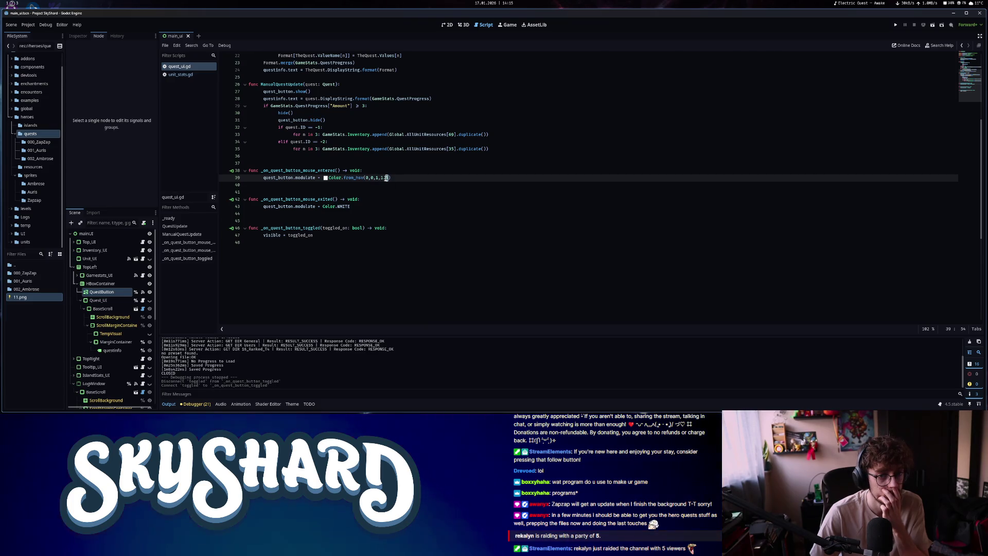
text(1.2)
key(ctrl+s)
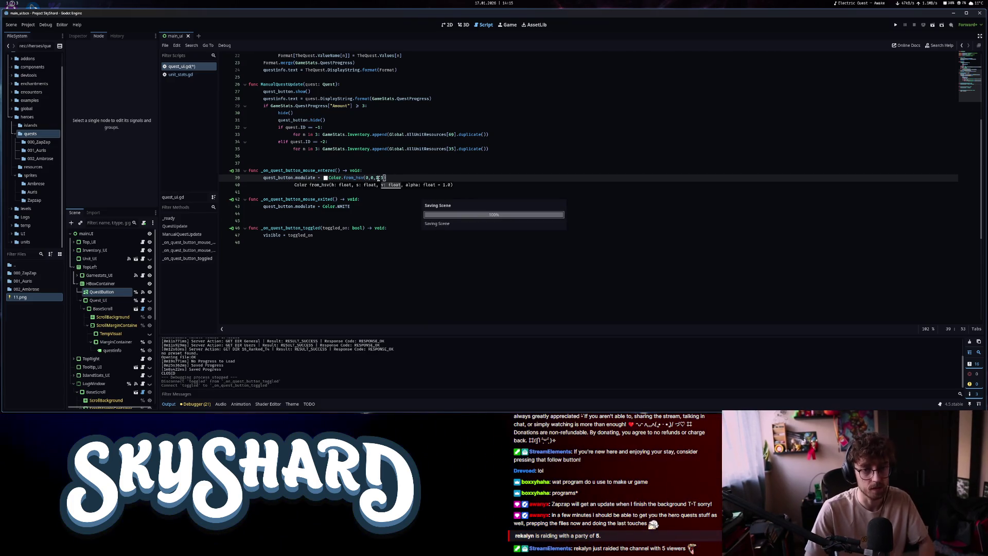
Run the game, place its window beside the editor, and quit via EXIT
click(896, 26)
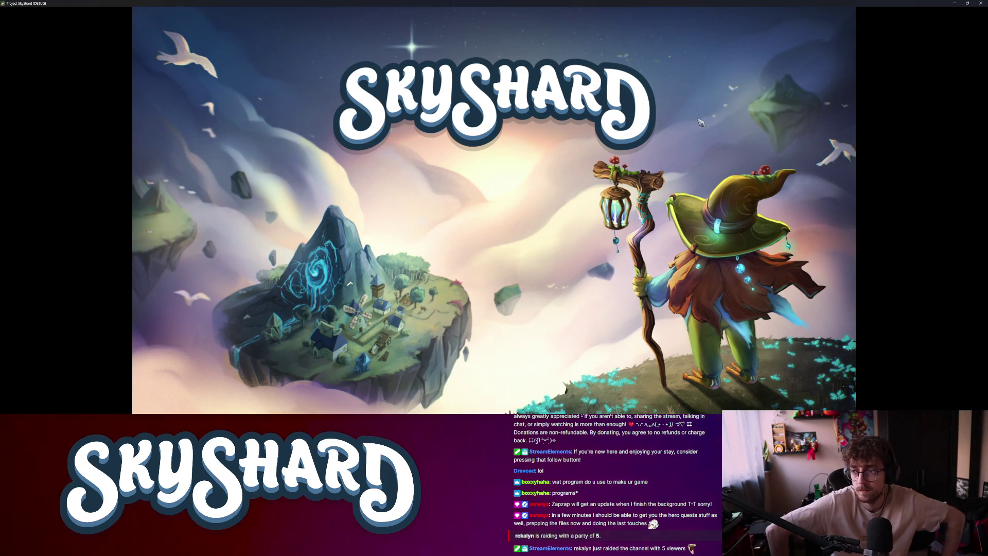
key(F11)
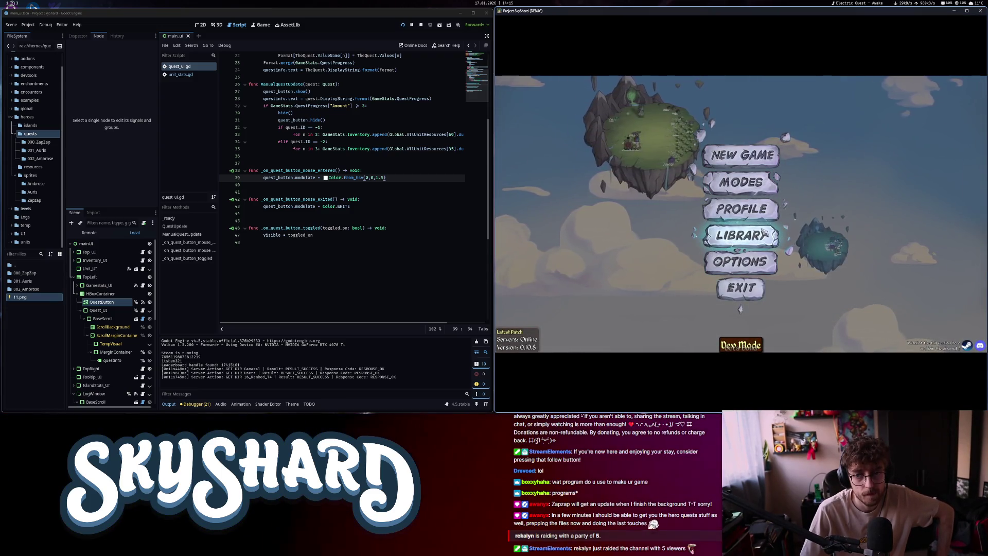
click(752, 287)
On the HUD's 2D canvas, select the Round label and show its Inspector properties
click(447, 24)
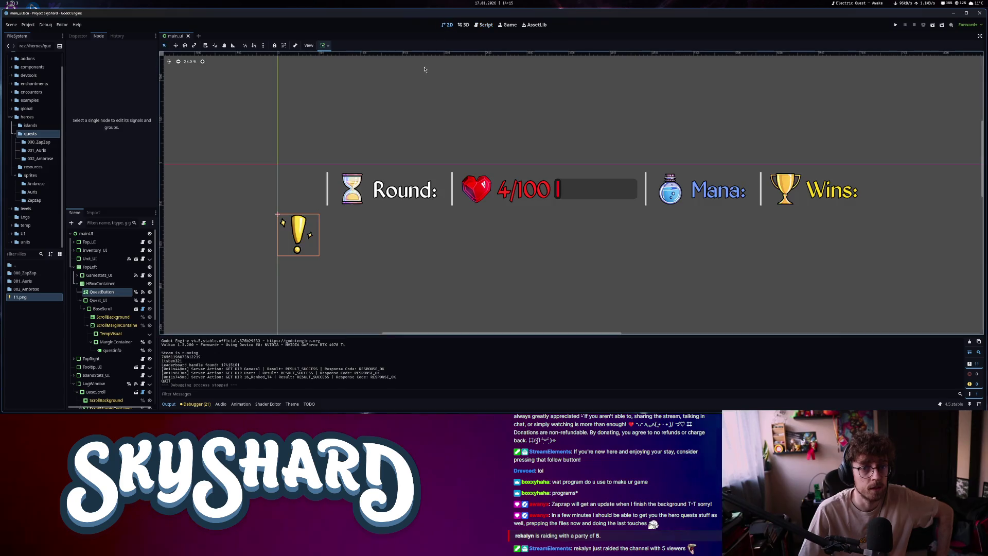
scroll(360, 198, up, 7)
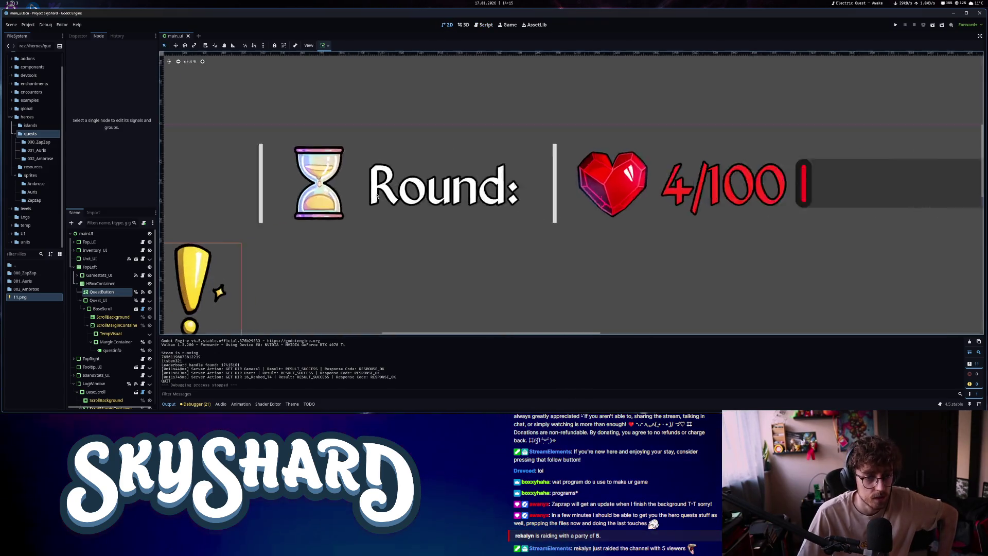
click(380, 186)
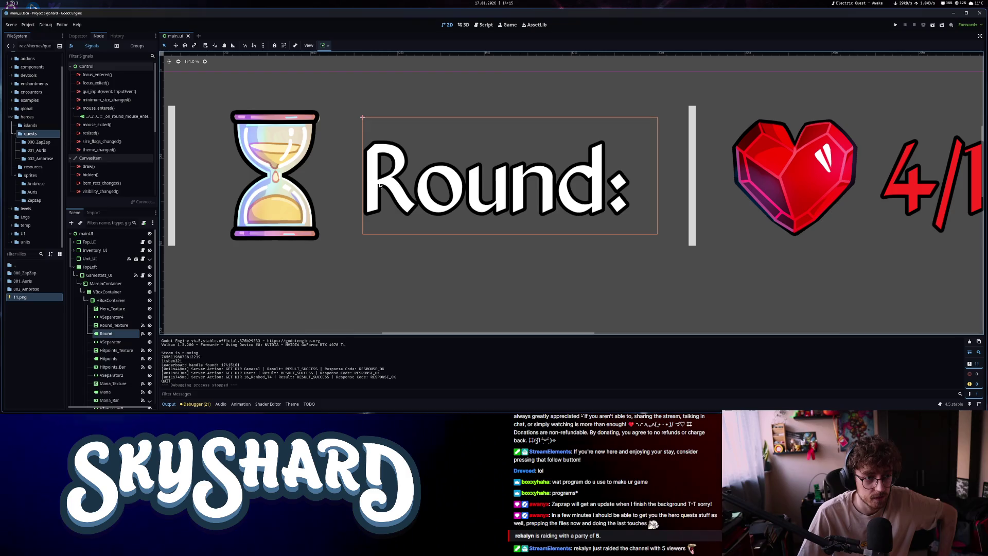
click(77, 36)
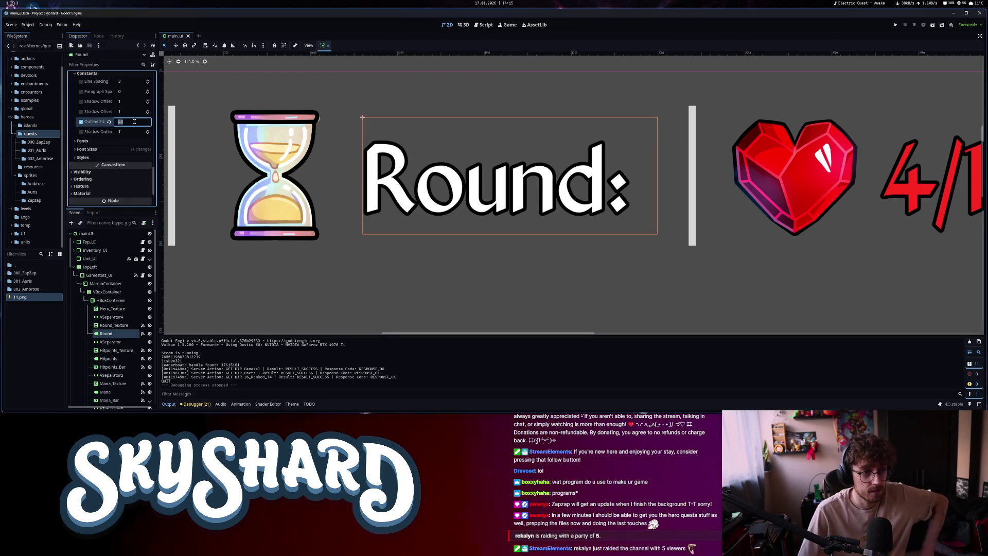
Set the Round label's text outline size to 50
key(Return)
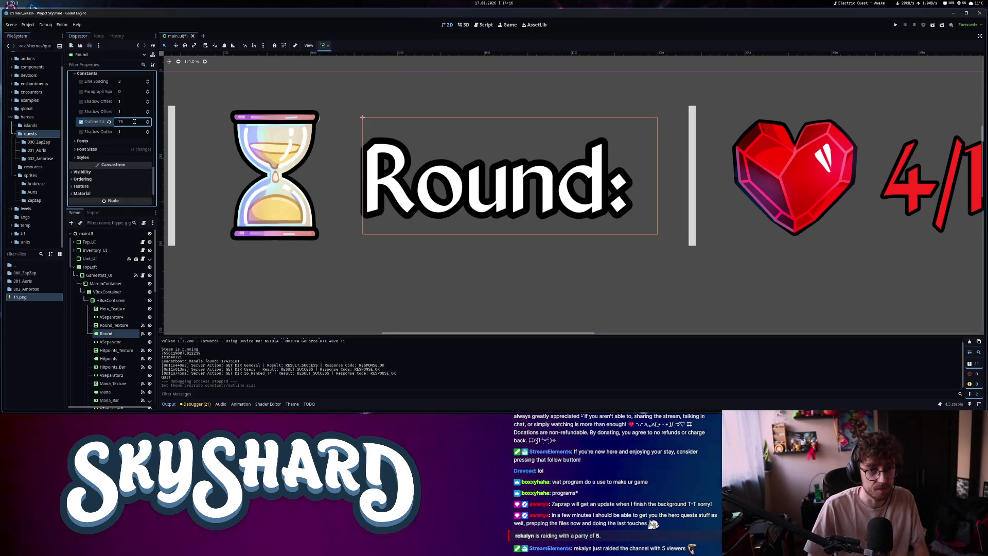
text(50)
key(Return)
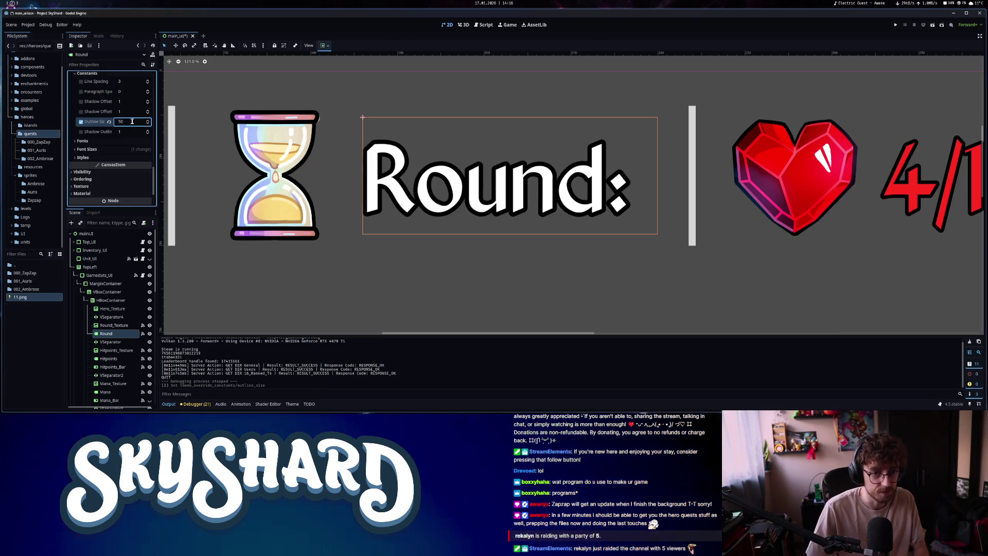
scroll(446, 156, up, 3)
scroll(333, 163, down, 6)
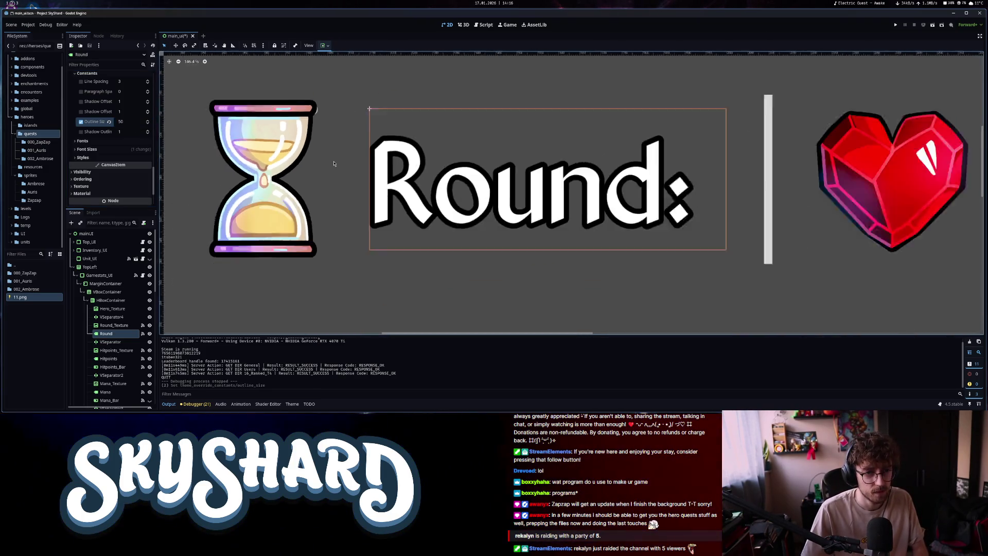
scroll(333, 164, down, 5)
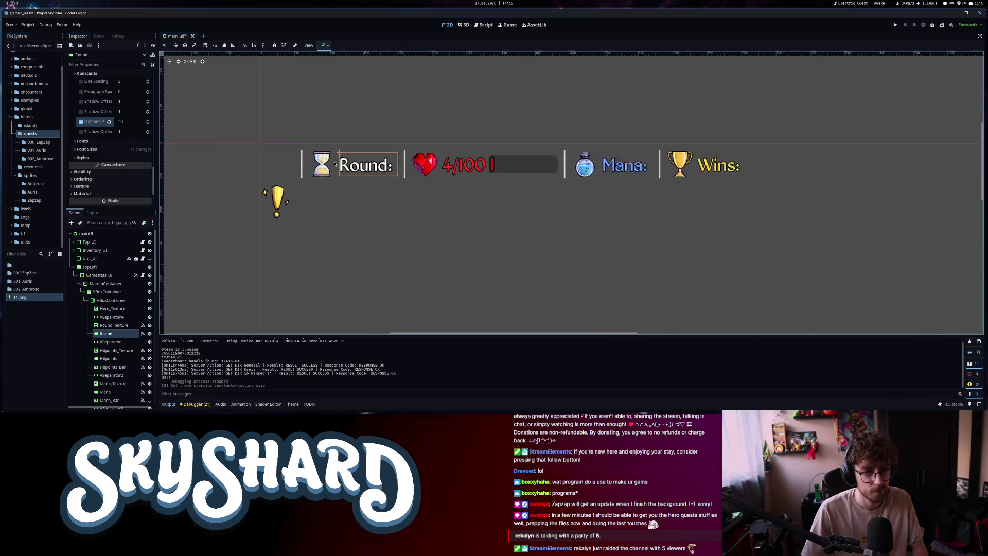
Enlarge the hitpoints (to 50), Mana and Wins label outlines, then save main_ui
click(429, 168)
drag(129, 157, 134, 156)
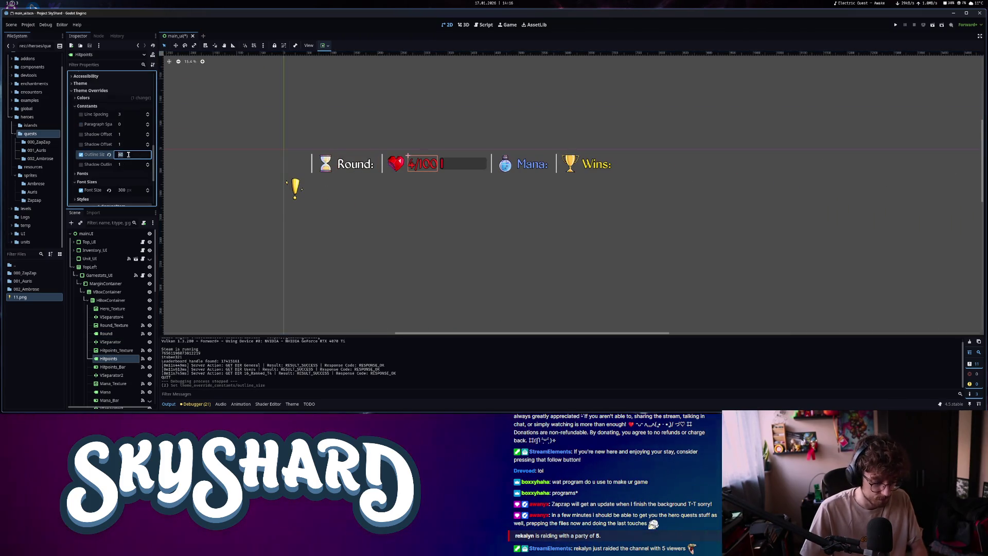
click(532, 164)
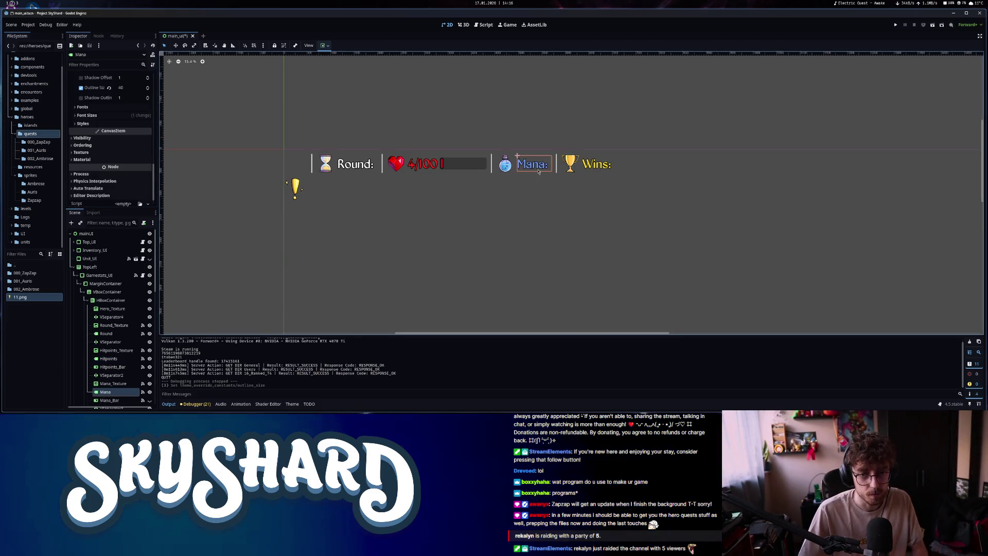
click(125, 88)
text(50)
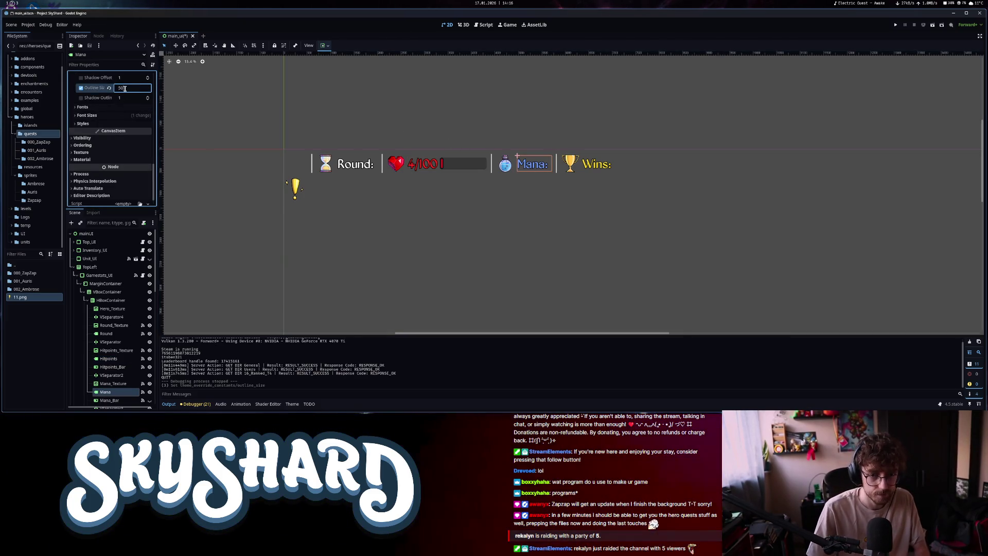
click(601, 170)
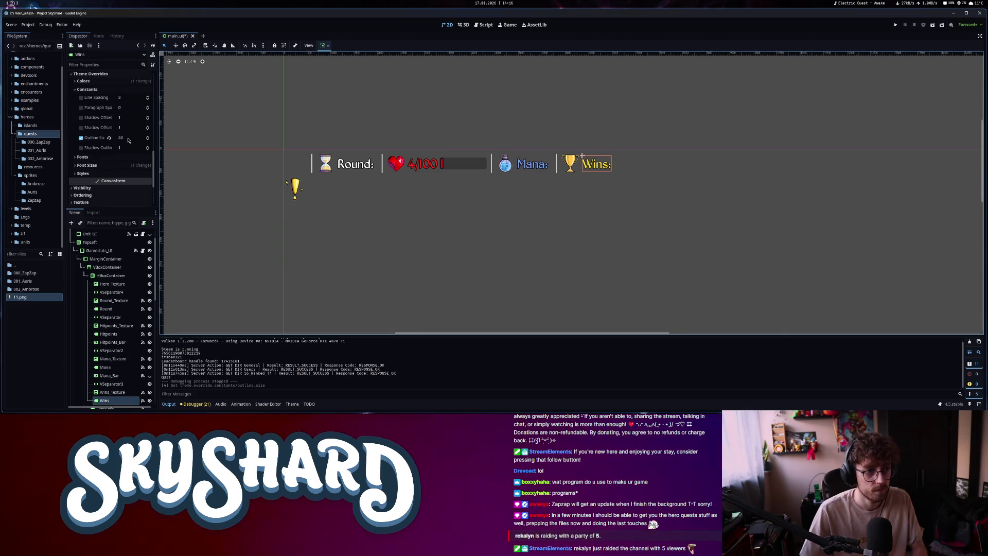
click(177, 129)
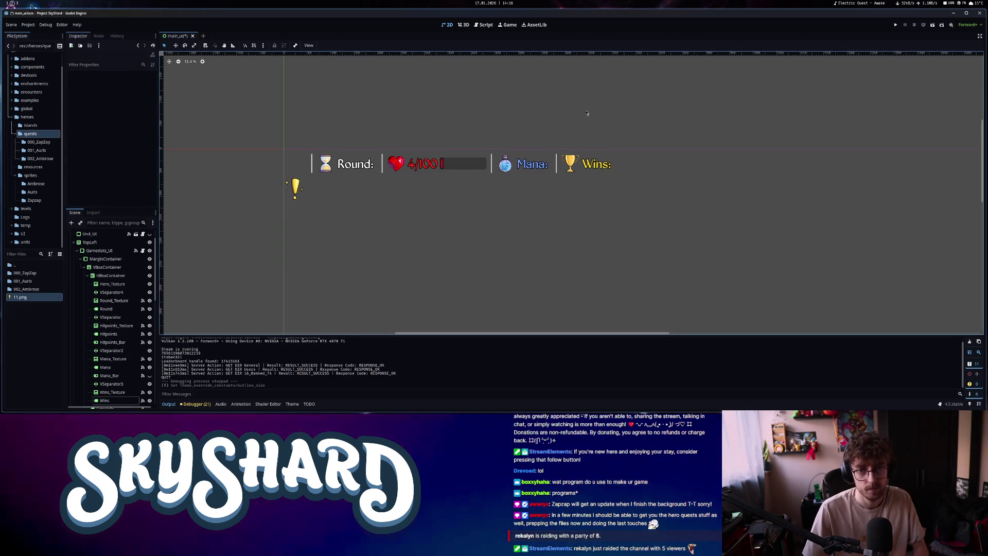
key(ctrl+s)
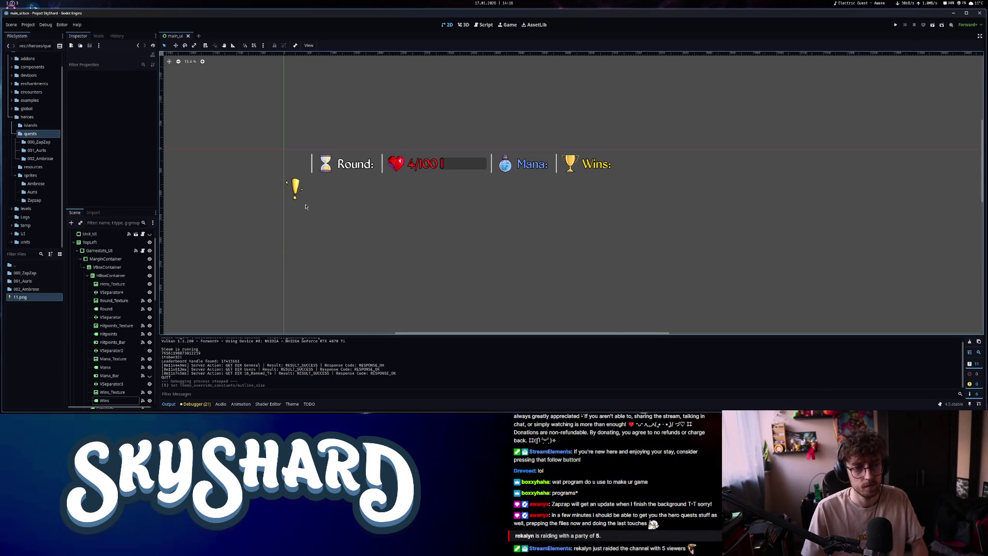
Hide the exclamation QuestButton in the HUD and run the project with F5
scroll(306, 207, up, 3)
scroll(308, 201, down, 5)
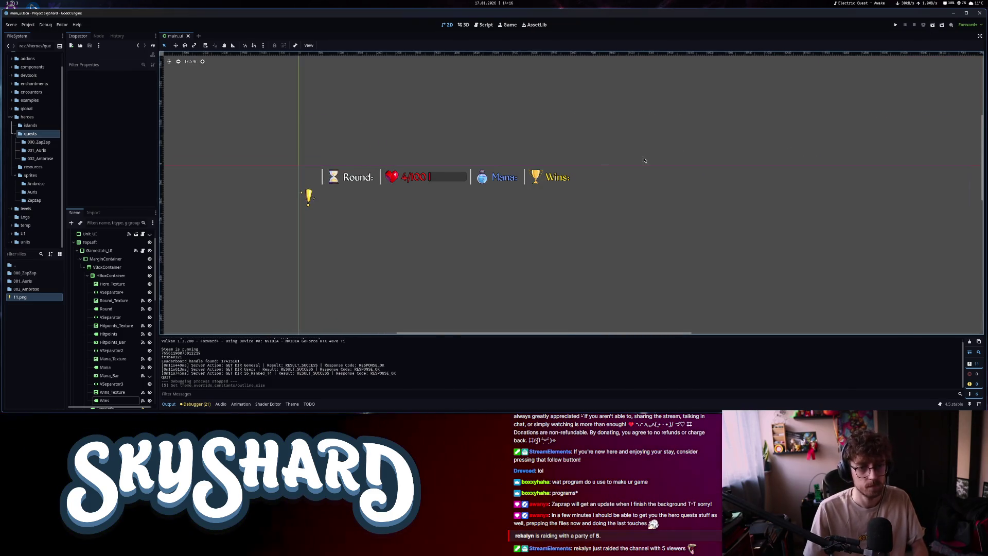
click(303, 195)
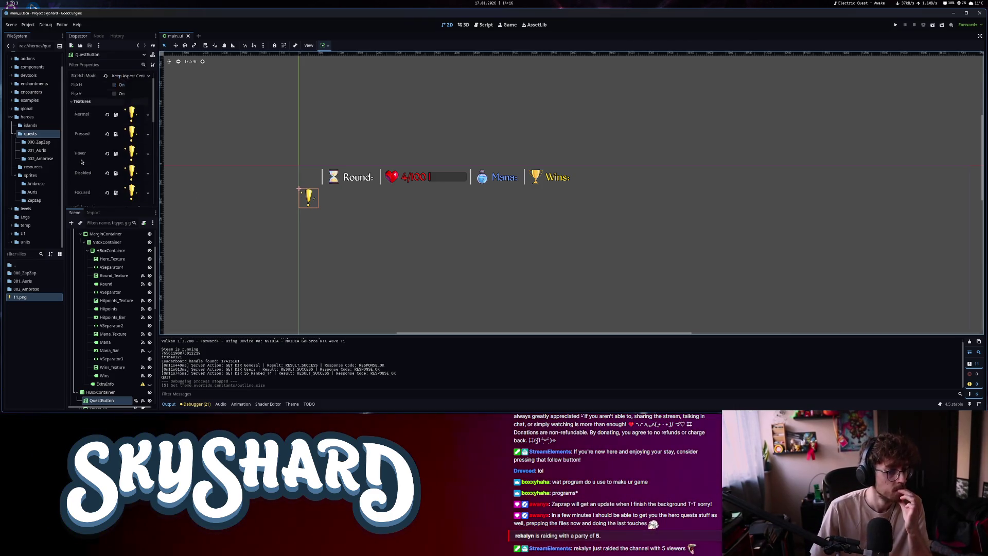
scroll(80, 162, down, 2)
scroll(155, 329, down, 5)
click(150, 314)
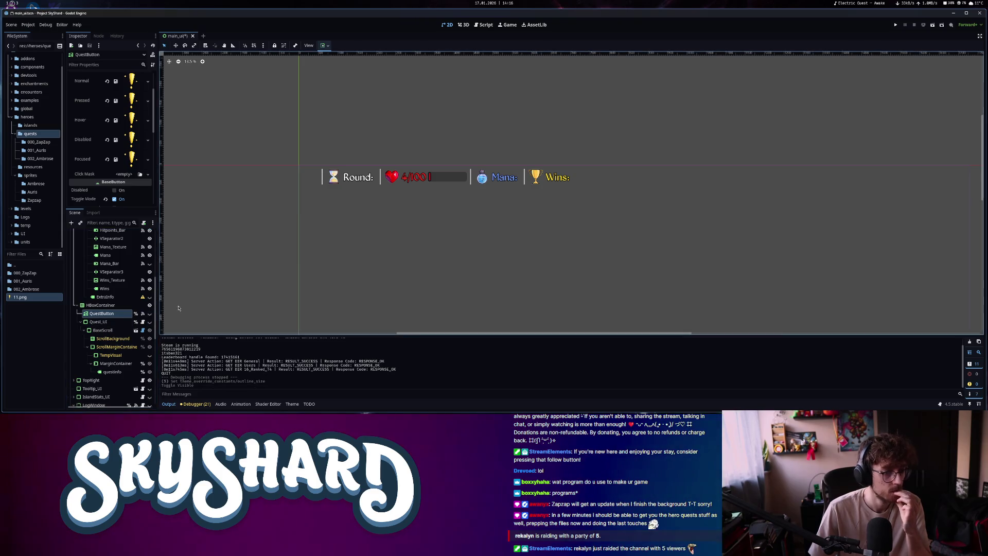
key(F5)
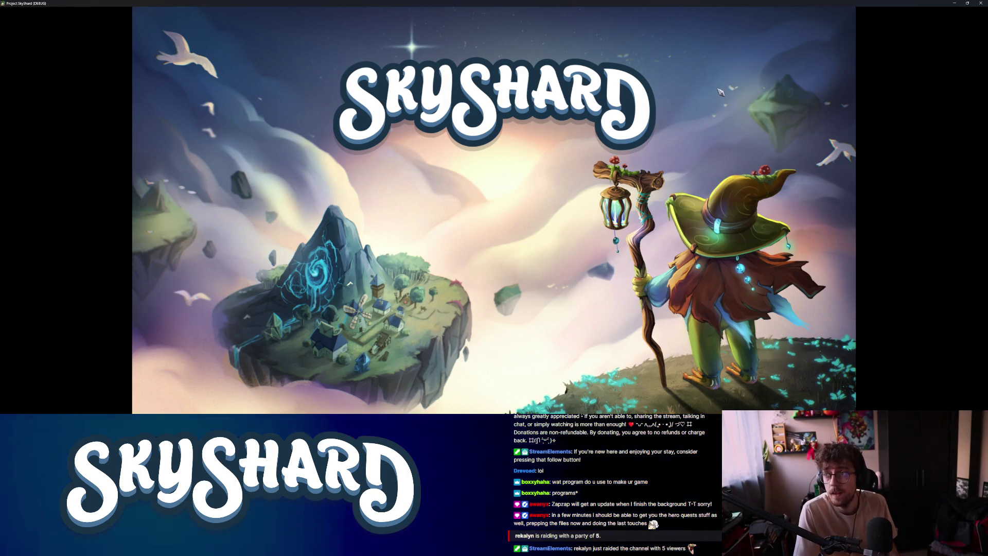
Tile the game beside the editor, start an Unrated match and show the quest icon's tooltip
key(super+Right)
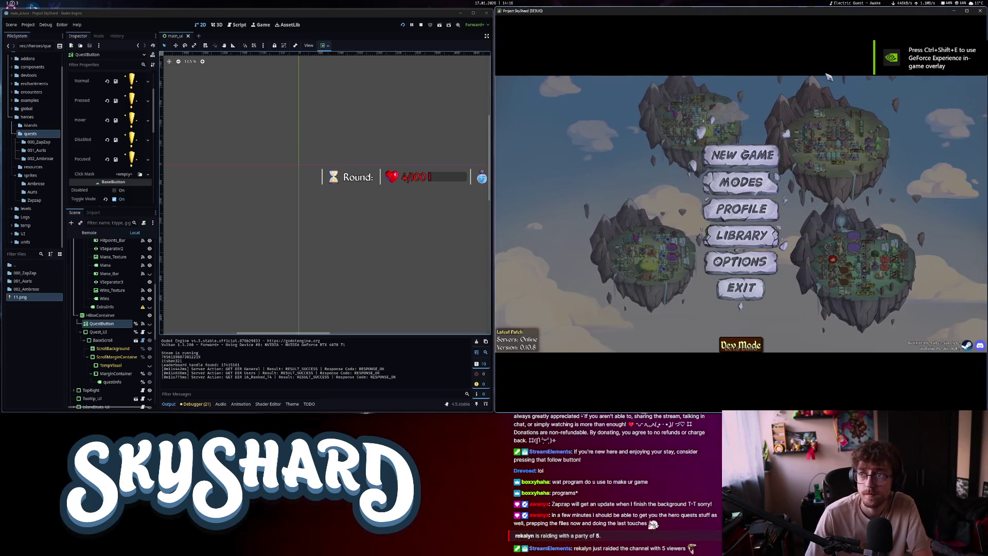
click(759, 188)
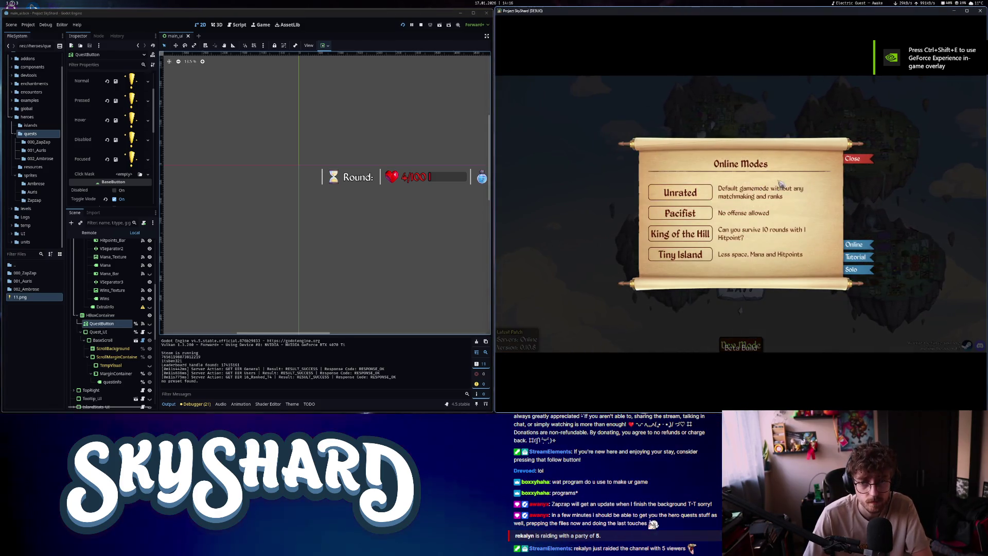
click(695, 192)
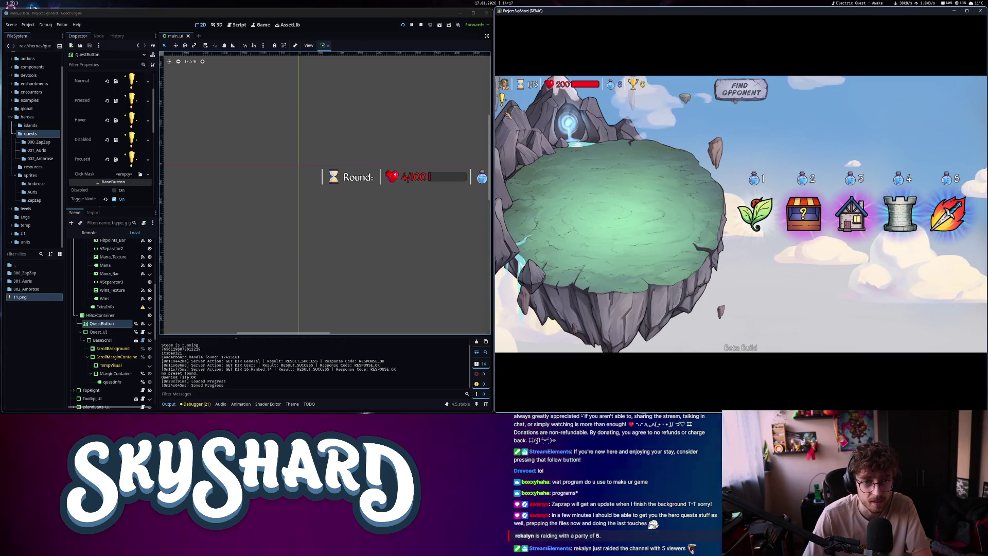
mouse_move(503, 102)
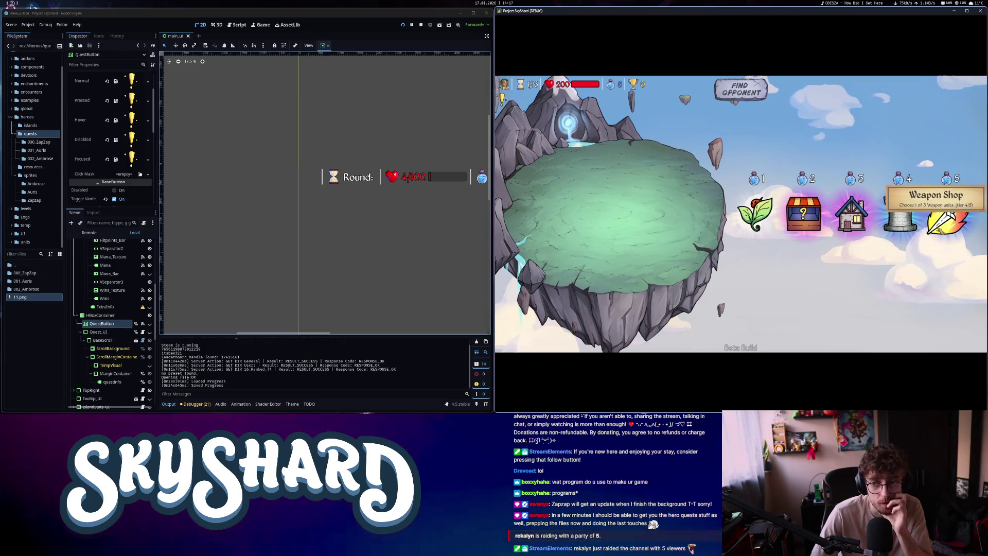
Buy the Starter Tinker pack from the Weapon Shop and place Powerline on the green home island
click(939, 234)
drag(856, 201, 612, 198)
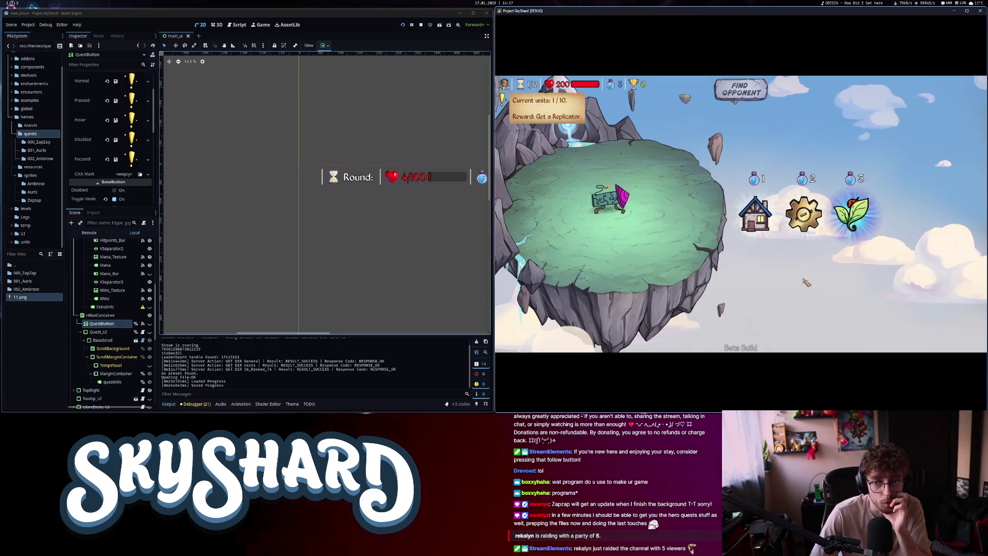
click(803, 217)
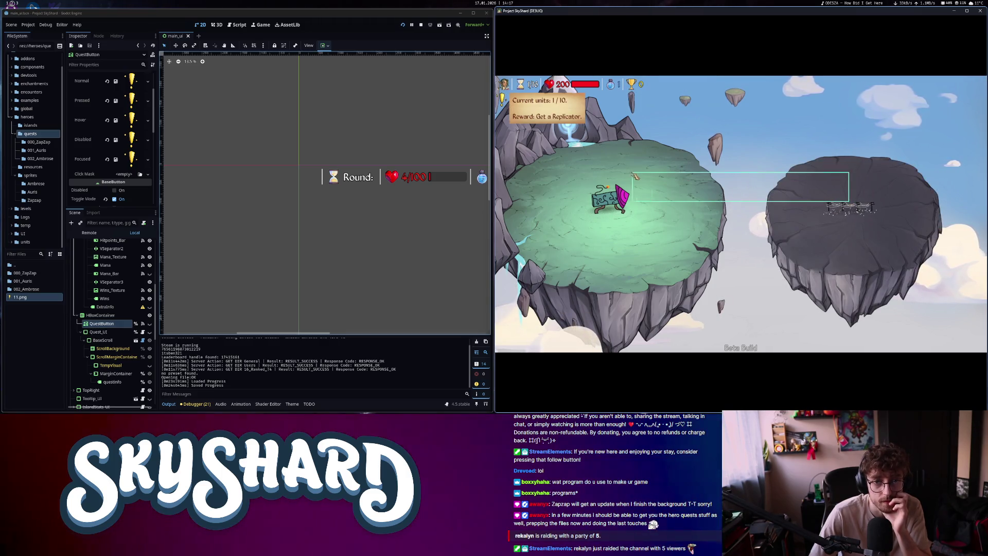
drag(635, 175, 613, 168)
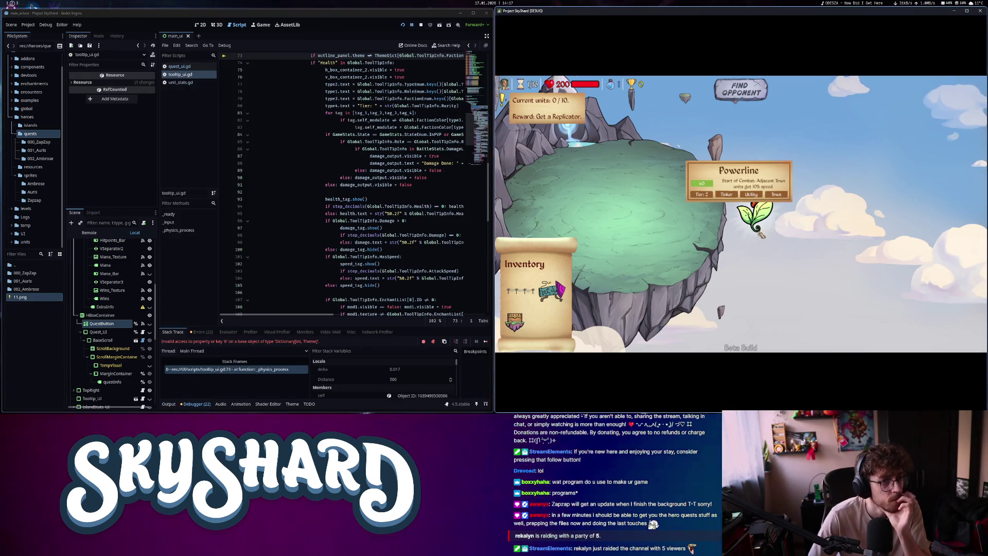
scroll(316, 310, up, 4)
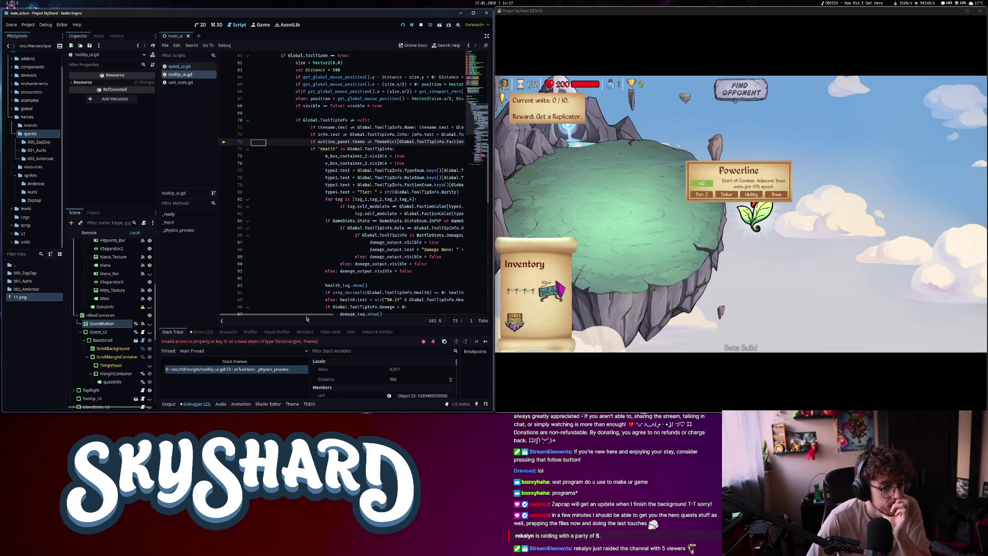
scroll(302, 320, right, 3)
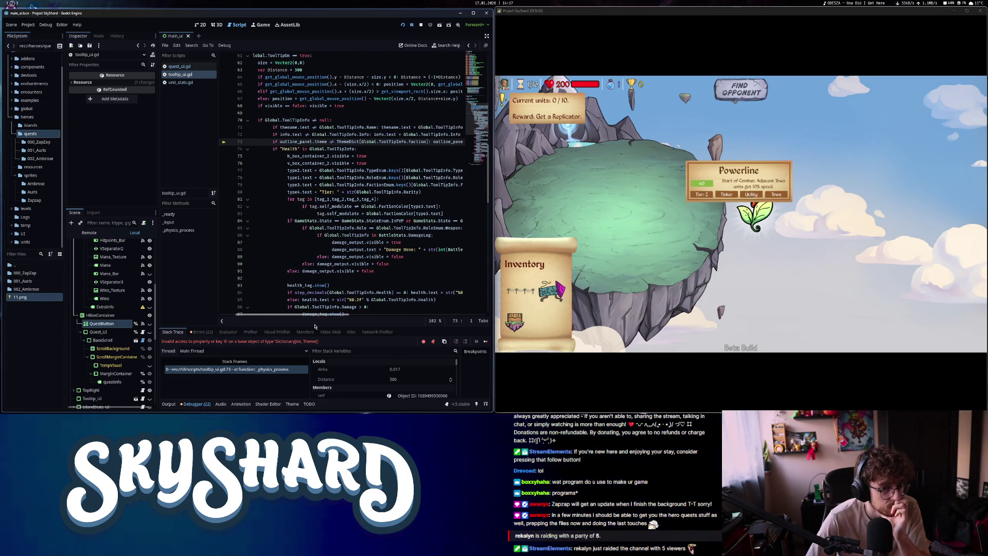
scroll(311, 326, left, 1)
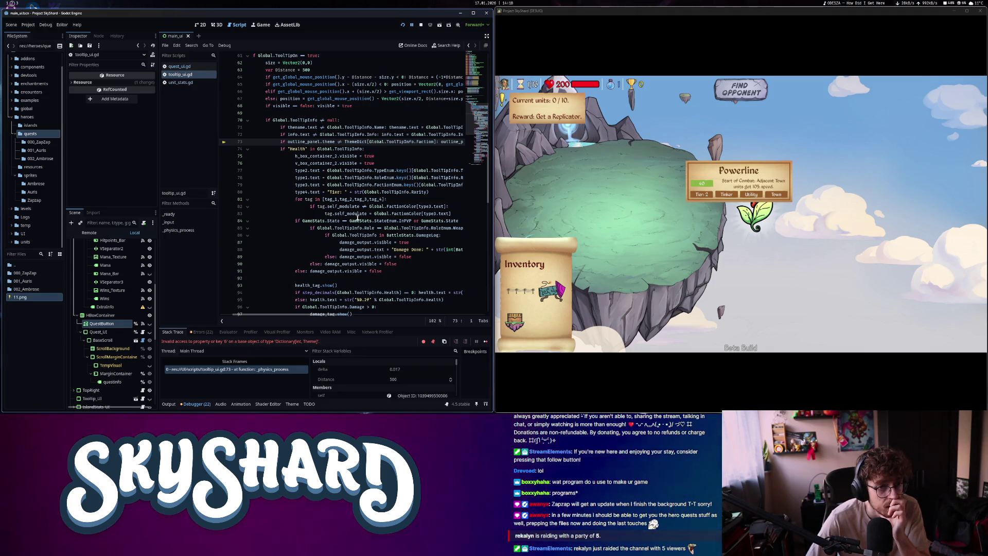
click(409, 140)
scroll(366, 226, up, 10)
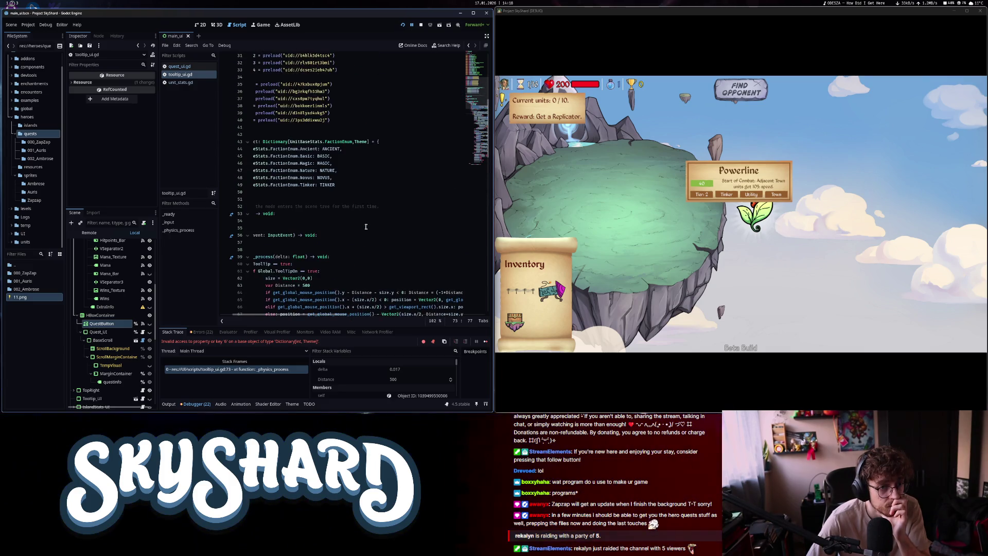
drag(280, 316, 257, 314)
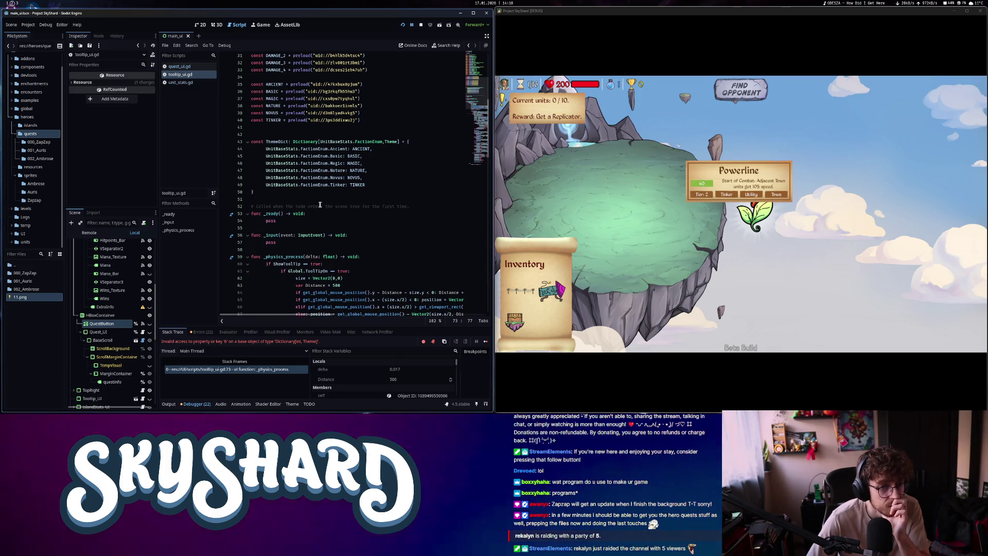
mouse_move(333, 149)
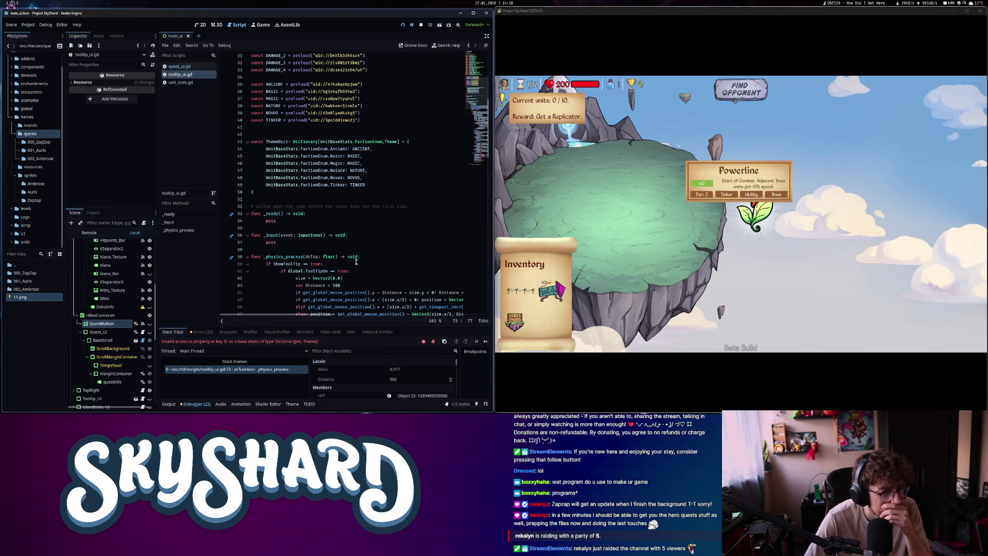
scroll(356, 261, down, 5)
mouse_move(324, 316)
mouse_down()
mouse_move(390, 321)
mouse_move(311, 316)
mouse_move(342, 316)
mouse_up()
scroll(342, 376, down, 2)
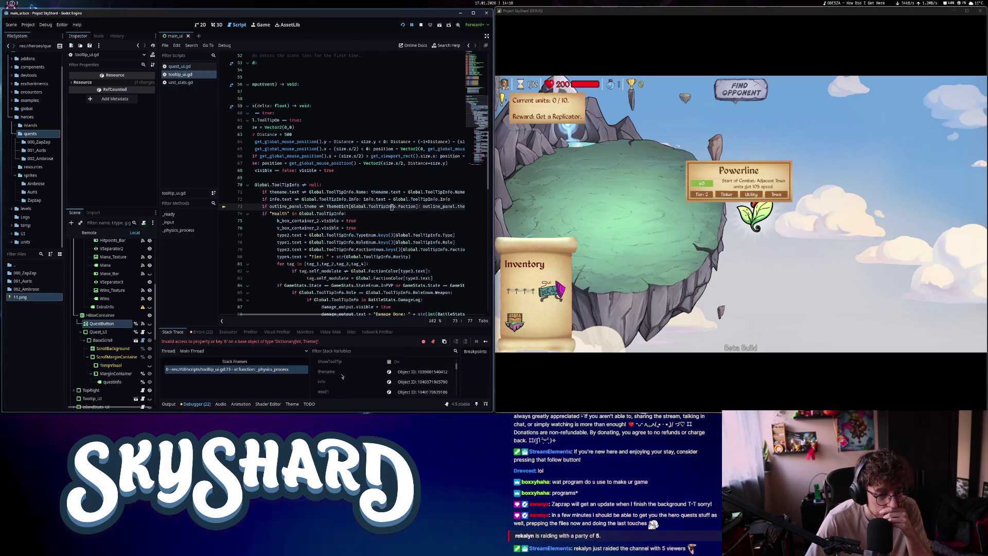
scroll(342, 376, down, 3)
scroll(342, 378, down, 3)
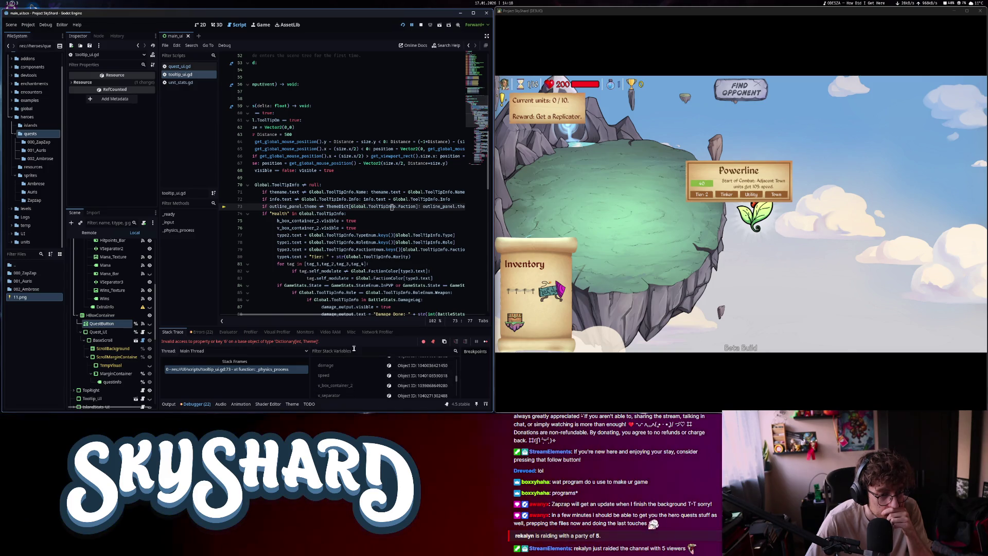
scroll(352, 378, down, 5)
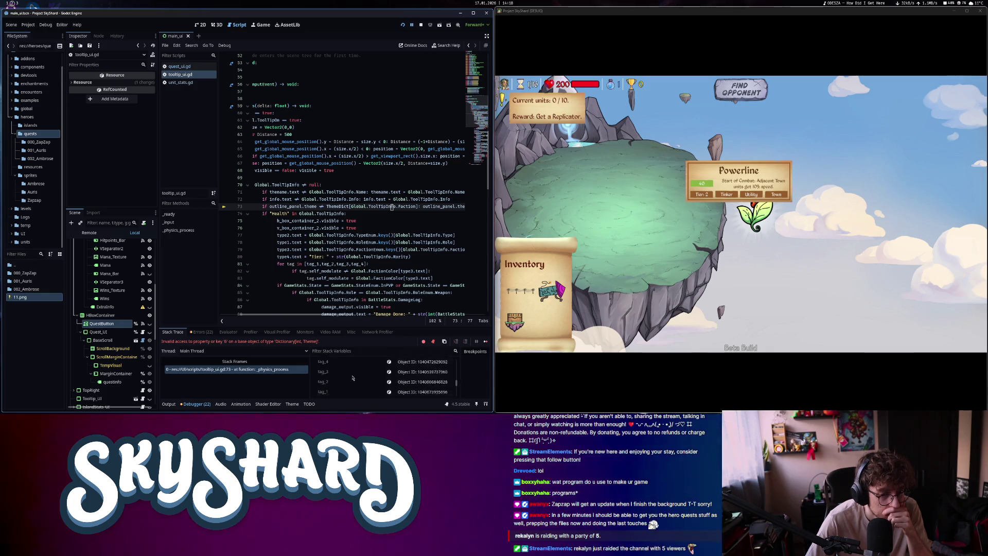
scroll(352, 379, up, 5)
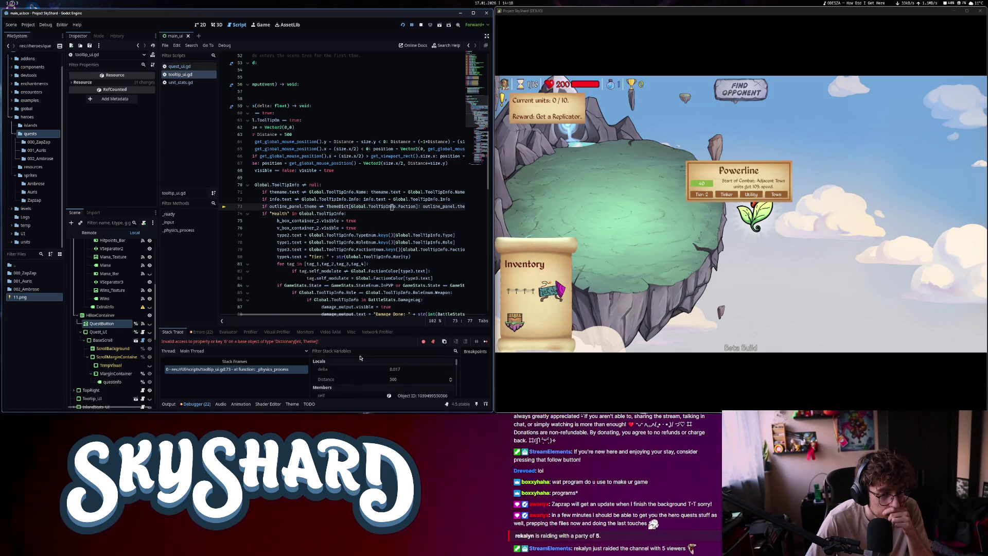
scroll(309, 232, left, 5)
scroll(289, 247, up, 4)
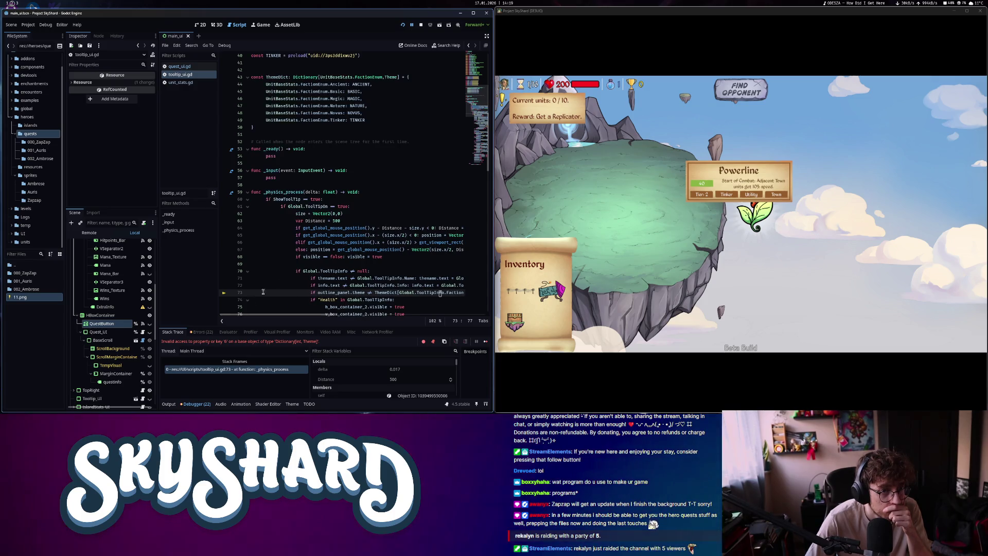
scroll(306, 262, up, 6)
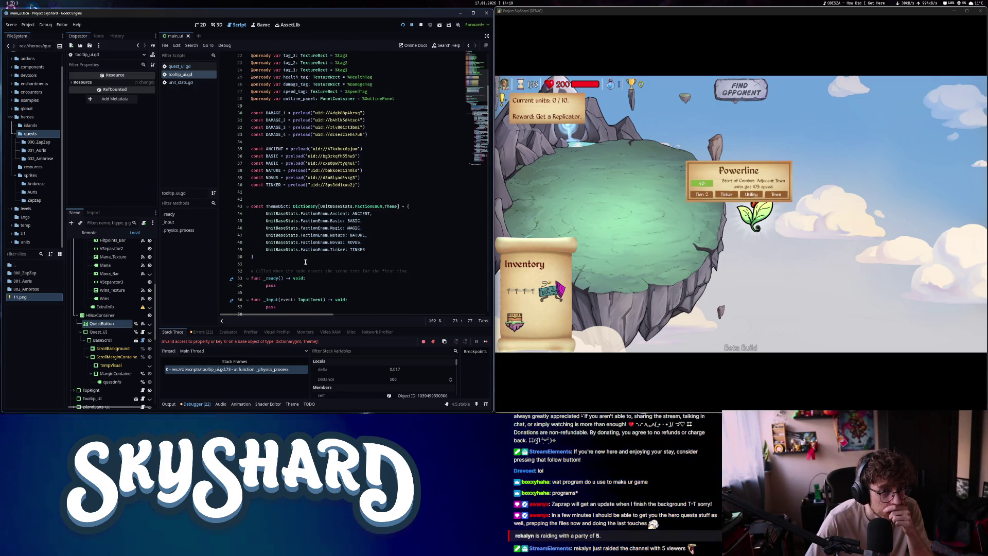
scroll(306, 262, up, 5)
scroll(305, 262, down, 6)
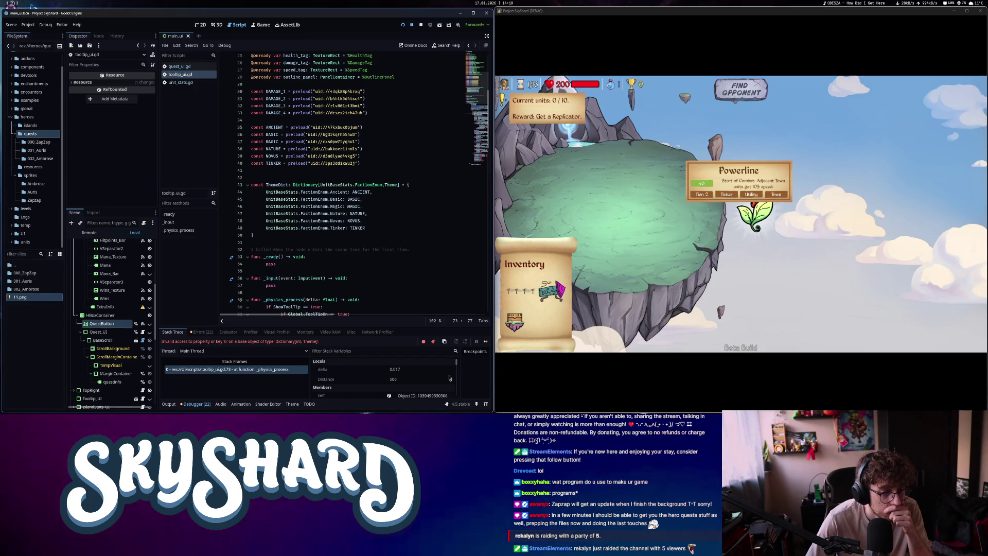
drag(457, 367, 456, 370)
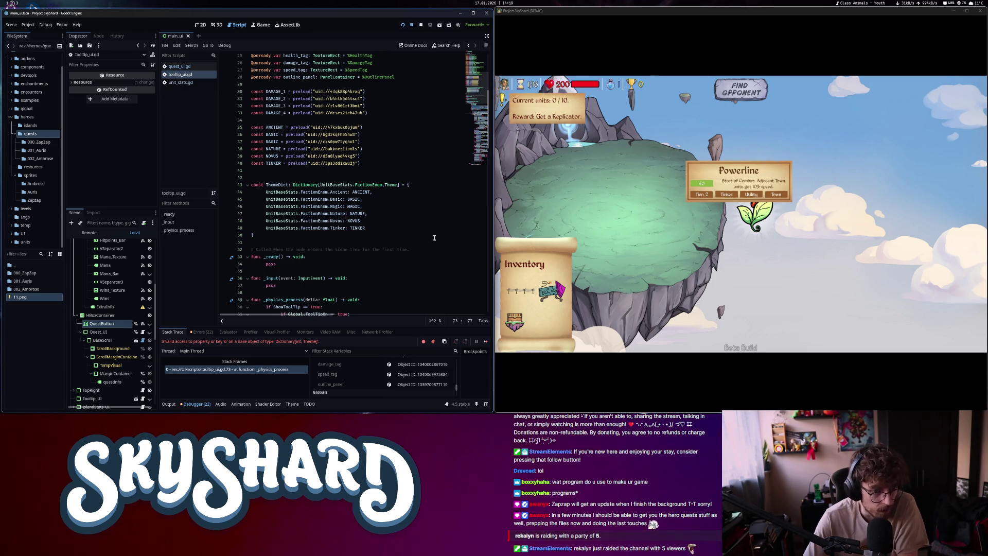
Review the ThemeDict faction entries on lines 44–49 and the code around line 74
drag(266, 191, 373, 229)
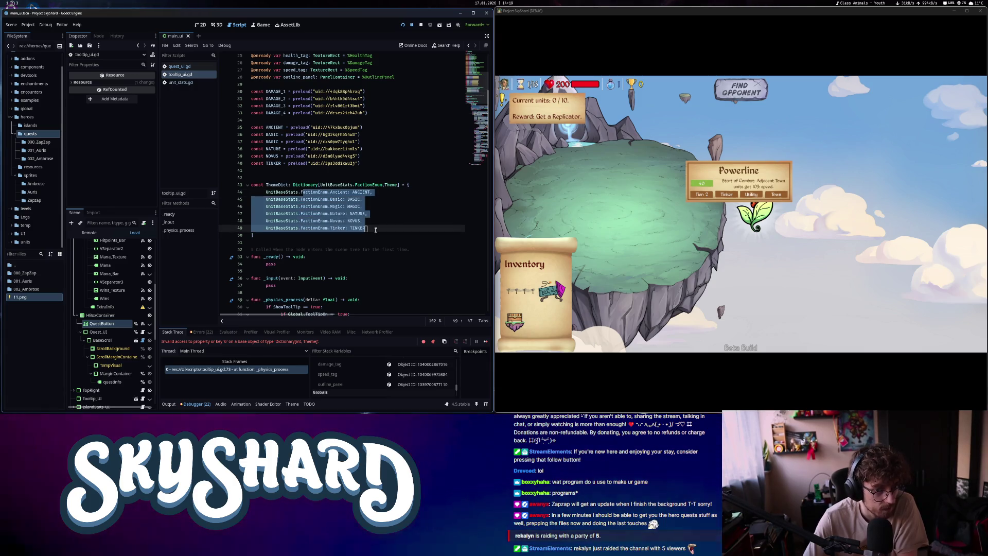
click(375, 230)
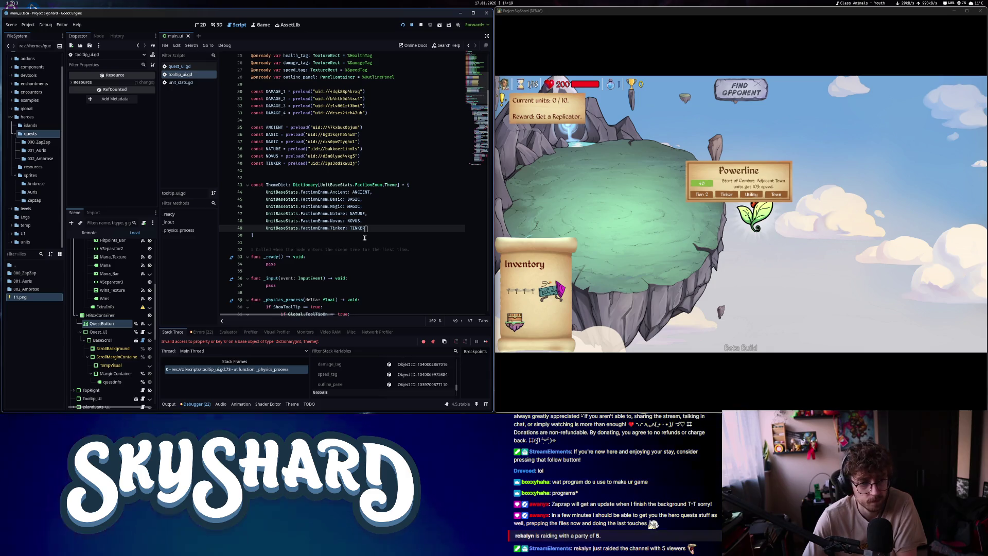
scroll(365, 237, down, 5)
scroll(363, 238, down, 3)
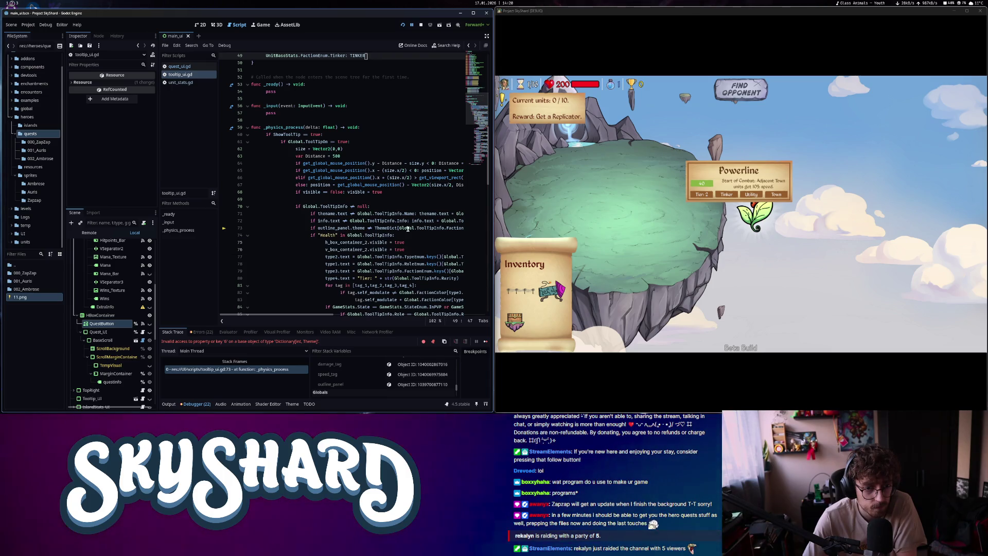
mouse_move(408, 228)
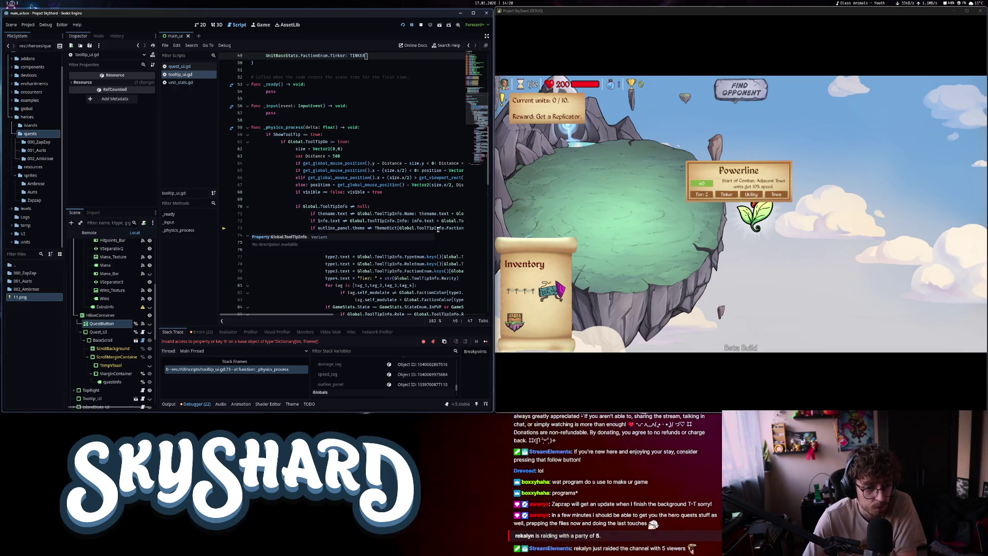
scroll(332, 387, down, 2)
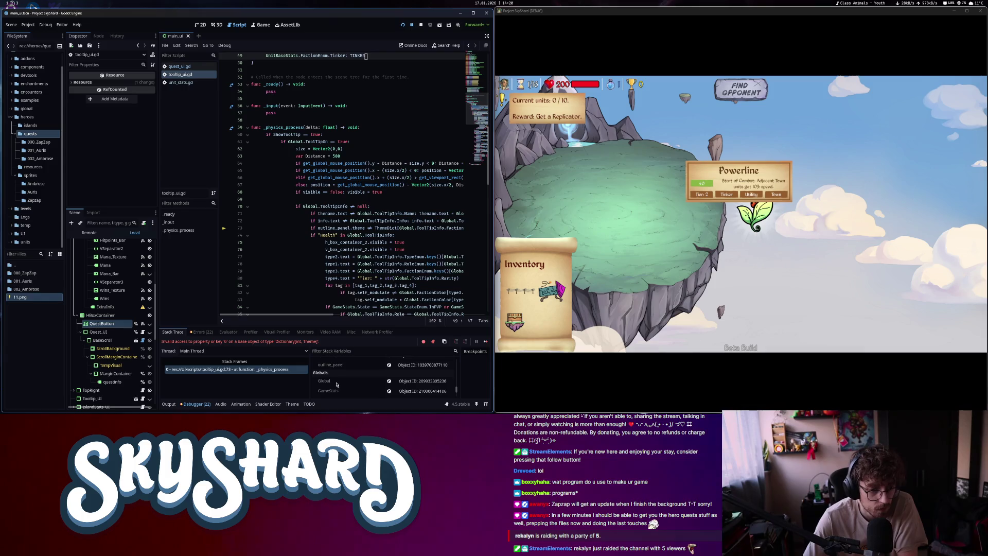
scroll(338, 385, up, 5)
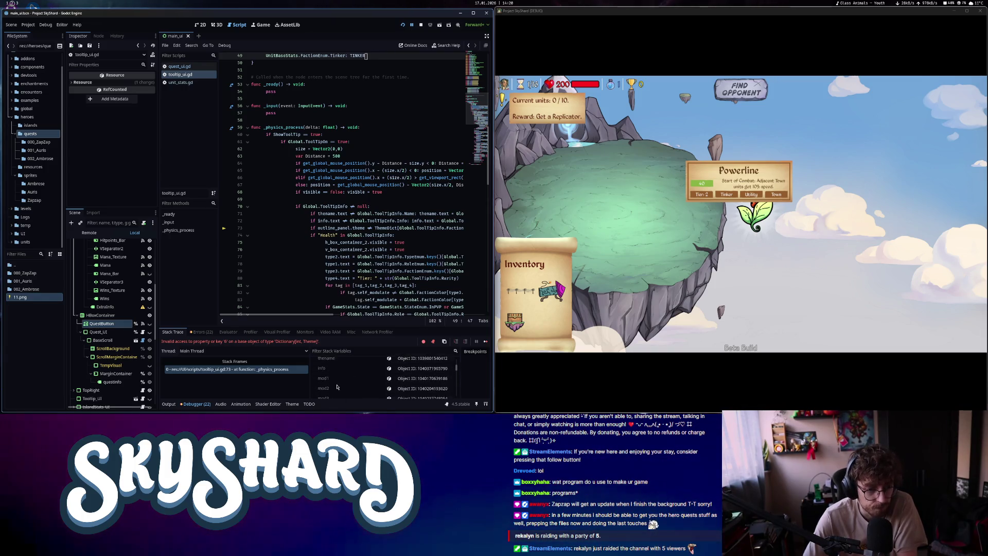
scroll(338, 386, up, 2)
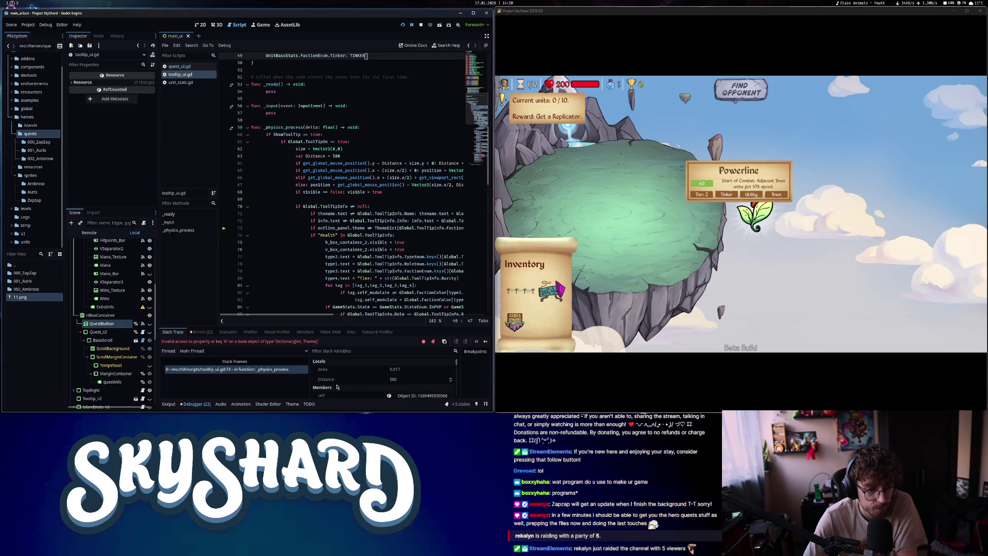
click(395, 236)
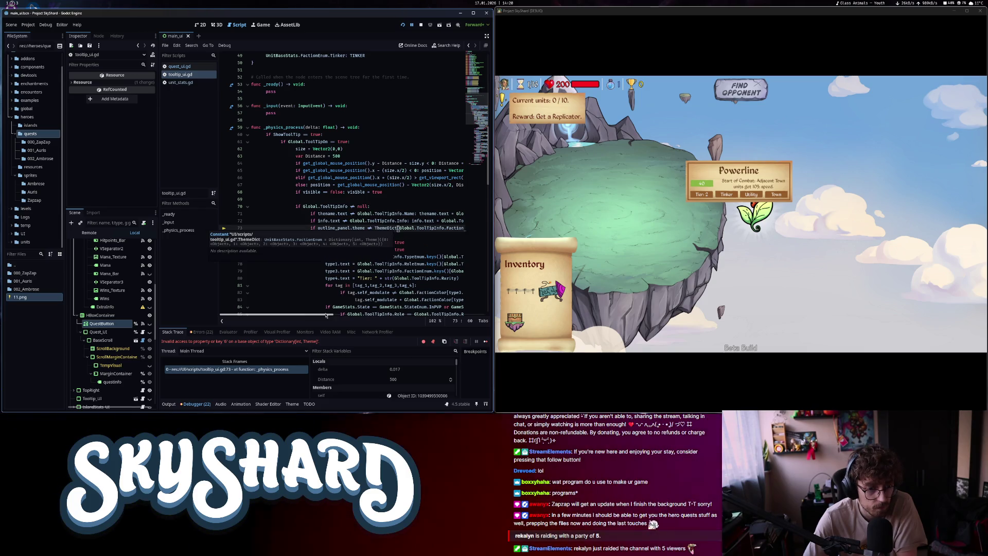
drag(325, 316, 341, 315)
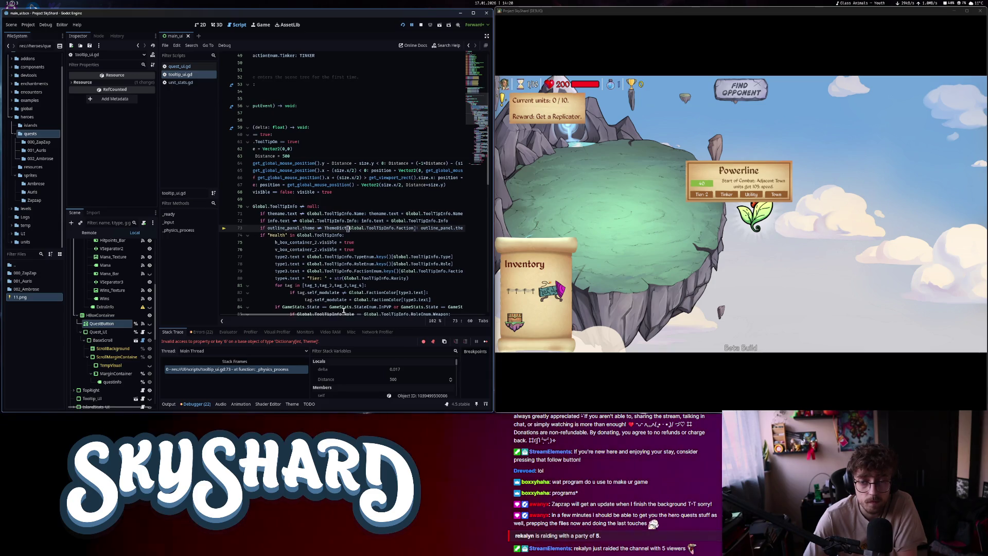
Continue the paused game three times past the error, then stop and relaunch the project
click(485, 341)
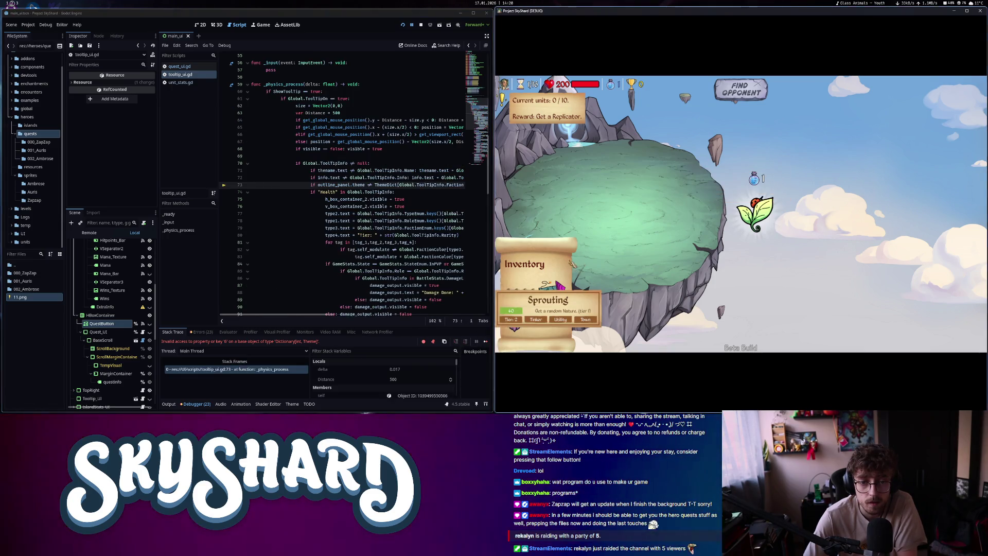
click(485, 342)
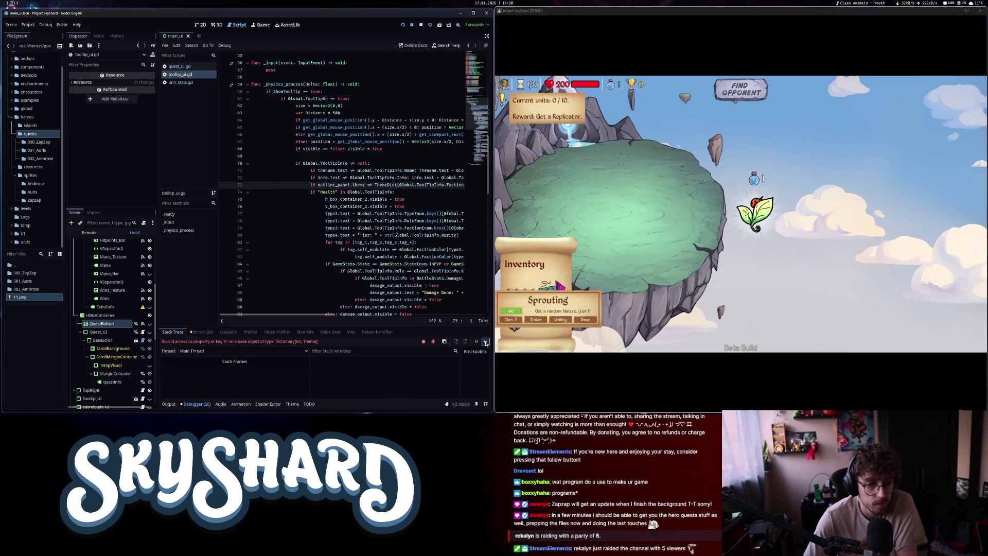
click(486, 342)
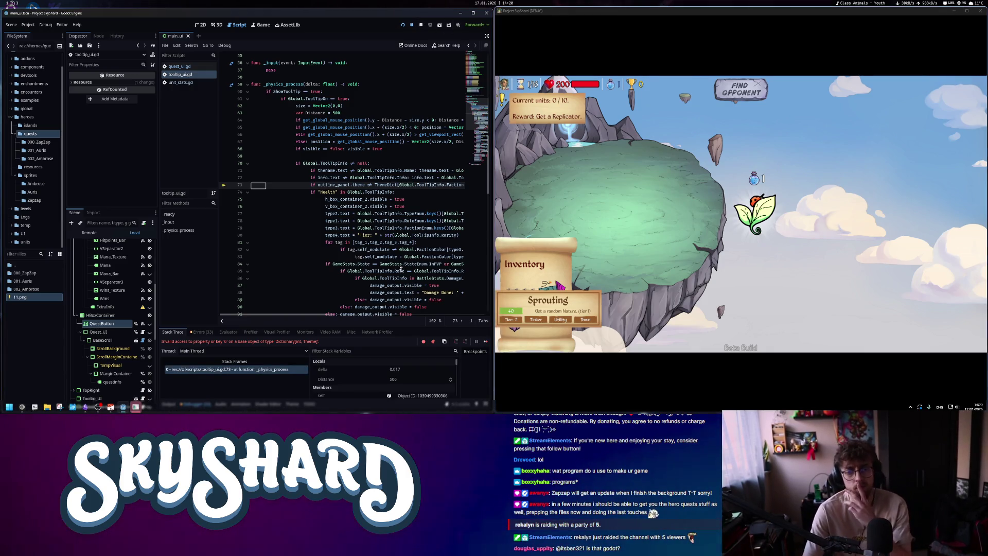
mouse_move(399, 266)
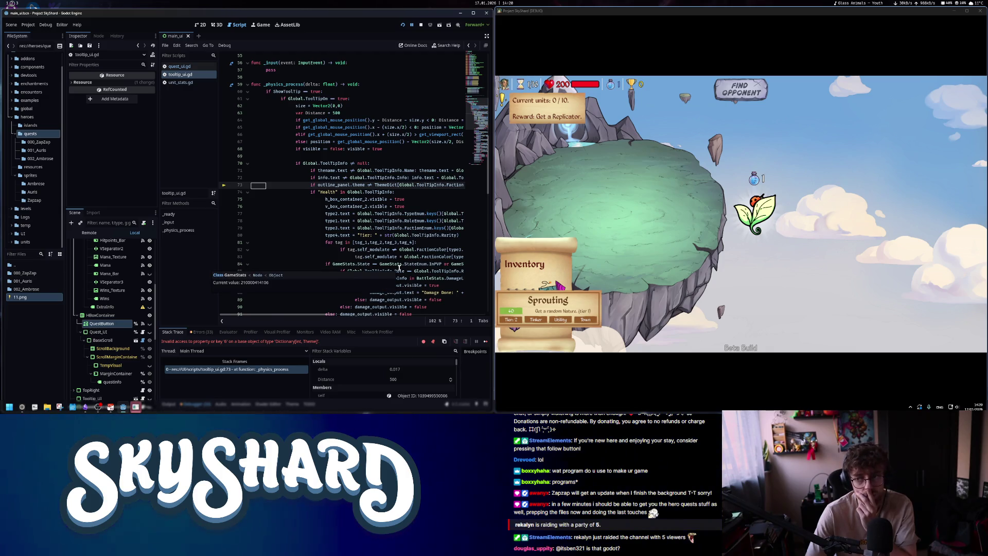
click(421, 25)
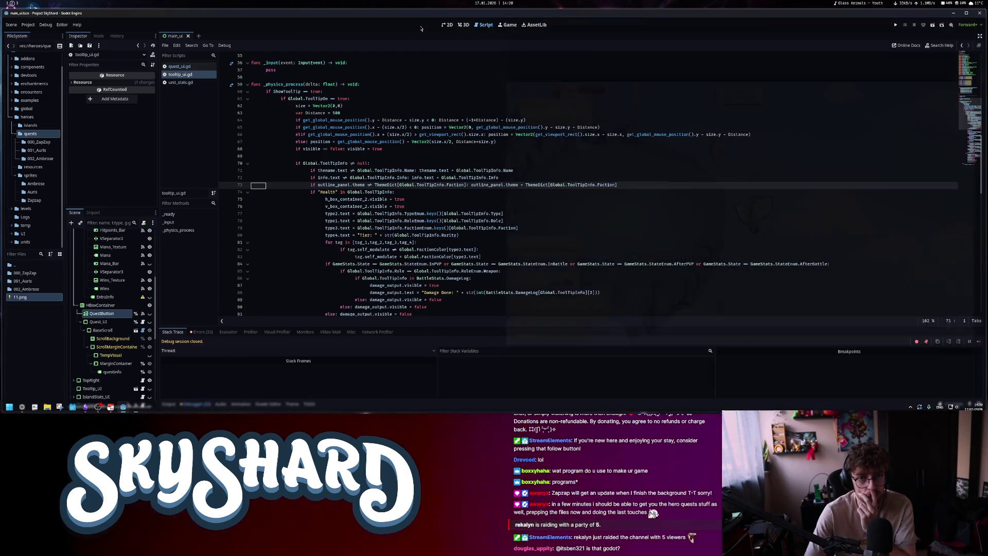
click(895, 25)
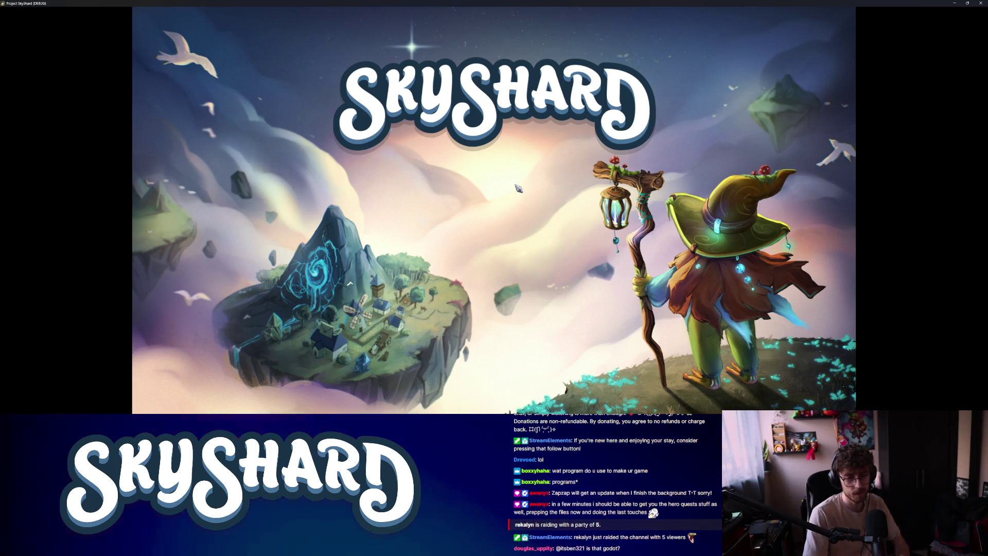
Tile the game window and expand the FactionEnum list (Basic through Nature) in unit_stats.gd
key(super+f)
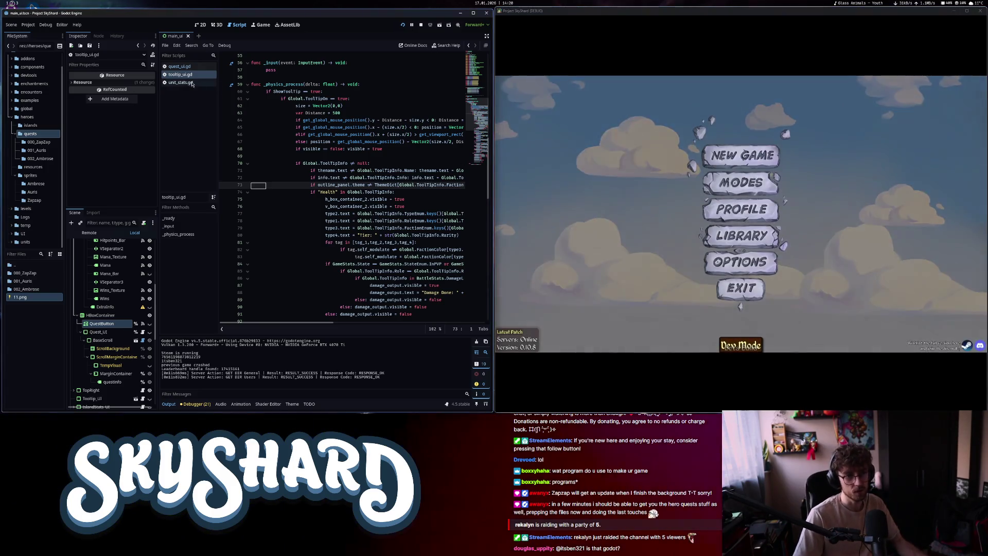
click(180, 83)
scroll(301, 189, up, 5)
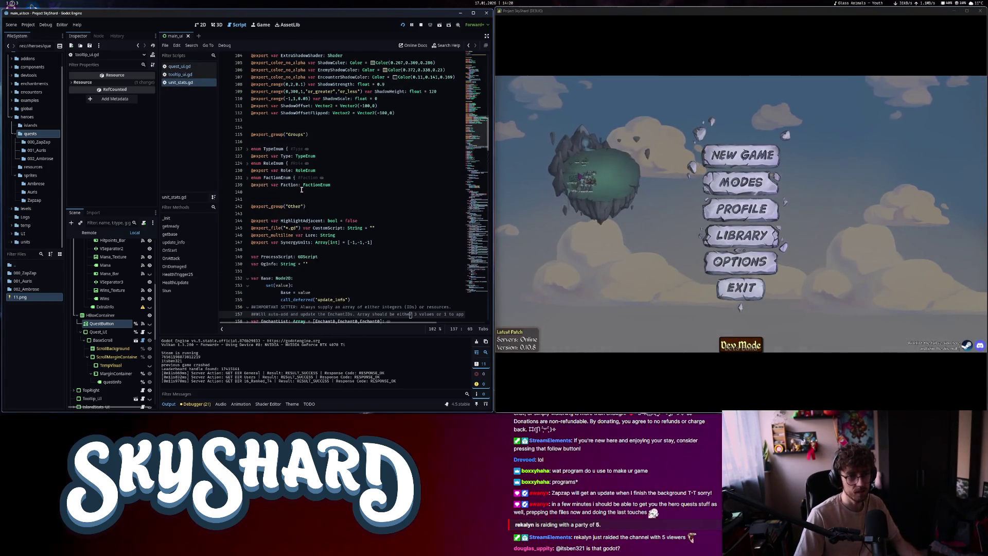
click(248, 178)
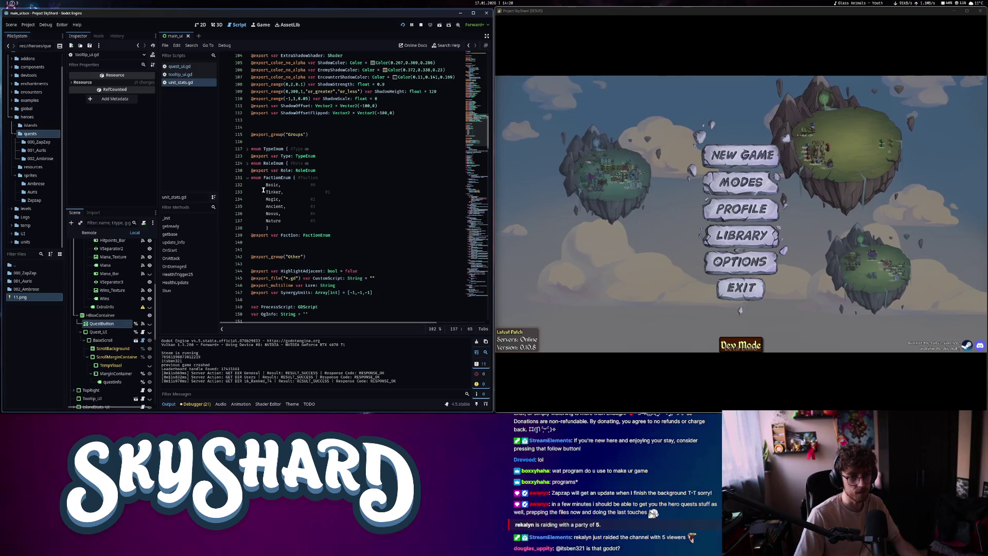
drag(288, 185, 287, 219)
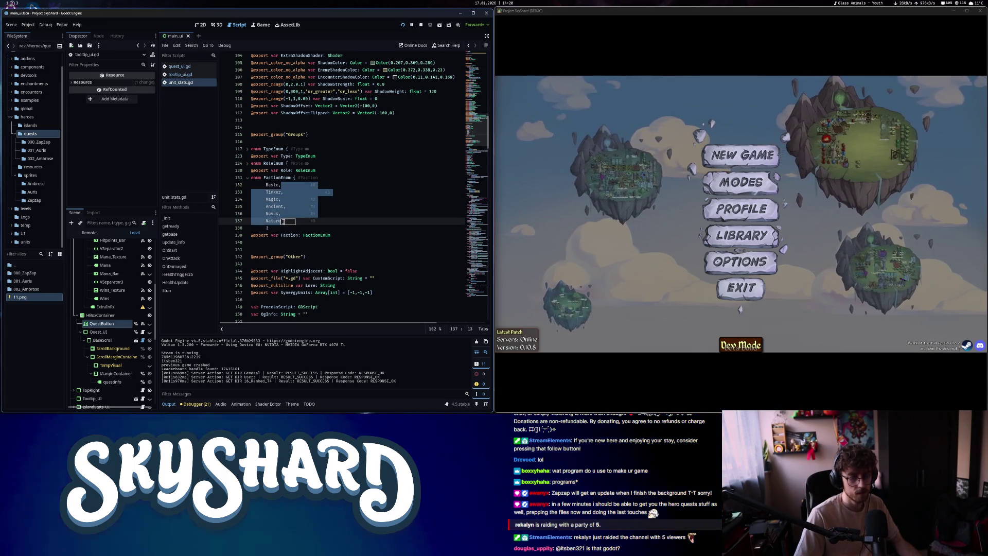
click(287, 220)
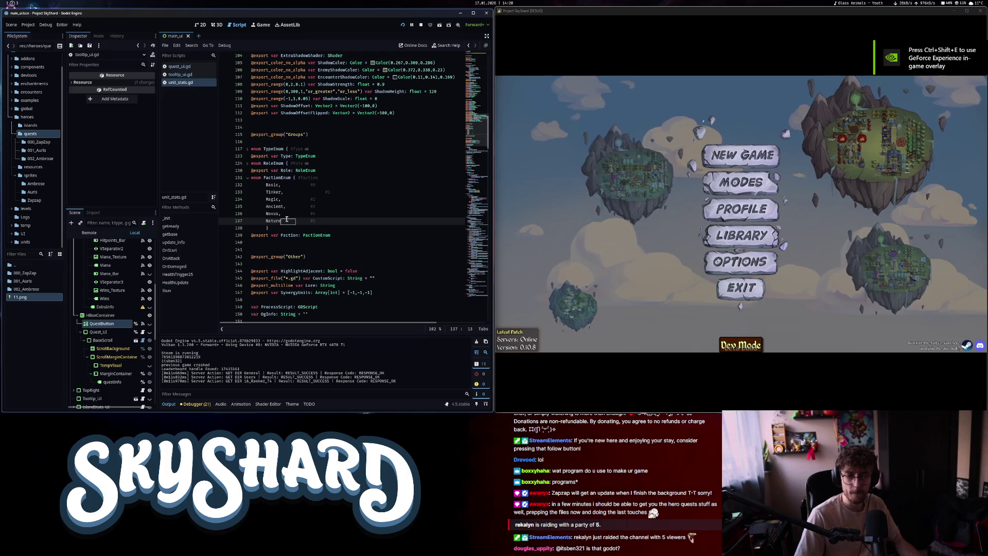
Start an unranked lobby, trigger the quest tooltip error, continue past the break, then stop with F8
click(740, 180)
click(677, 193)
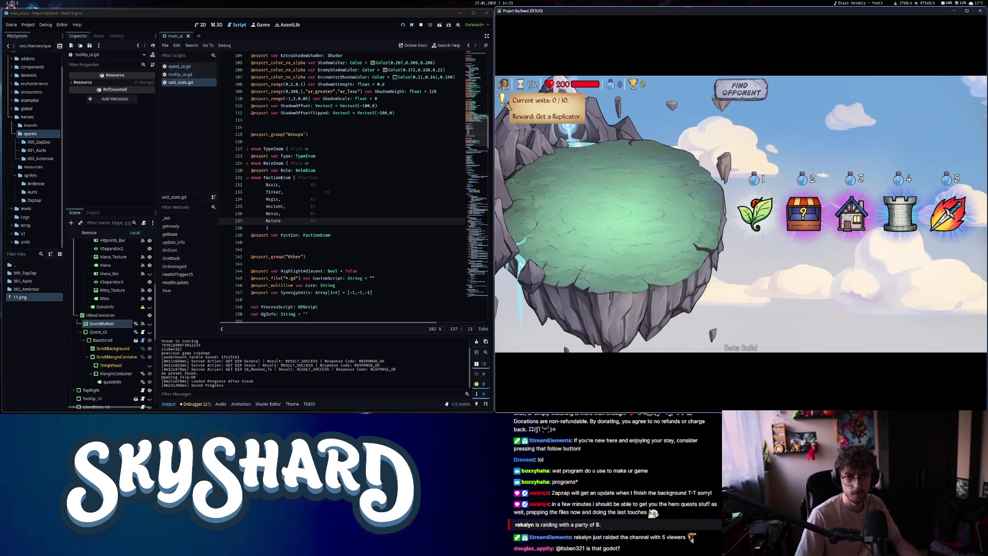
mouse_move(955, 232)
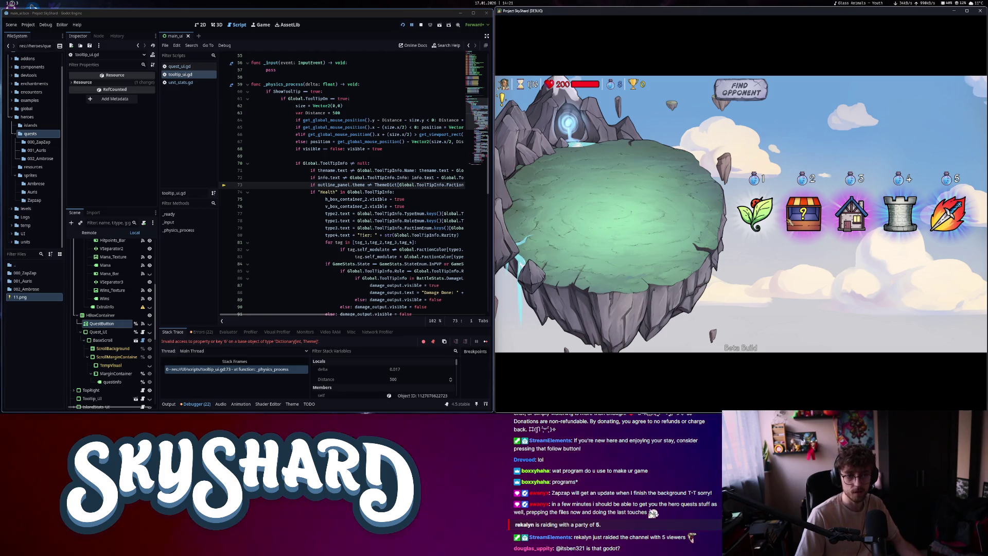
click(486, 341)
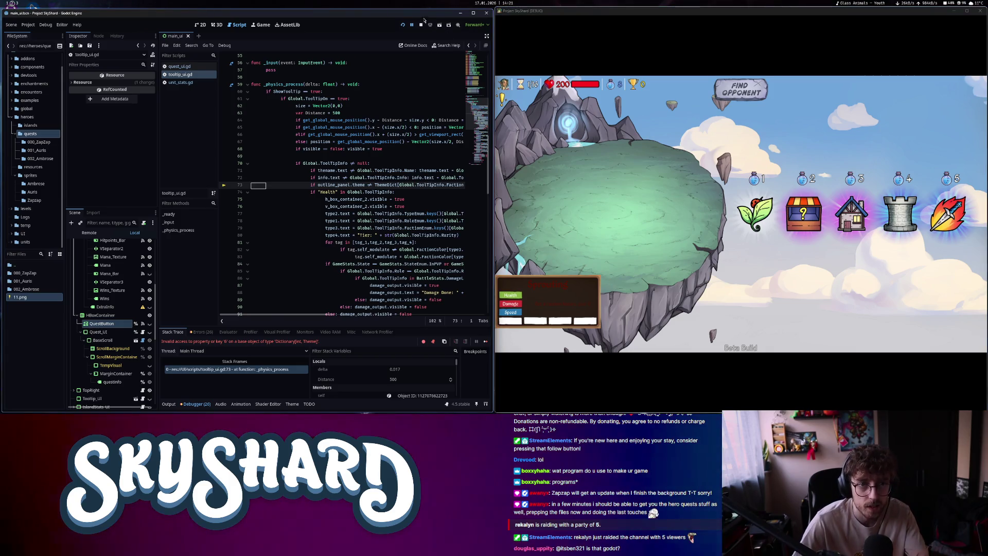
key(F8)
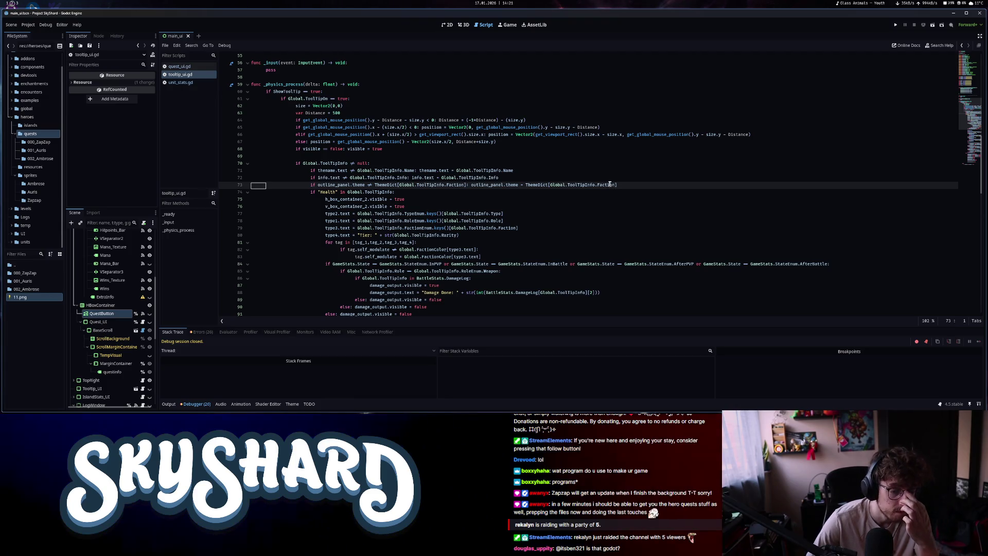
Cut the outline_panel.theme = ThemeDict line from line 73 and remove the leftover empty line
mouse_move(296, 155)
mouse_down()
mouse_move(515, 187)
mouse_move(542, 255)
mouse_up()
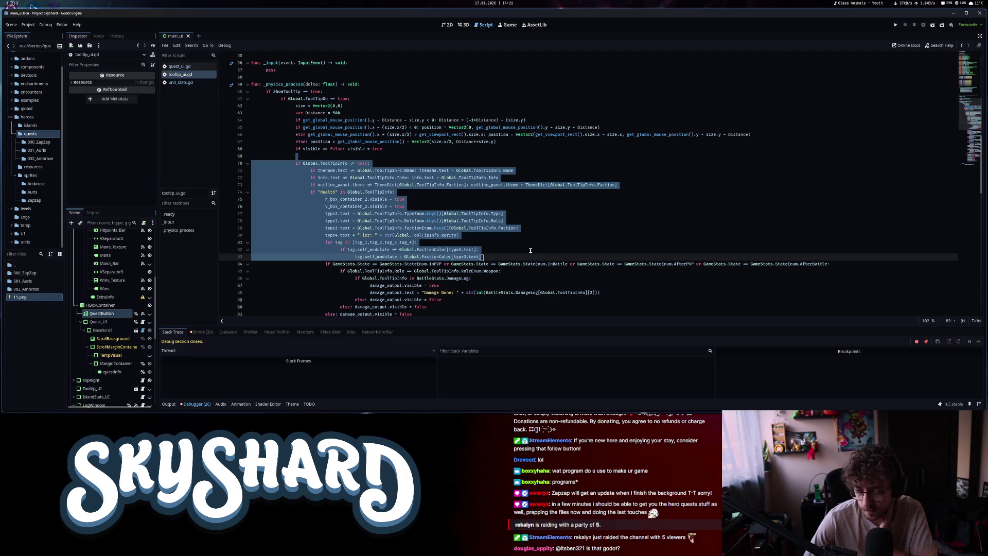
click(460, 185)
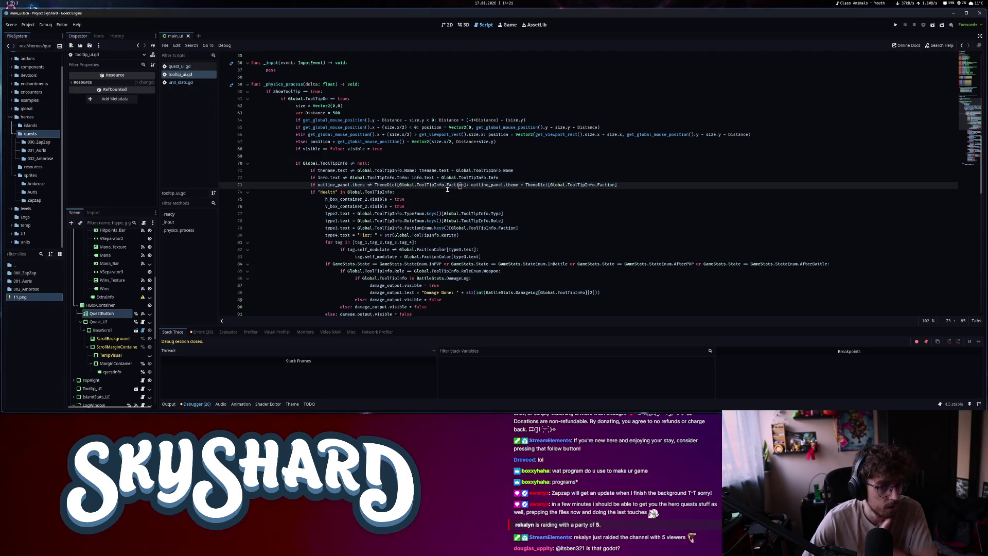
click(637, 187)
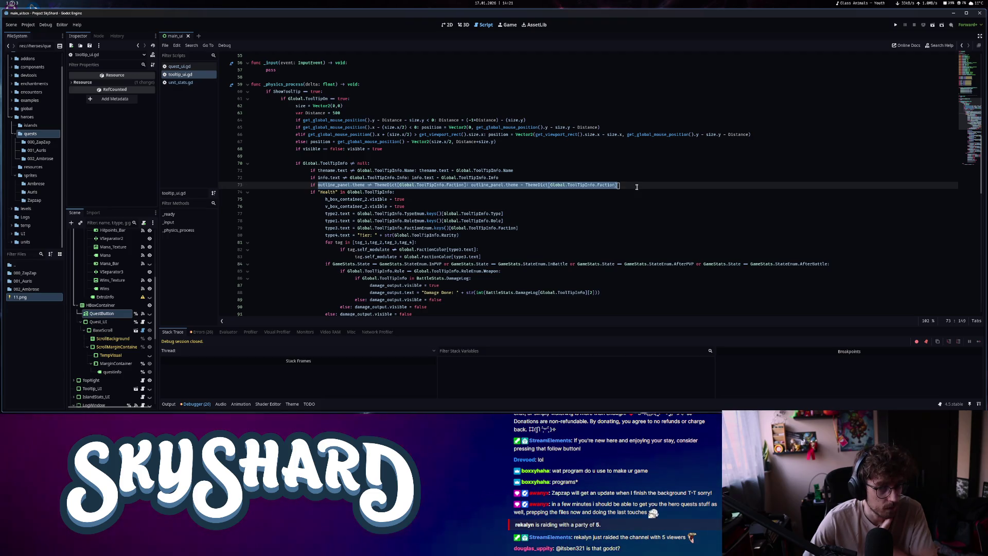
drag(637, 187, 311, 186)
key(ctrl+c)
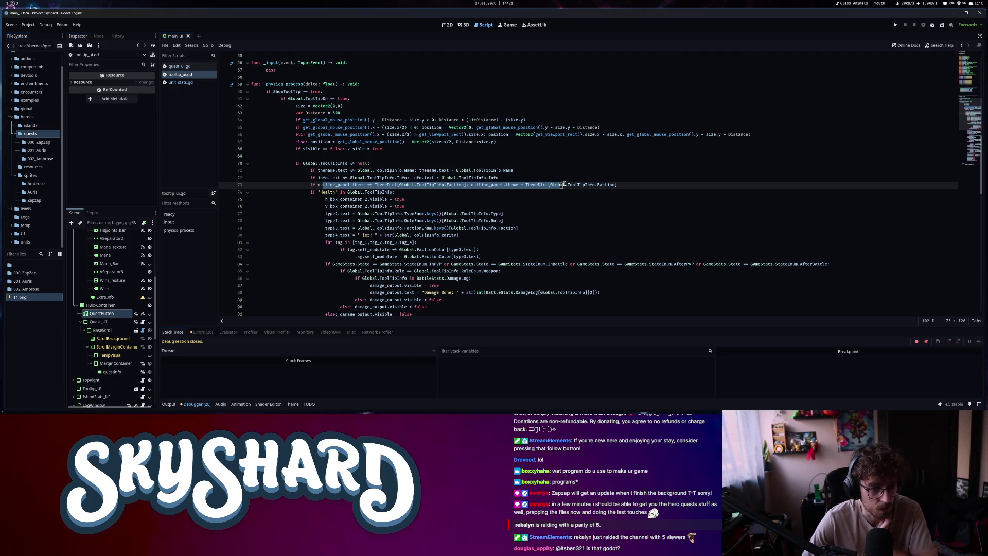
click(597, 185)
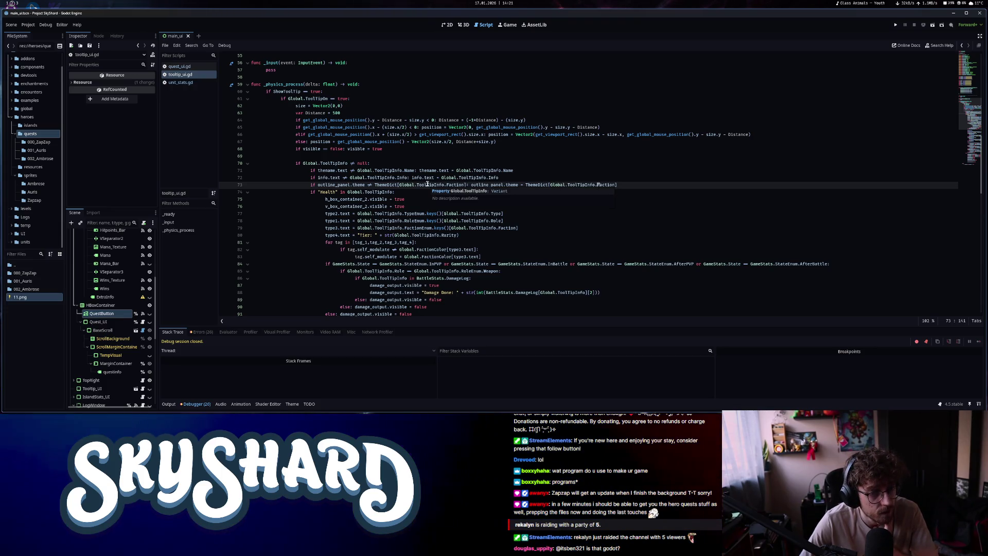
click(311, 193)
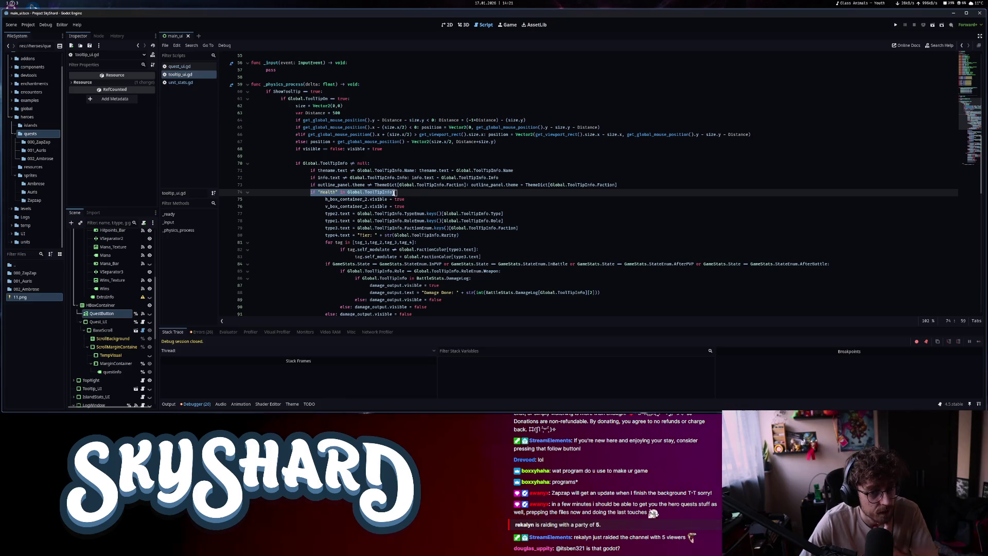
drag(617, 185, 312, 186)
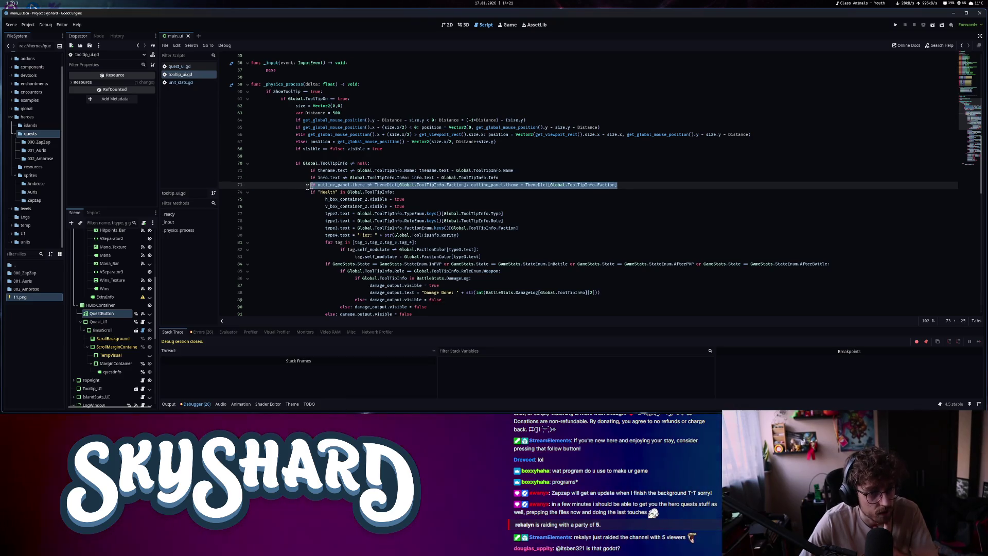
key(BackSpace)
key(BackSpace)
key(BackSpace)
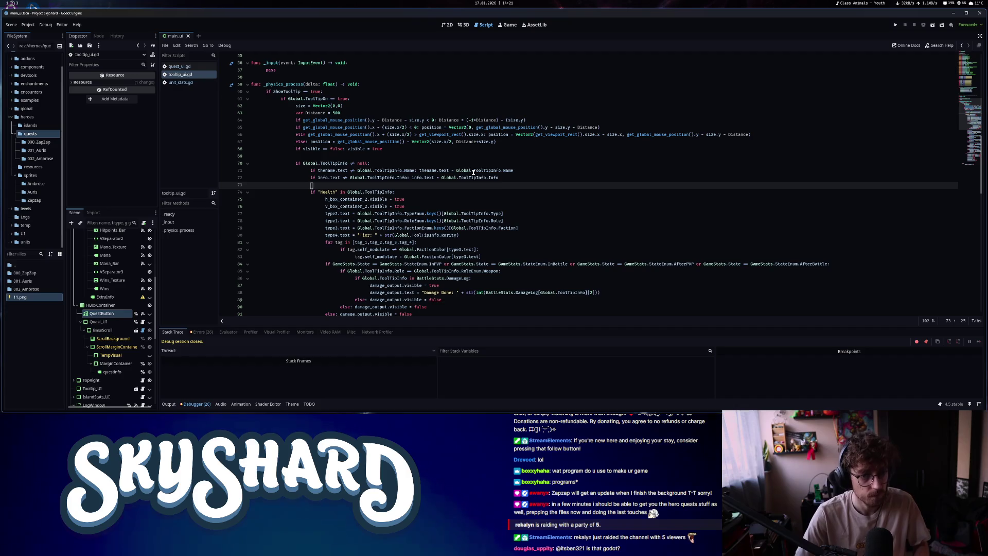
key(BackSpace)
Paste the theme line inside the "Health" check block and save tooltip_ui.gd
click(362, 192)
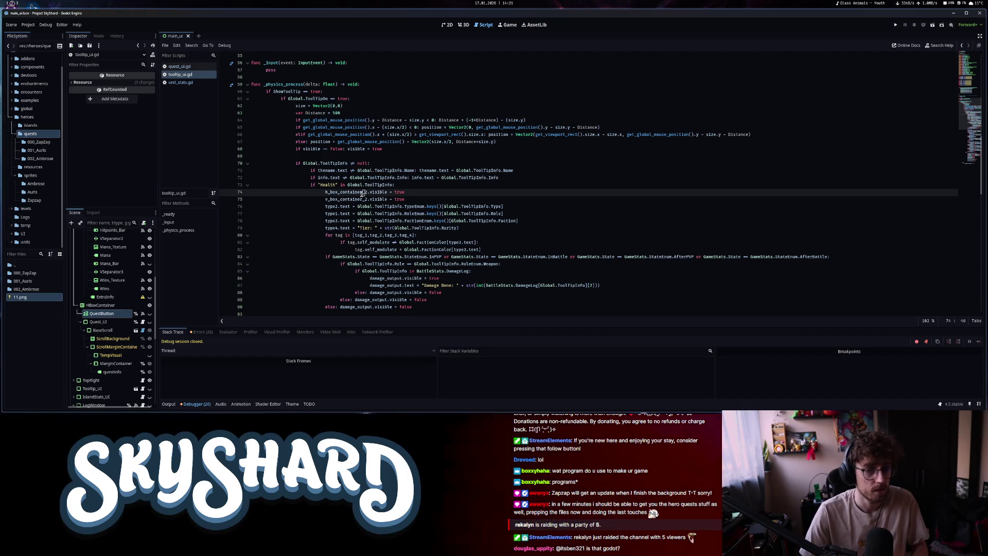
click(413, 186)
key(Return)
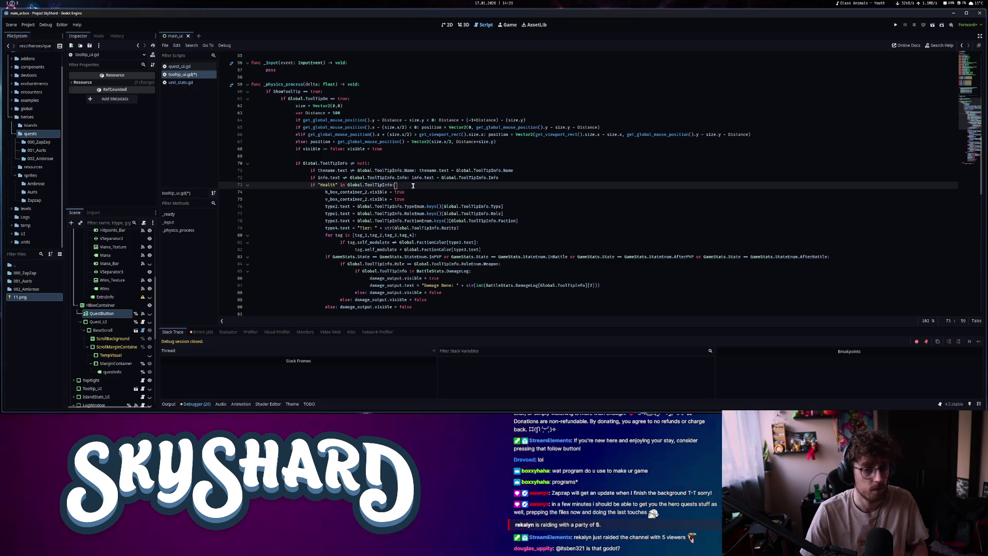
key(ctrl+v)
key(ctrl+s)
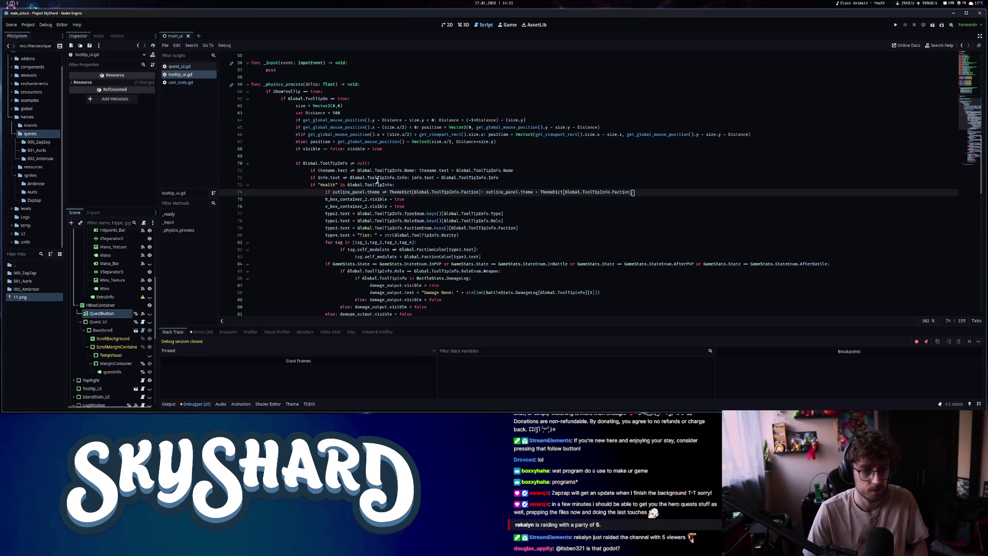
click(310, 185)
scroll(308, 205, down, 4)
scroll(309, 204, down, 10)
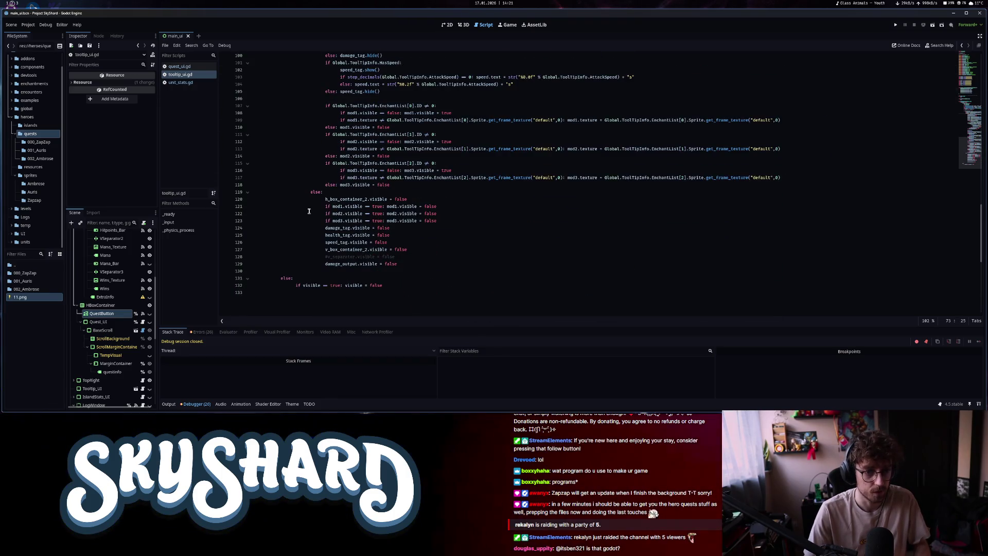
Paste the outline-panel theme line on a new line after the h_box_container_2 hide line
click(311, 185)
click(311, 192)
click(369, 200)
key(Return)
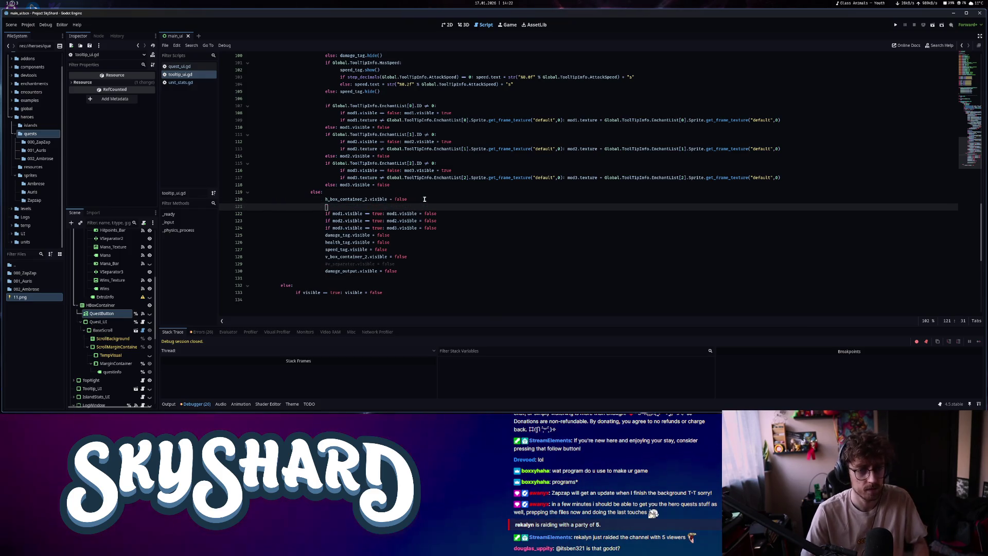
key(ctrl+v)
drag(325, 207, 479, 207)
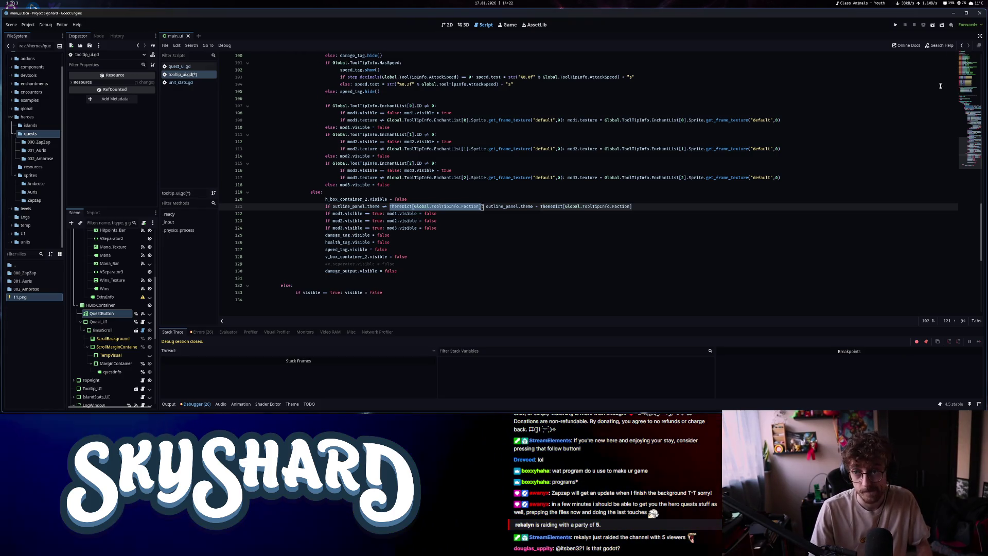
click(971, 94)
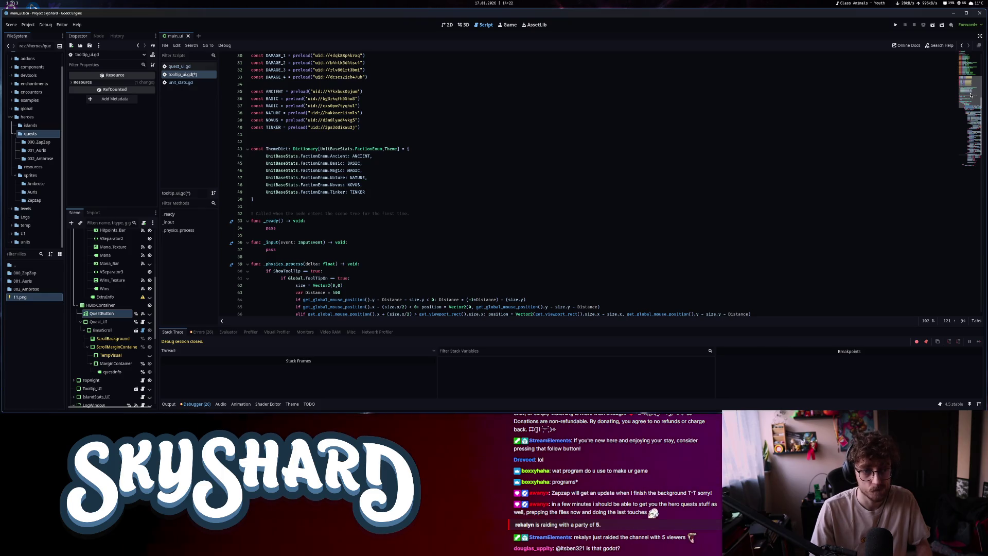
Write a const empty_stylebox: StyleBoxEmpty declaration on line 30, then delete that line again
drag(971, 100, 971, 95)
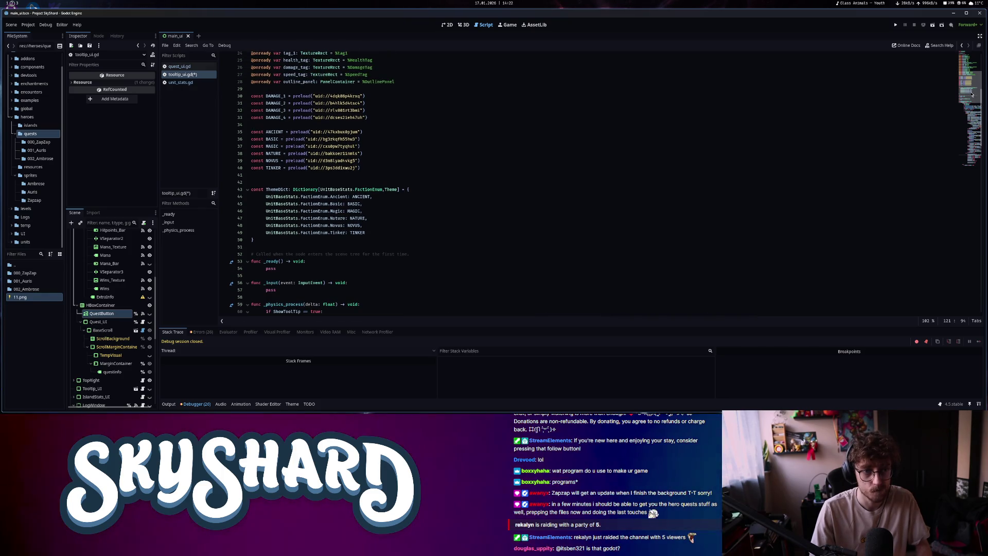
click(425, 82)
key(Return)
key(Return)
text(var c)
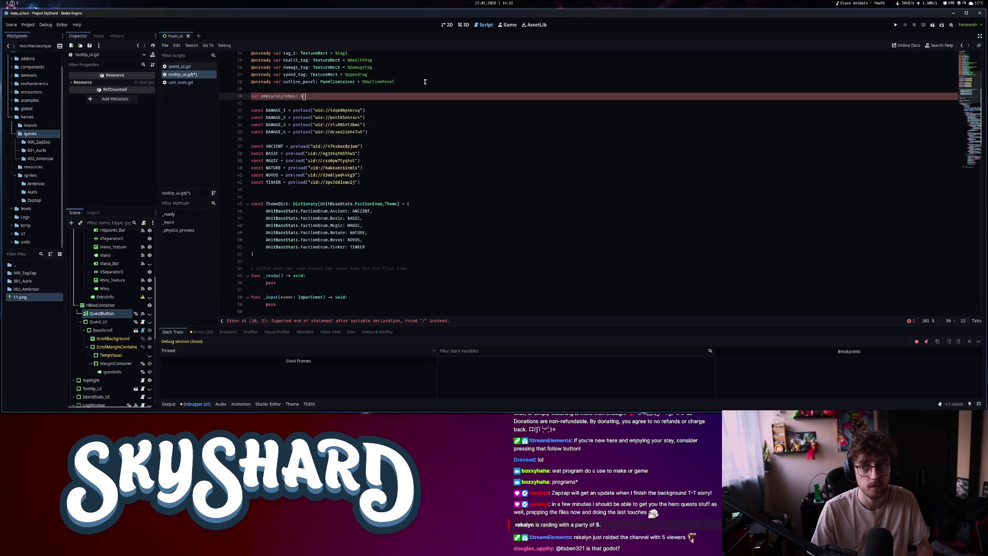
key(BackSpace)
key(BackSpace)
key(BackSpace)
key(BackSpace)
key(BackSpace)
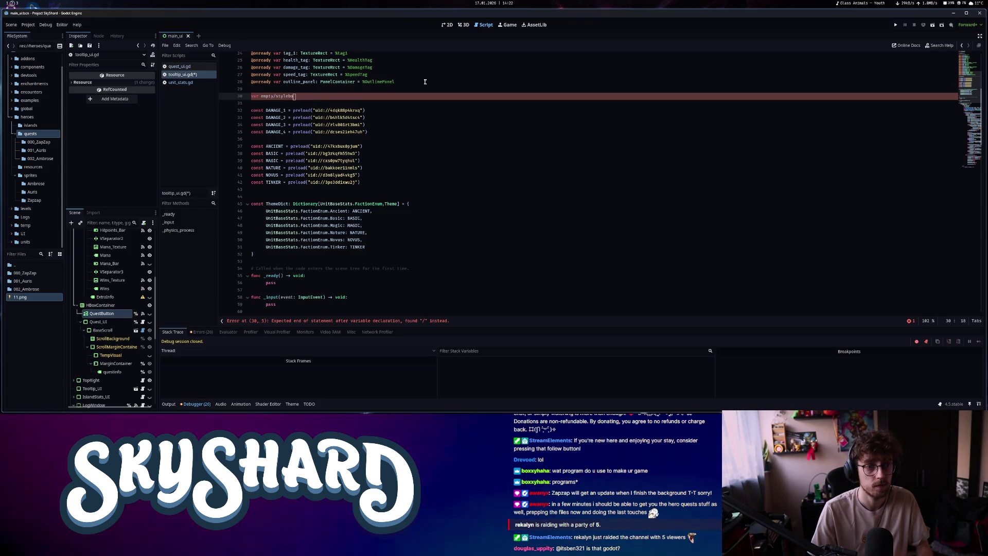
text(_style)
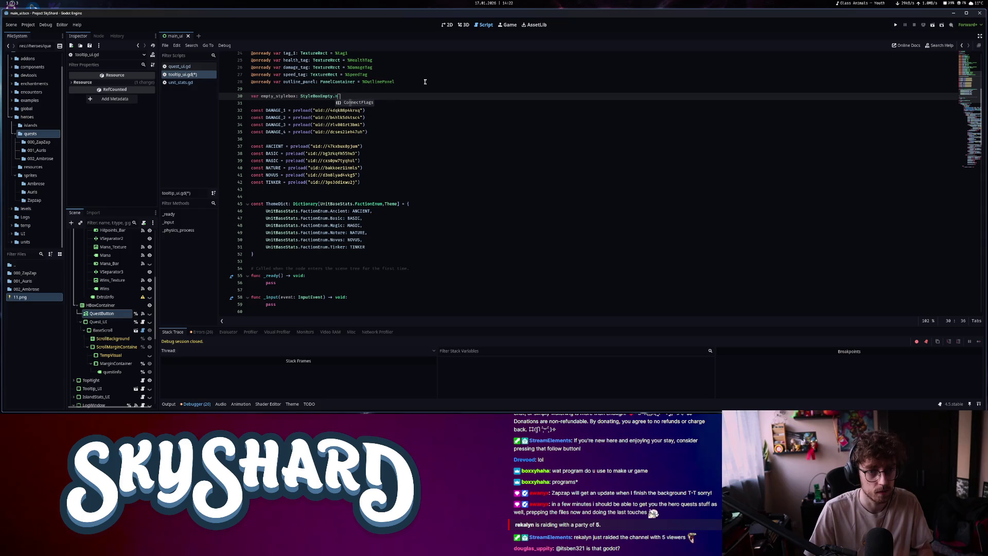
double_click(252, 96)
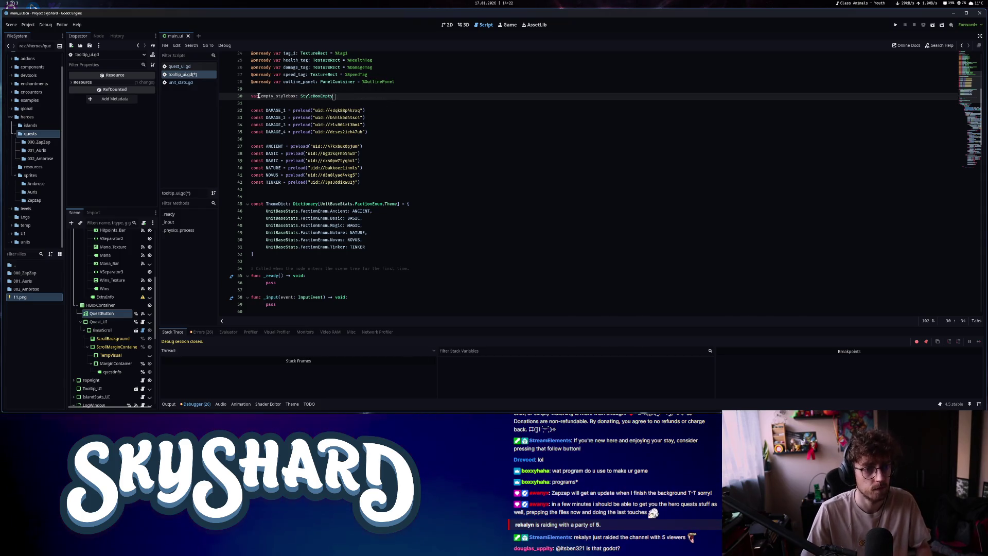
text(const)
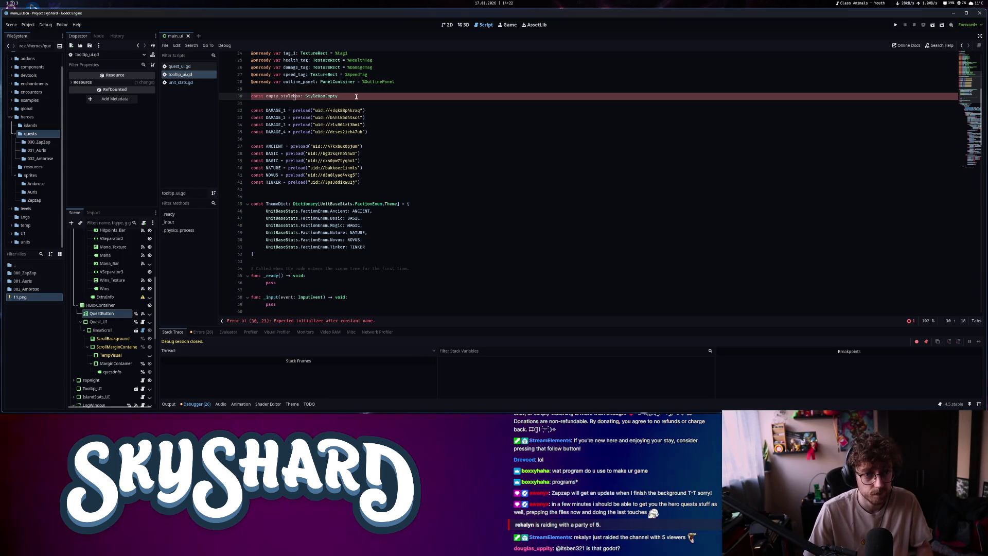
drag(356, 96, 237, 98)
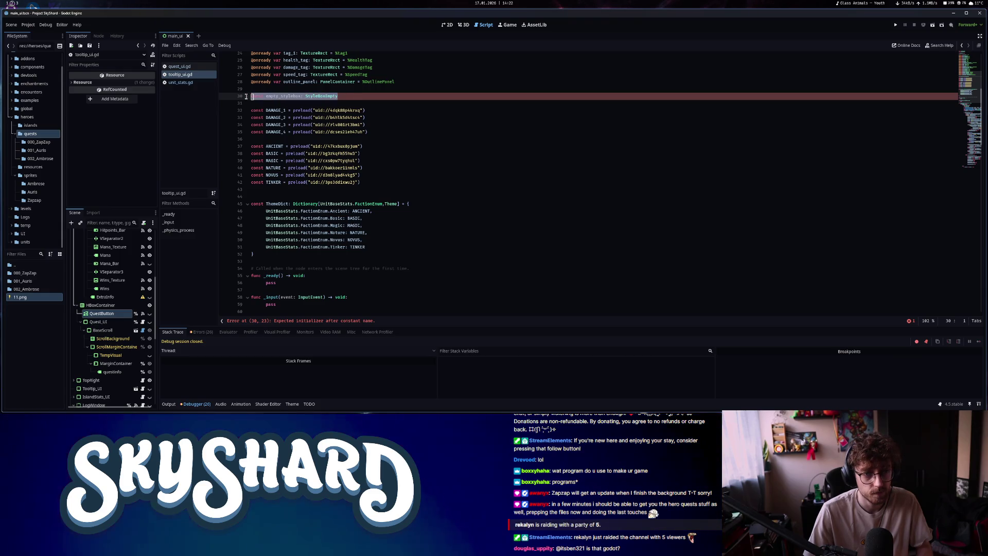
key(BackSpace)
key(BackSpace)
key(BackSpace)
Rewrite line 121 as 'if outline_panel.theme == null: outline_panel.theme = null' and save the script
click(965, 158)
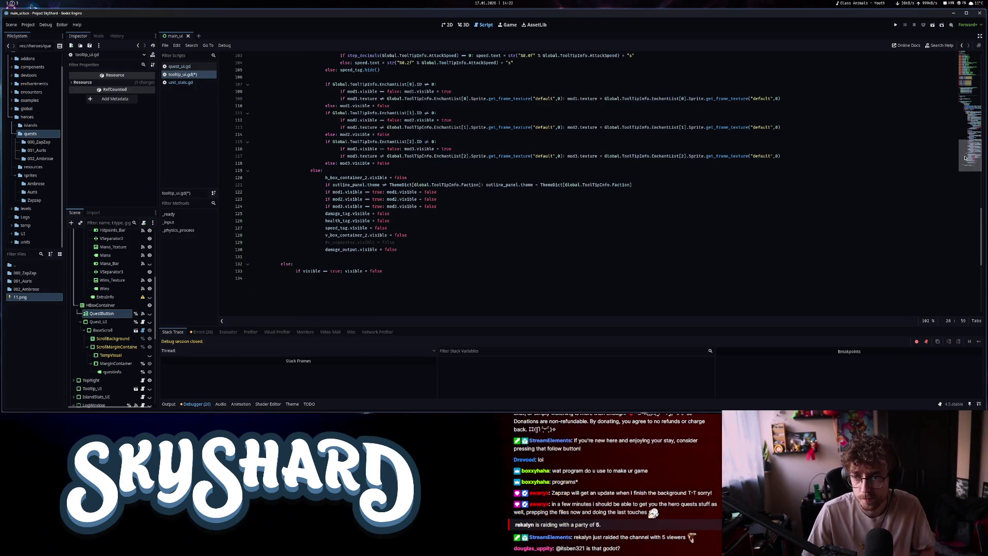
scroll(395, 273, up, 4)
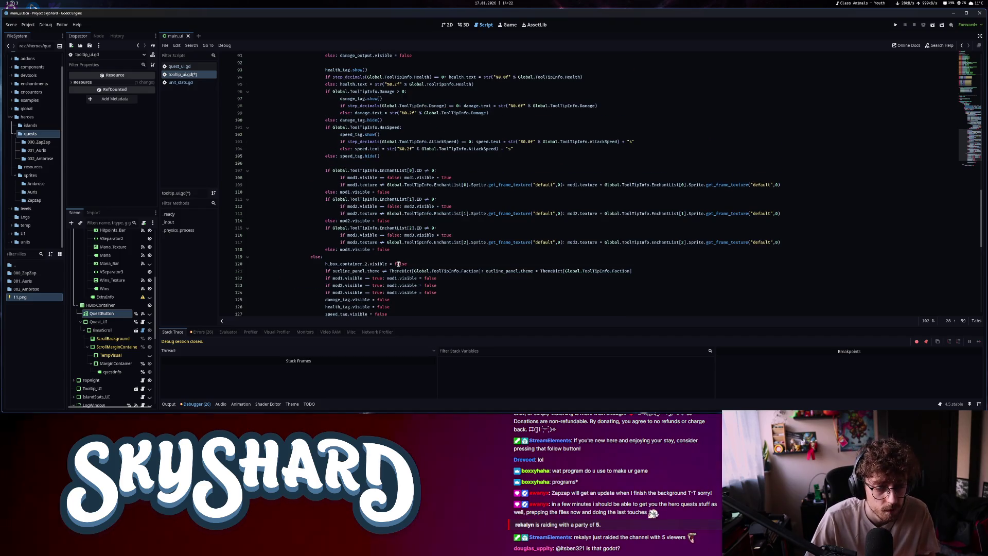
scroll(399, 263, down, 2)
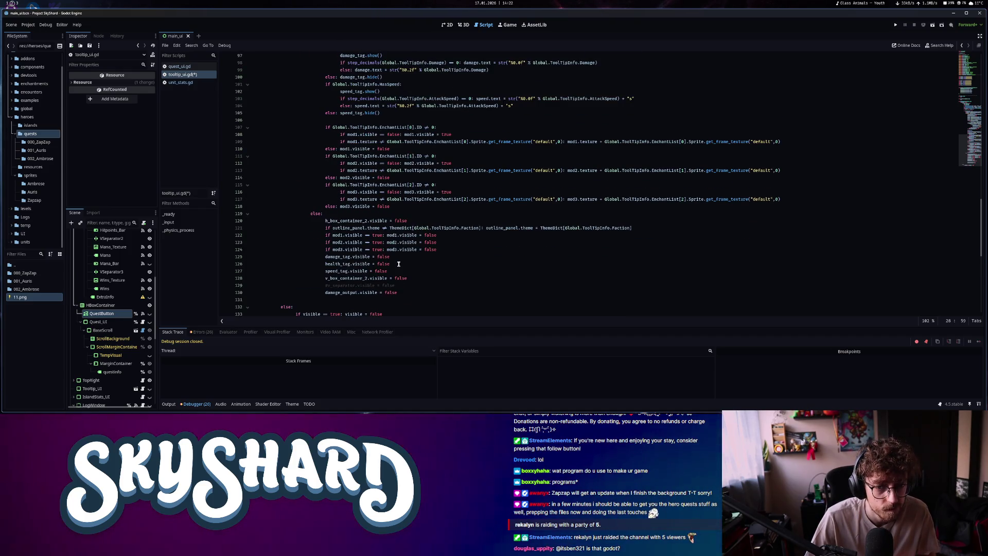
drag(389, 228, 481, 228)
text(Styl)
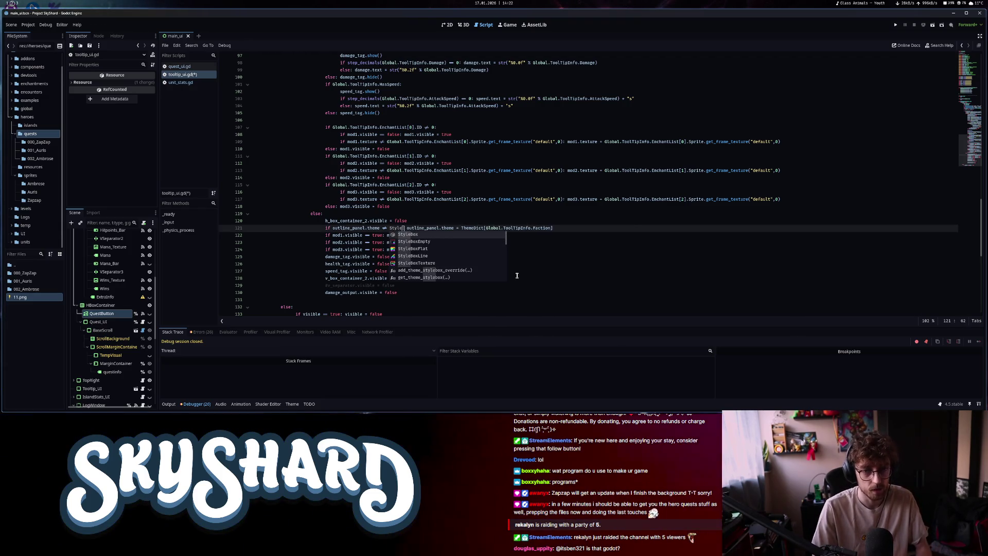
key(Return)
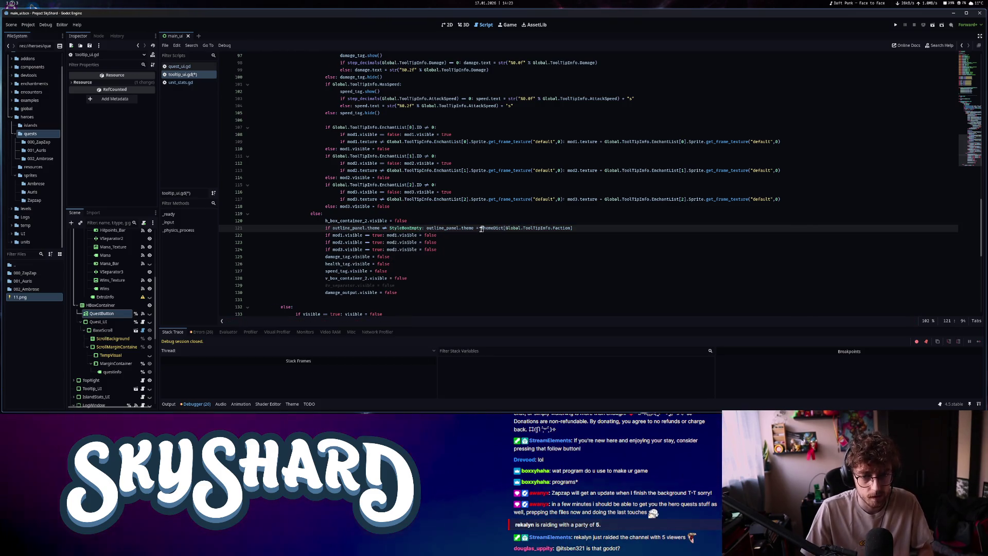
drag(482, 229, 583, 228)
text(StyleBoxEmptyNew)
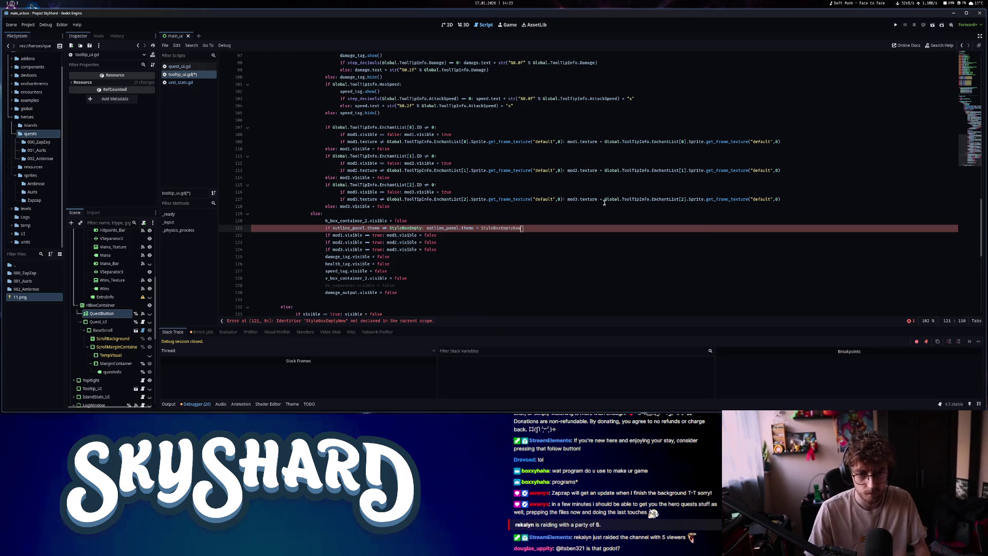
text(.new()
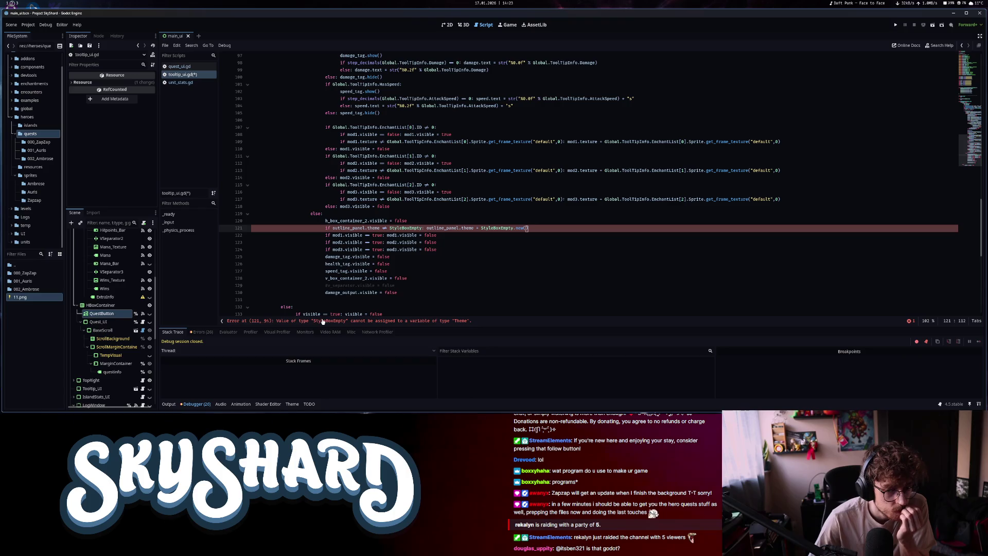
drag(487, 233, 389, 228)
text(null:)
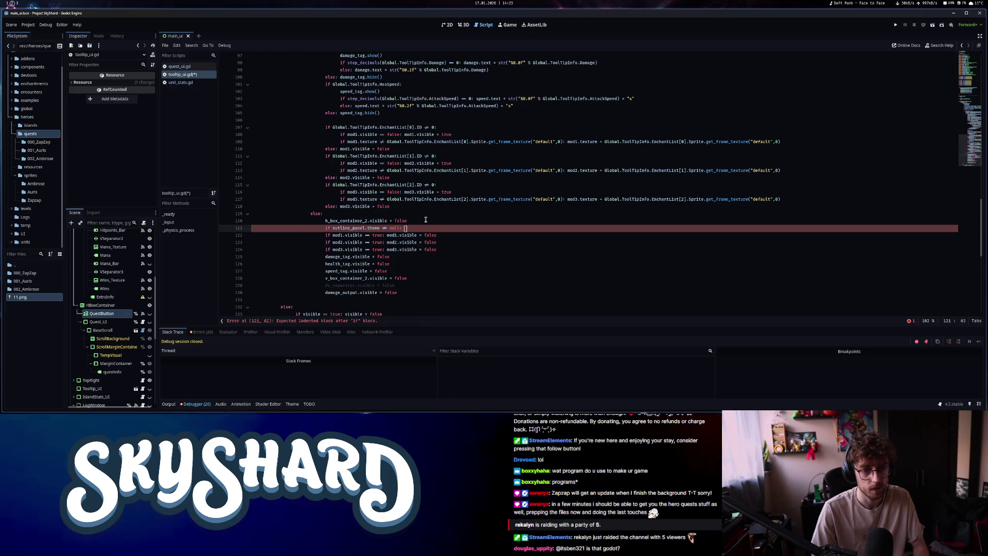
text( outline_panel.theme =)
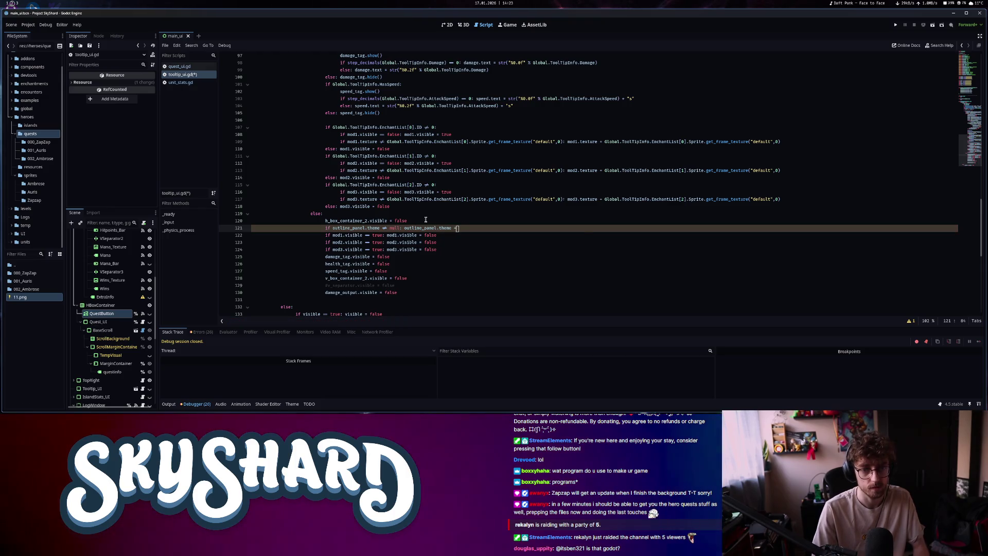
text( null)
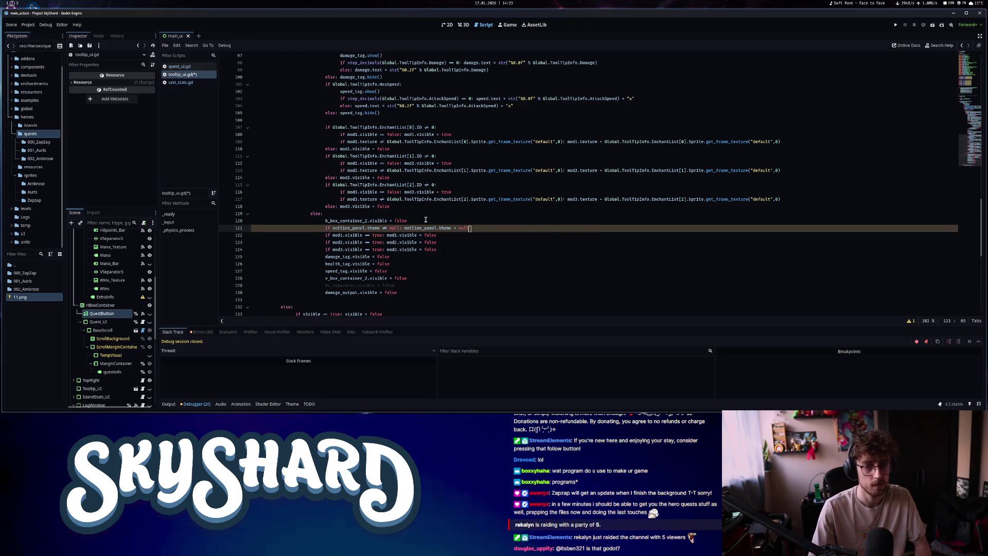
key(ctrl+s)
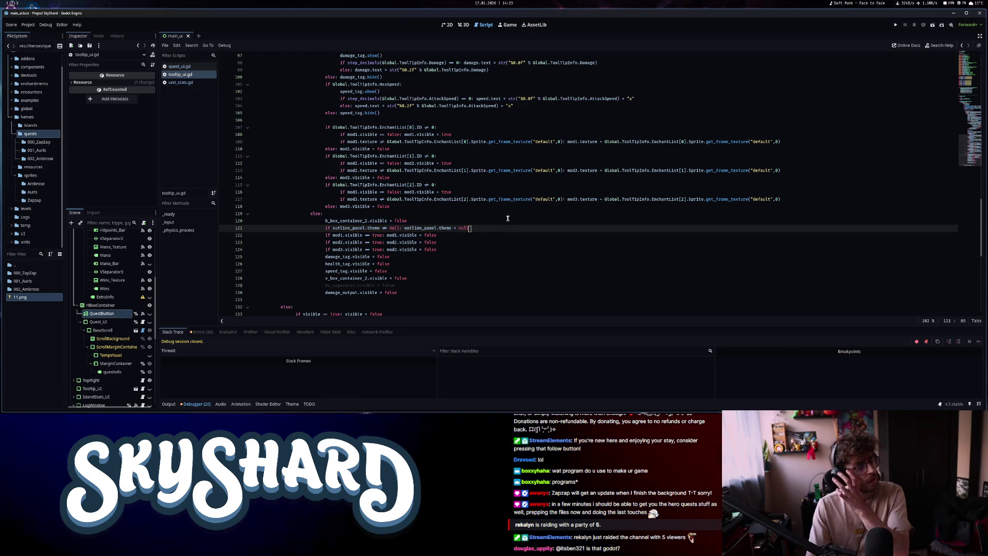
click(894, 26)
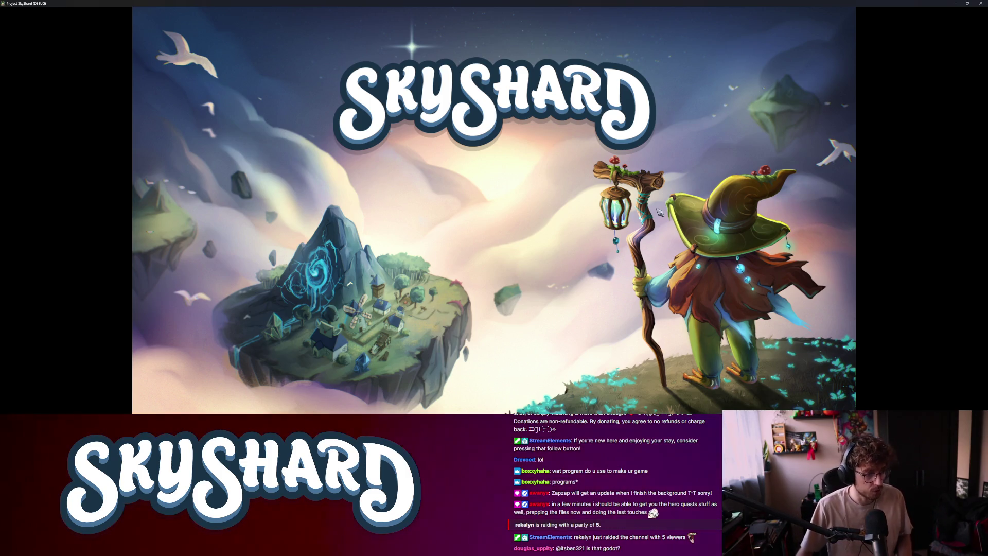
key(super+Right)
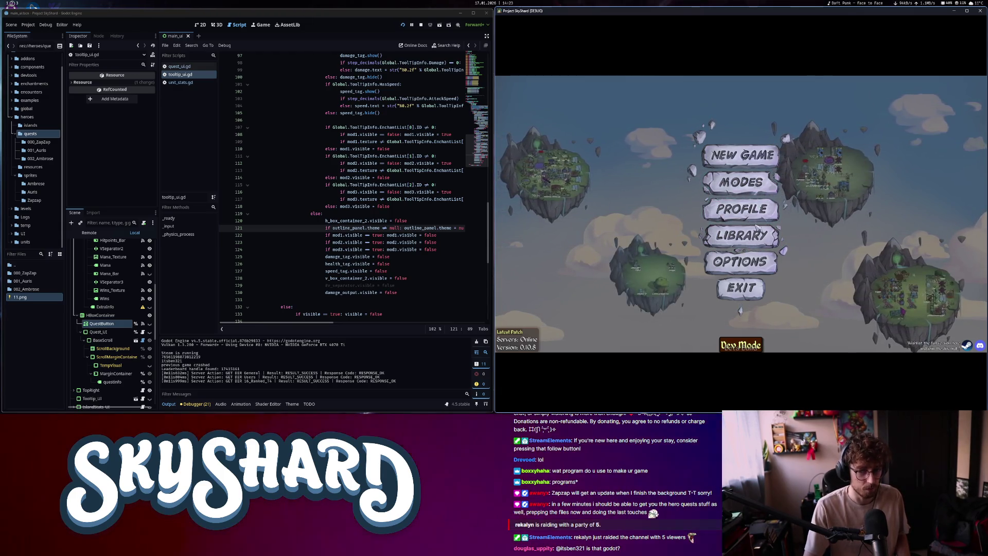
click(741, 183)
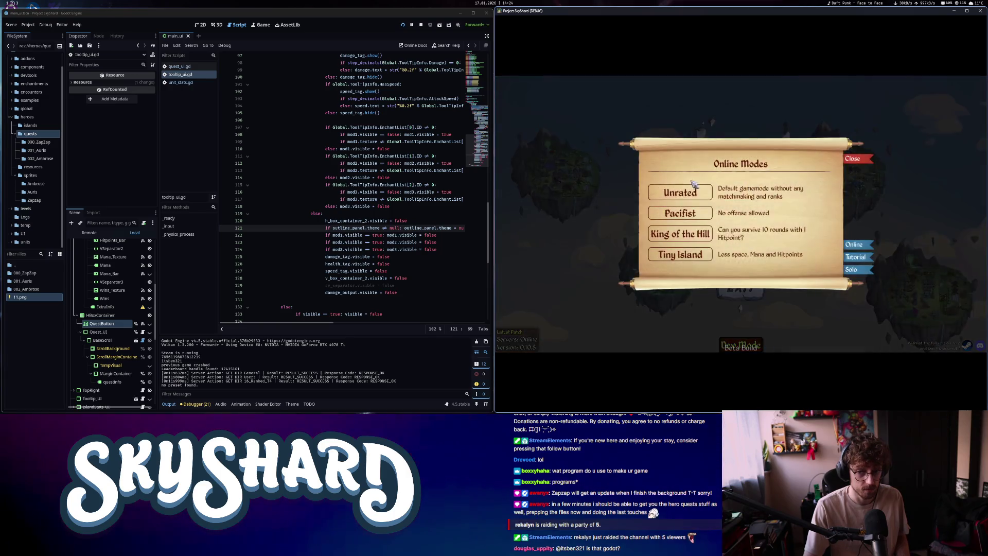
click(699, 196)
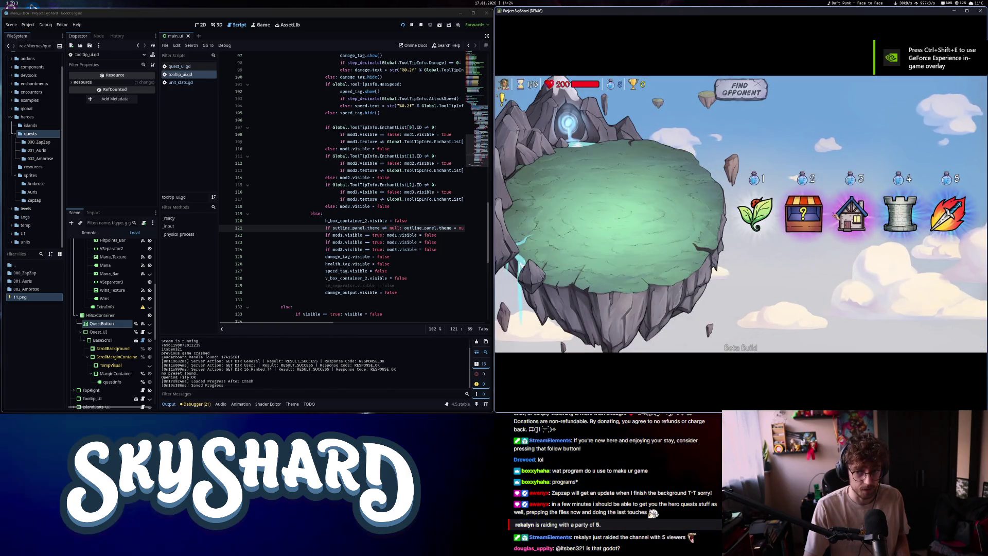
mouse_move(947, 214)
click(343, 233)
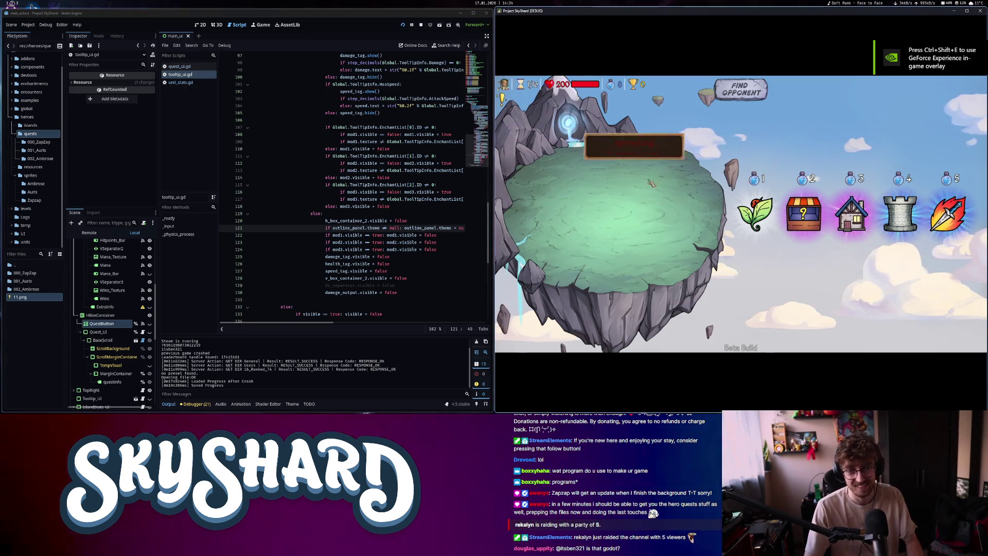
key(F8)
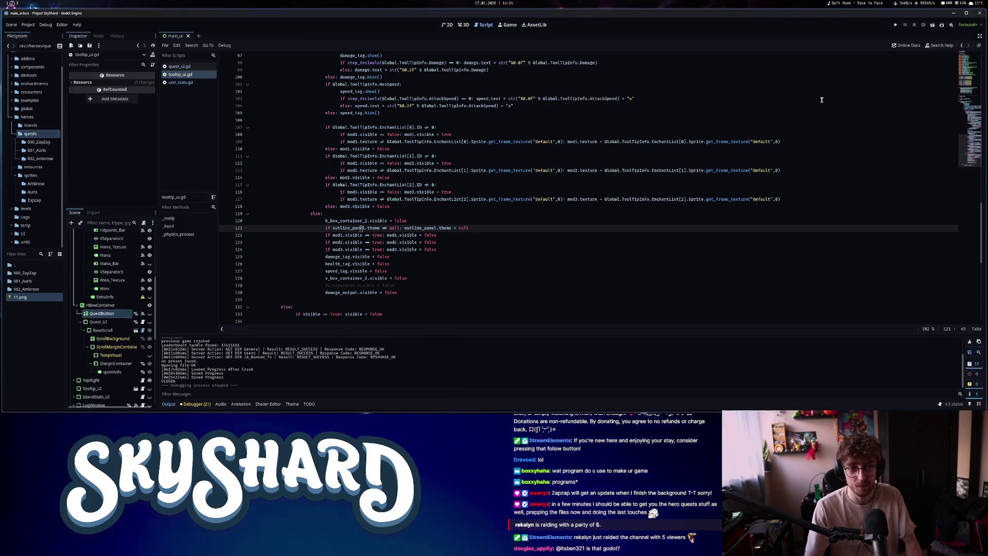
Open mainUI's UI_theme1.tres in the theme editor and show its PanelContainer panel style
click(482, 230)
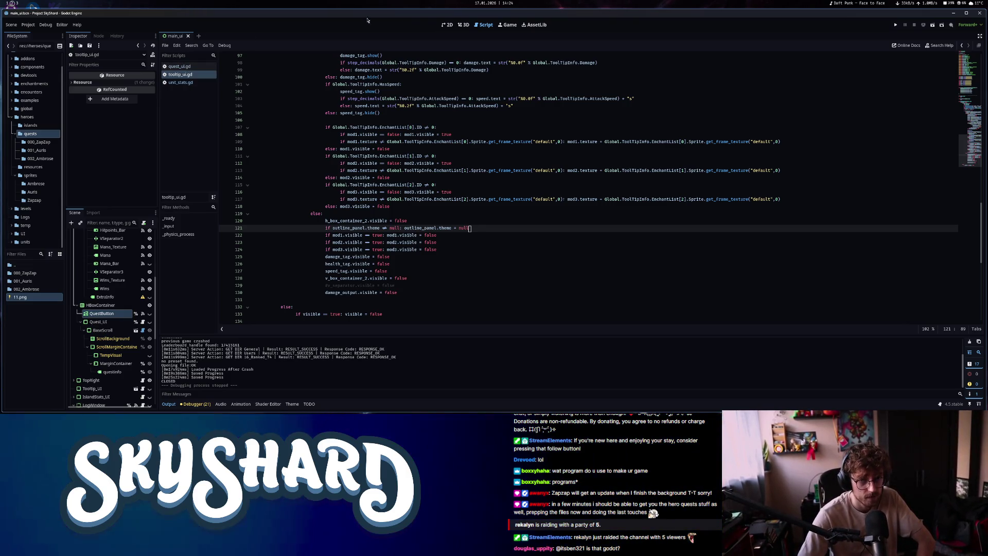
click(447, 25)
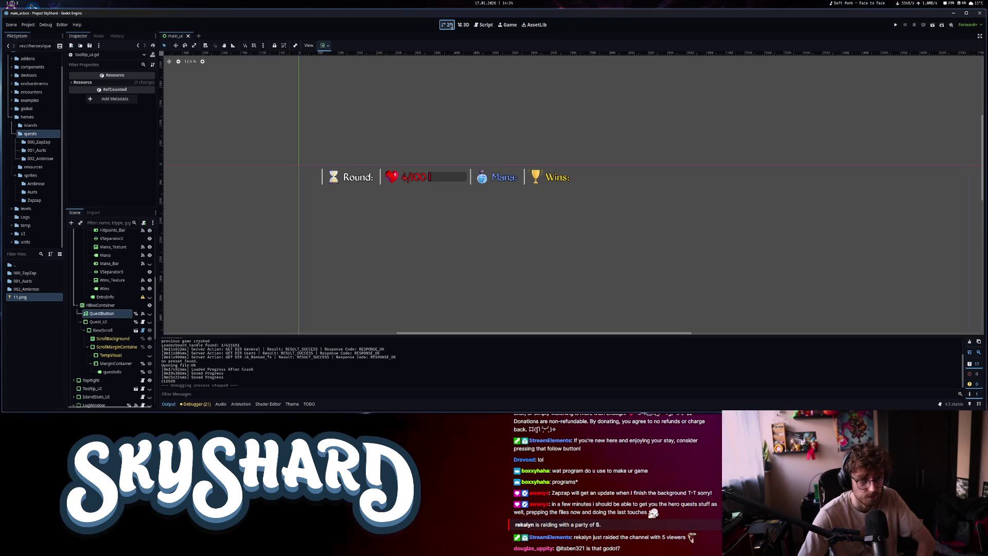
click(485, 25)
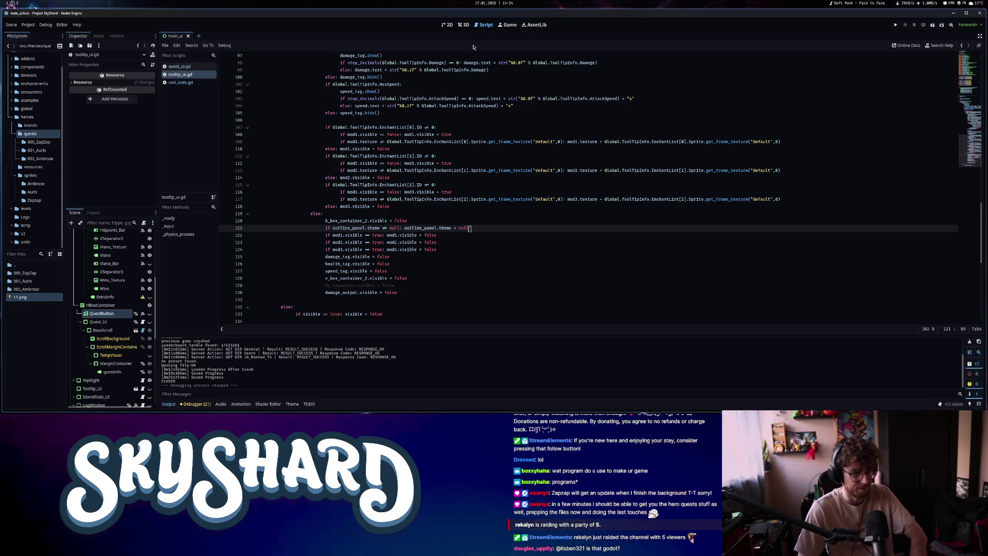
scroll(89, 292, up, 5)
click(86, 233)
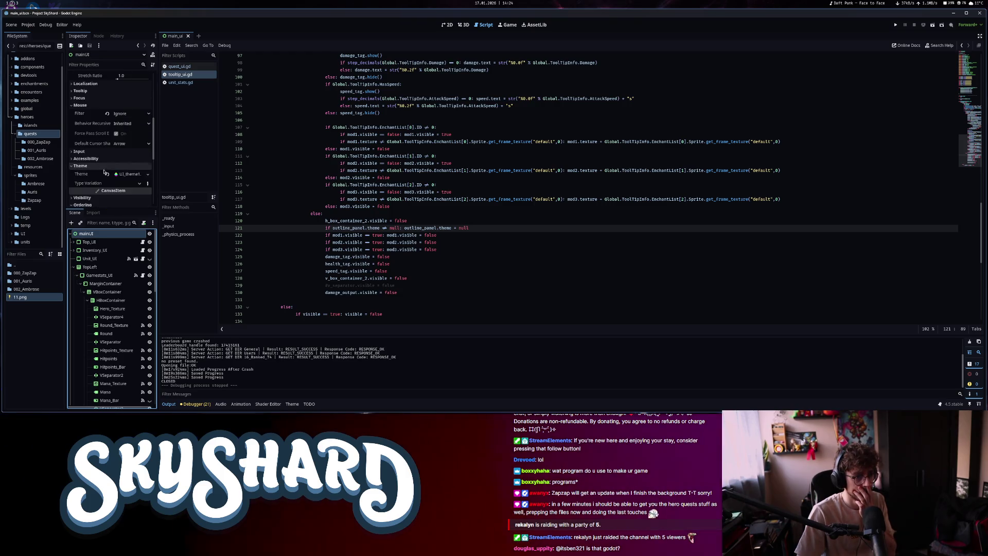
click(128, 174)
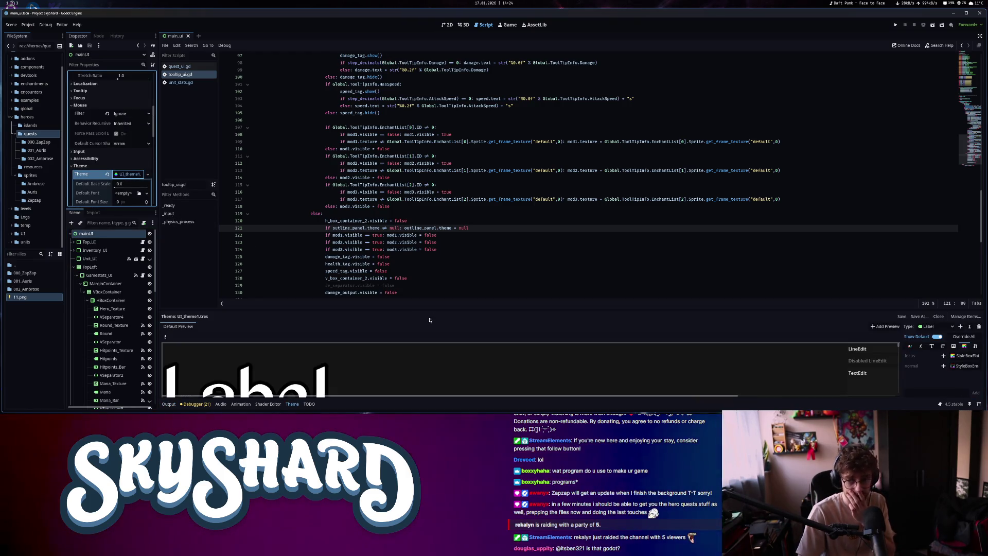
click(934, 326)
click(927, 375)
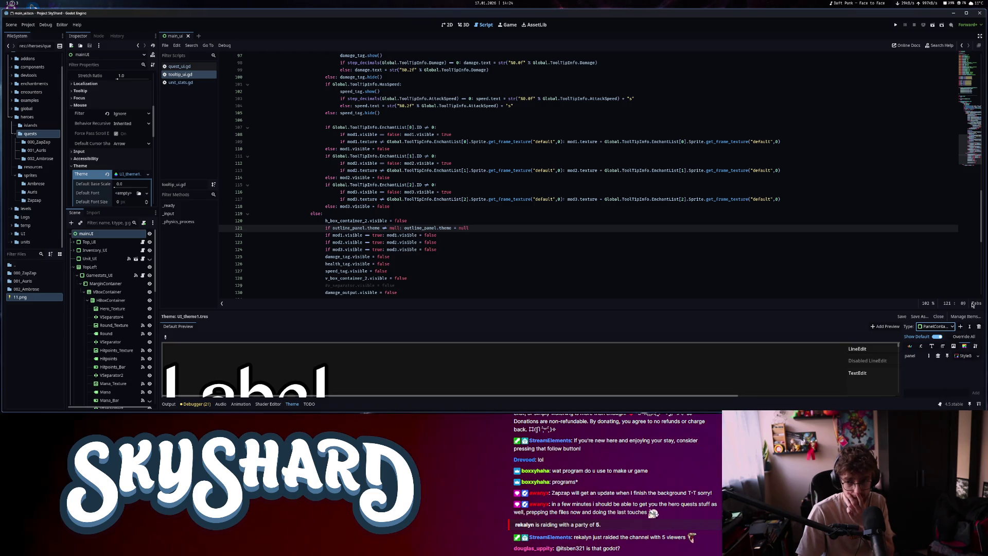
click(660, 198)
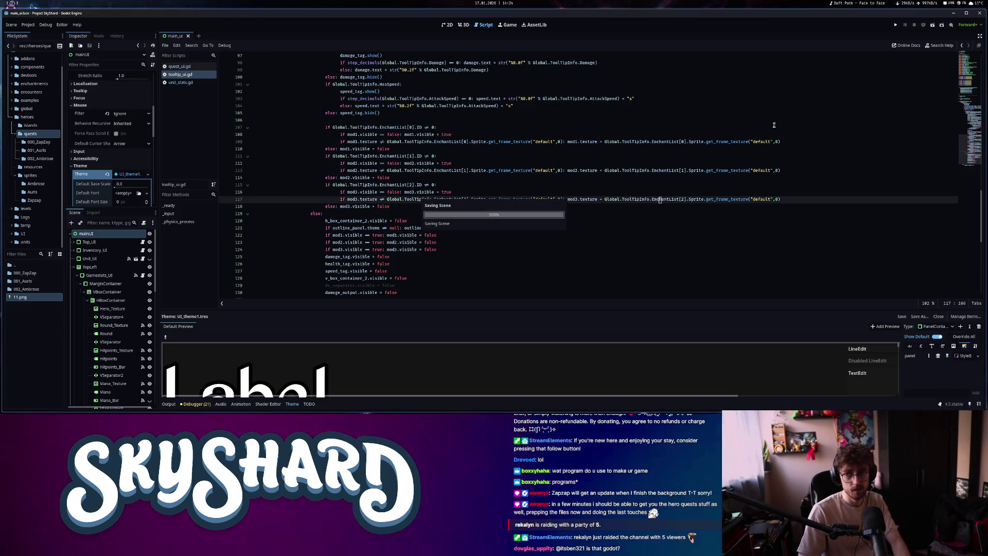
Run the Skyshard game again and enter a match from the game modes dialog
click(896, 25)
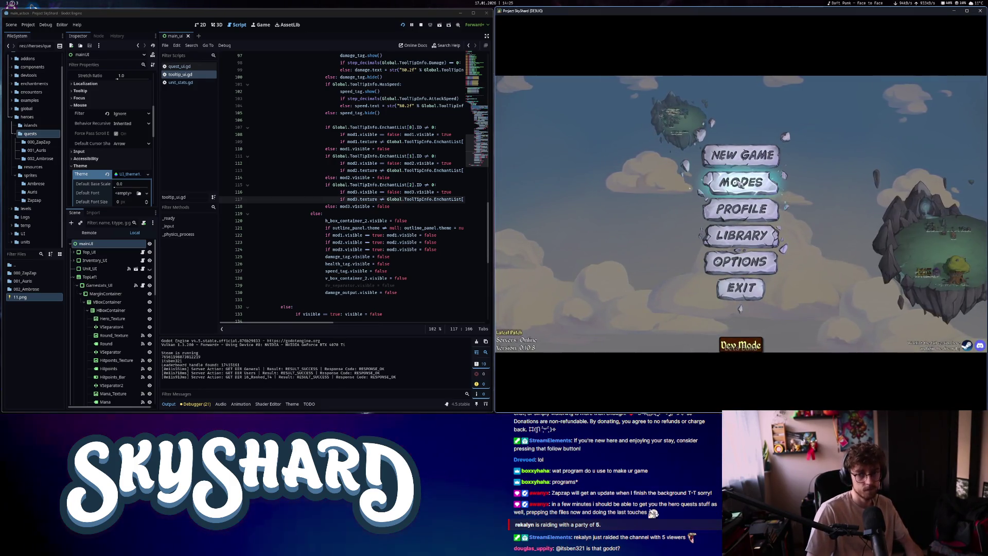
click(741, 181)
click(668, 189)
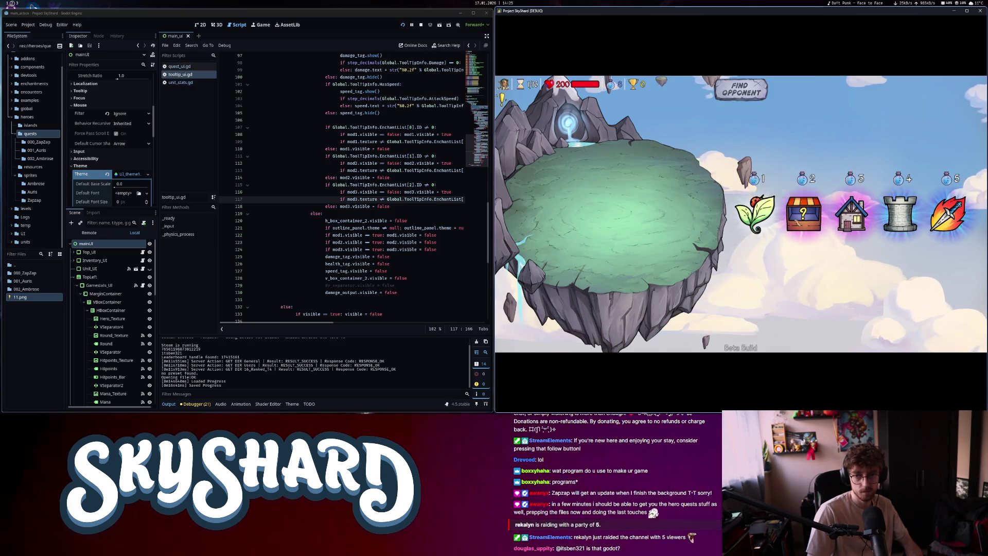
Place the Gorgon and the Starter Defense units on the green island
click(949, 213)
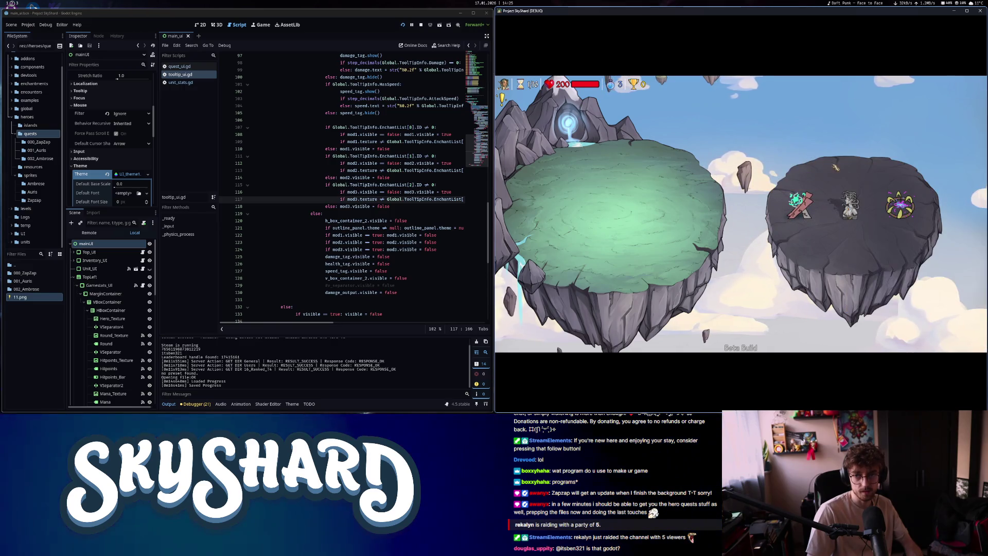
click(850, 206)
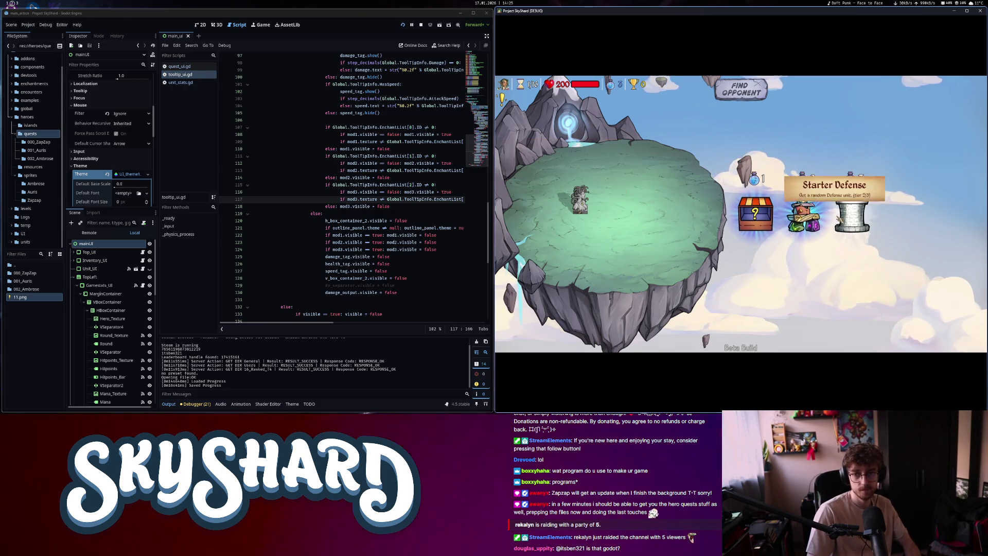
click(860, 218)
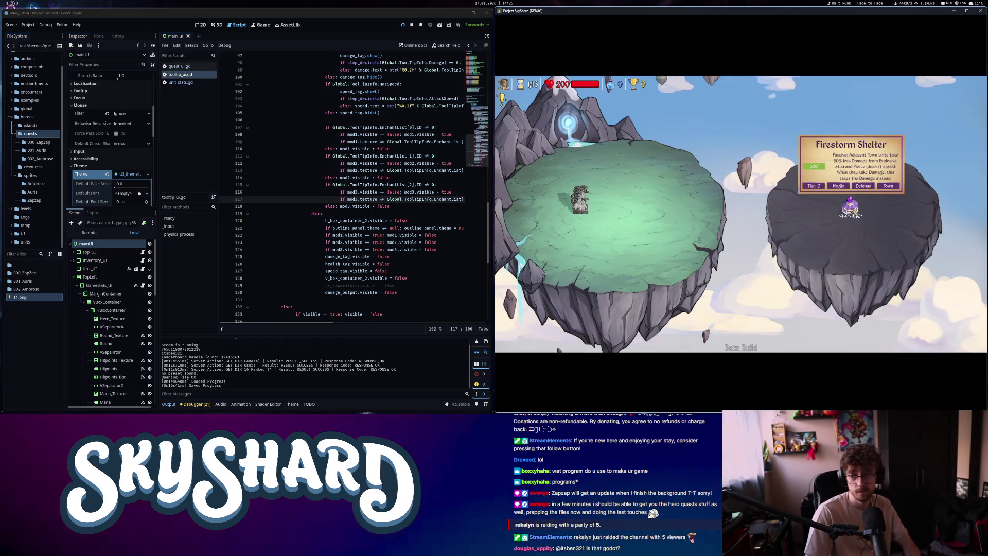
click(660, 212)
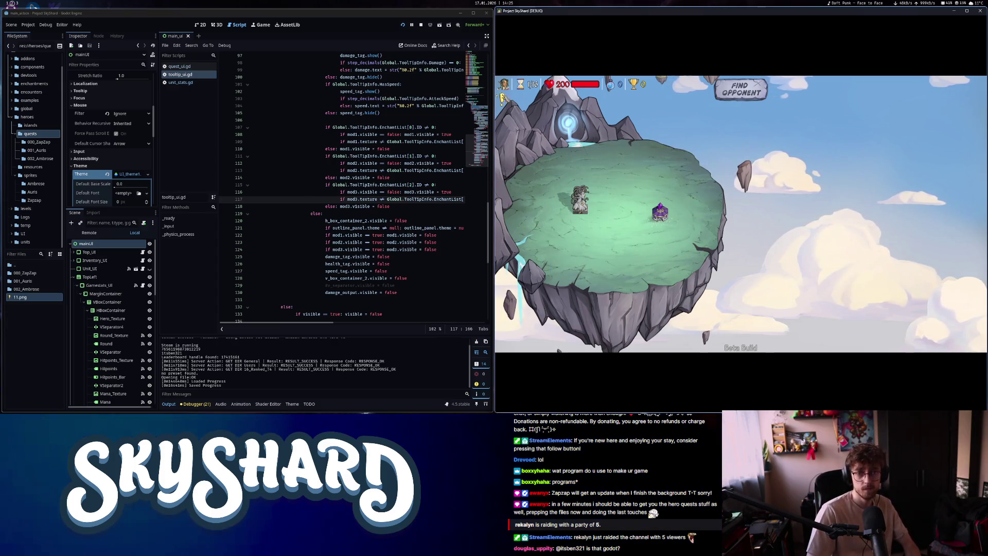
mouse_move(517, 106)
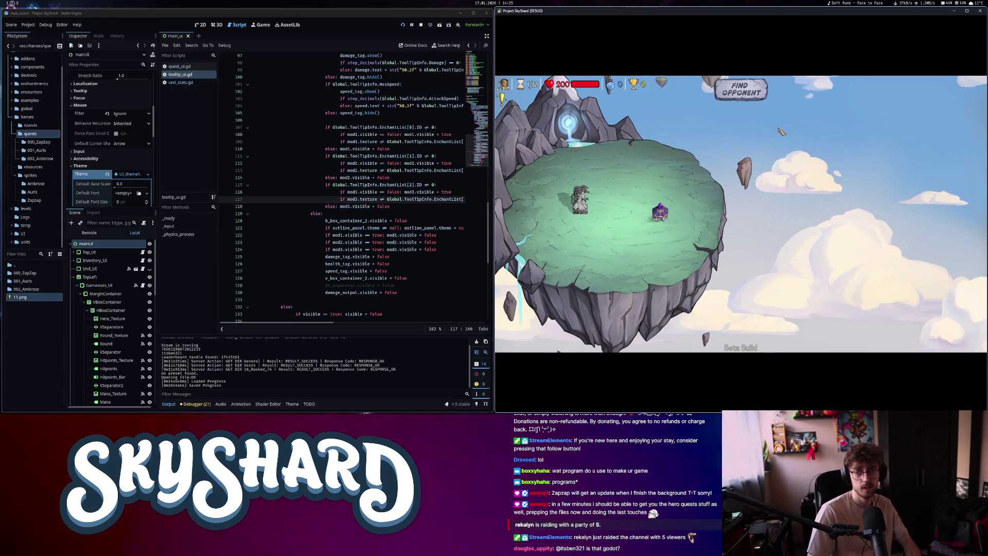
Check the Options screen from the pause menu, resume, start the fight, then return to top_right.gd
key(Escape)
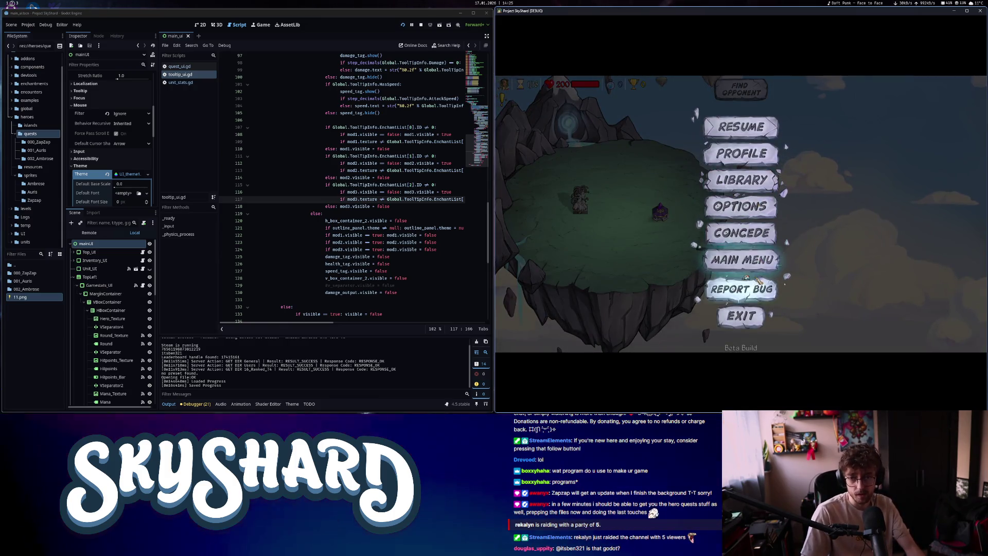
click(752, 203)
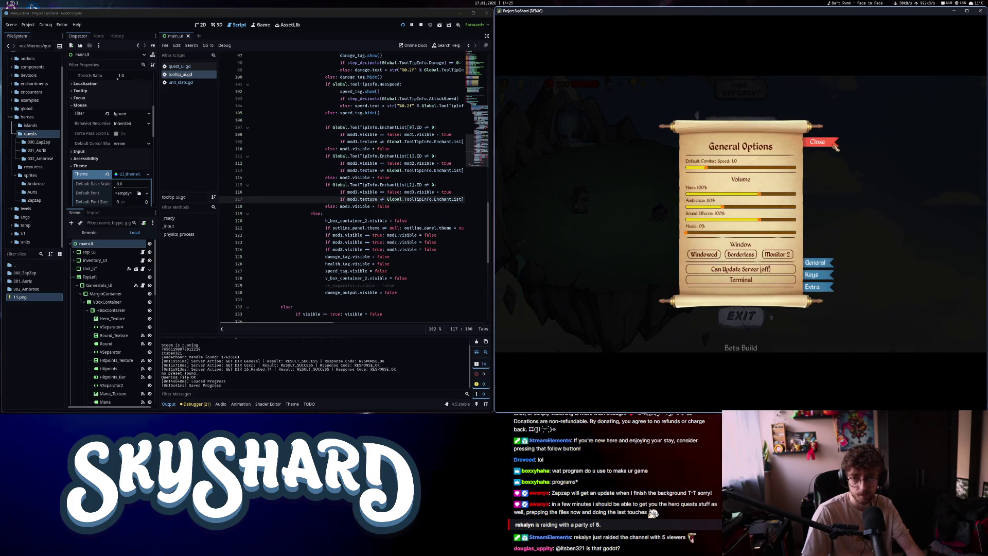
key(Escape)
click(755, 122)
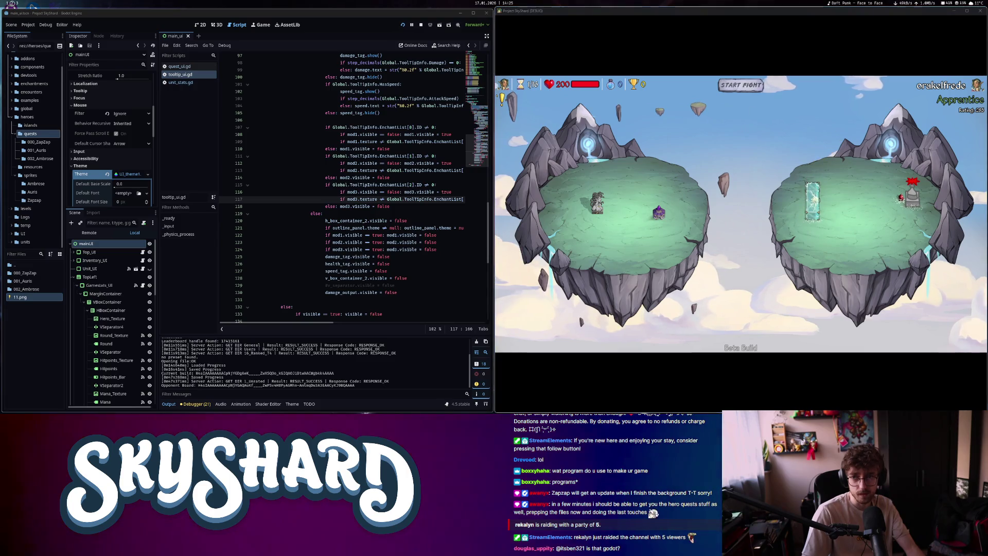
key(space)
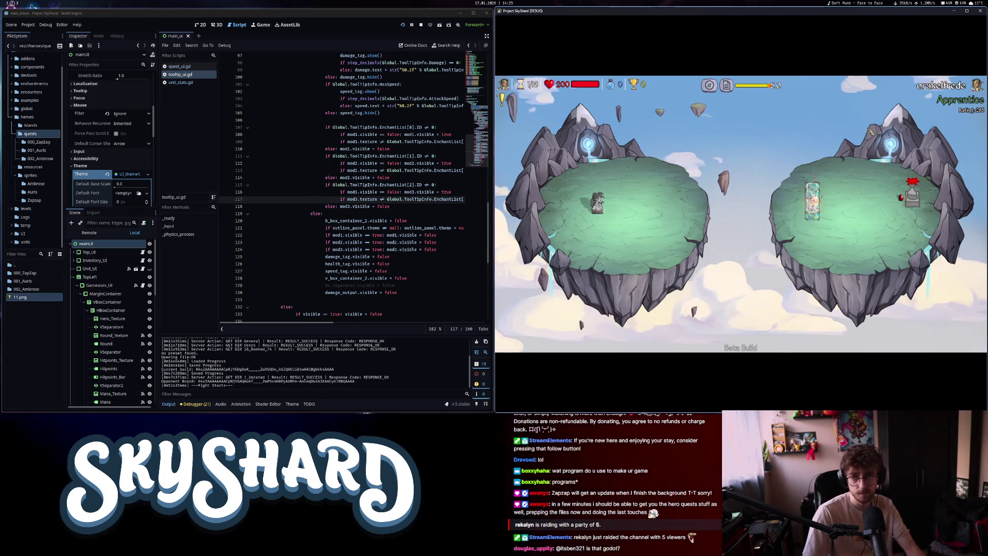
click(287, 135)
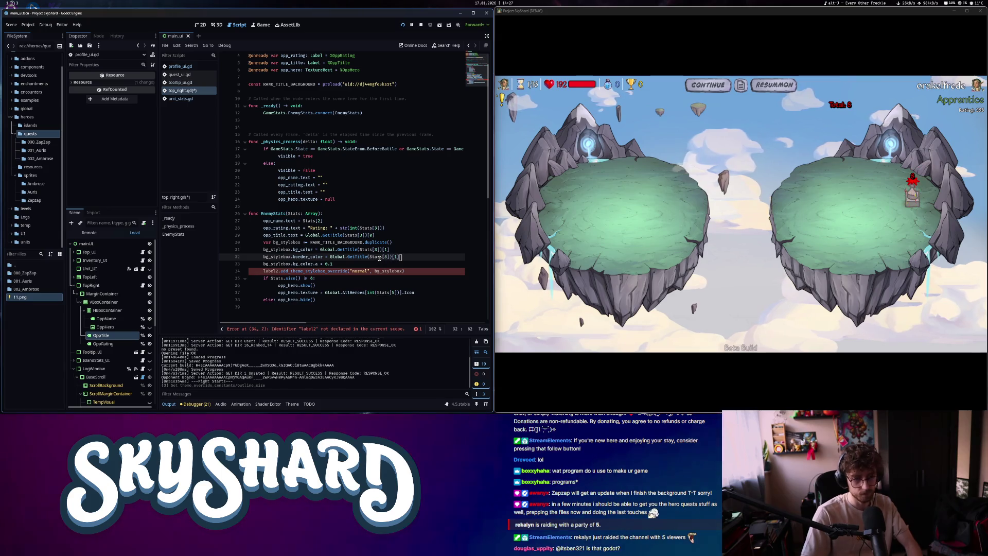
Replace label2 with opp_title on line 34 of top_right.gd and save the script
double_click(270, 271)
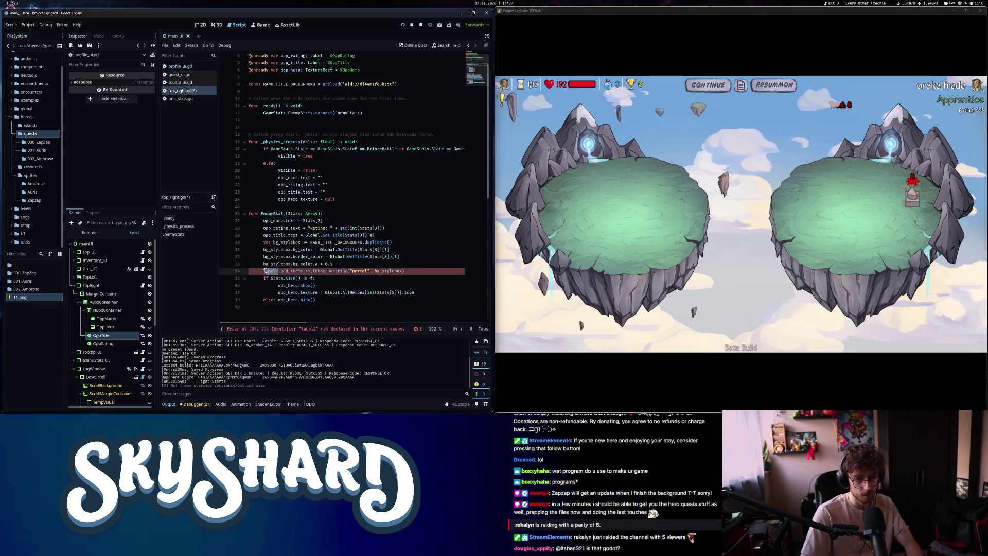
key(BackSpace)
key(Delete)
text(o)
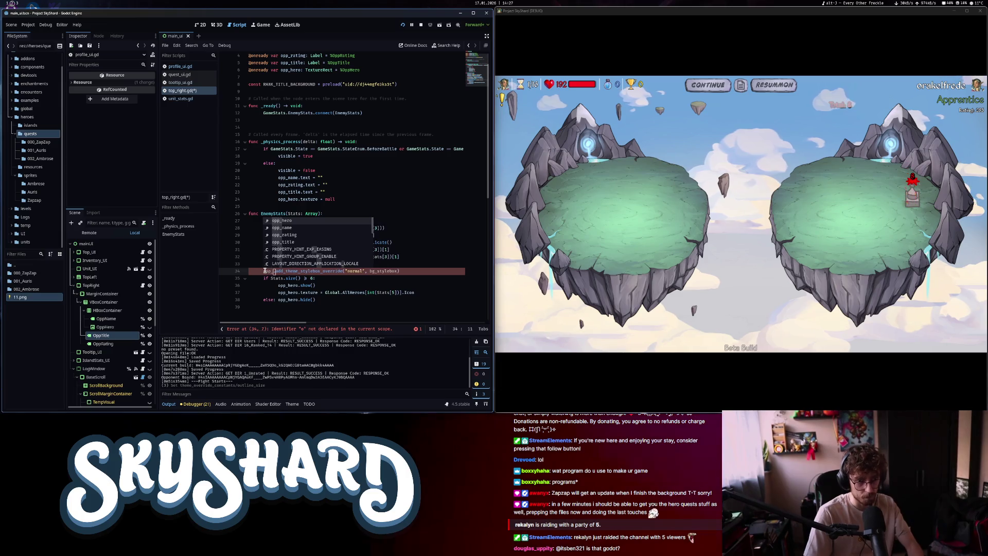
text(title)
key(ctrl+s)
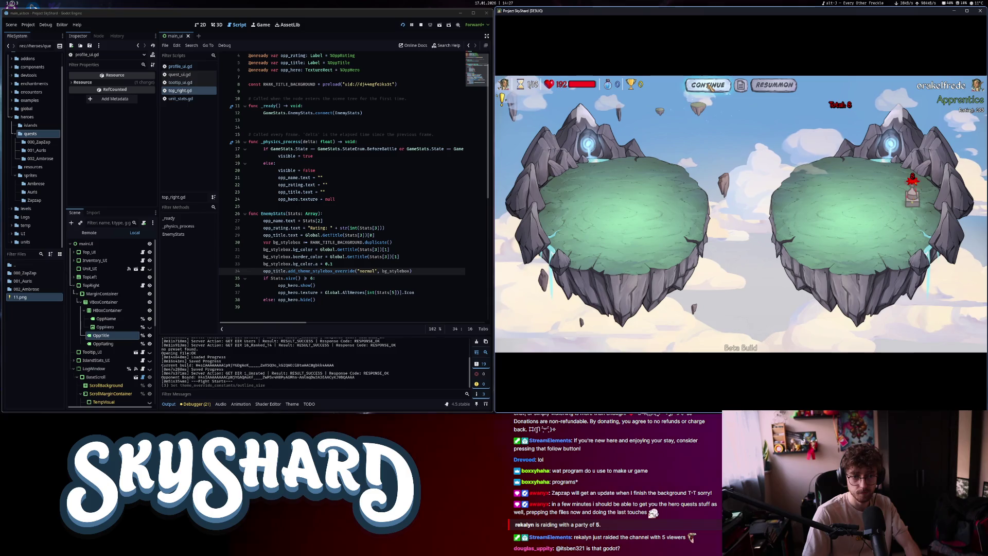
Continue past the finished fight and open the first shop reward box
click(709, 86)
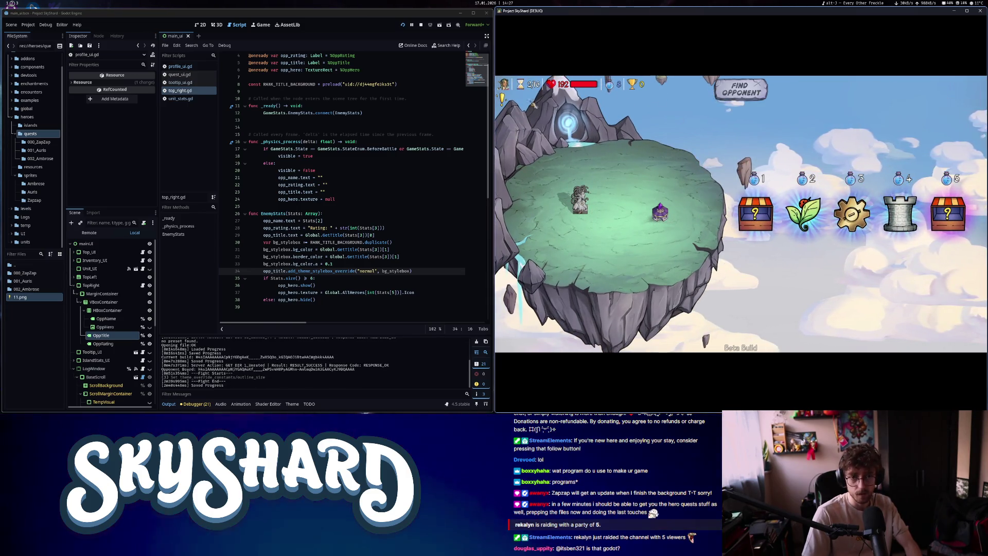
mouse_move(503, 99)
click(763, 217)
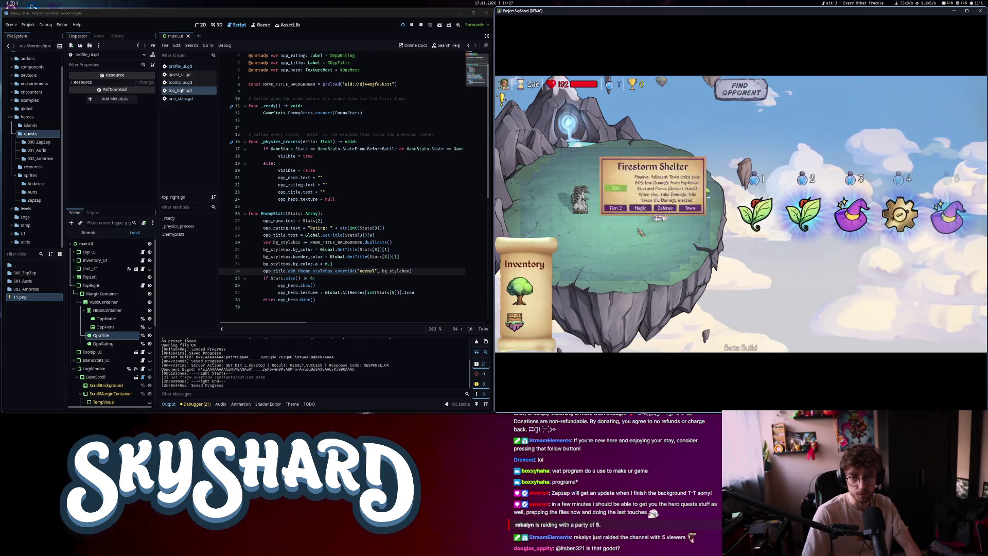
Place the Tree and the Housing Market tower on the player island, then inspect Stats on line 28
drag(755, 213, 708, 202)
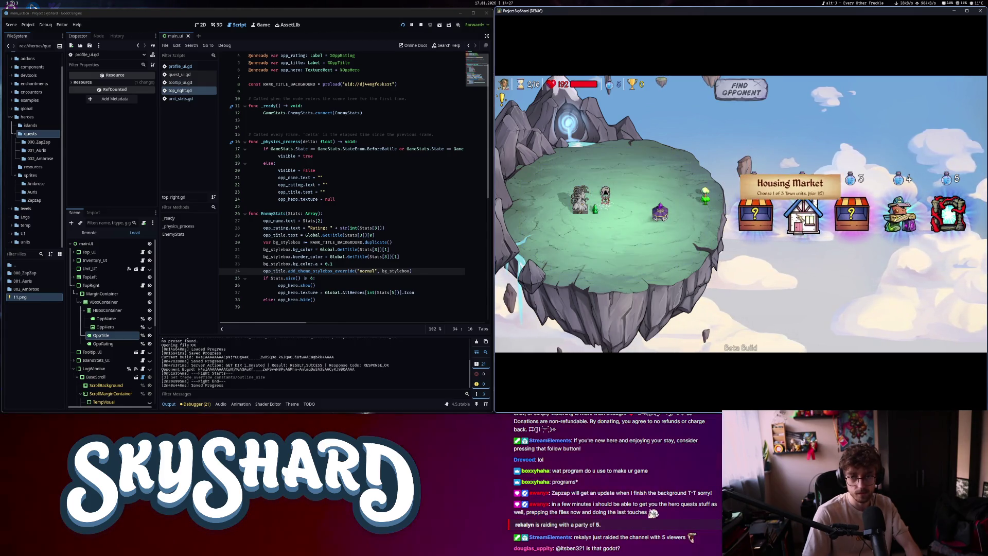
click(781, 219)
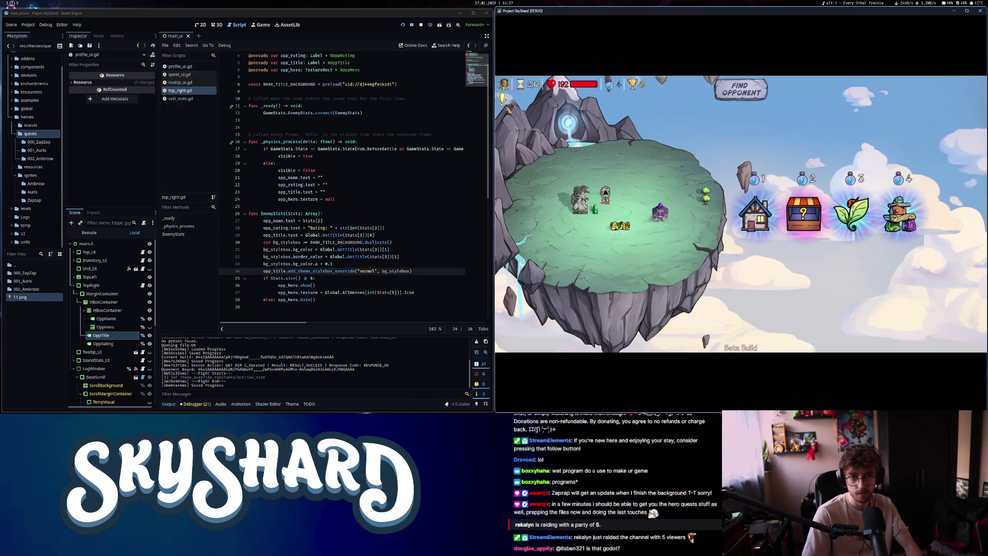
mouse_move(871, 211)
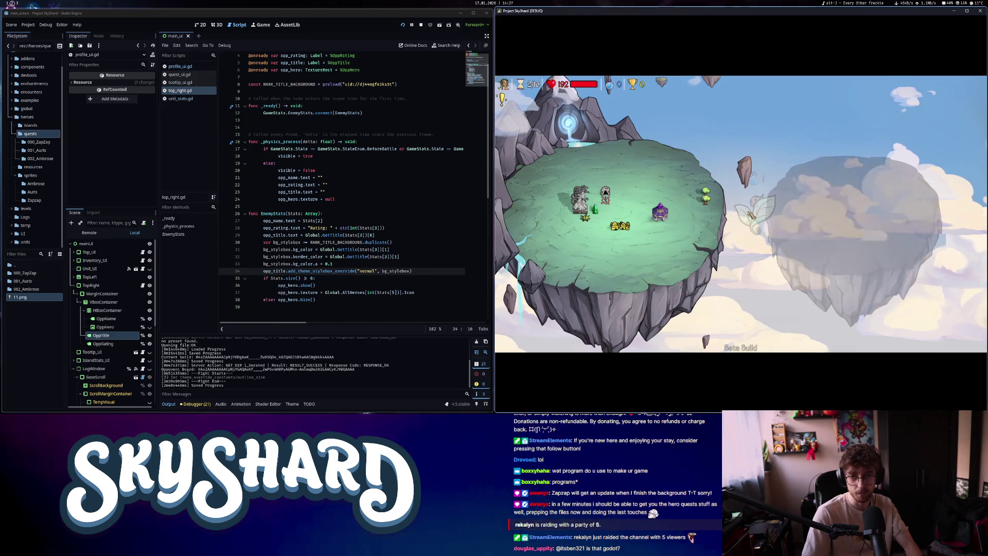
drag(870, 211, 647, 197)
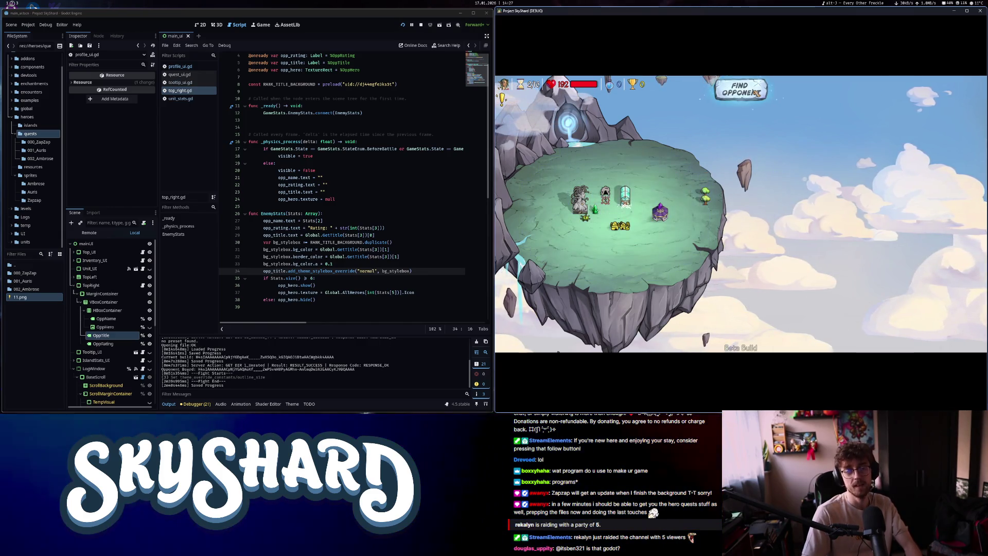
click(741, 89)
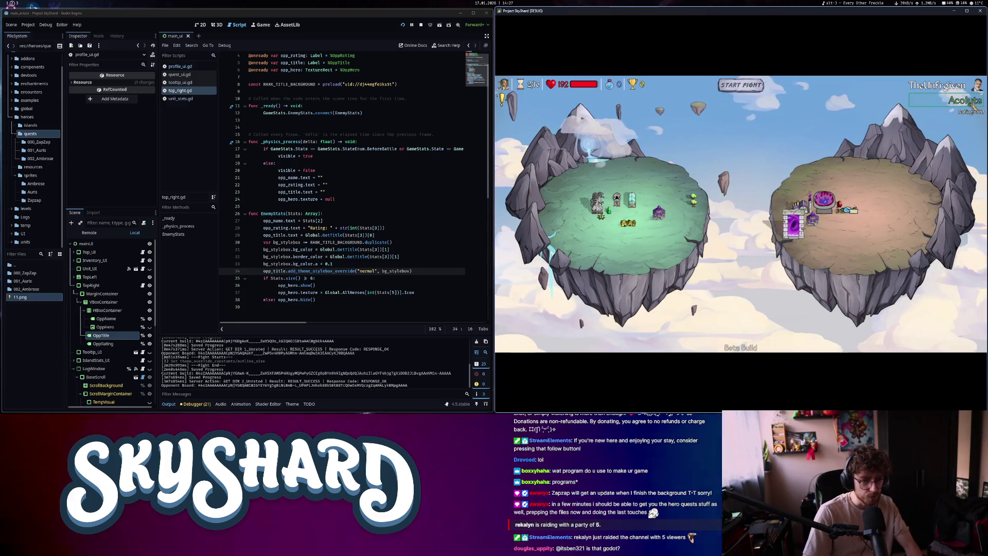
click(363, 227)
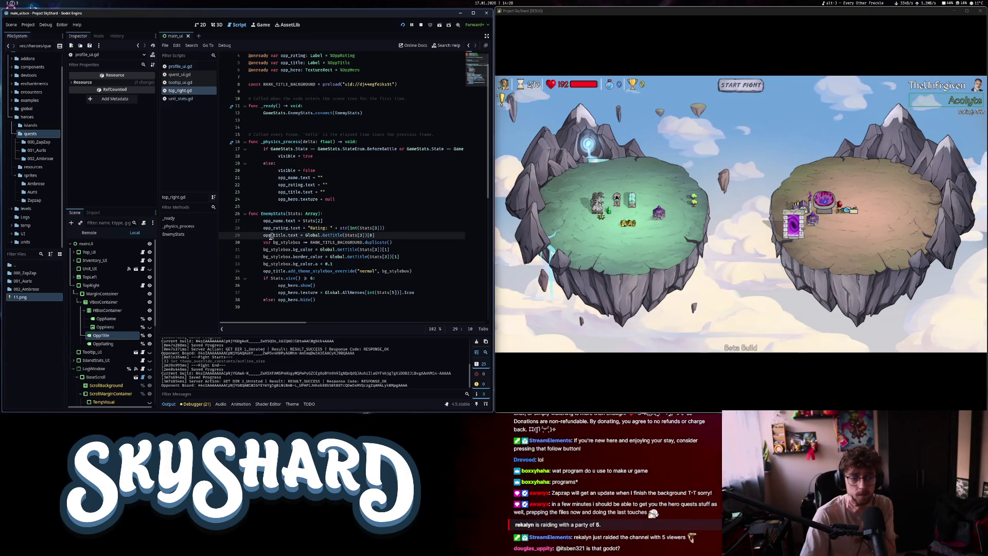
Review lines 28–36 and the RANK_TITLE_BACKGROUND definition on line 8 of top_right.gd
scroll(271, 237, down, 1)
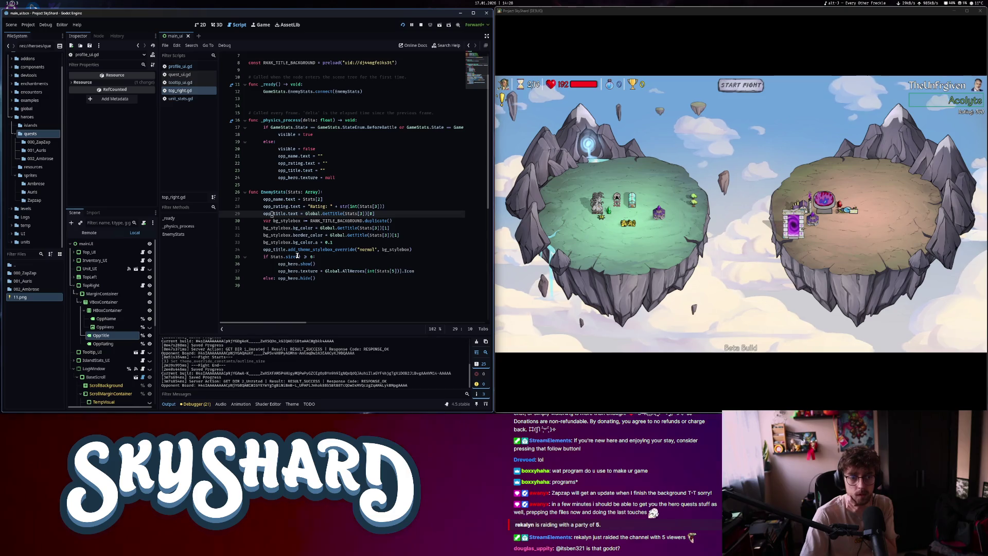
click(305, 213)
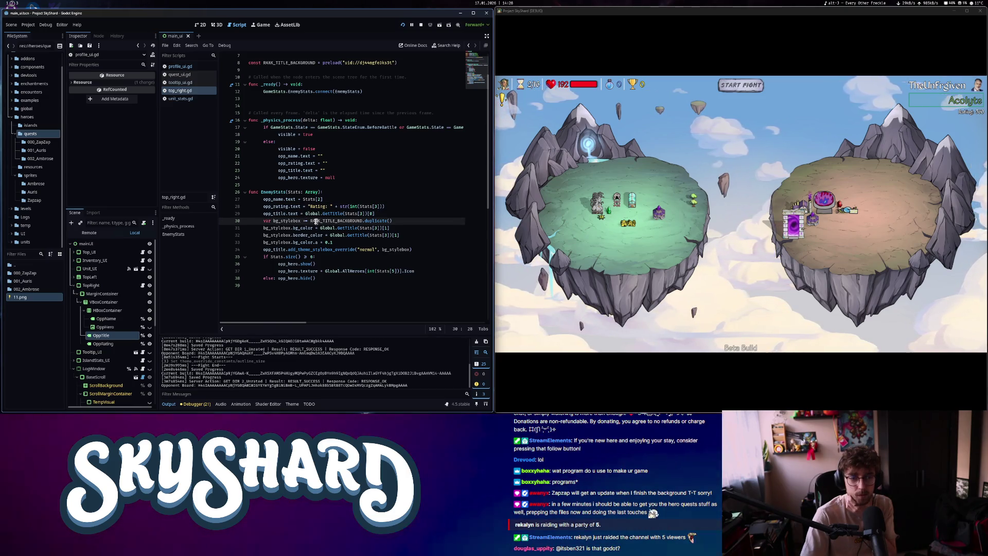
click(378, 262)
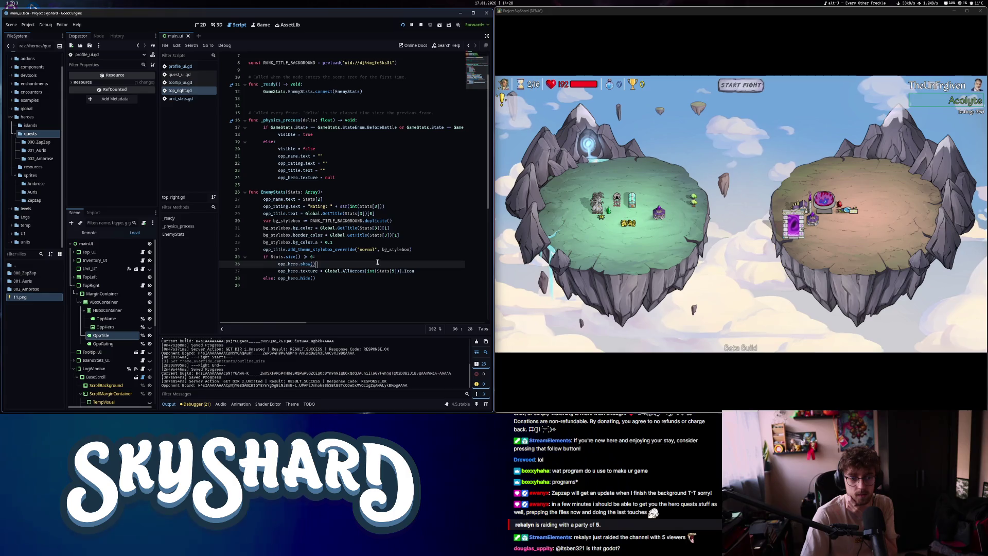
scroll(376, 261, up, 1)
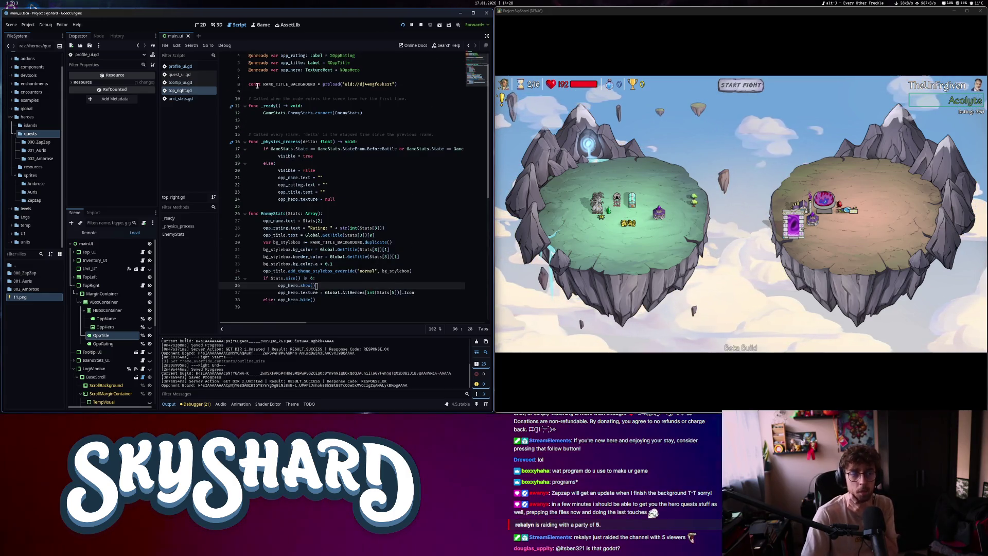
drag(262, 85, 393, 85)
click(347, 249)
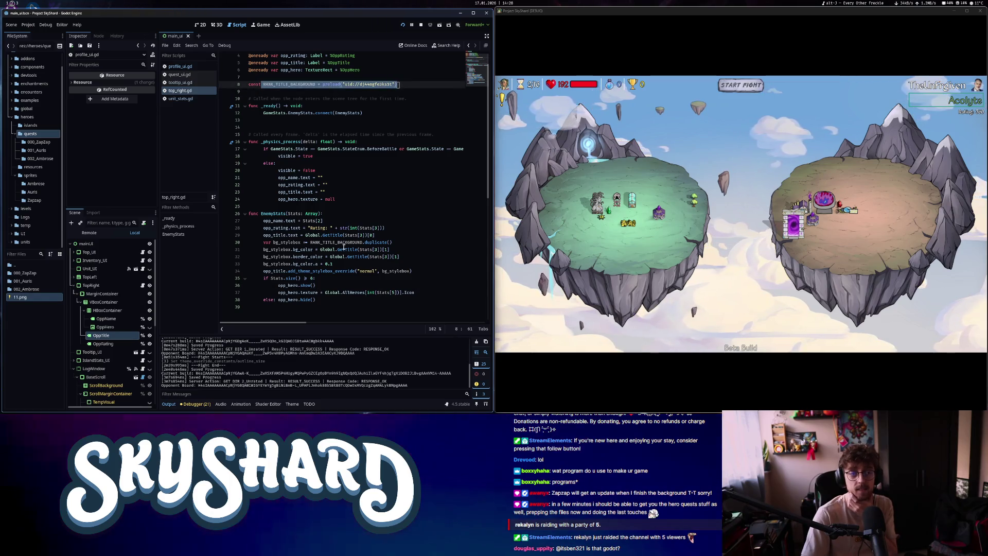
Start the fight and view the battle log's Health Gained, damage and unit activation statistics
click(741, 84)
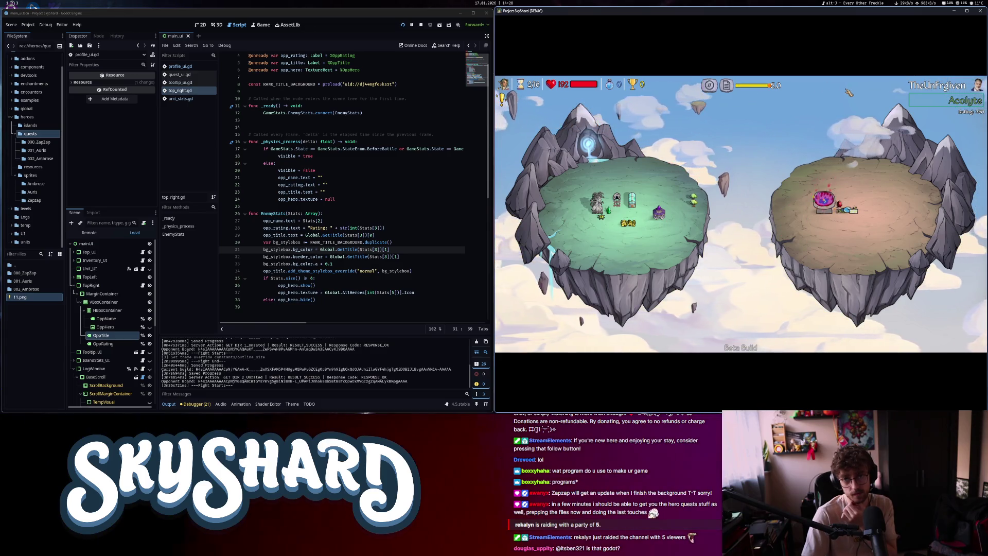
click(727, 86)
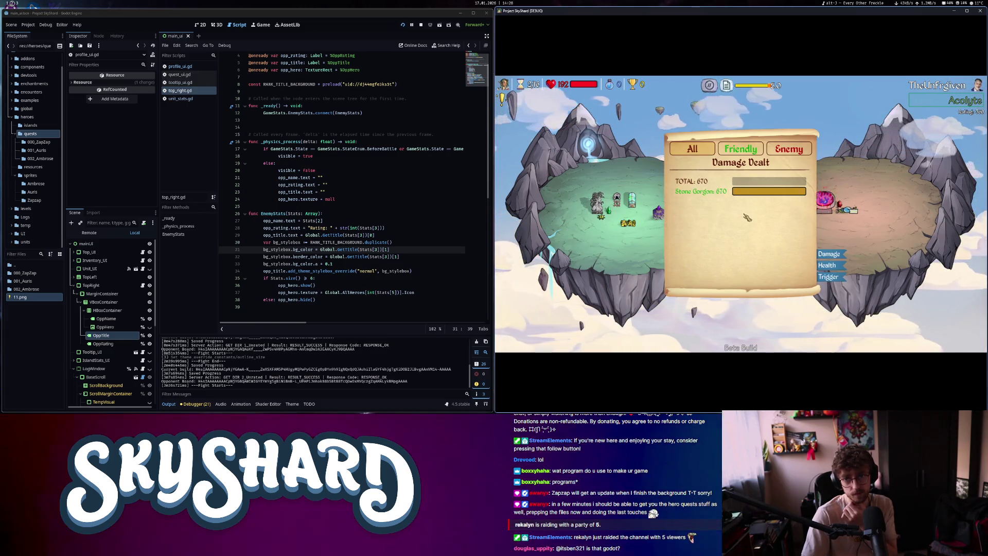
click(827, 265)
click(829, 254)
click(832, 278)
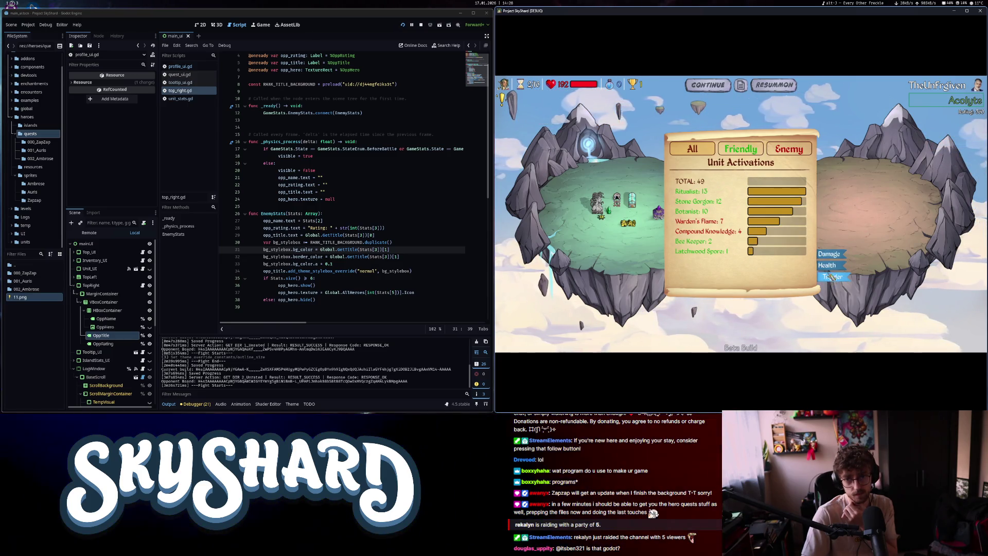